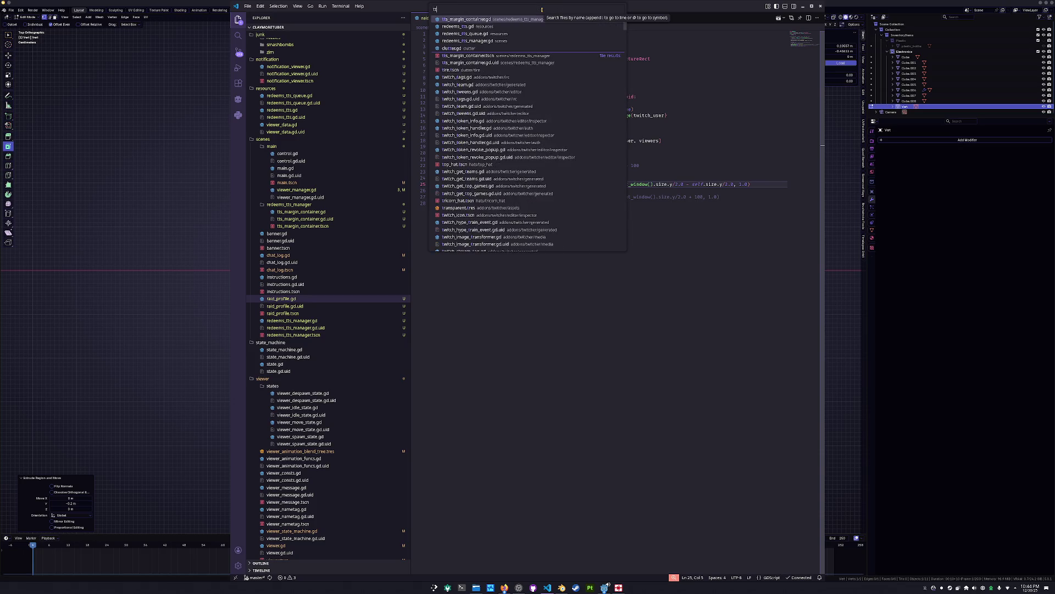
Step: Open tts_margin_container.gd by searching project files for 'tts'
{"action": "key", "text": "Return"}
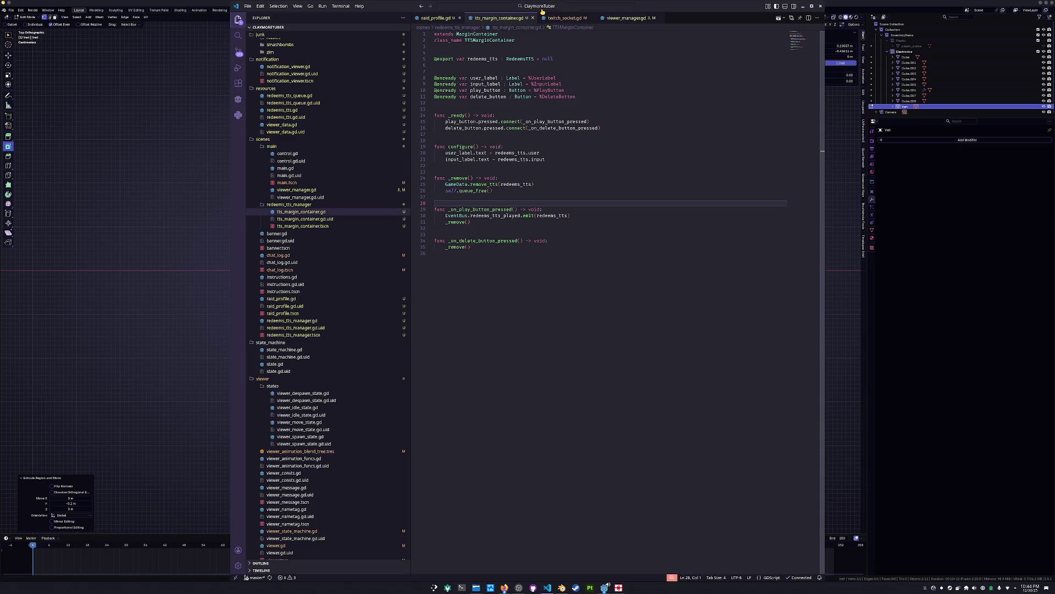
{"action": "left_click", "coordinate": [535, 7]}
{"action": "type", "text": "tts"}
{"action": "key", "text": "Down"}
{"action": "key", "text": "Down"}
{"action": "key", "text": "Up"}
{"action": "key", "text": "Up"}
{"action": "key", "text": "Down"}
{"action": "key", "text": "Down"}
{"action": "key", "text": "Down"}
{"action": "key", "text": "Down"}
{"action": "key", "text": "Up"}
{"action": "key", "text": "Up"}
{"action": "key", "text": "Up"}
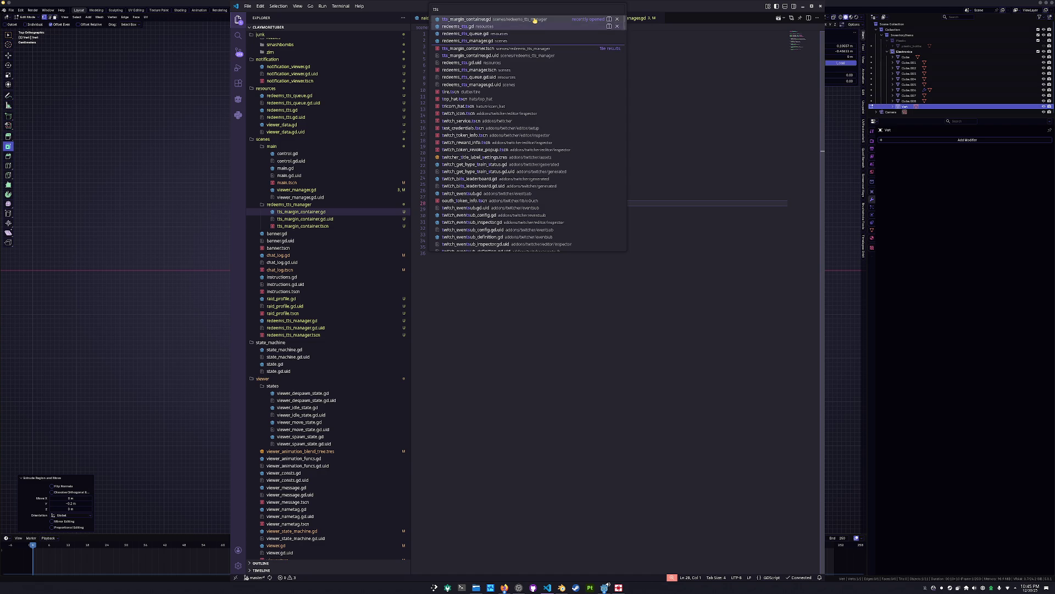
{"action": "key", "text": "Return"}
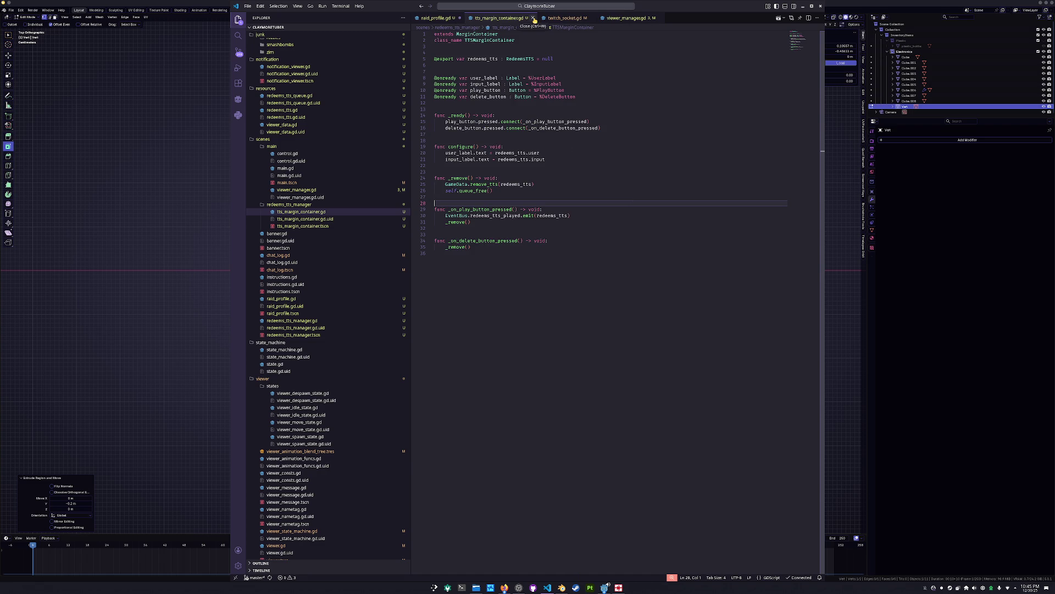
Step: Dismiss the file search and open redeems_tts_manager.gd from the Explorer
{"action": "key", "text": "ctrl+p"}
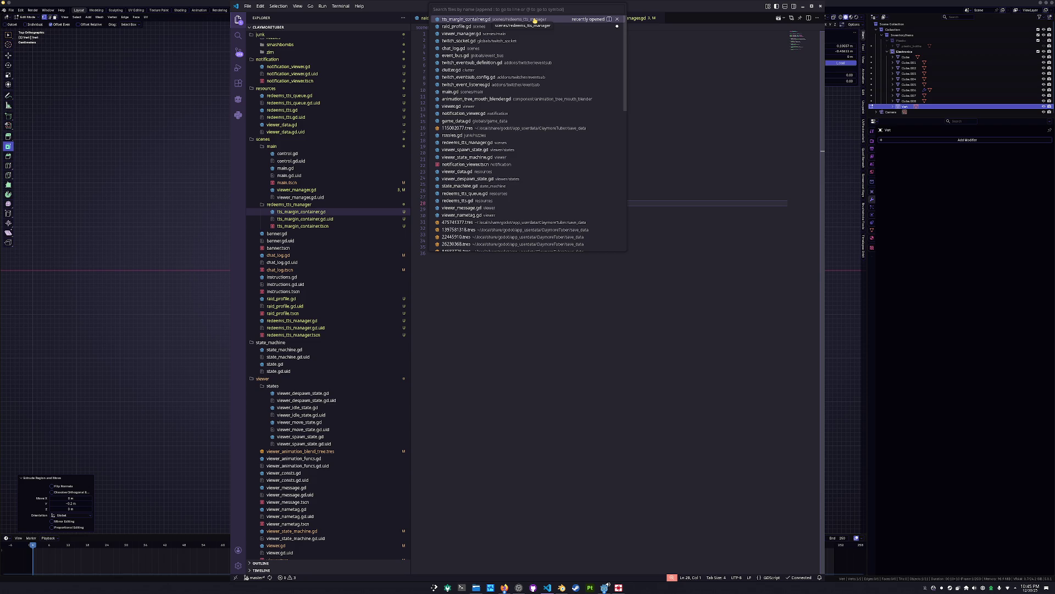
{"action": "left_click", "coordinate": [581, 341]}
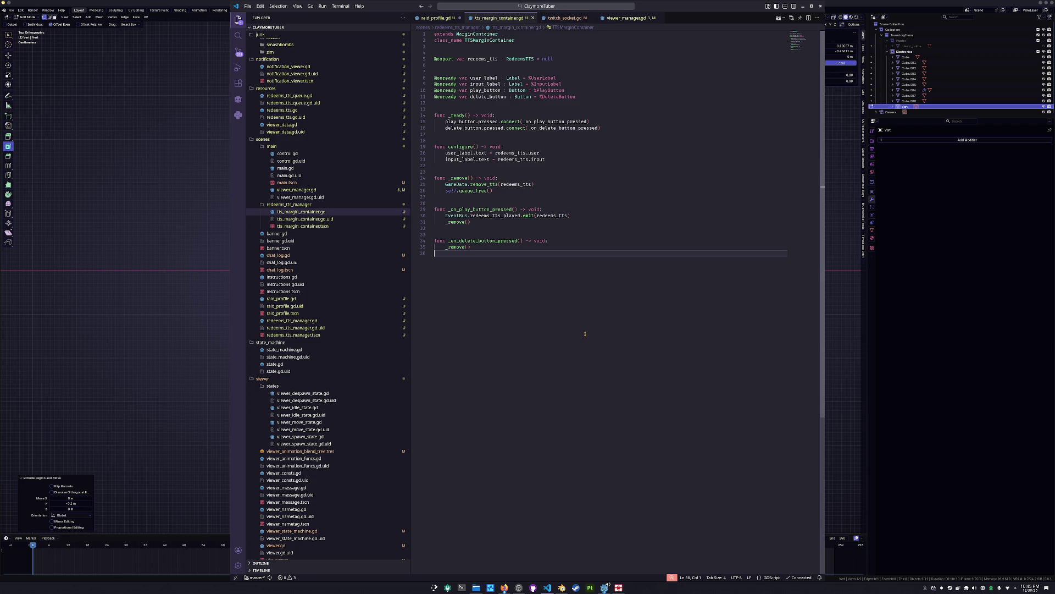
{"action": "left_click", "coordinate": [292, 321]}
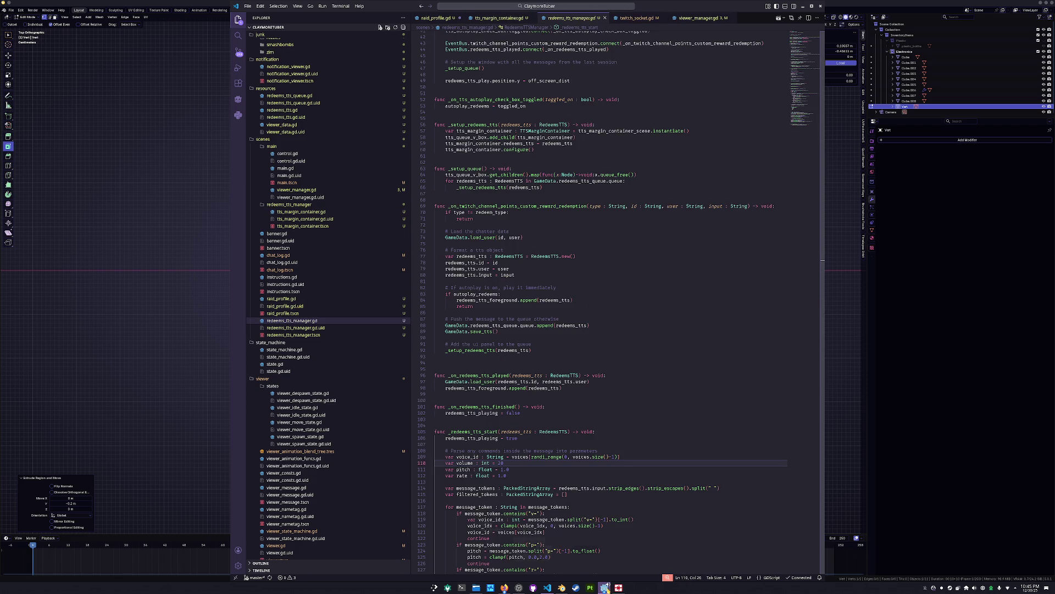
Step: Read through redeems_tts_manager.gd down to _redeems_tts_start, then switch back to raid_profile.gd
{"action": "mouse_move", "coordinate": [604, 588]}
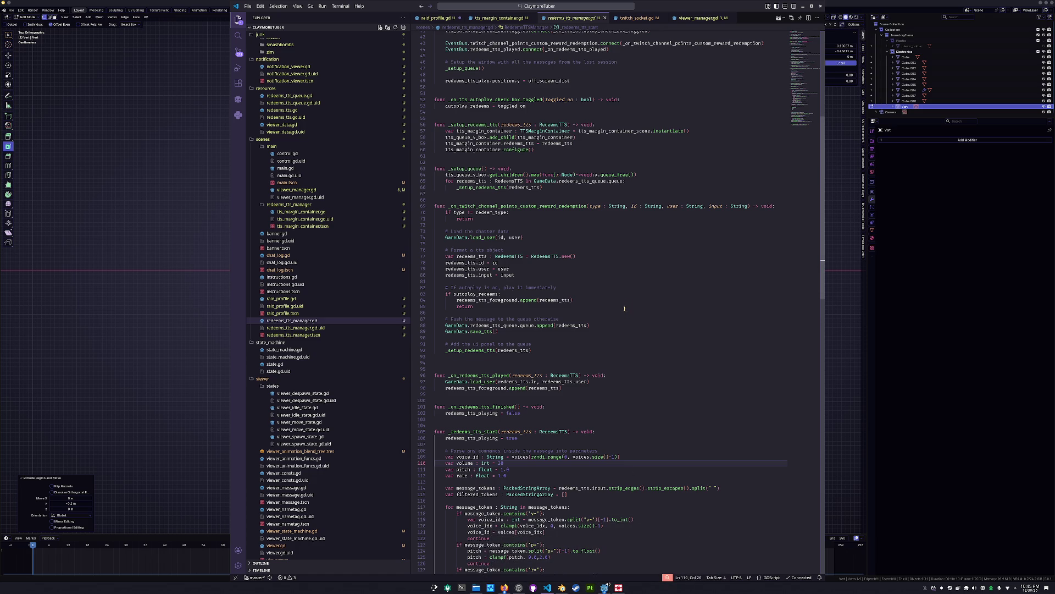
{"action": "scroll", "coordinate": [625, 301], "scroll_direction": "down", "scroll_amount": 3}
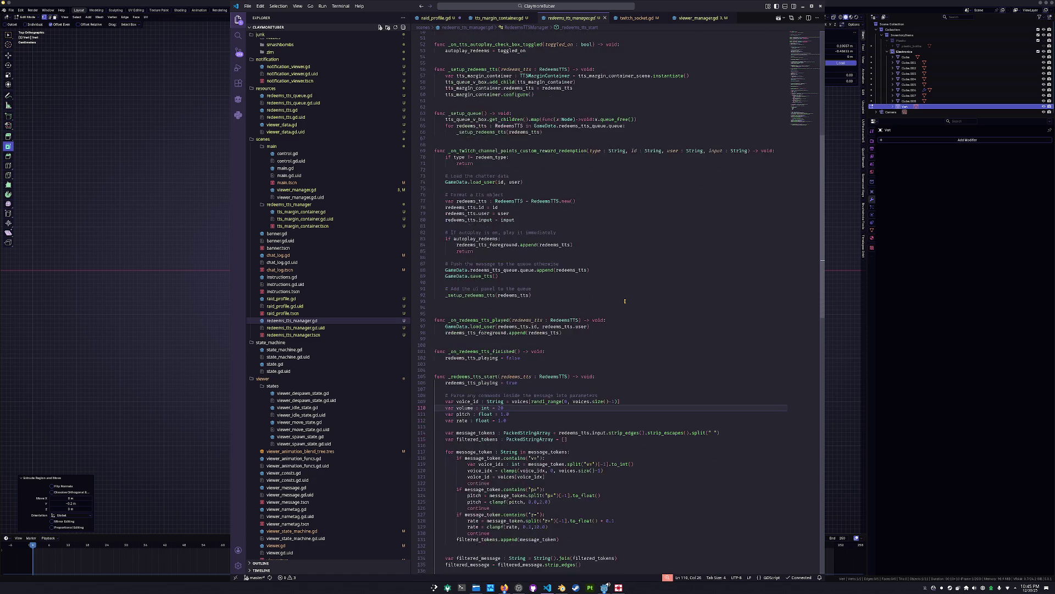
{"action": "left_click", "coordinate": [532, 298]}
{"action": "scroll", "coordinate": [533, 298], "scroll_direction": "down", "scroll_amount": 5}
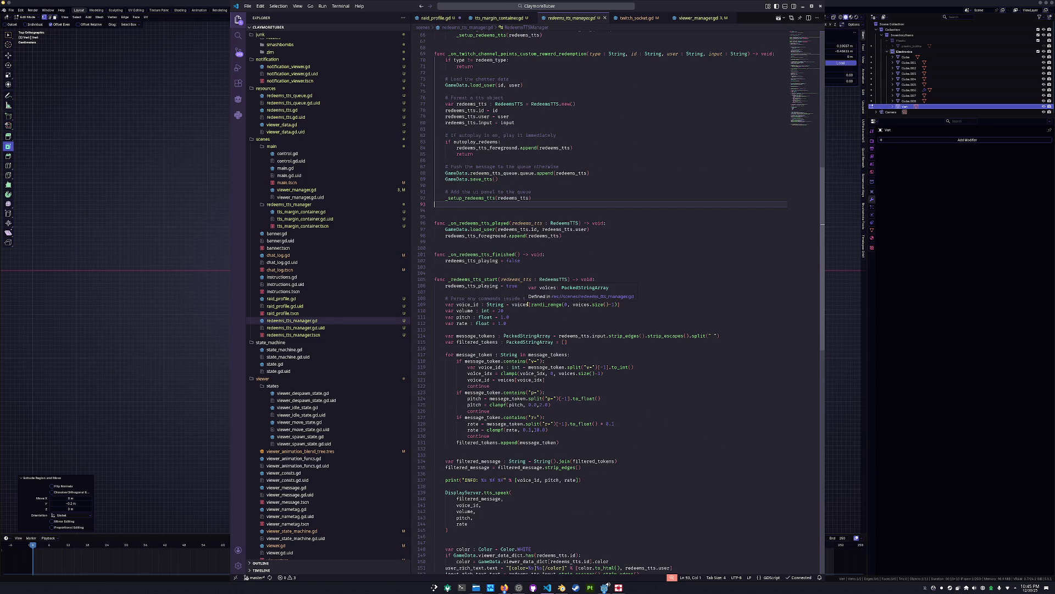
{"action": "scroll", "coordinate": [559, 354], "scroll_direction": "down", "scroll_amount": 9}
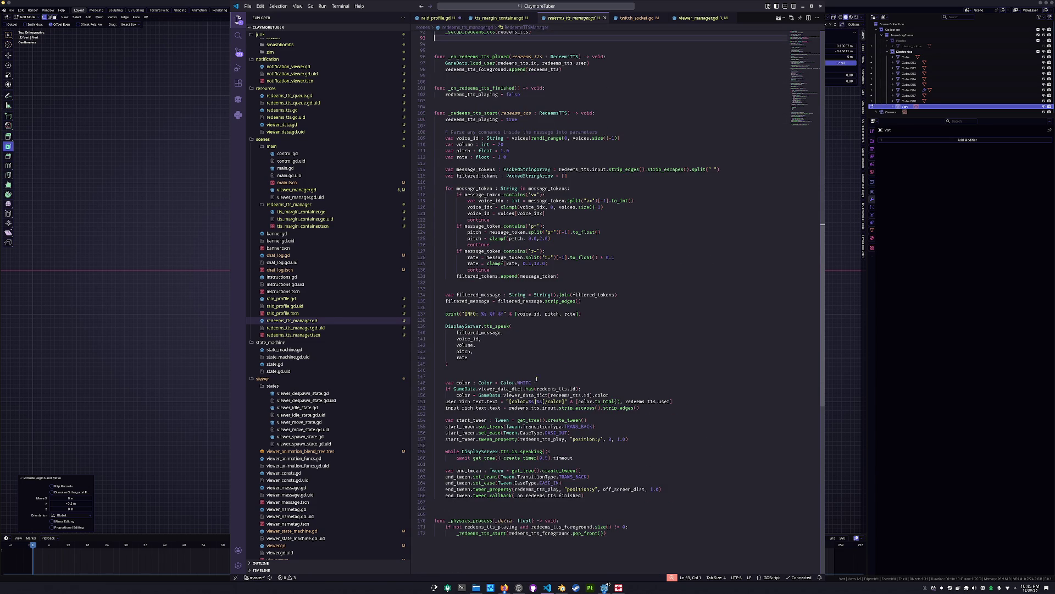
{"action": "left_click", "coordinate": [500, 464]}
{"action": "left_click", "coordinate": [637, 438]}
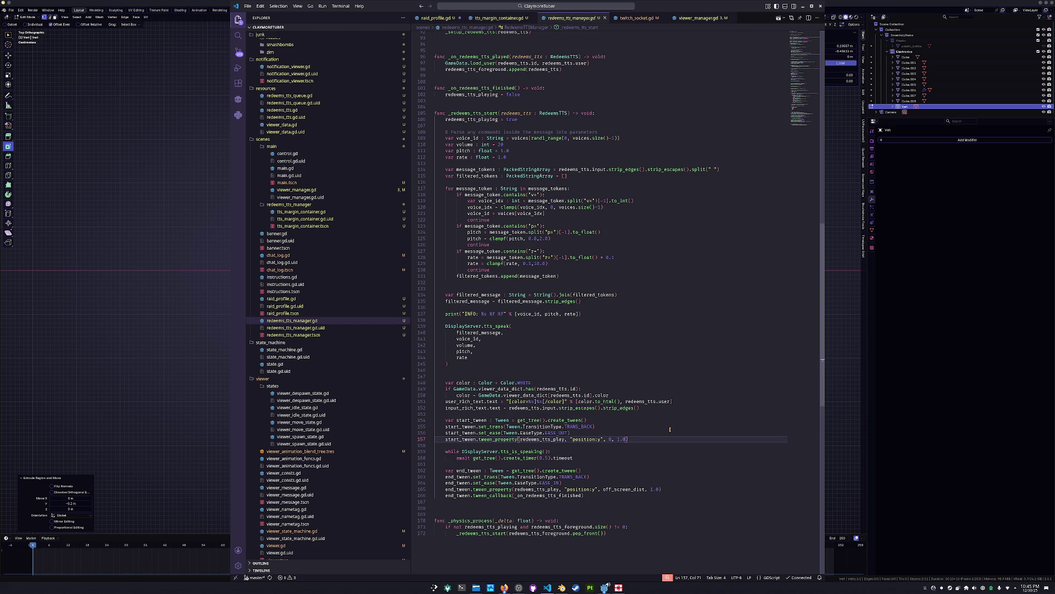
{"action": "key", "text": "ctrl+Page_Up"}
{"action": "key", "text": "ctrl+Page_Up"}
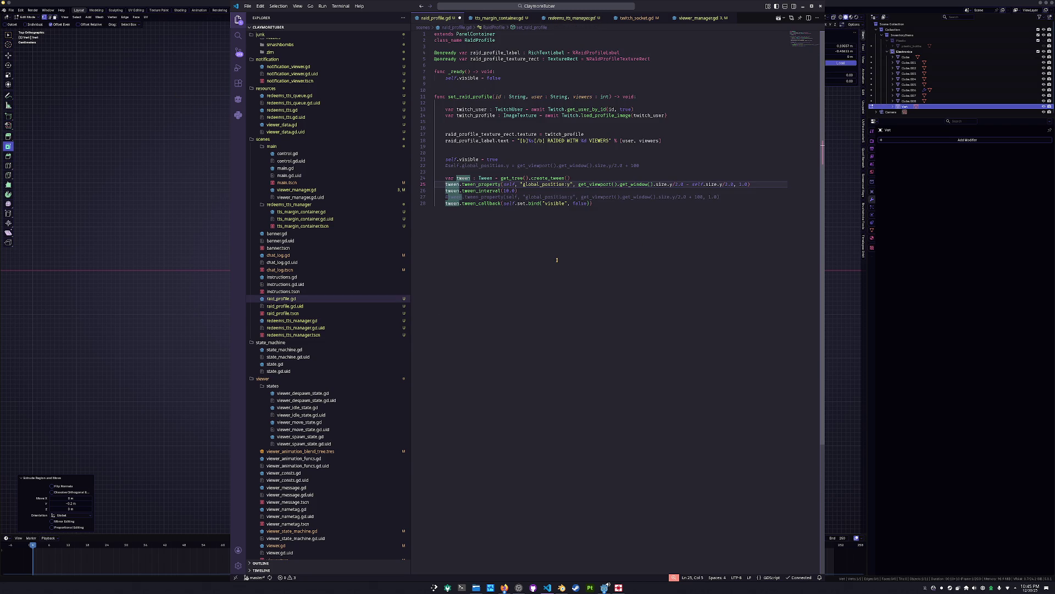
Step: Comment out the position tween and add tween_property(self, "modulate:a", 1.0, 0.5) above it
{"action": "key", "text": "ctrl+slash"}
{"action": "key", "text": "ctrl+shift+Return"}
{"action": "type", "text": "tw"}
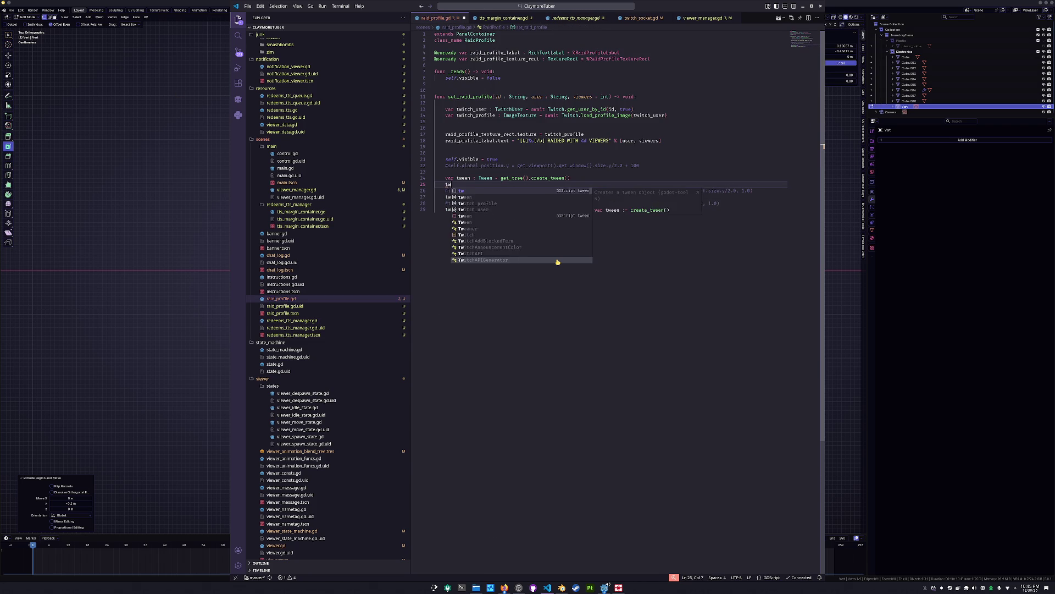
{"action": "type", "text": "een.tween"}
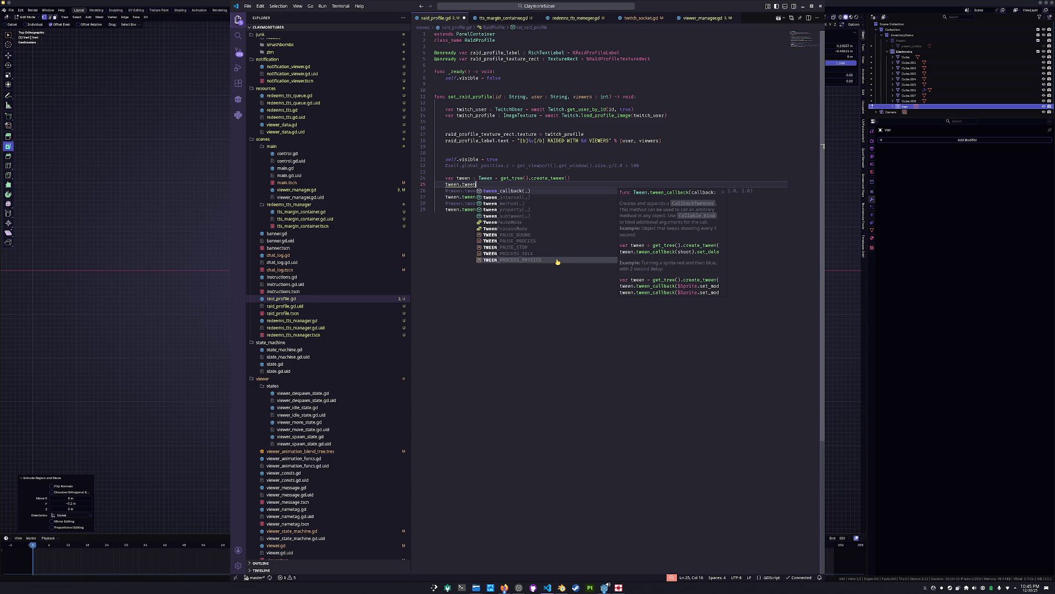
{"action": "type", "text": "_prop"}
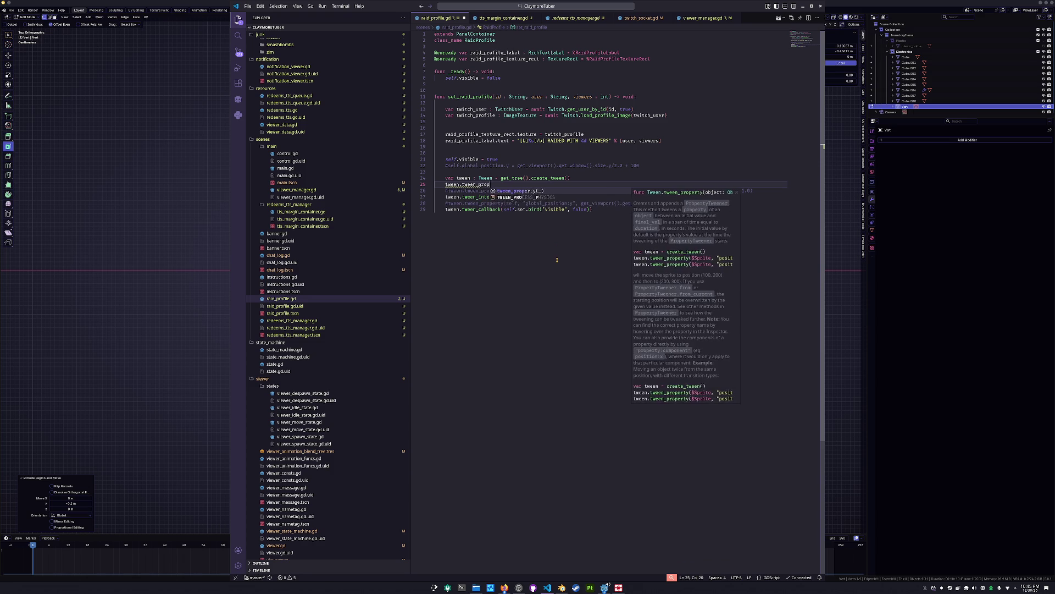
{"action": "type", "text": "erty(self, \"\""}
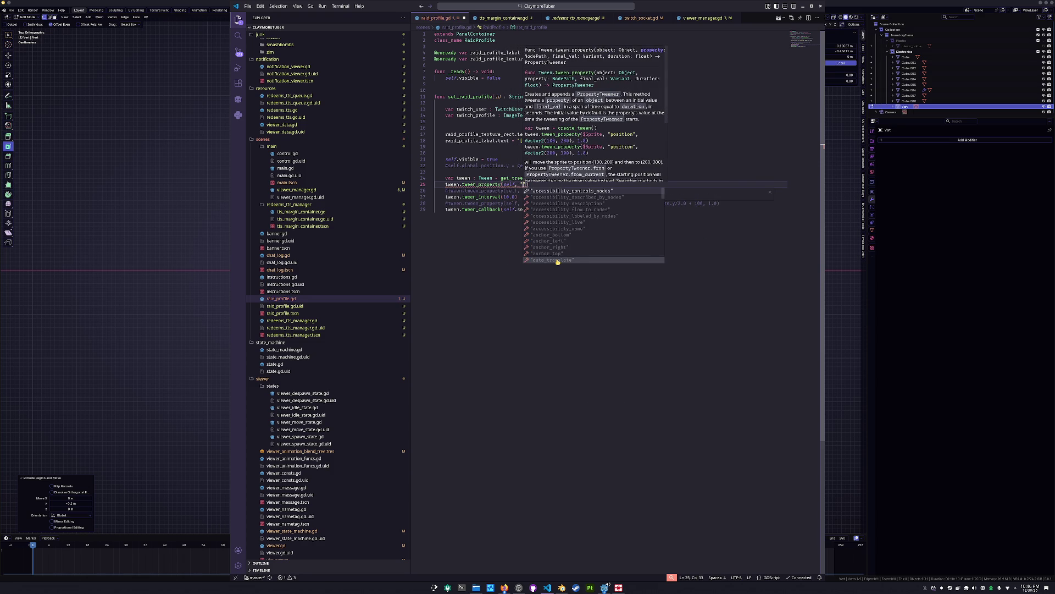
{"action": "type", "text": "modu"}
{"action": "key", "text": "Return"}
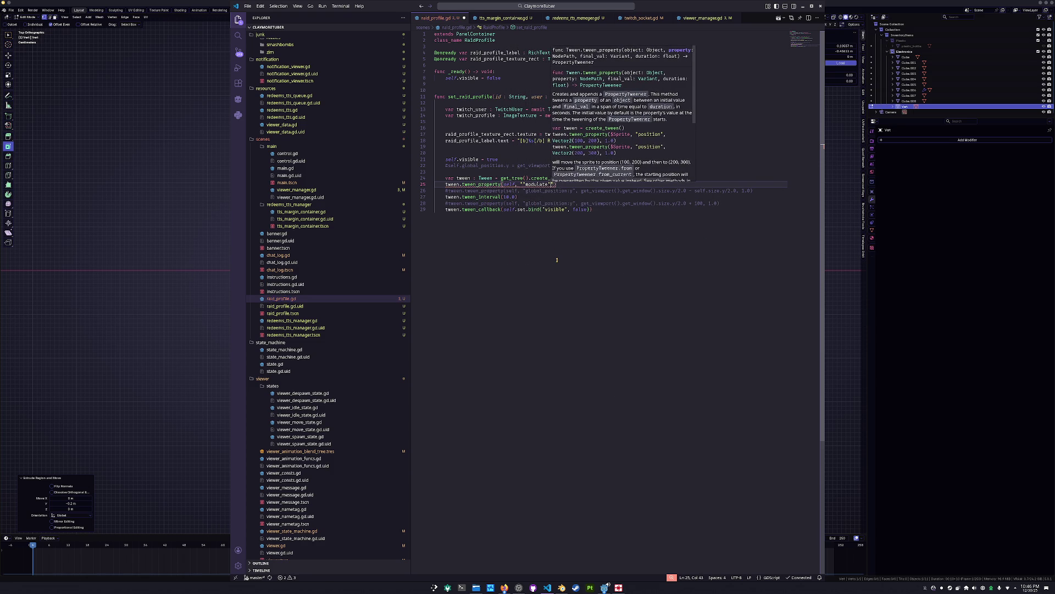
{"action": "key", "text": "BackSpace"}
{"action": "key", "text": "Left"}
{"action": "key", "text": "Left"}
{"action": "key", "text": "Left"}
{"action": "key", "text": "BackSpace"}
{"action": "key", "text": "ctrl+Right"}
{"action": "type", "text": ":a\""}
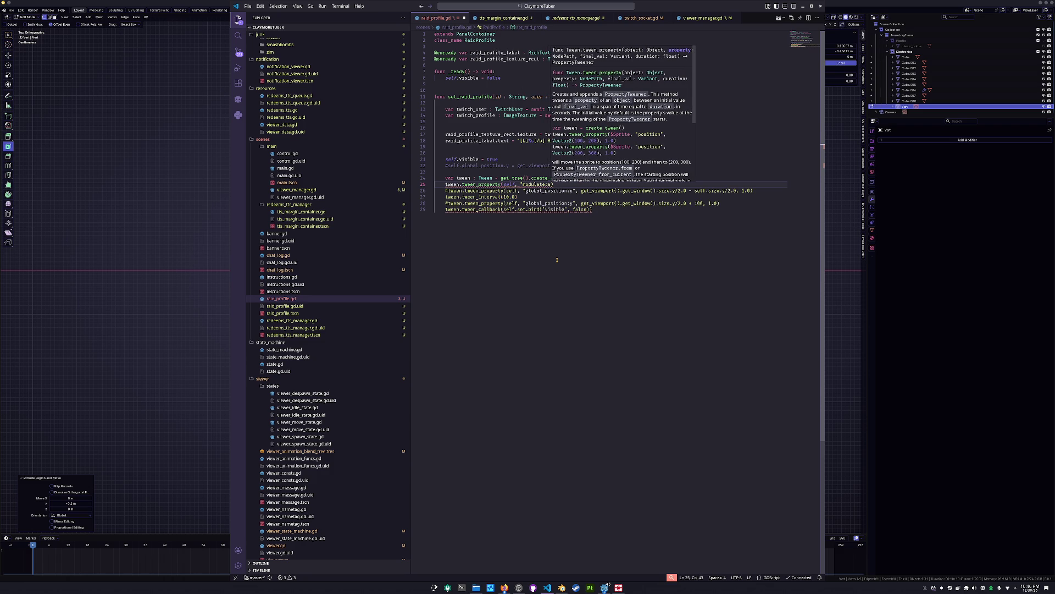
{"action": "type", "text": ", "}
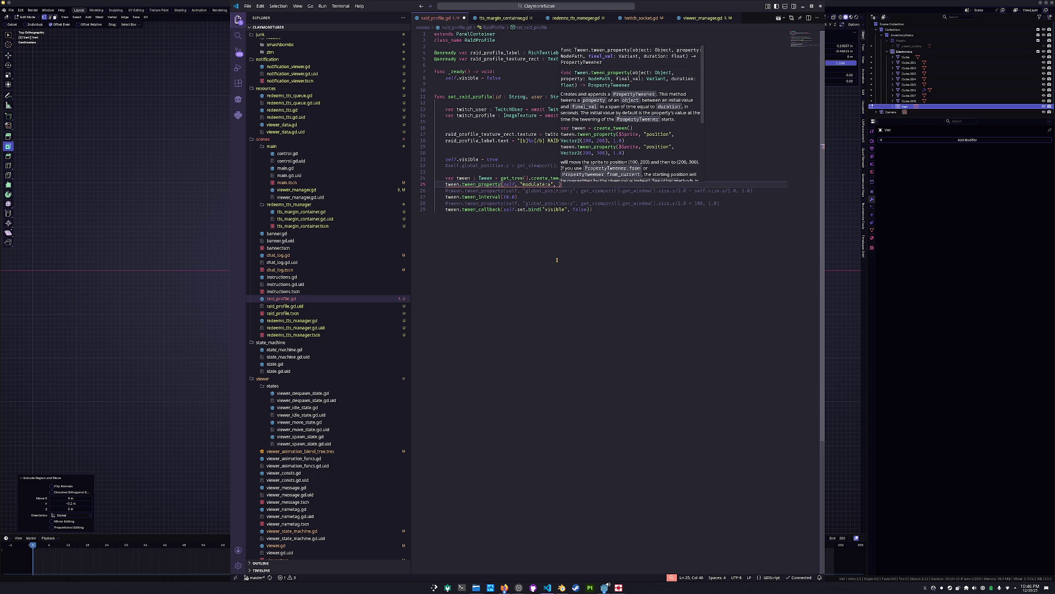
{"action": "type", "text": "1.0, "}
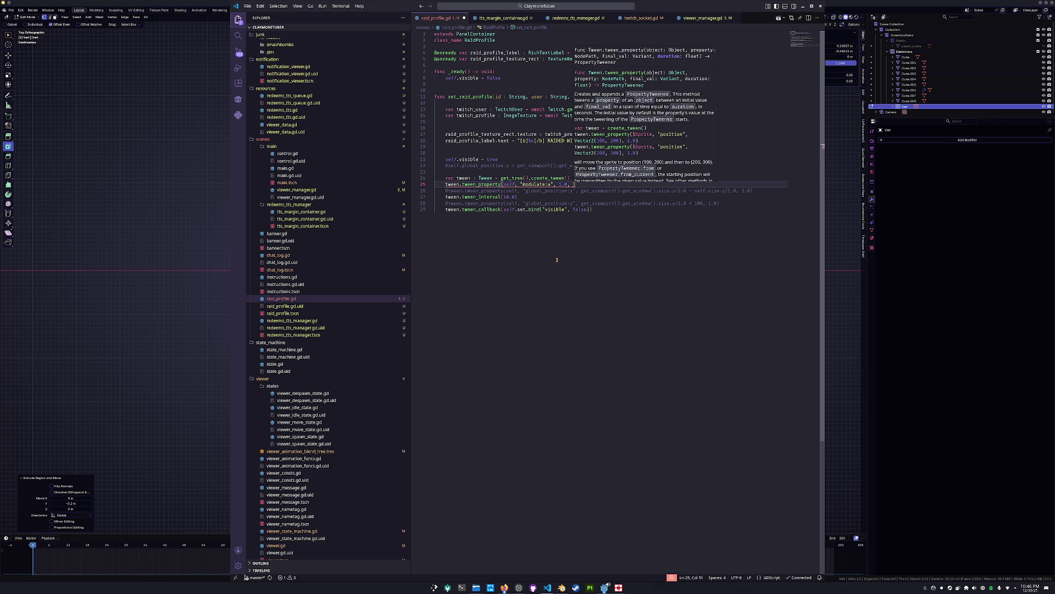
{"action": "type", "text": "0.5"}
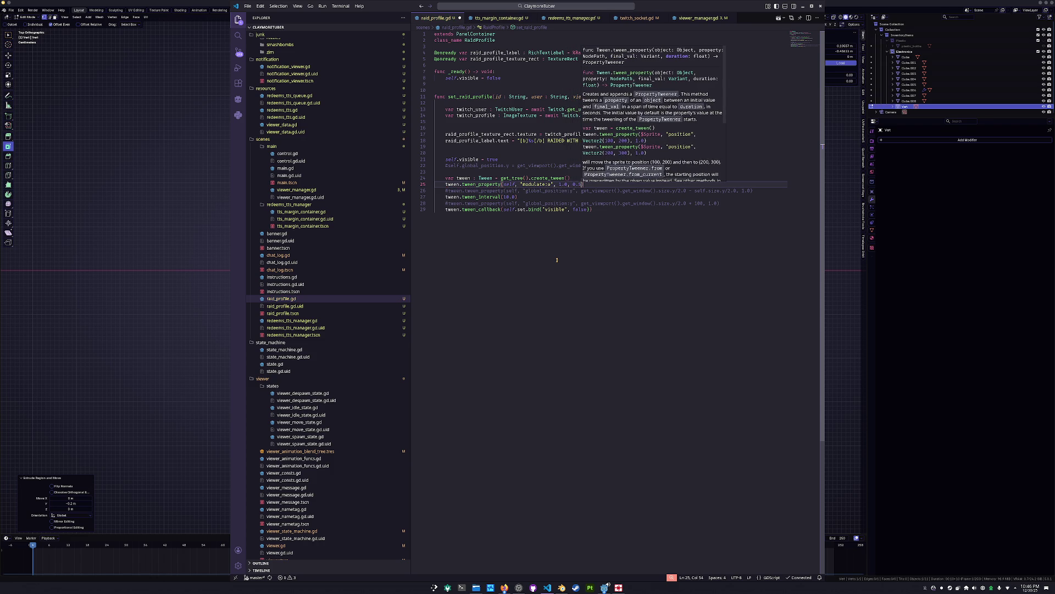
Step: Change the fade-in duration from 0.5 to 1.0 seconds
{"action": "key", "text": "Escape"}
{"action": "key", "text": "shift+Left"}
{"action": "key", "text": "shift+Left"}
{"action": "key", "text": "shift+Left"}
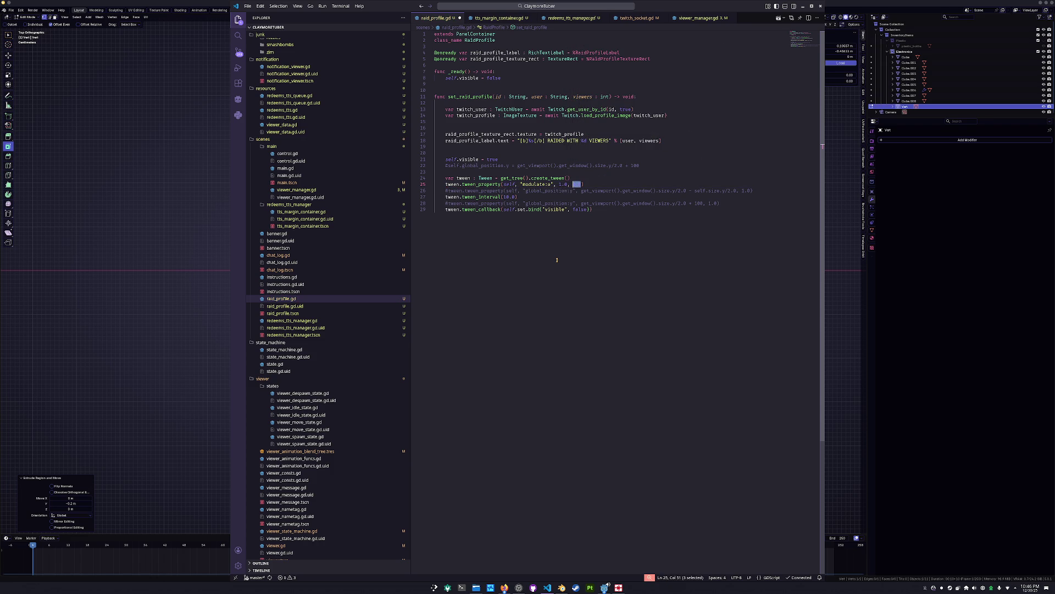
{"action": "type", "text": "1.0"}
{"action": "key", "text": "Up"}
{"action": "key", "text": "Up"}
{"action": "key", "text": "Up"}
Step: Add self.modulate.a = 0.0 after self.visible = true and delete the old commented position lines
{"action": "key", "text": "Return"}
{"action": "type", "text": "self."}
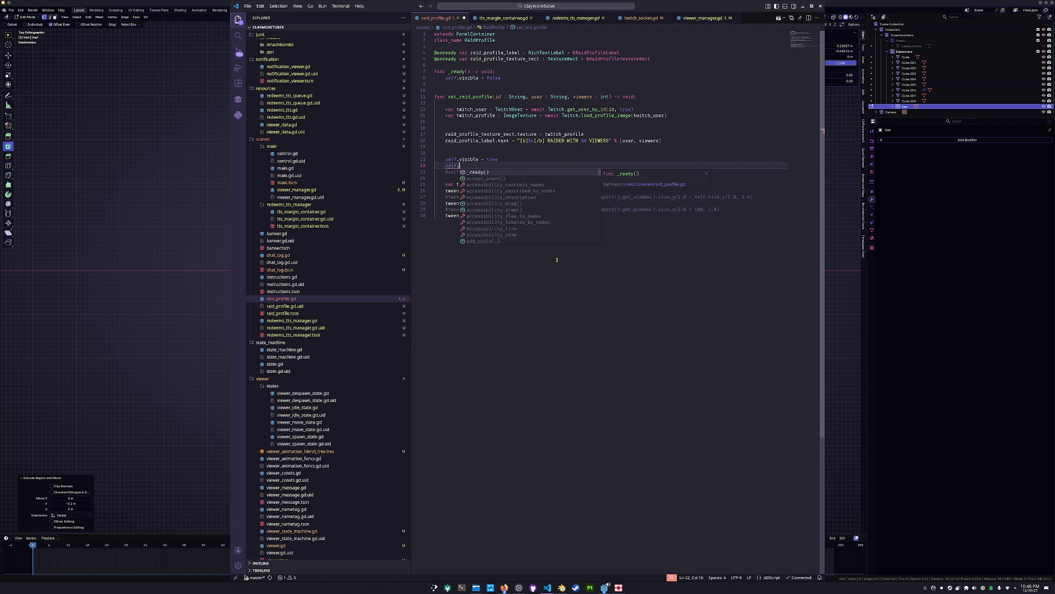
{"action": "type", "text": "modulate.a = 0.0"}
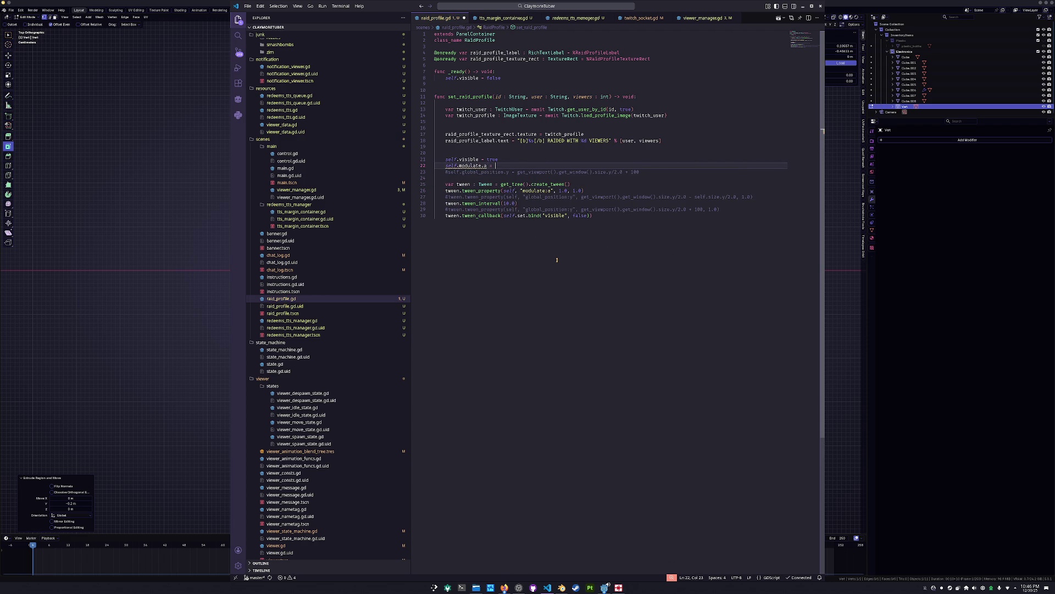
{"action": "key", "text": "Right"}
{"action": "key", "text": "shift+Down"}
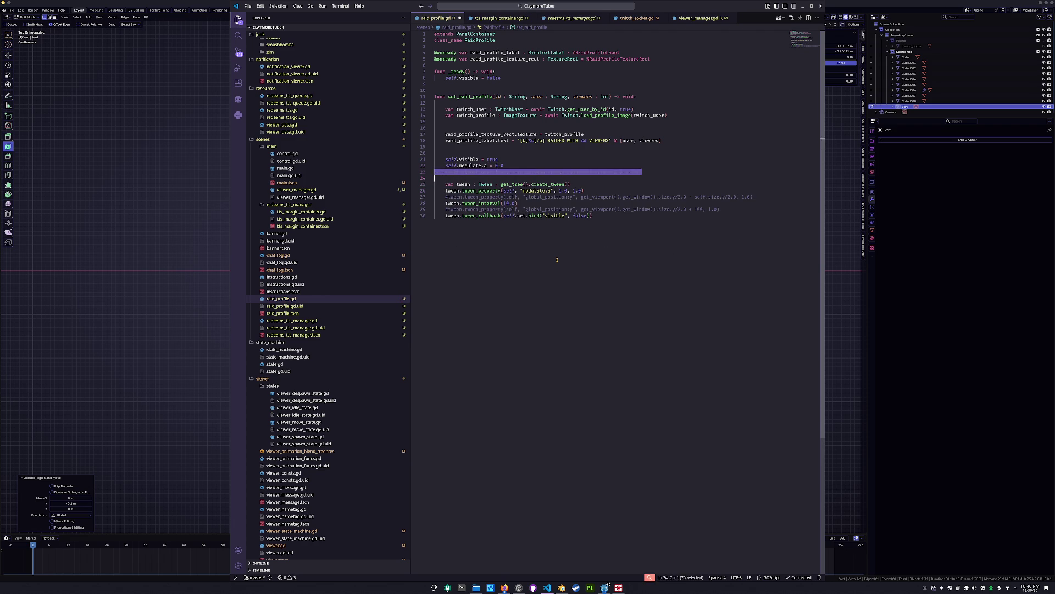
{"action": "key", "text": "Delete"}
{"action": "key", "text": "Down"}
{"action": "key", "text": "Down"}
{"action": "key", "text": "Down"}
{"action": "key", "text": "shift+Down"}
{"action": "key", "text": "Delete"}
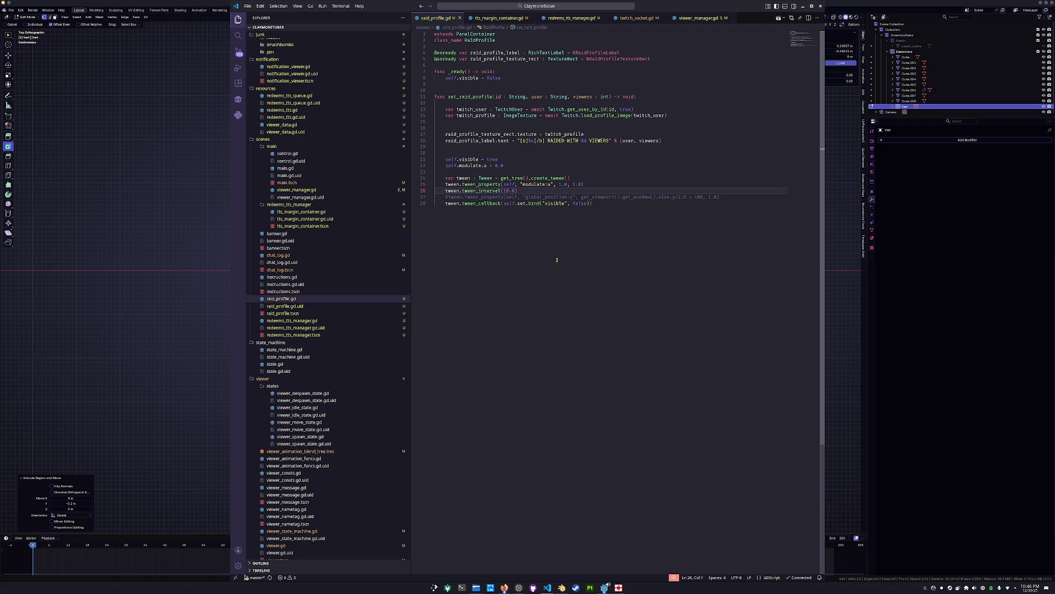
Step: Add a fade-out line tween_property(self, "modulate:a", 0.0, 1.0) and save the script
{"action": "key", "text": "Down"}
{"action": "key", "text": "ctrl+shift+Return"}
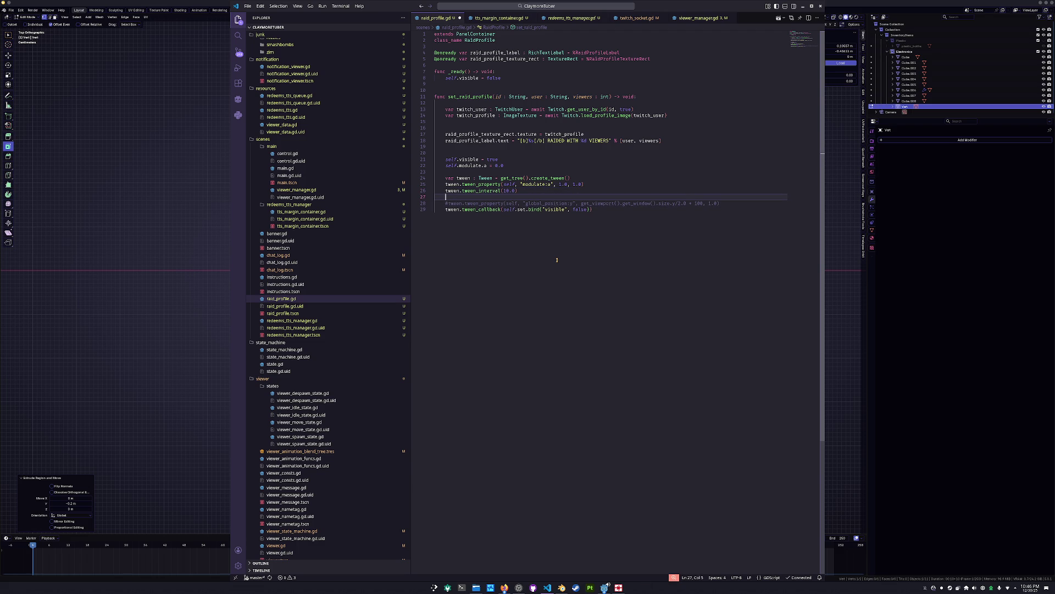
{"action": "type", "text": "tween."}
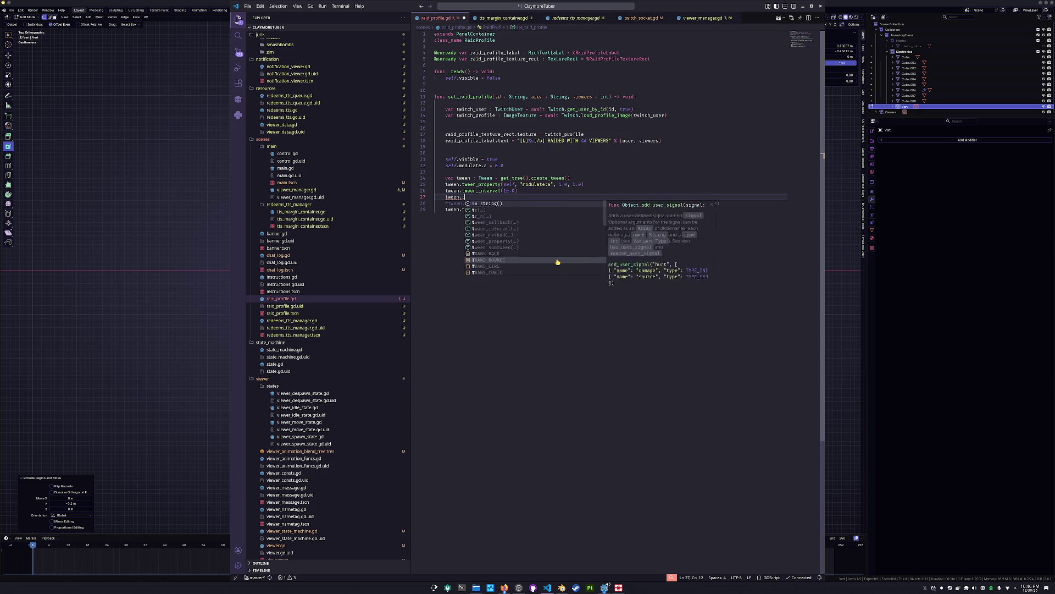
{"action": "type", "text": "tween_in"}
{"action": "key", "text": "BackSpace"}
{"action": "key", "text": "BackSpace"}
{"action": "key", "text": "Return"}
{"action": "type", "text": "self, \"\"modu"}
{"action": "key", "text": "Return"}
{"action": "key", "text": "ctrl+z"}
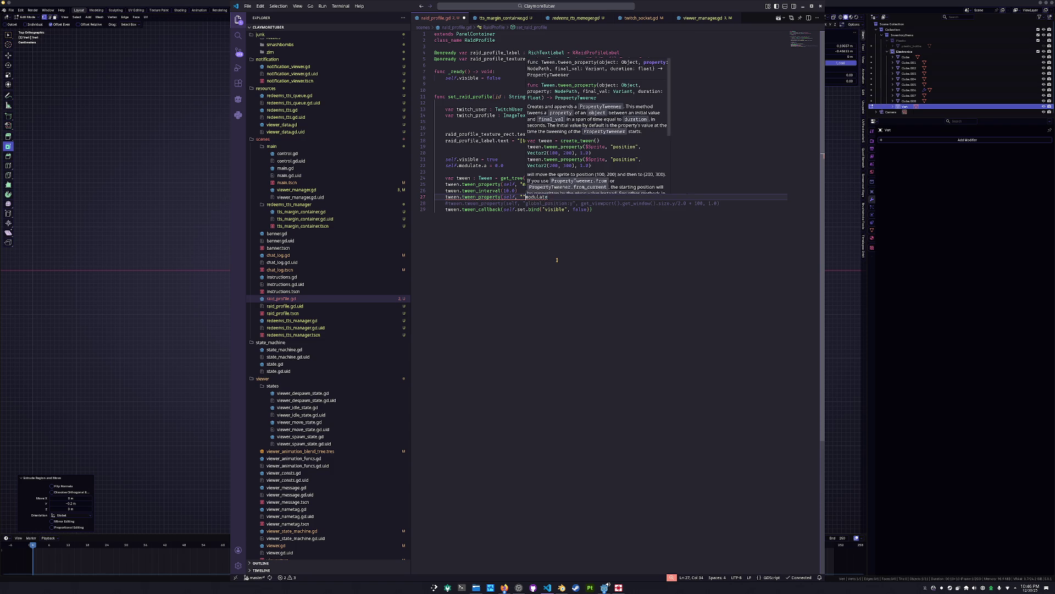
{"action": "type", "text": ":"}
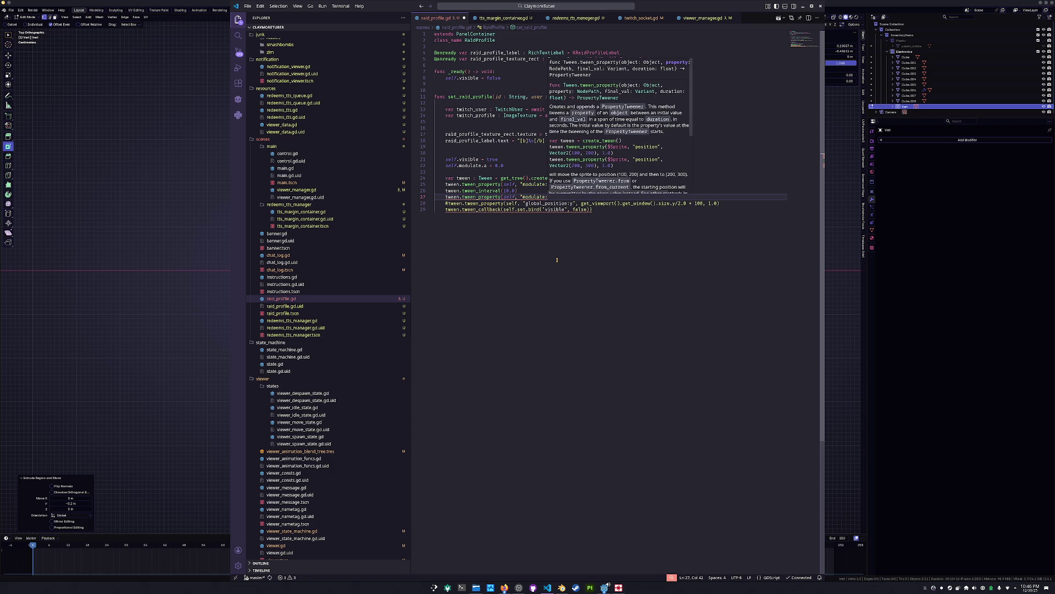
{"action": "type", "text": "a\","}
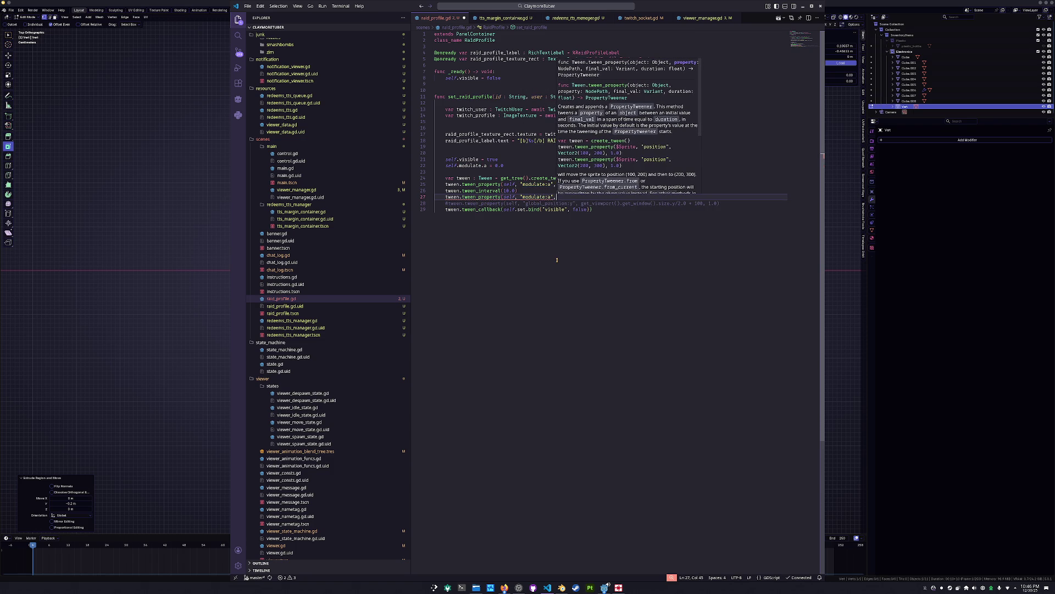
{"action": "type", "text": " 0.0, "}
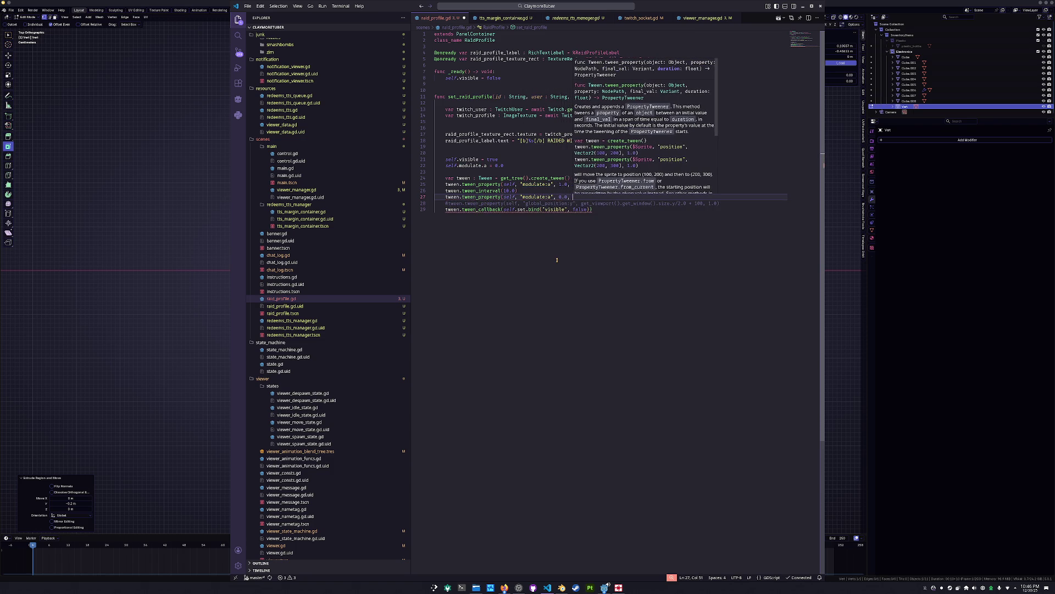
{"action": "type", "text": "1.0)"}
{"action": "key", "text": "ctrl+s"}
{"action": "key", "text": "Down"}
{"action": "key", "text": "Home"}
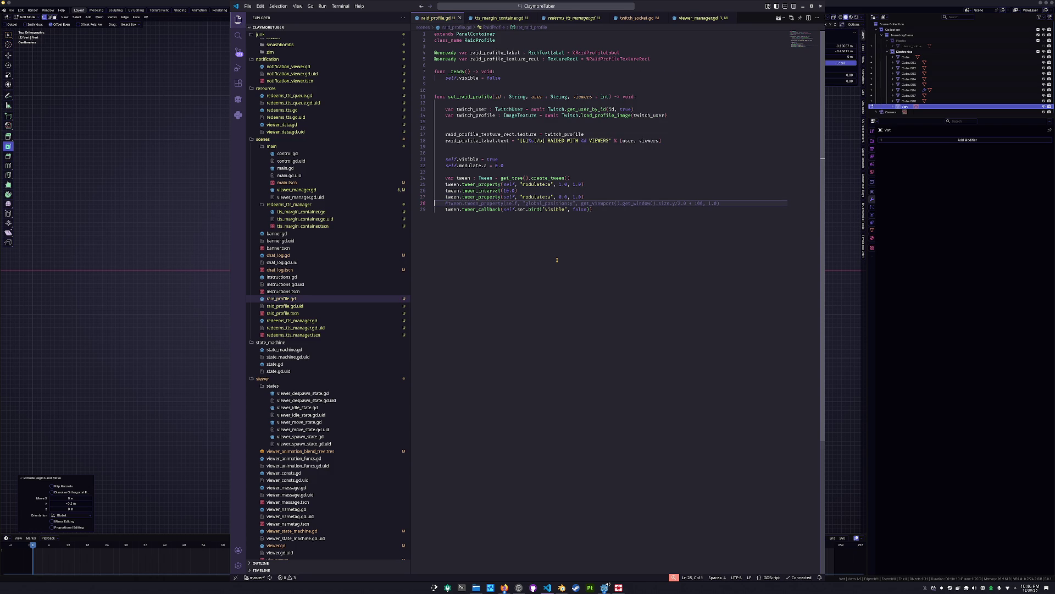
Step: Change the tween_interval from 10 to 15 and delete the commented-out tween line
{"action": "key", "text": "Up"}
{"action": "key", "text": "Up"}
{"action": "key", "text": "ctrl+Right"}
{"action": "key", "text": "ctrl+Right"}
{"action": "key", "text": "Right"}
{"action": "key", "text": "ctrl+shift+Right"}
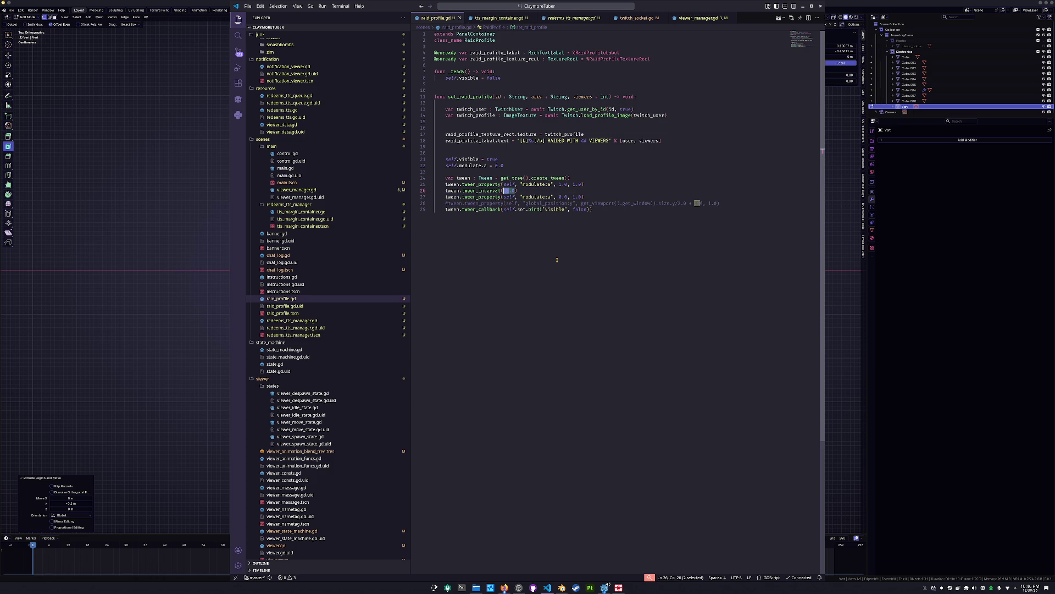
{"action": "type", "text": "15"}
{"action": "key", "text": "Down"}
{"action": "key", "text": "Down"}
{"action": "key", "text": "Down"}
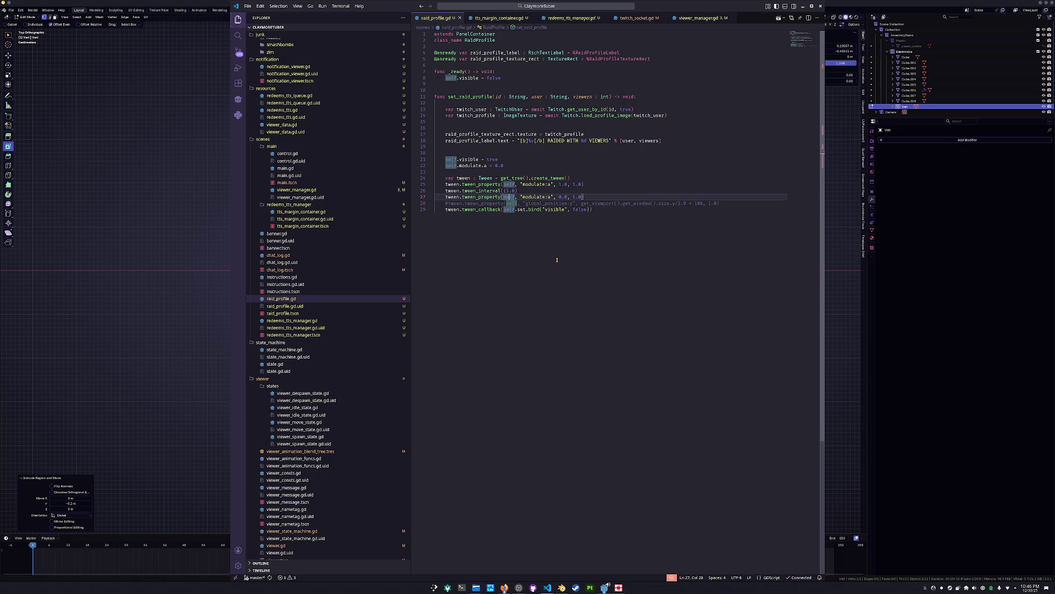
{"action": "key", "text": "Home"}
{"action": "key", "text": "Up"}
{"action": "key", "text": "ctrl+shift+k"}
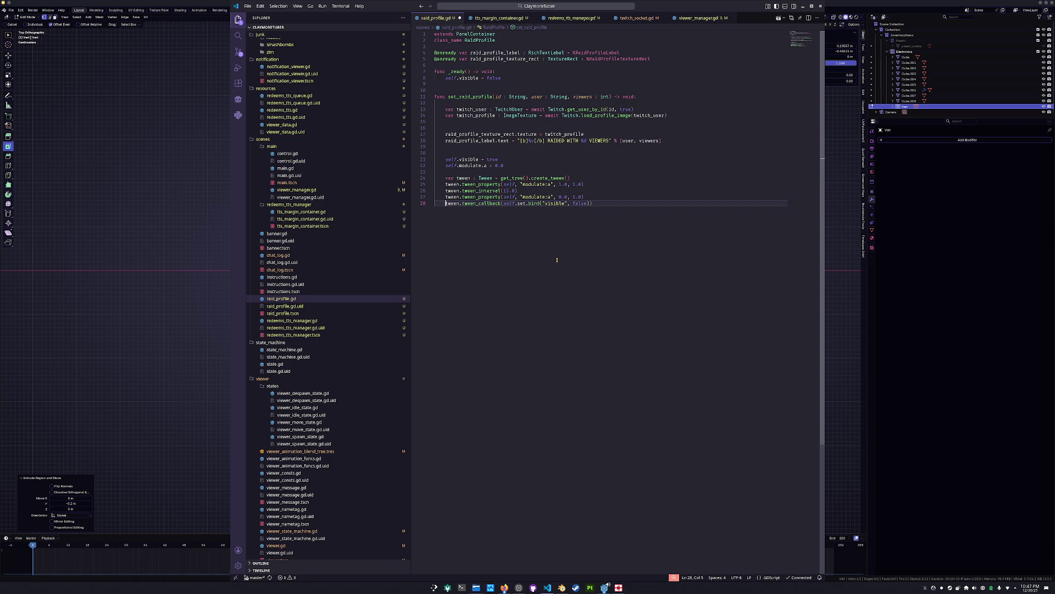
{"action": "key", "text": "Up"}
{"action": "key", "text": "Up"}
{"action": "key", "text": "Up"}
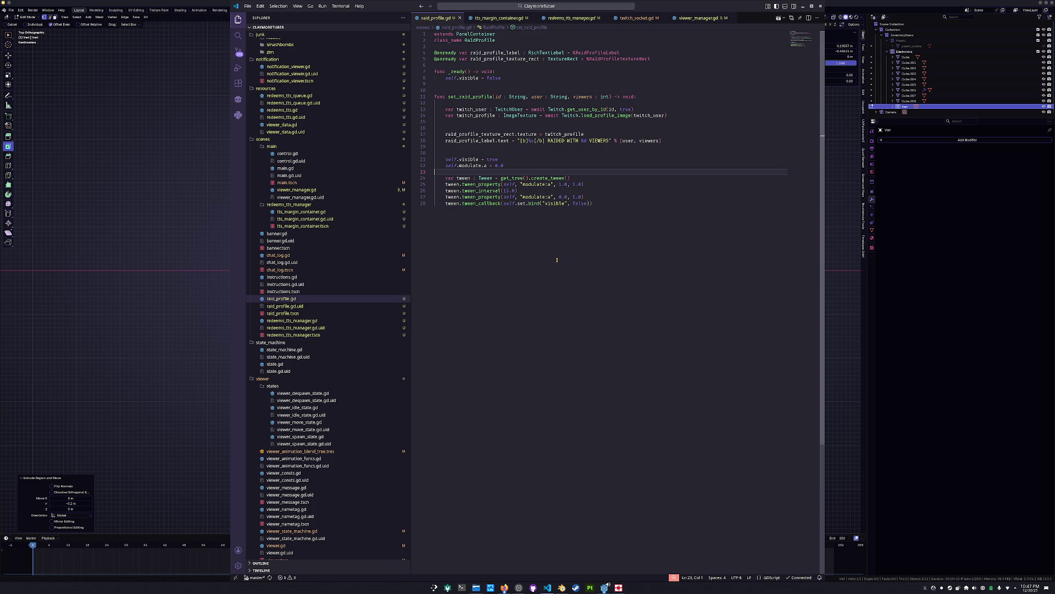
{"action": "key", "text": "ctrl+End"}
{"action": "key", "text": "alt+Tab"}
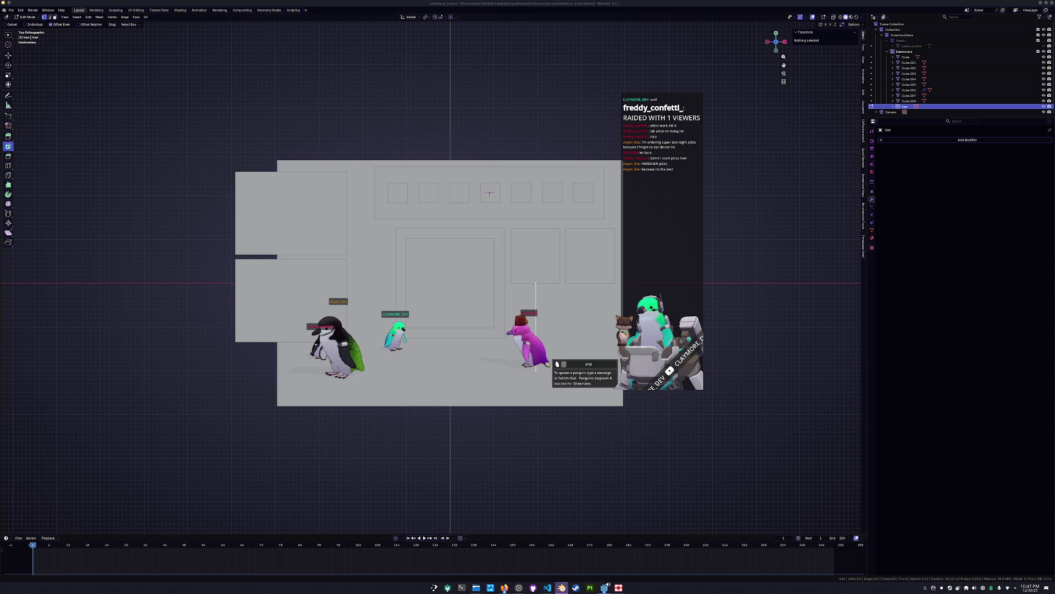
Step: In the Godot editor, stop the running project with F8 and run it again with F5
{"action": "left_click", "coordinate": [562, 588]}
{"action": "left_click", "coordinate": [605, 588]}
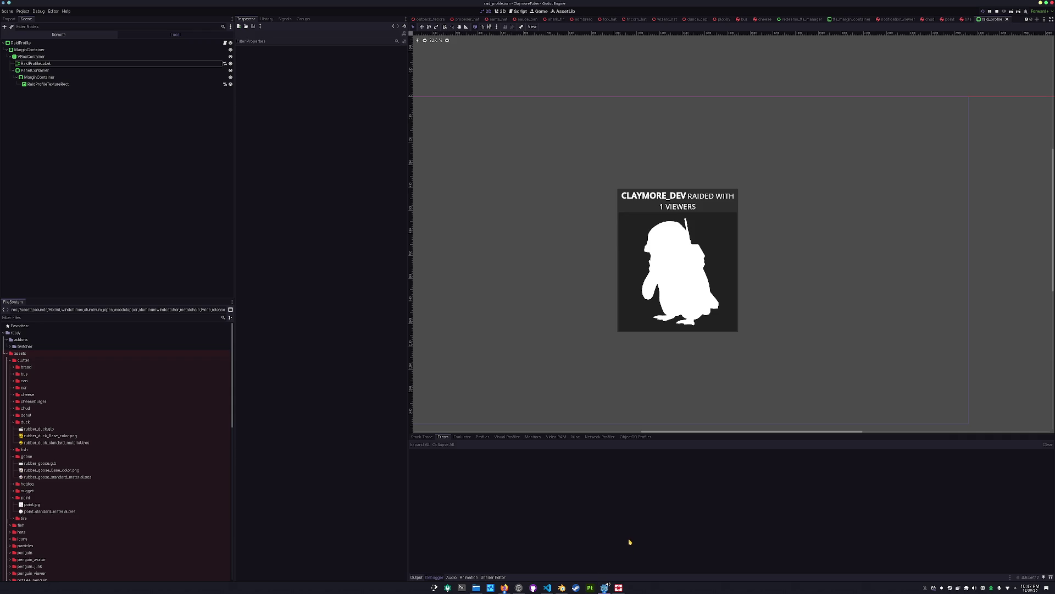
{"action": "key", "text": "F8"}
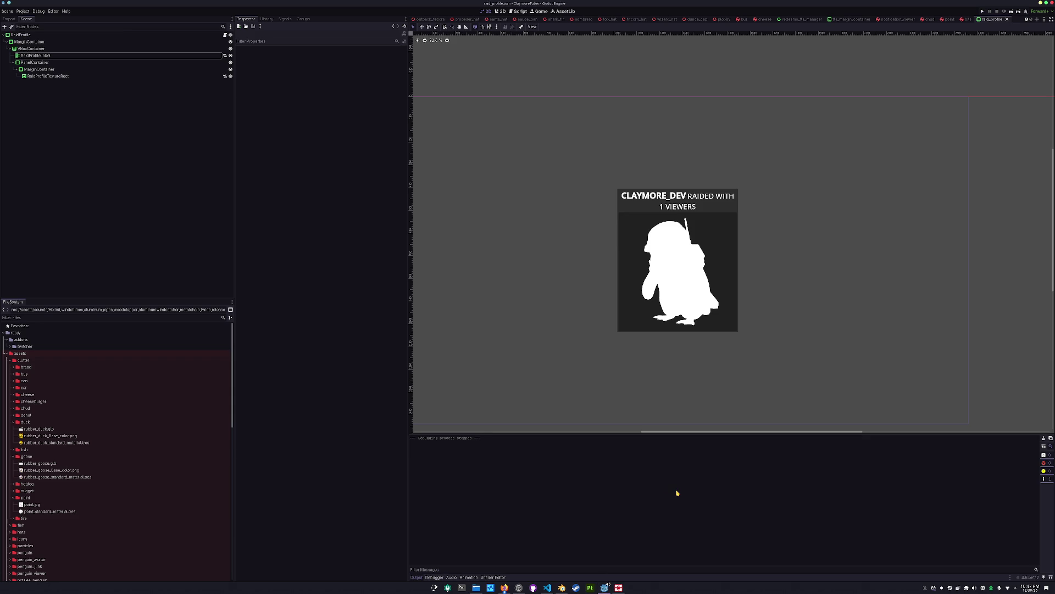
{"action": "key", "text": "F5"}
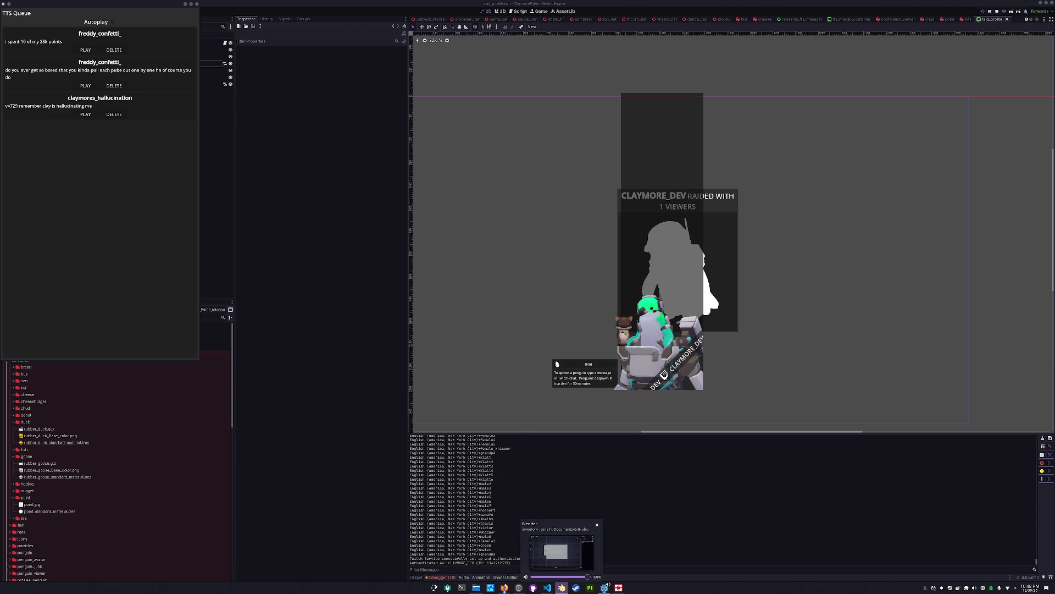
{"action": "left_click", "coordinate": [566, 584]}
{"action": "key", "text": "super+Down"}
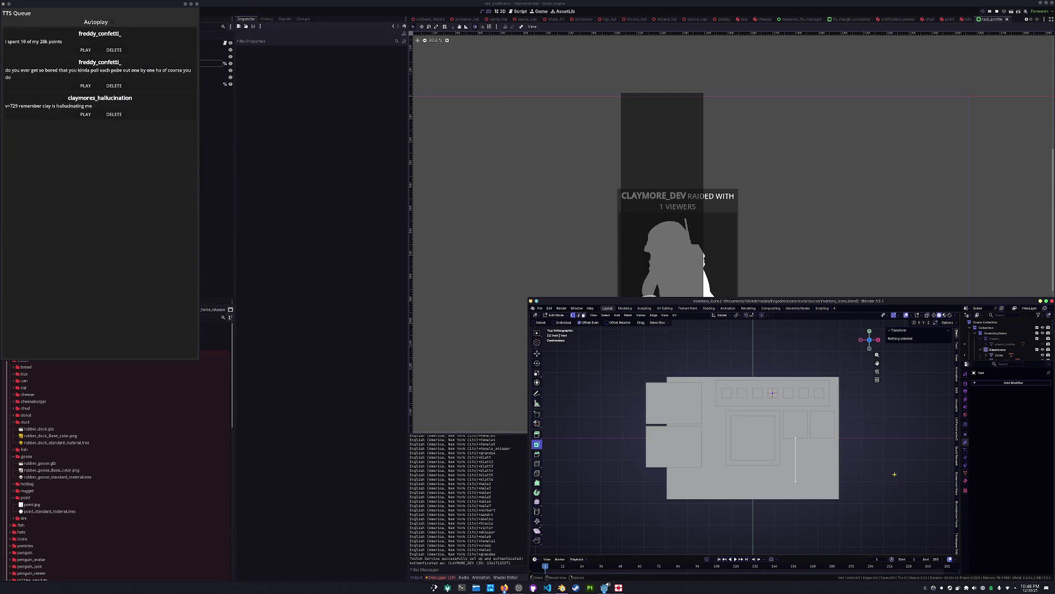
Step: Box-select the bottom vertex of the vertical trace and extrude a new vertex leftward along X
{"action": "scroll", "coordinate": [763, 503], "scroll_direction": "up", "scroll_amount": 2}
{"action": "middle_click_drag", "start_coordinate": [808, 502], "coordinate": [814, 466], "text": "shift"}
{"action": "left_click_drag", "start_coordinate": [814, 466], "coordinate": [768, 429]}
{"action": "key", "text": "g"}
{"action": "key", "text": "y"}
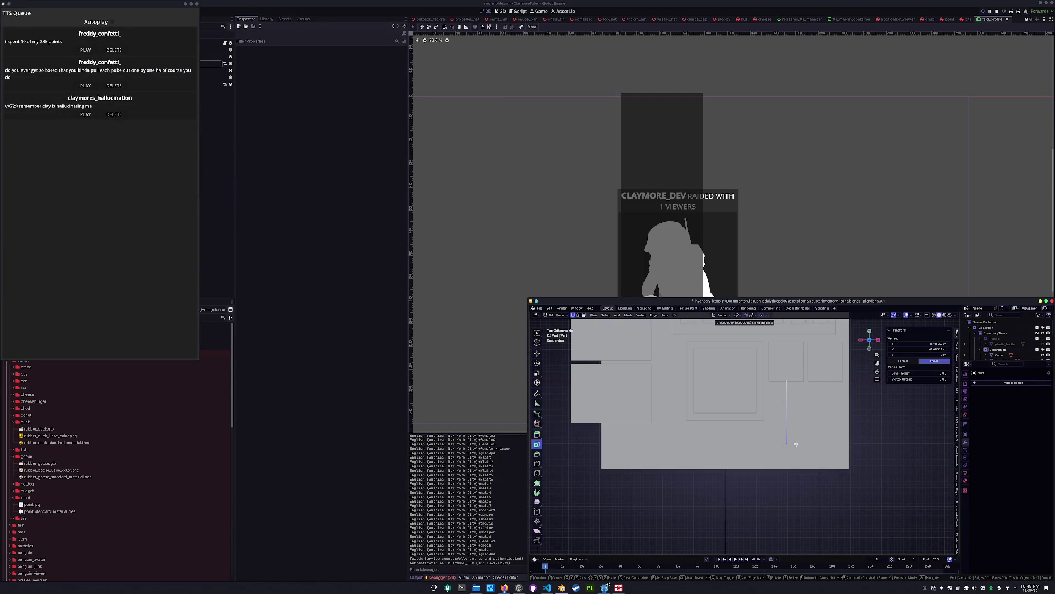
{"action": "key", "text": "g"}
{"action": "key", "text": "x"}
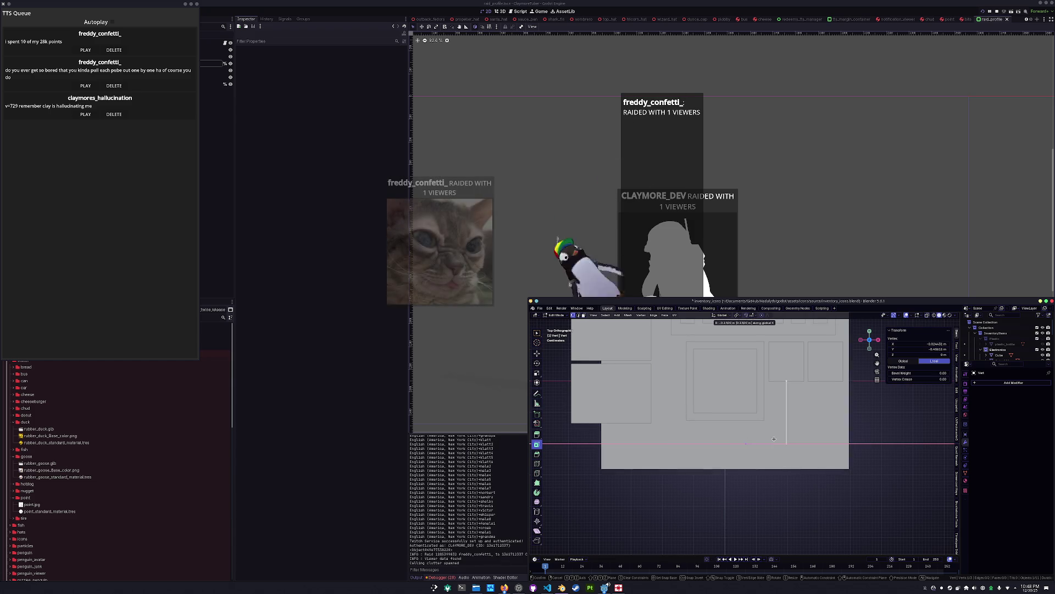
{"action": "left_click", "coordinate": [749, 443]}
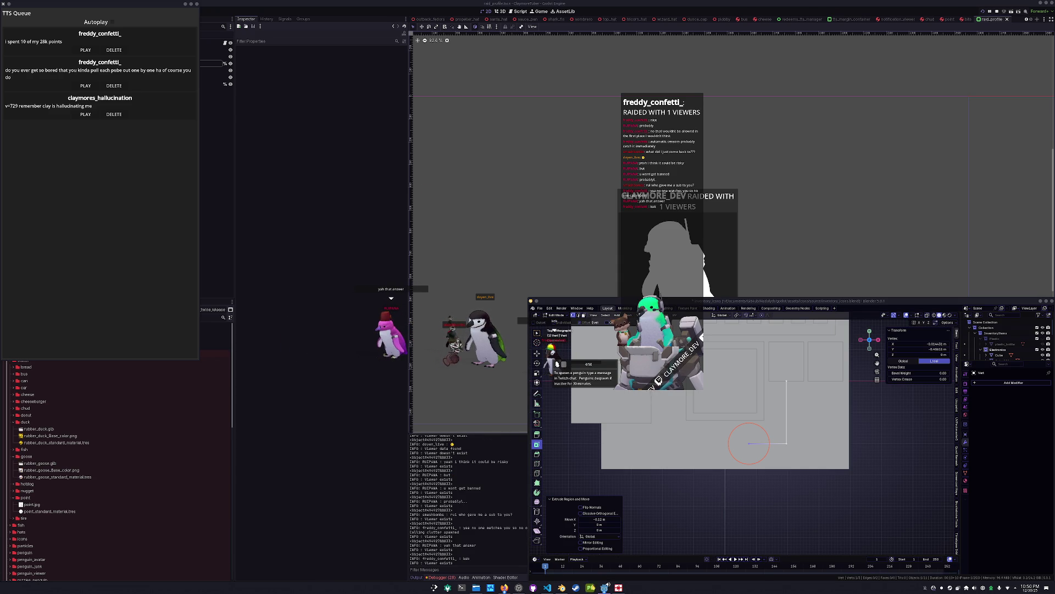
{"action": "mouse_move", "coordinate": [605, 587]}
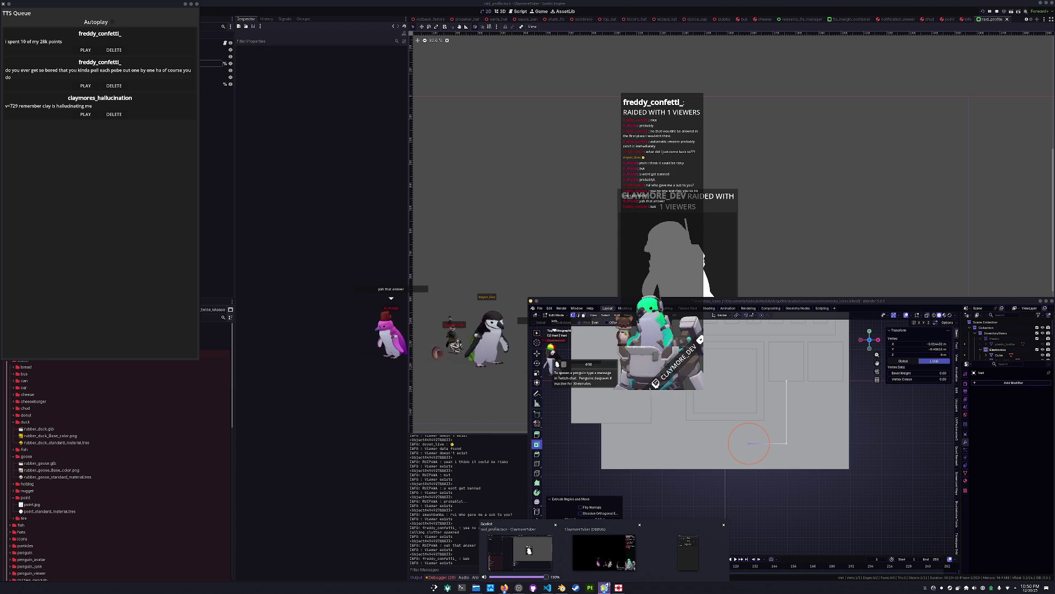
Step: Zoom the Godot 2D canvas to inspect the raid card, then return to raid_profile.gd
{"action": "left_click", "coordinate": [515, 549]}
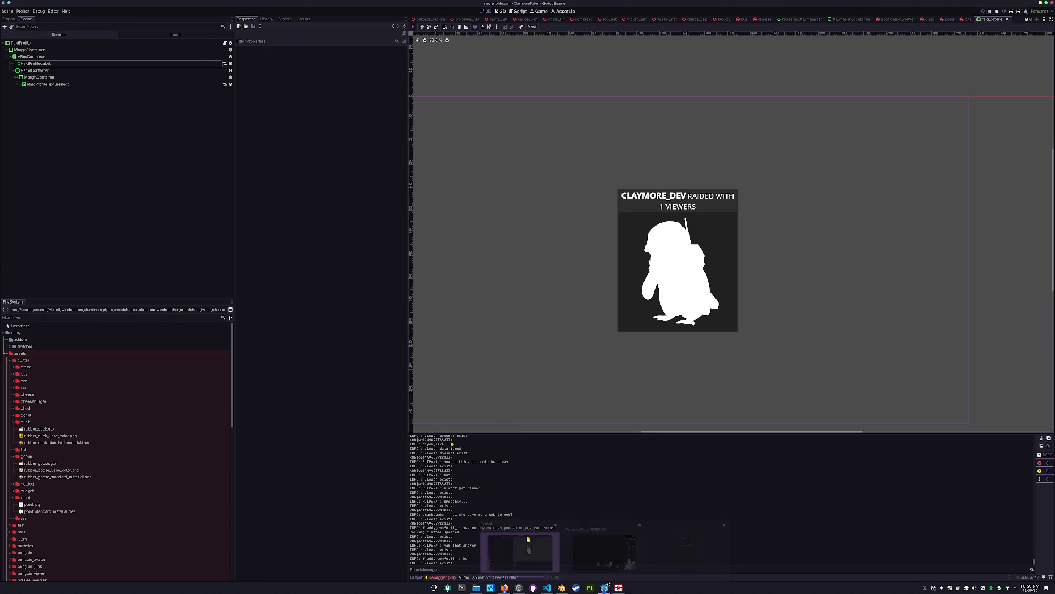
{"action": "scroll", "coordinate": [629, 344], "scroll_direction": "down", "scroll_amount": 2}
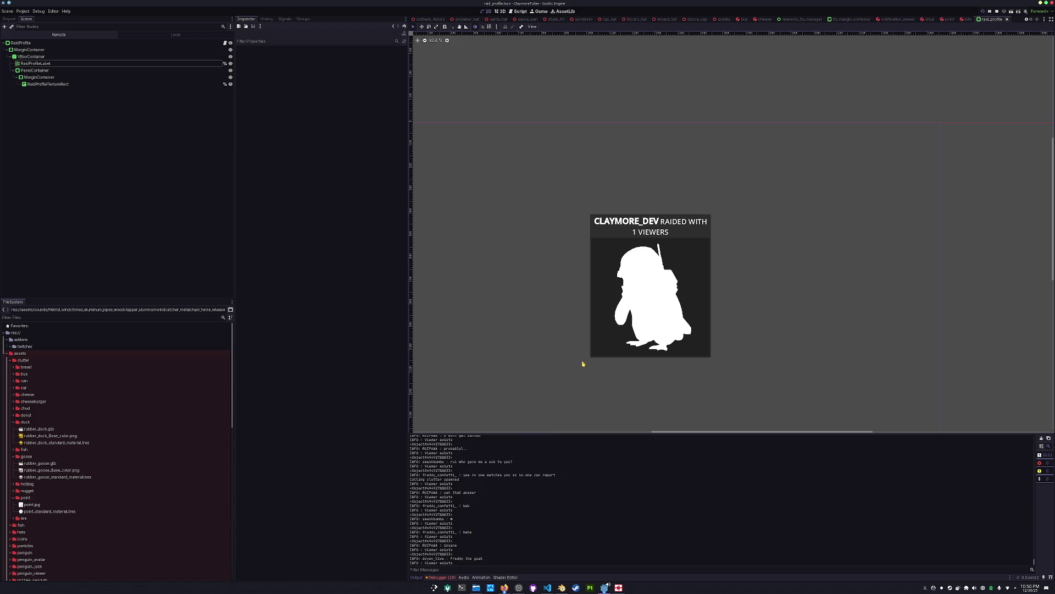
{"action": "scroll", "coordinate": [611, 288], "scroll_direction": "up", "scroll_amount": 1}
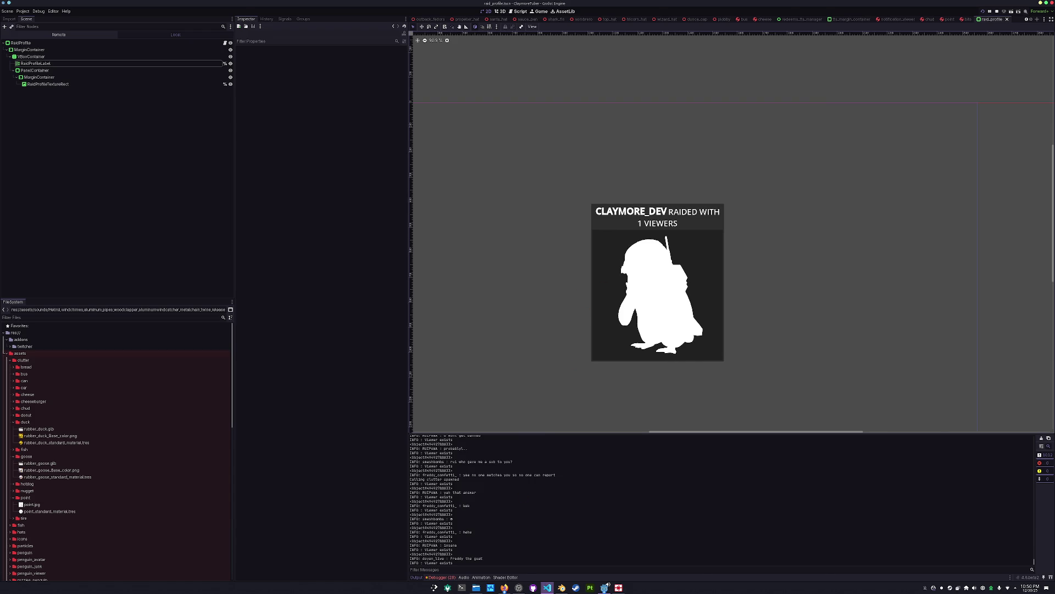
{"action": "key", "text": "alt+Tab"}
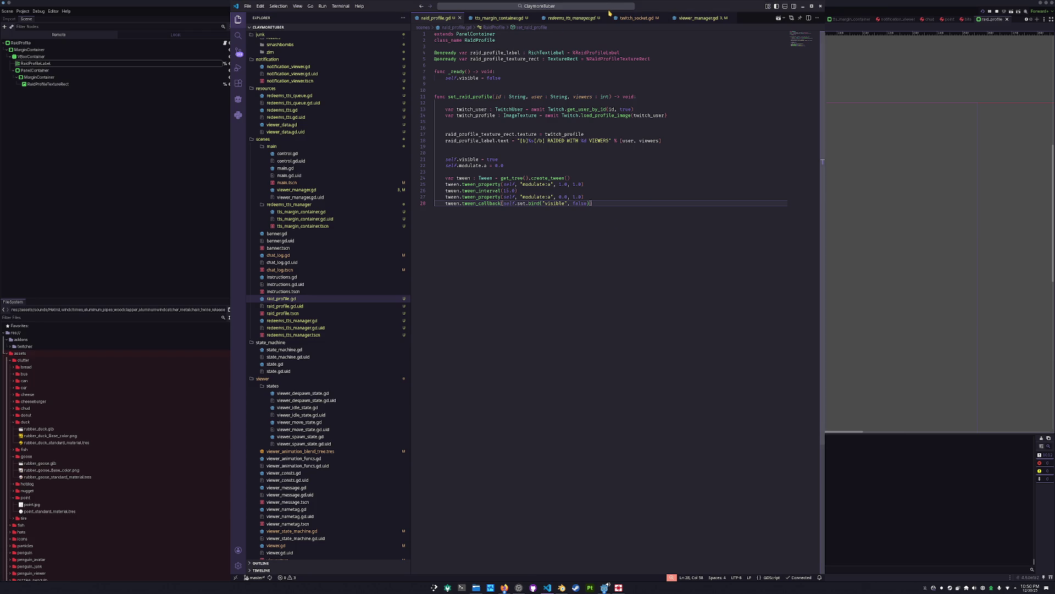
Step: Switch to twitch_socket.gd and scroll up to the _on_eventsub_event_received handler
{"action": "left_click", "coordinate": [632, 18]}
{"action": "left_click", "coordinate": [539, 388]}
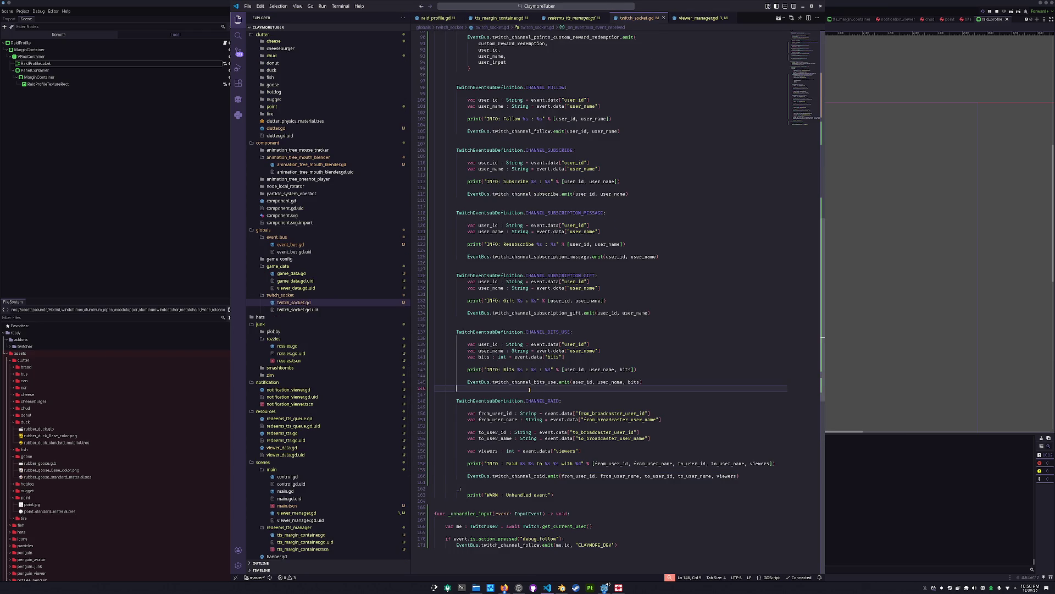
{"action": "scroll", "coordinate": [556, 374], "scroll_direction": "up", "scroll_amount": 7}
{"action": "scroll", "coordinate": [577, 330], "scroll_direction": "up", "scroll_amount": 3}
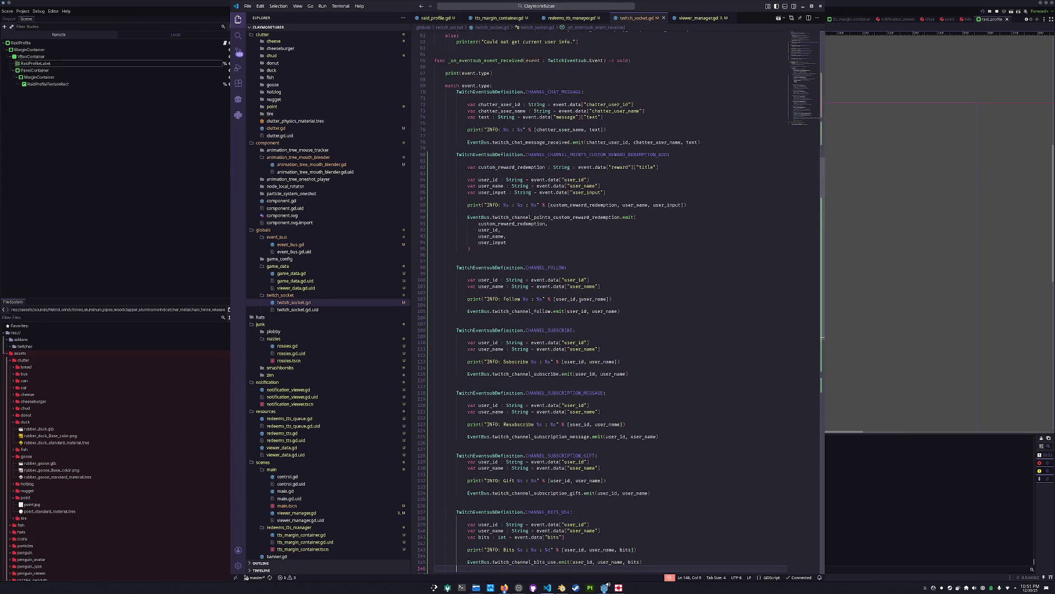
{"action": "scroll", "coordinate": [571, 257], "scroll_direction": "up", "scroll_amount": 9}
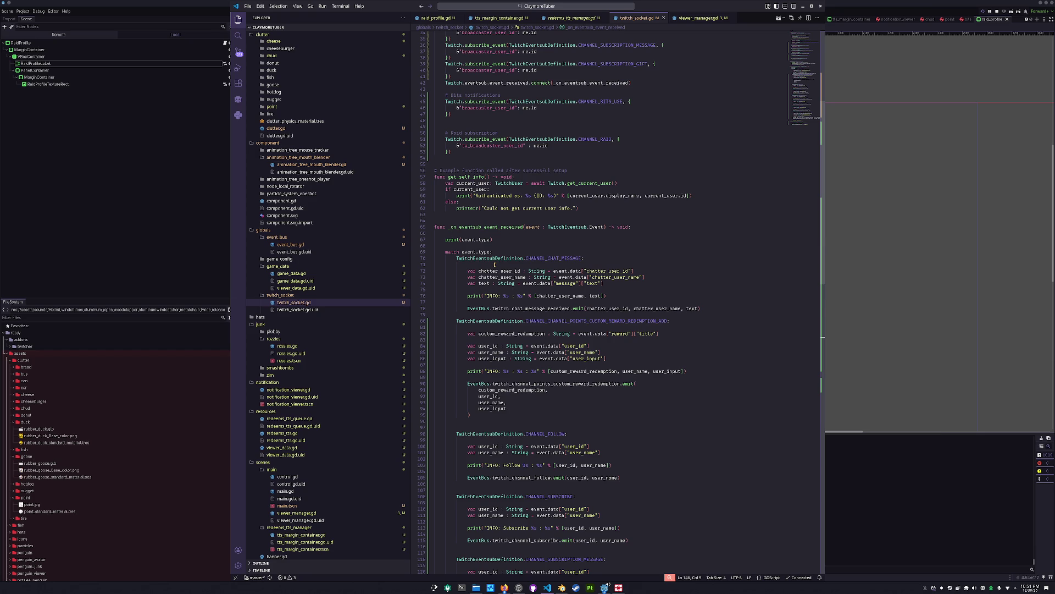
{"action": "mouse_move", "coordinate": [495, 272]}
Step: Close VS Code, quit the Godot editor and its running project, and relaunch the ClaymoreTuber project
{"action": "left_click", "coordinate": [820, 7]}
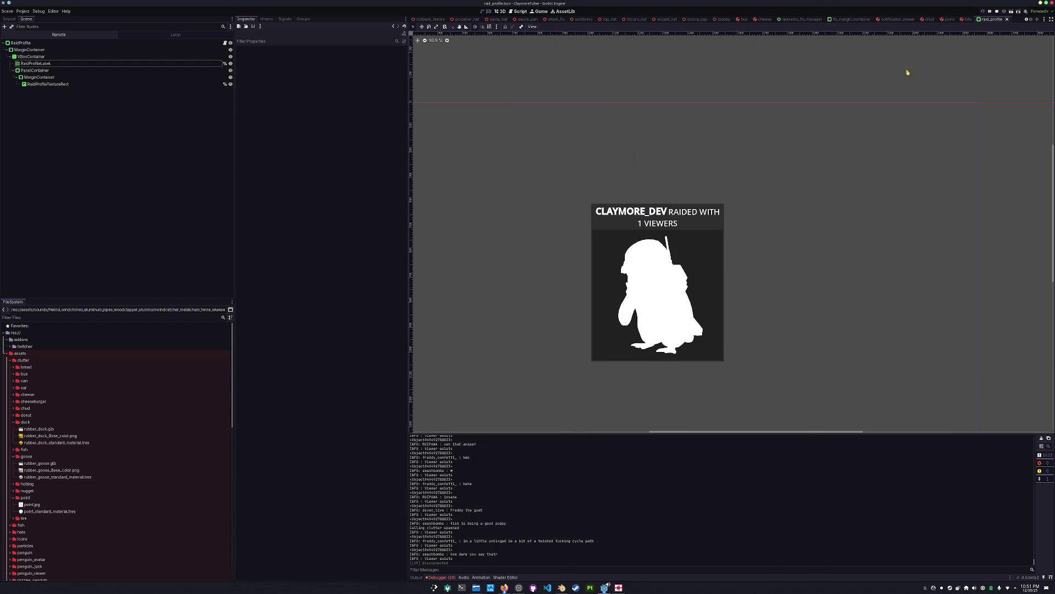
{"action": "left_click", "coordinate": [1051, 3]}
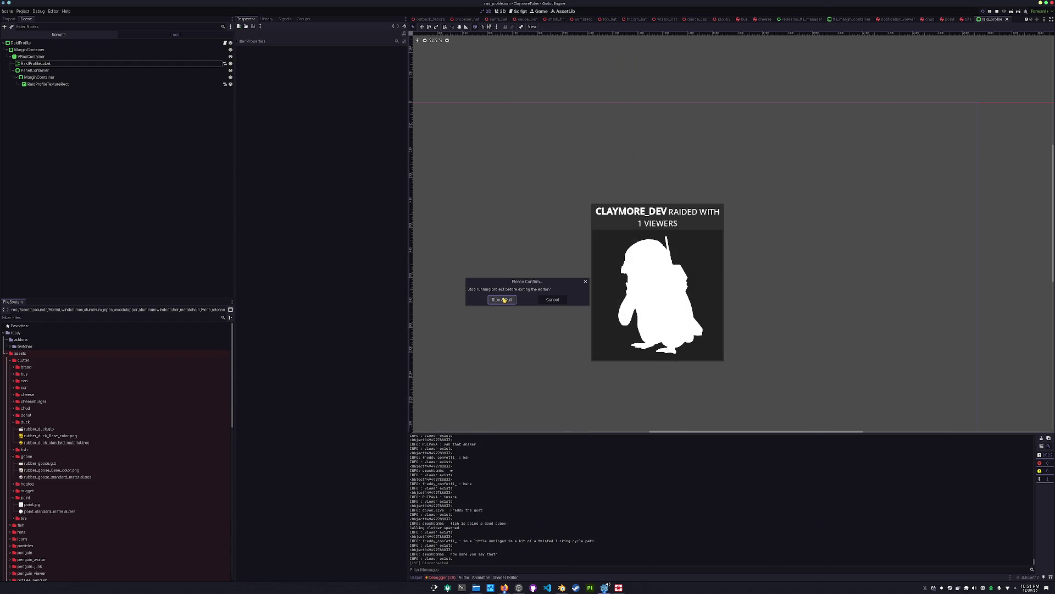
{"action": "left_click", "coordinate": [504, 300]}
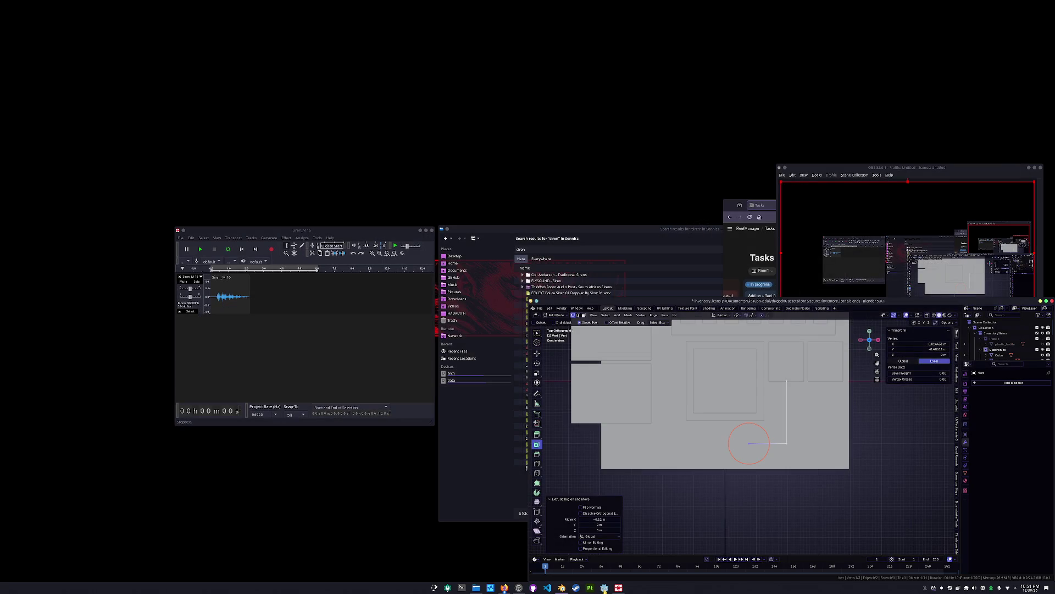
{"action": "left_click", "coordinate": [605, 587]}
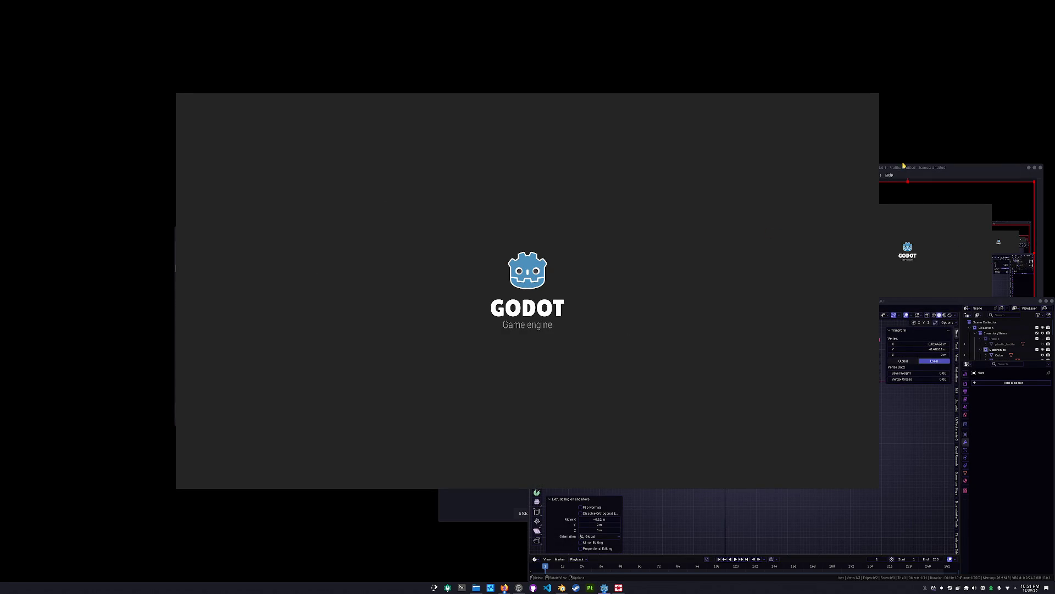
{"action": "left_click", "coordinate": [841, 374]}
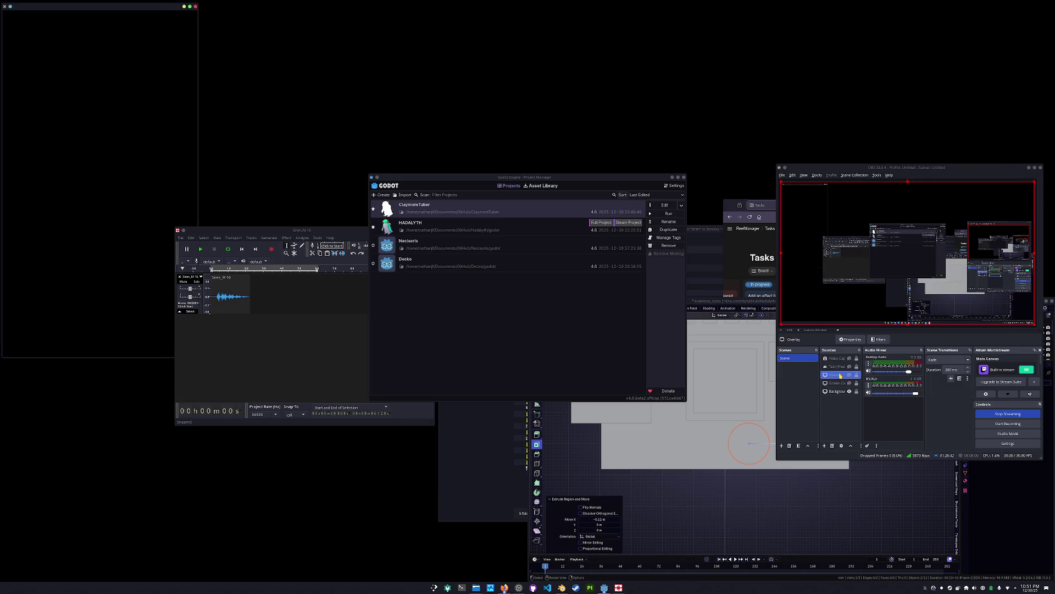
Step: Set the OBS Overlay source to capture the chosen application window, then bring Blender forward
{"action": "double_click", "coordinate": [841, 375]}
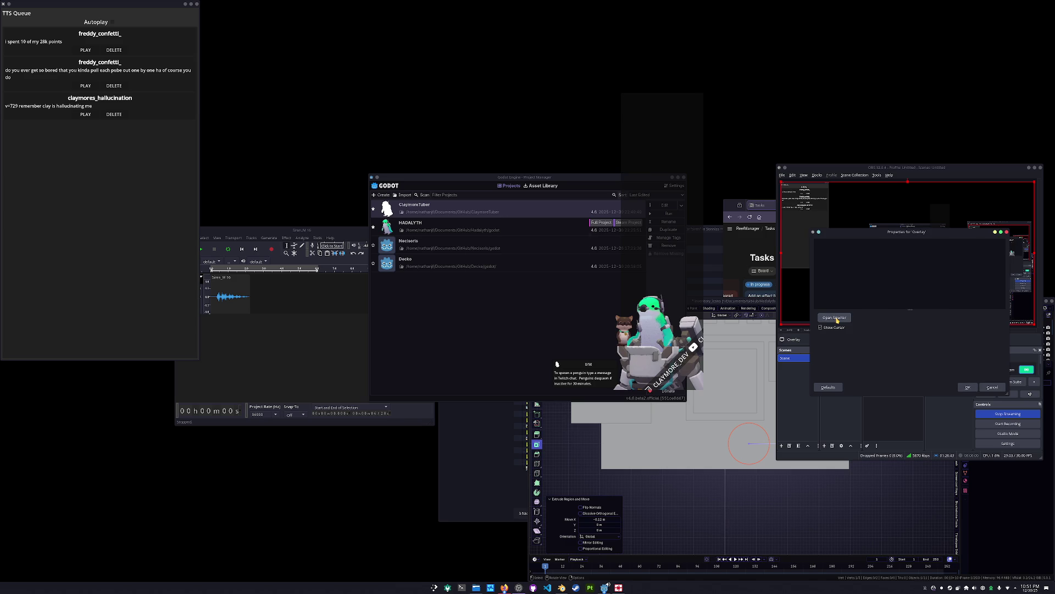
{"action": "left_click", "coordinate": [500, 250]}
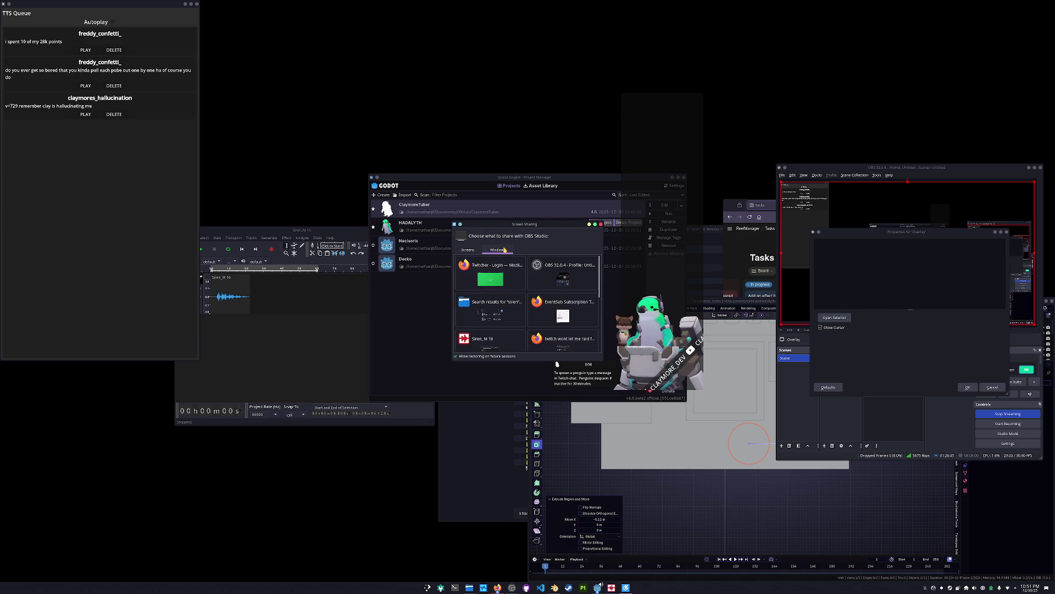
{"action": "double_click", "coordinate": [550, 341]}
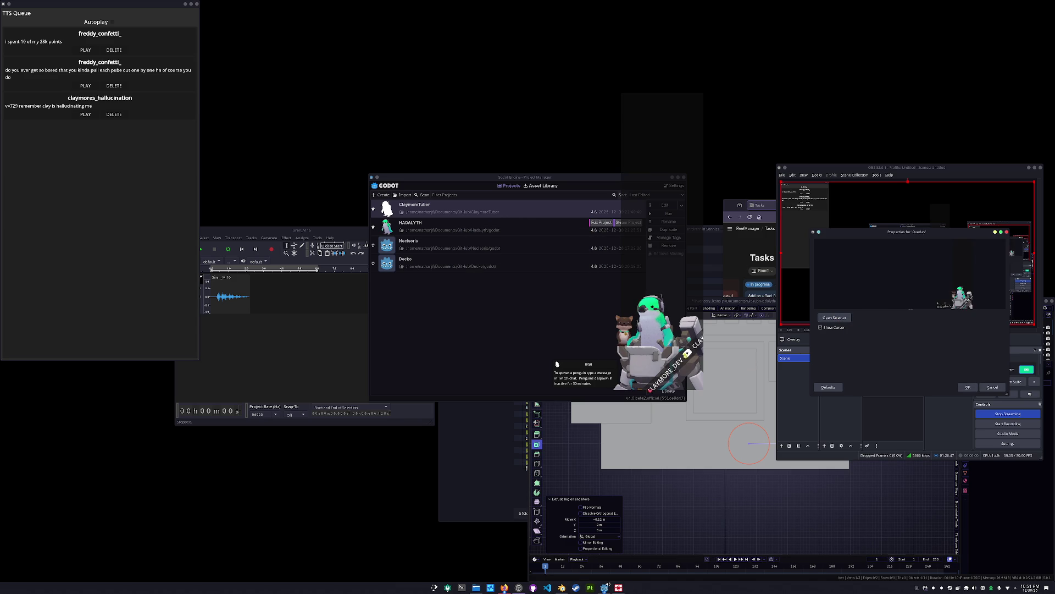
{"action": "left_click", "coordinate": [968, 387]}
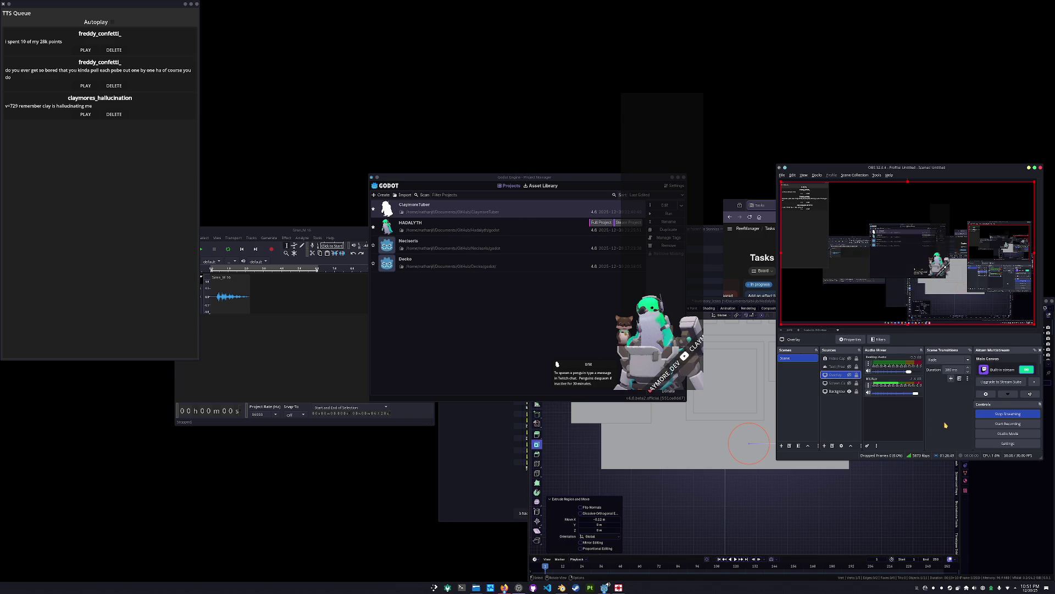
{"action": "left_click", "coordinate": [795, 513]}
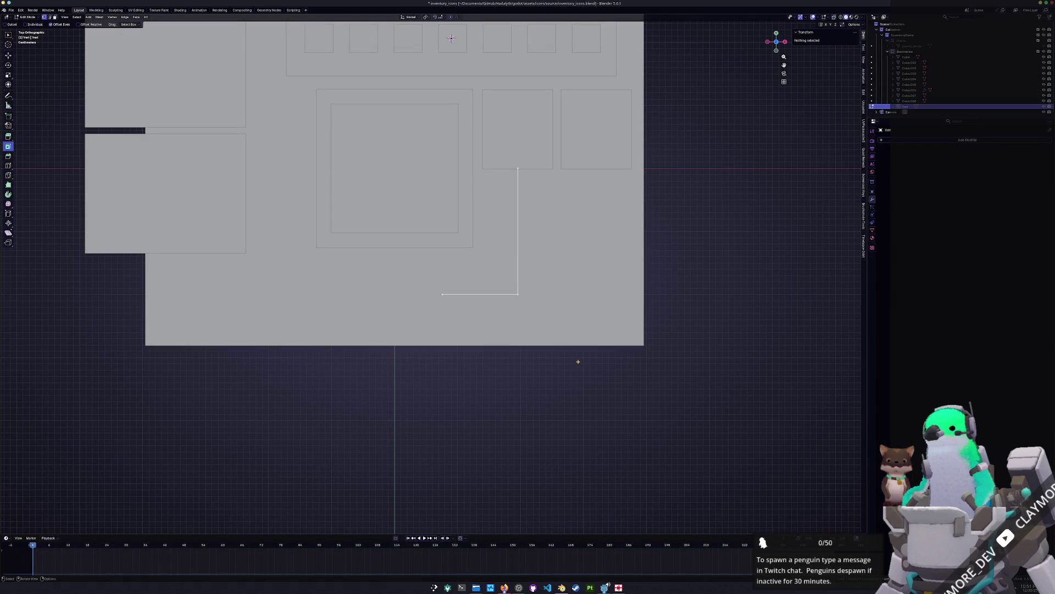
Step: Shift the trace's bottom-left end vertex along X and extrude a new segment upward
{"action": "mouse_move", "coordinate": [556, 309]}
{"action": "middle_mouse_down", "text": "shift"}
{"action": "mouse_move", "coordinate": [643, 327]}
{"action": "mouse_move", "coordinate": [605, 371]}
{"action": "middle_mouse_up", "text": "shift"}
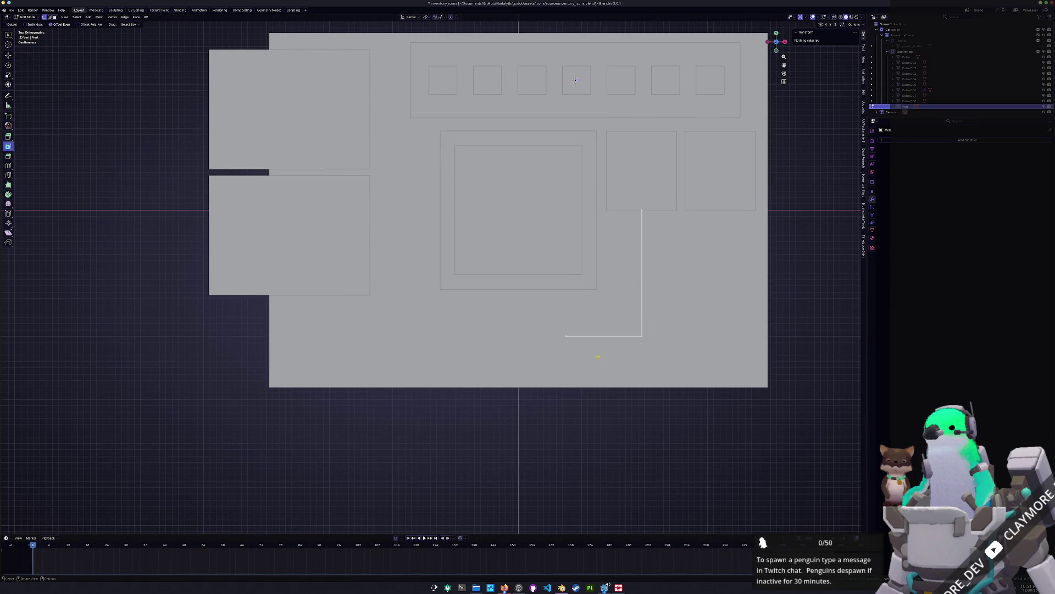
{"action": "left_click", "coordinate": [566, 333]}
{"action": "key", "text": "g"}
{"action": "key", "text": "x"}
{"action": "left_click", "coordinate": [560, 336]}
{"action": "key", "text": "e"}
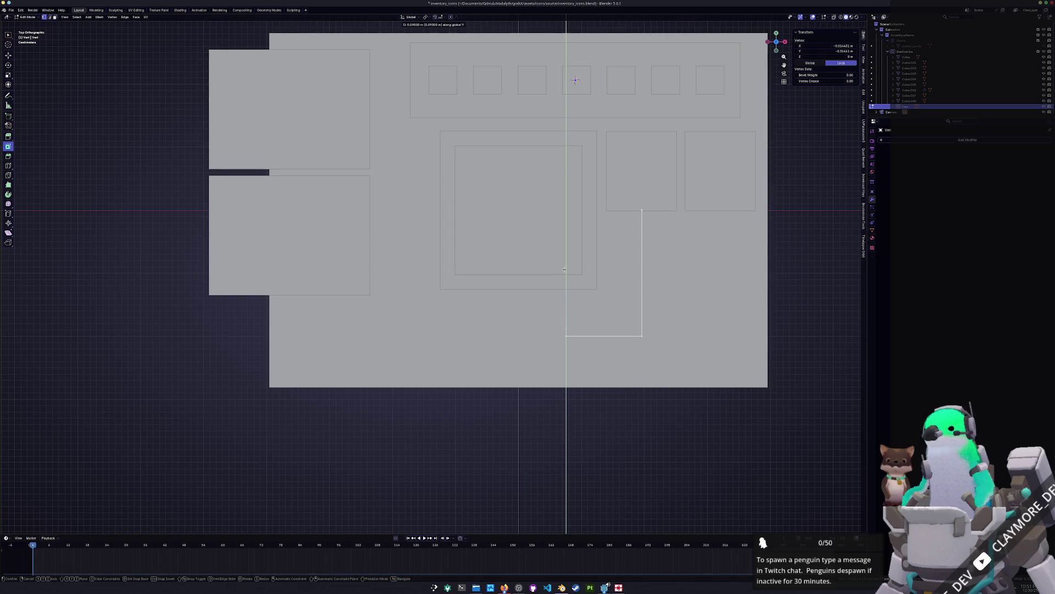
{"action": "left_click", "coordinate": [561, 266]}
Step: Duplicate the whole trace chain in place and scale the copy 1.6 times
{"action": "scroll", "coordinate": [549, 268], "scroll_direction": "down", "scroll_amount": 1}
{"action": "middle_click_drag", "start_coordinate": [542, 271], "coordinate": [492, 290], "text": "shift"}
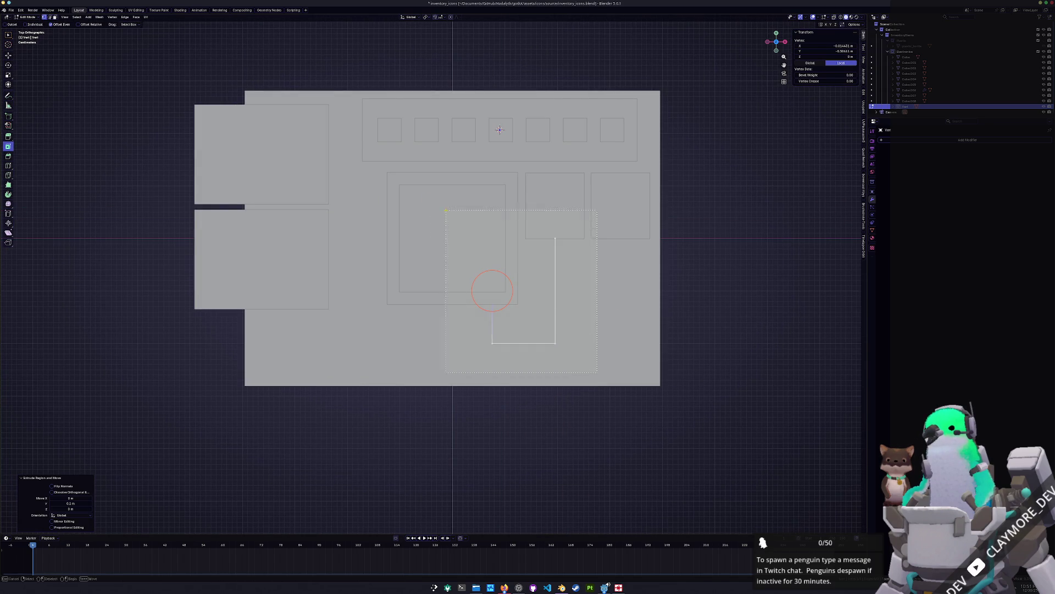
{"action": "left_click_drag", "start_coordinate": [492, 290], "coordinate": [514, 302]}
{"action": "key", "text": "shift+d"}
{"action": "right_click", "coordinate": [524, 304]}
{"action": "key", "text": "s"}
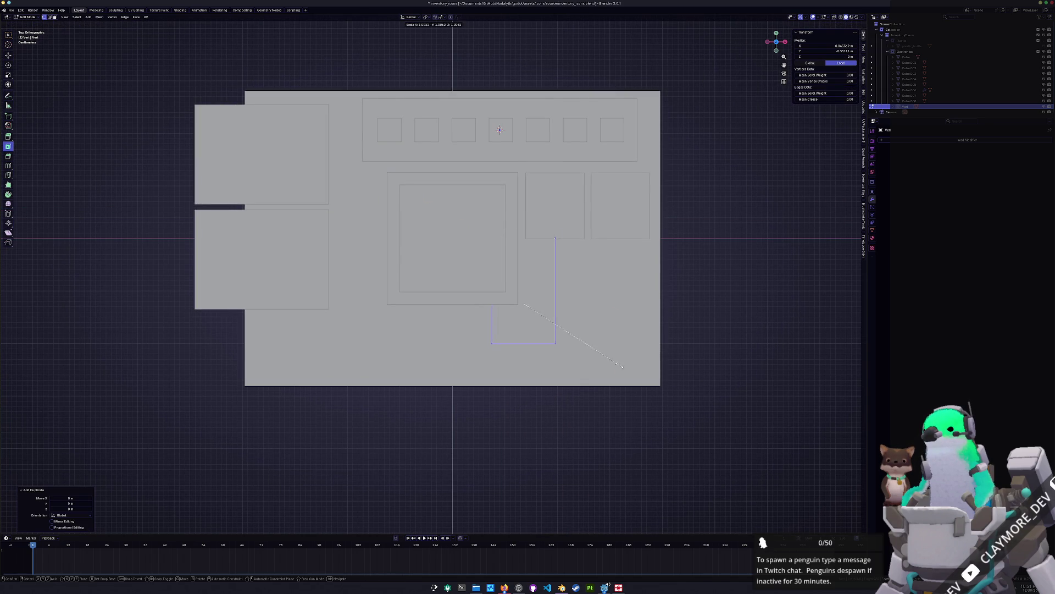
{"action": "left_click", "coordinate": [702, 295]}
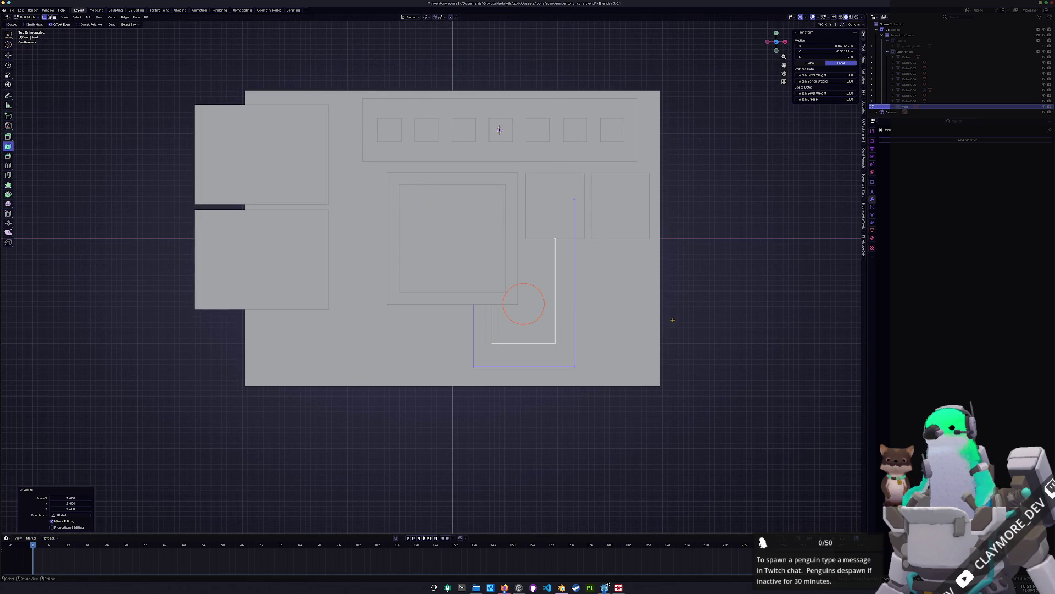
Step: Align the copy: right edge 0.09 m along X, a vertex along Y, left edge along X
{"action": "key", "text": "g"}
{"action": "key", "text": "x"}
{"action": "left_click_drag", "start_coordinate": [570, 176], "coordinate": [596, 176]}
{"action": "left_click", "coordinate": [622, 177]}
{"action": "key", "text": "g"}
{"action": "key", "text": "y"}
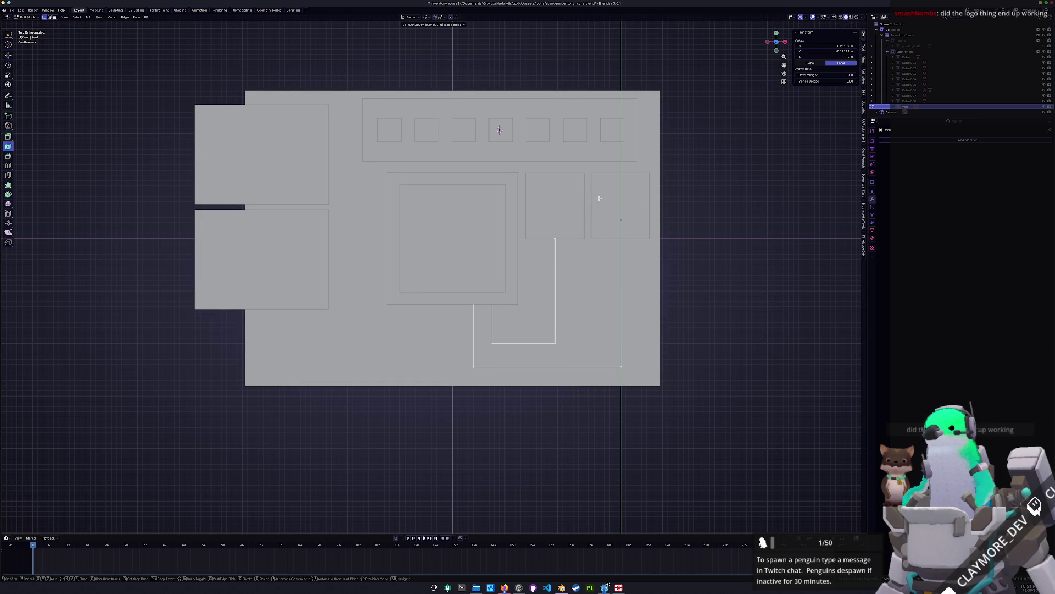
{"action": "left_click", "coordinate": [599, 198]}
{"action": "middle_click_drag", "start_coordinate": [617, 220], "coordinate": [699, 207], "text": "shift"}
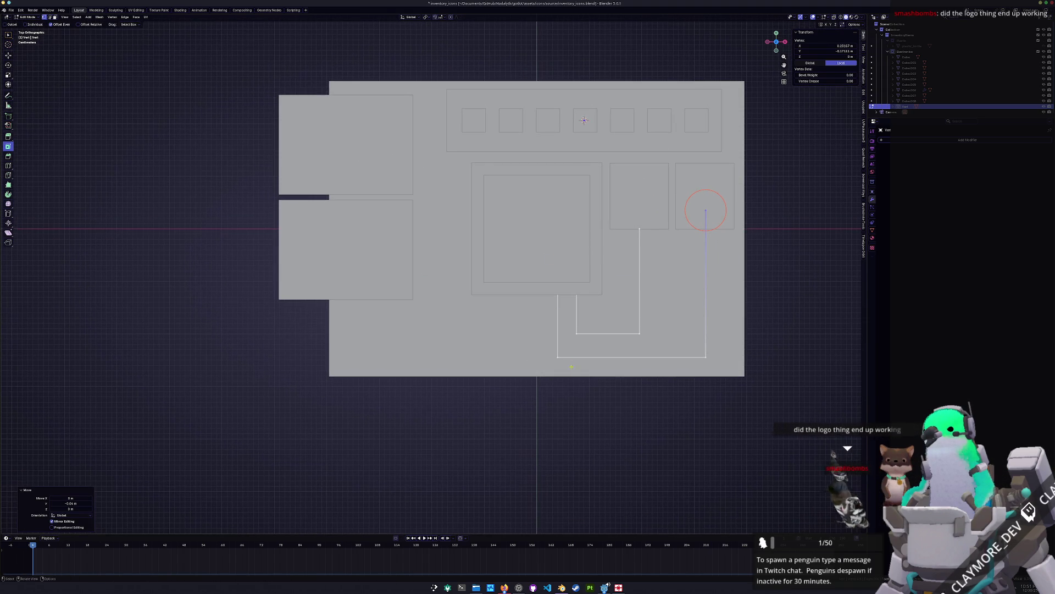
{"action": "left_click_drag", "start_coordinate": [545, 325], "coordinate": [545, 291]}
{"action": "key", "text": "g"}
{"action": "key", "text": "x"}
{"action": "left_click", "coordinate": [557, 315]}
Step: Duplicate the trace wire object and move the copy 0.56 m left along X
{"action": "key", "text": "Tab"}
{"action": "scroll", "coordinate": [571, 308], "scroll_direction": "down", "scroll_amount": 1}
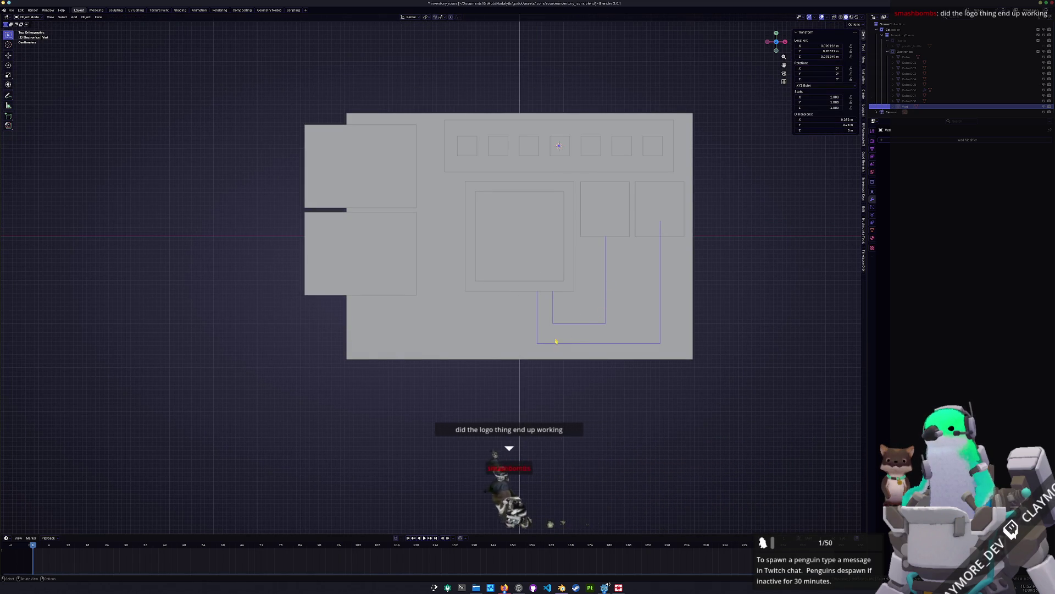
{"action": "left_click", "coordinate": [572, 344]}
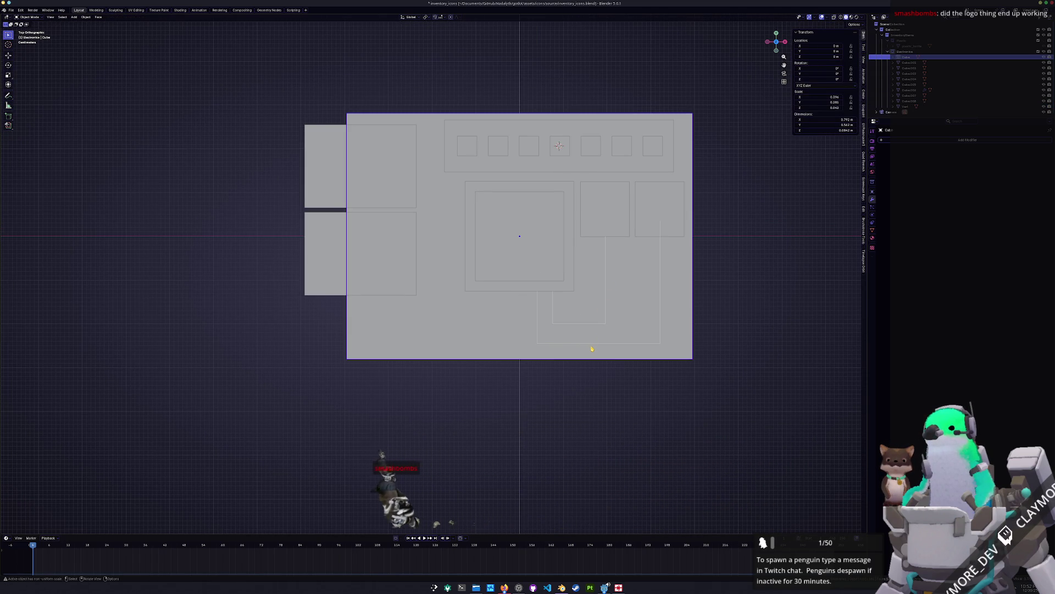
{"action": "left_click", "coordinate": [593, 346]}
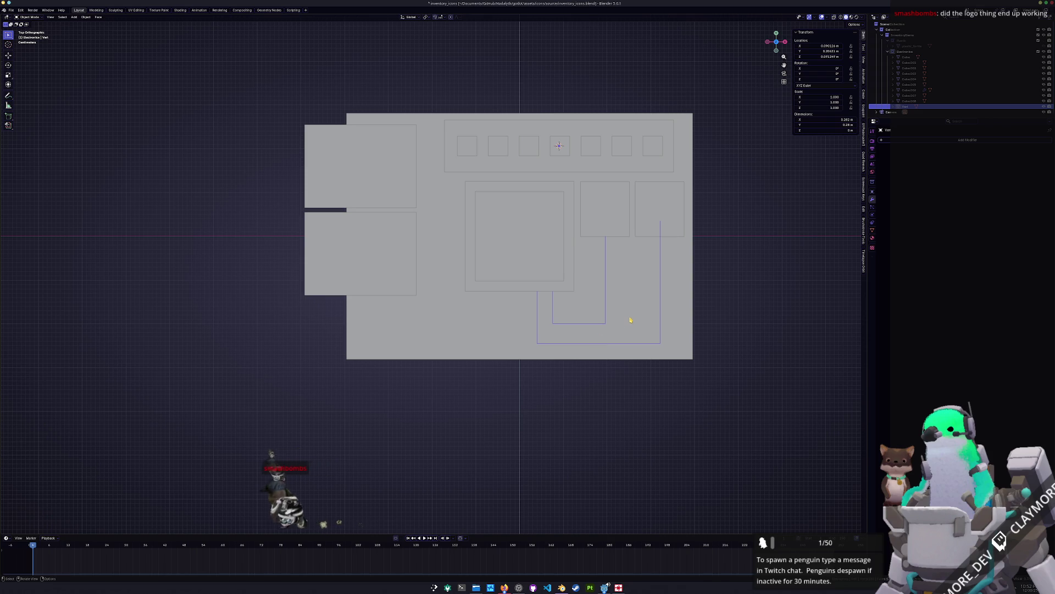
{"action": "key", "text": "shift+d"}
{"action": "key", "text": "x"}
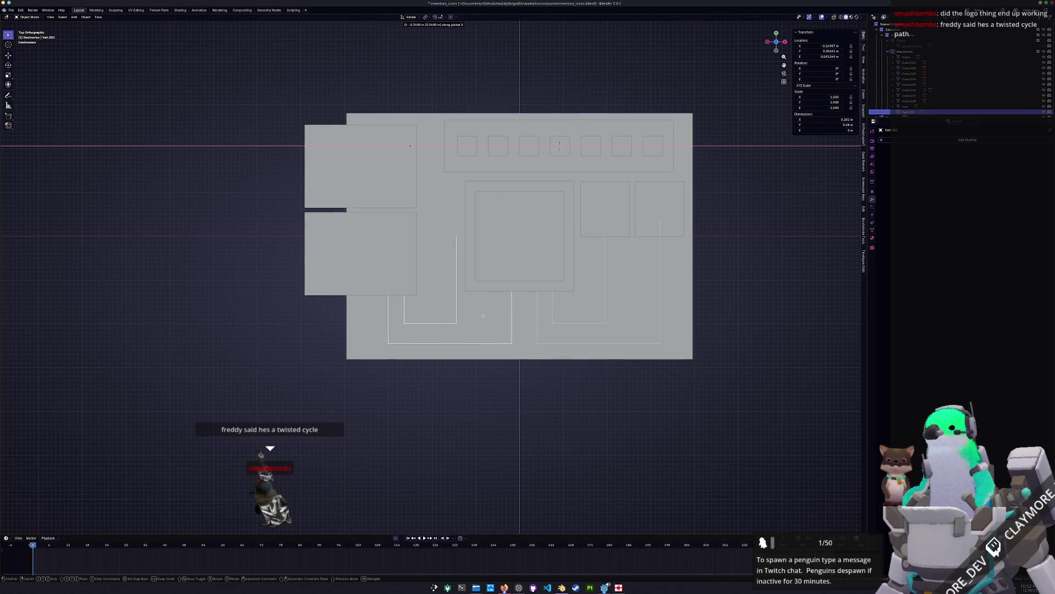
{"action": "left_click", "coordinate": [476, 315]}
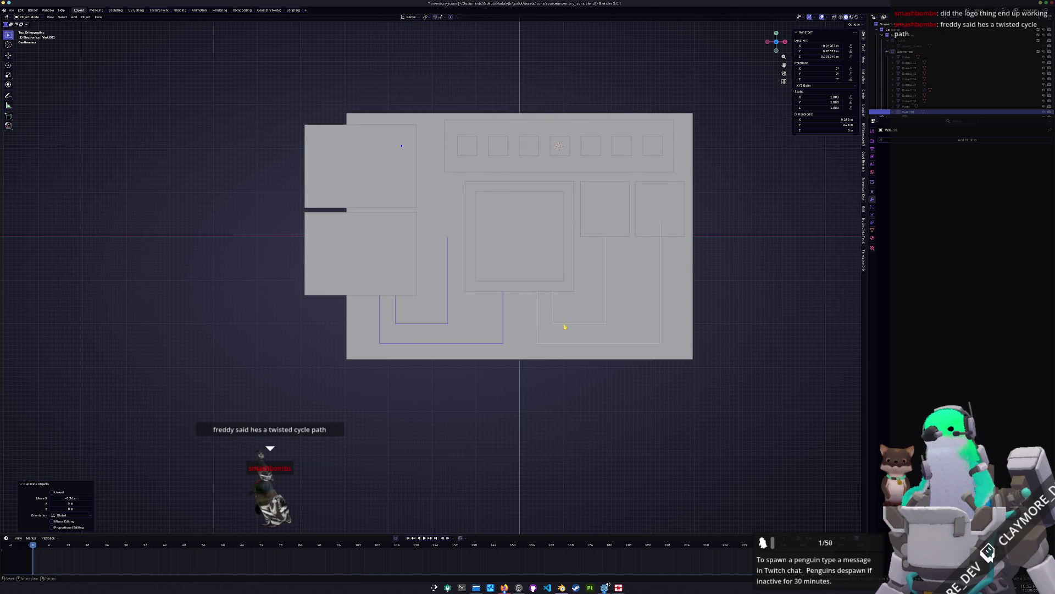
Step: Separate the copied wire's mesh into its loose parts
{"action": "key", "text": "Tab"}
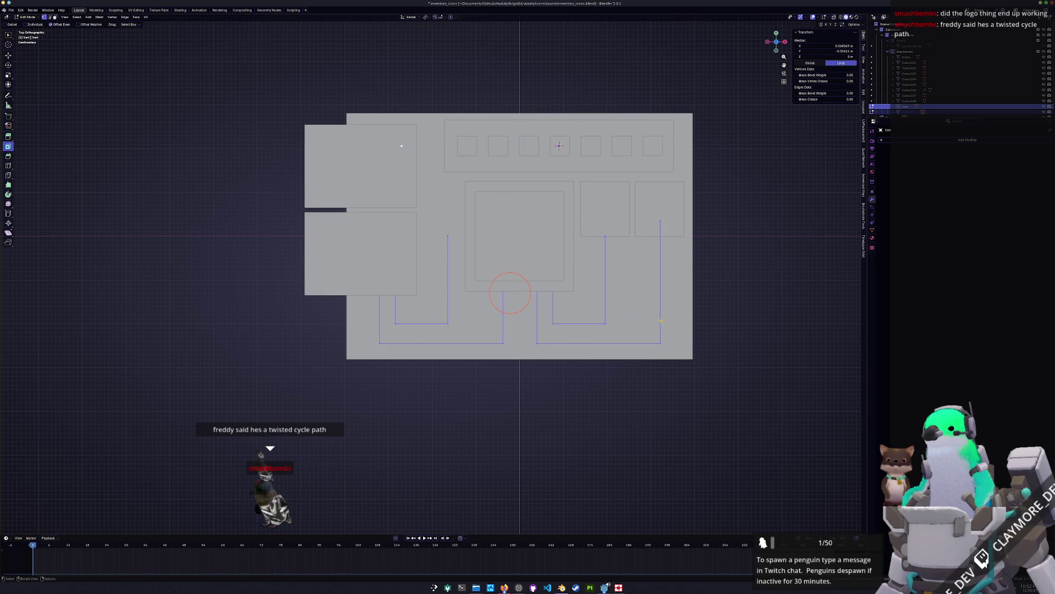
{"action": "right_click", "coordinate": [760, 275]}
{"action": "mouse_move", "coordinate": [736, 392]}
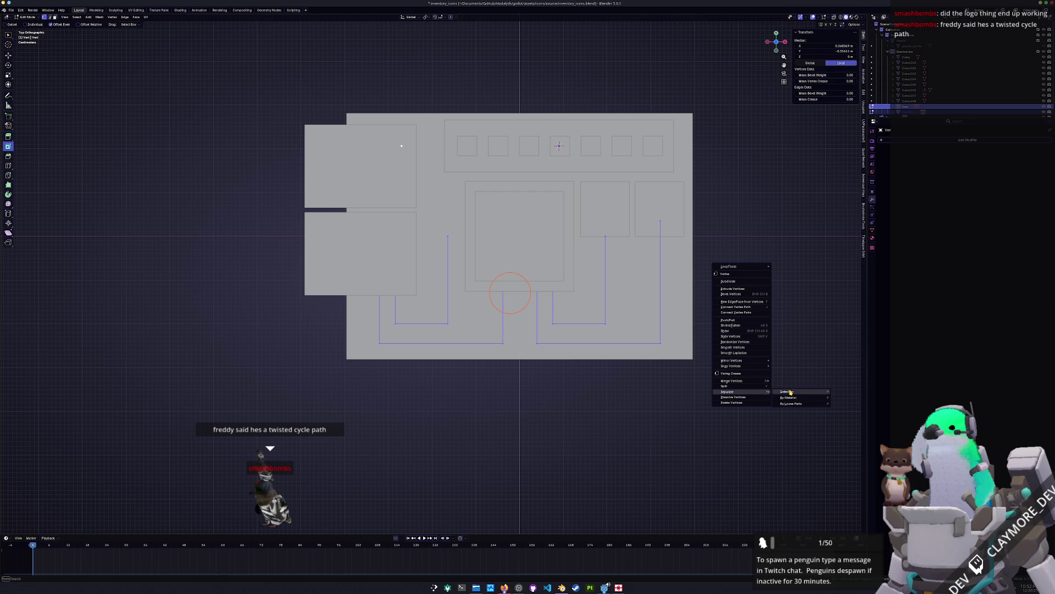
{"action": "left_click", "coordinate": [790, 404]}
{"action": "key", "text": "Tab"}
Step: Shift the left trace path 0.09 m to the right along X
{"action": "left_click", "coordinate": [503, 324]}
{"action": "left_click", "coordinate": [429, 323]}
{"action": "key", "text": "g"}
{"action": "key", "text": "x"}
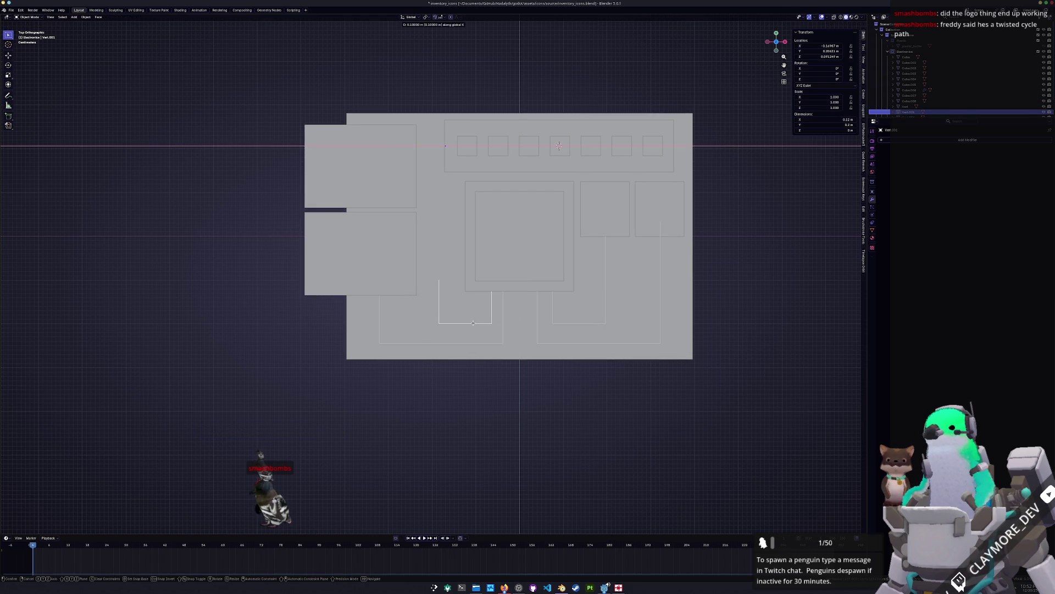
{"action": "left_click", "coordinate": [467, 322]}
Step: In the Vert.001 path, move its left vertical edge along X
{"action": "scroll", "coordinate": [473, 327], "scroll_direction": "up", "scroll_amount": 2}
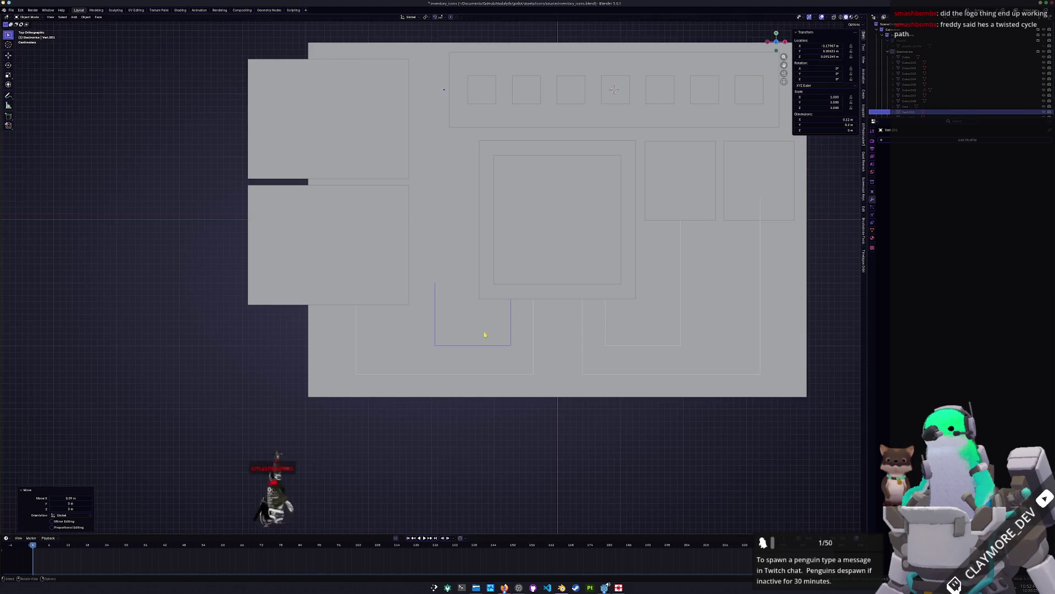
{"action": "left_click", "coordinate": [537, 326]}
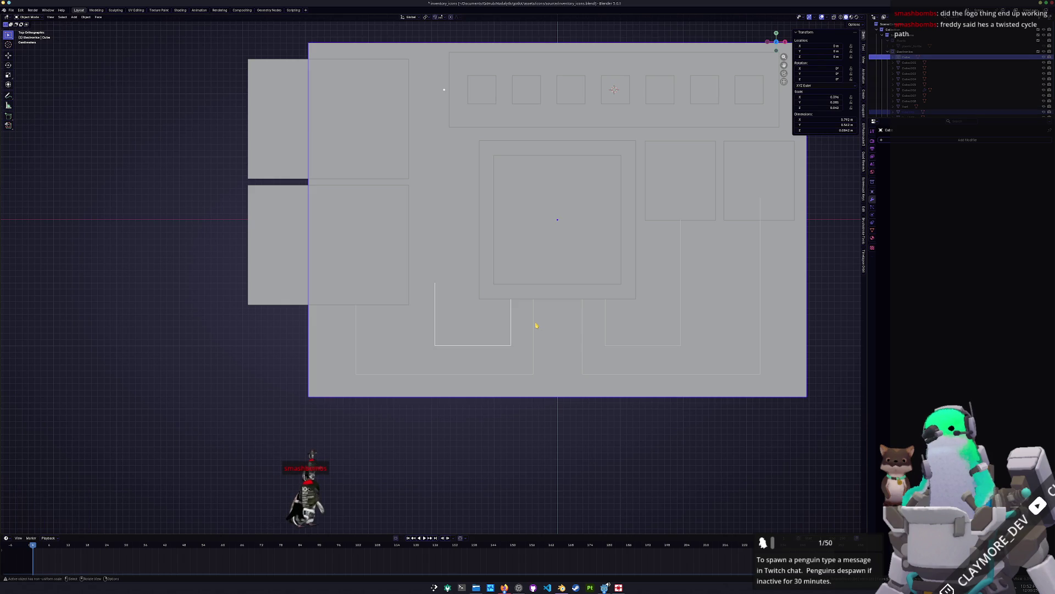
{"action": "left_click", "coordinate": [486, 346]}
{"action": "key", "text": "Tab"}
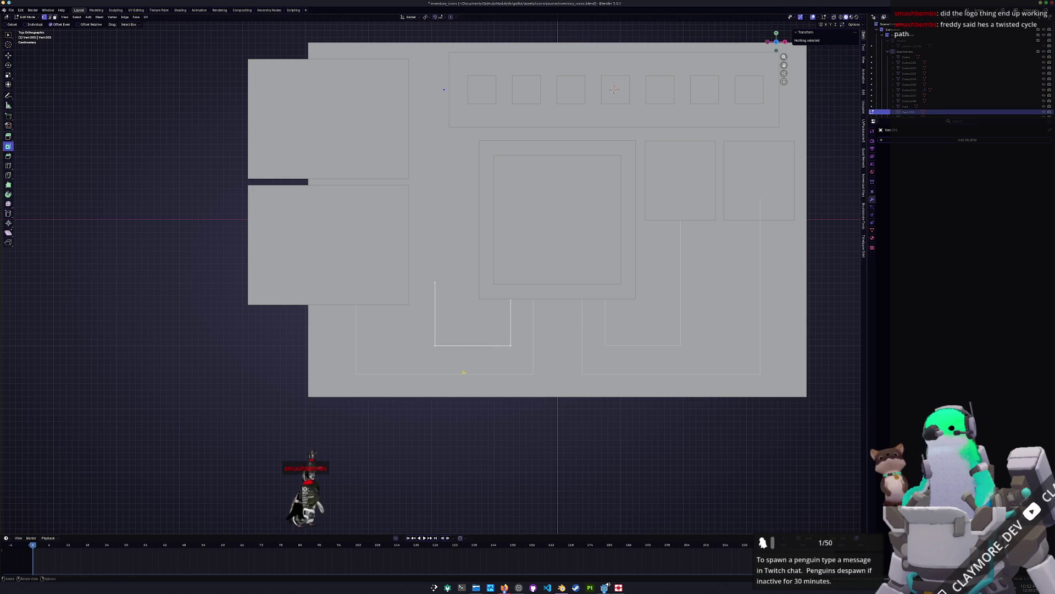
{"action": "left_click_drag", "start_coordinate": [424, 291], "coordinate": [425, 292]}
{"action": "key", "text": "g"}
{"action": "key", "text": "x"}
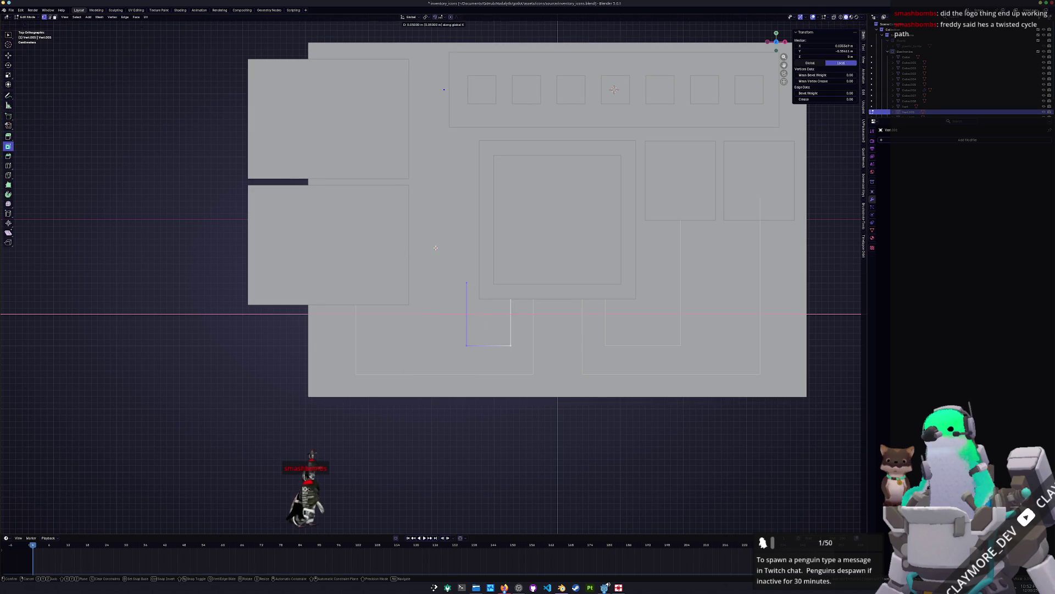
{"action": "left_click", "coordinate": [436, 248]}
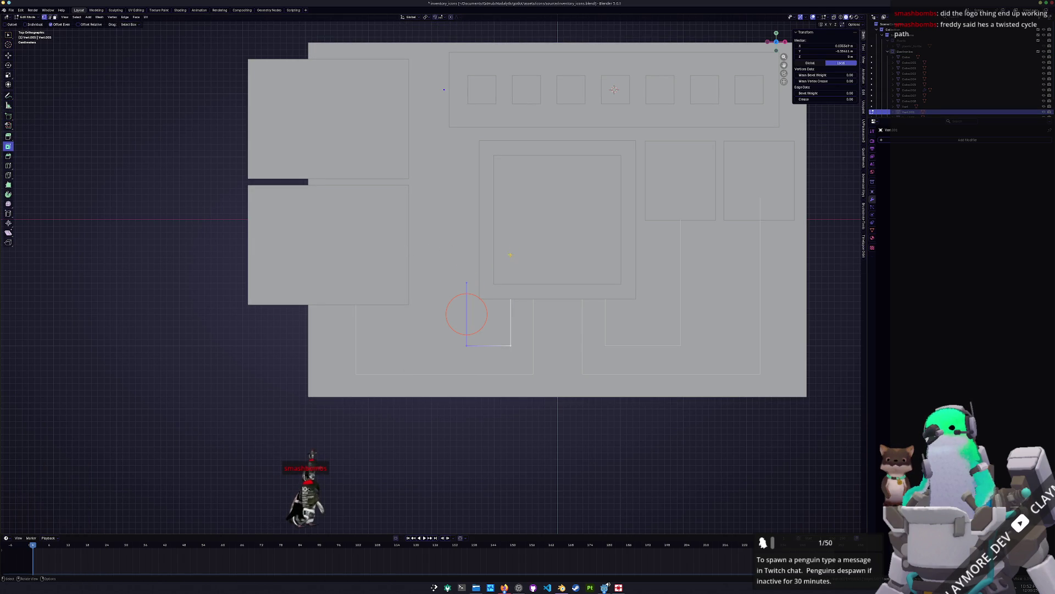
Step: Raise the edge's top vertex 0.25 m along Y, undoing a trial horizontal extrusion
{"action": "left_click", "coordinate": [468, 279]}
{"action": "key", "text": "g"}
{"action": "key", "text": "y"}
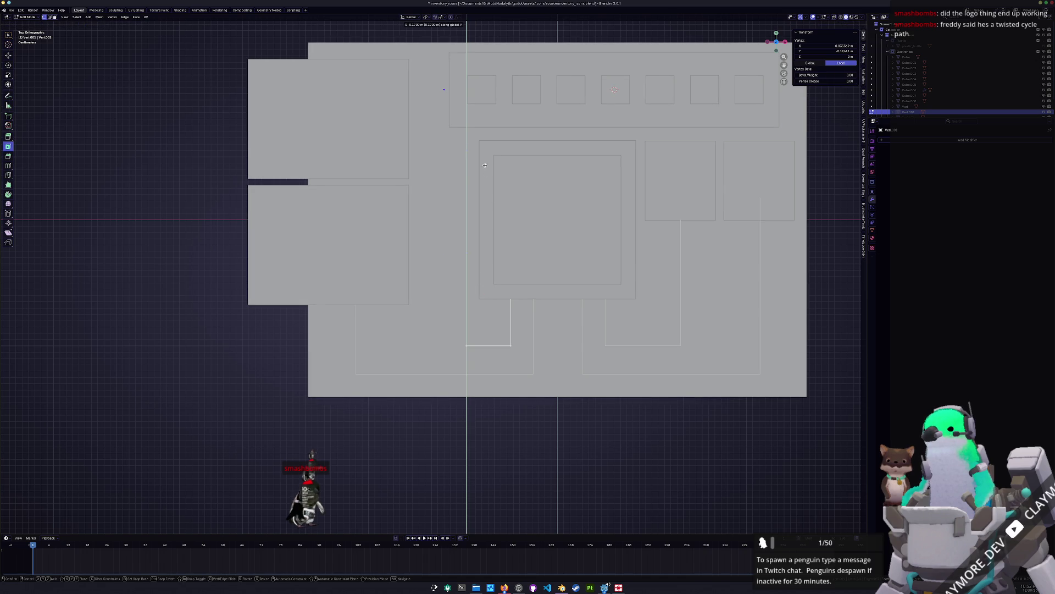
{"action": "left_click", "coordinate": [486, 133]}
{"action": "key", "text": "g"}
{"action": "key", "text": "x"}
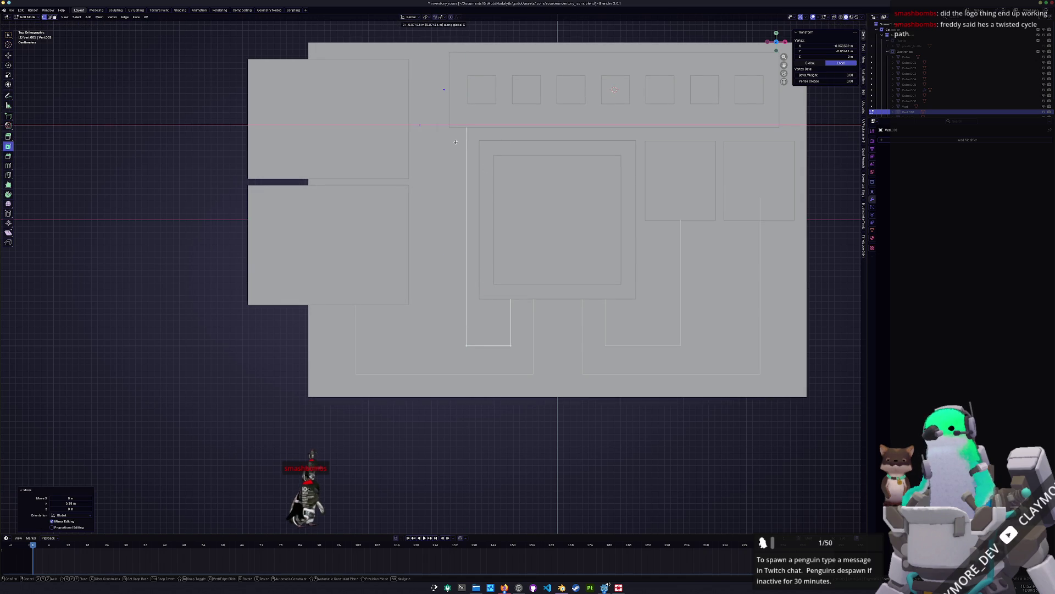
{"action": "left_click", "coordinate": [431, 143]}
{"action": "key", "text": "ctrl+z"}
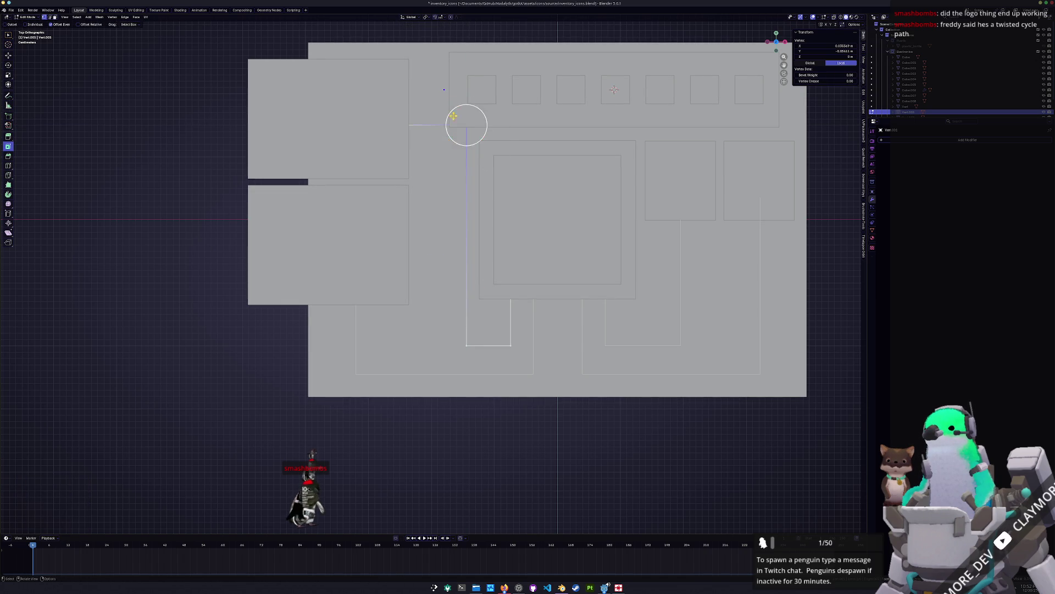
Step: With the mesh see-through, shift the left vertical edge 0.12 m sideways
{"action": "middle_click_drag", "start_coordinate": [464, 118], "coordinate": [468, 86], "text": "shift"}
{"action": "middle_click", "coordinate": [468, 86]}
{"action": "key", "text": "Escape"}
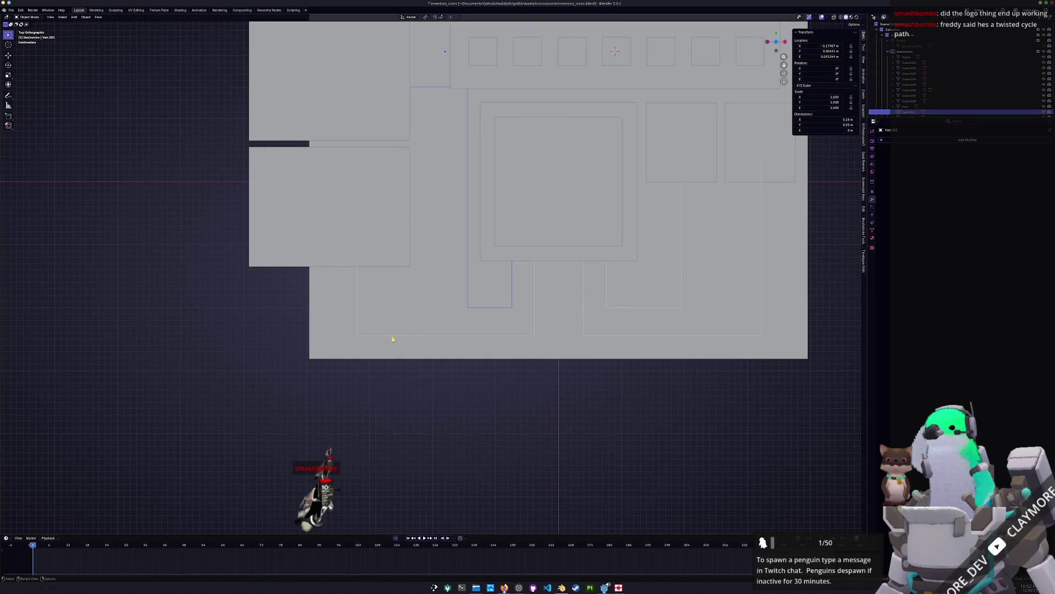
{"action": "key", "text": "c"}
{"action": "key", "text": "alt+z"}
{"action": "left_click", "coordinate": [357, 283]}
{"action": "key", "text": "Escape"}
{"action": "key", "text": "g"}
{"action": "key", "text": "x"}
{"action": "key", "text": "Escape"}
{"action": "key", "text": "c"}
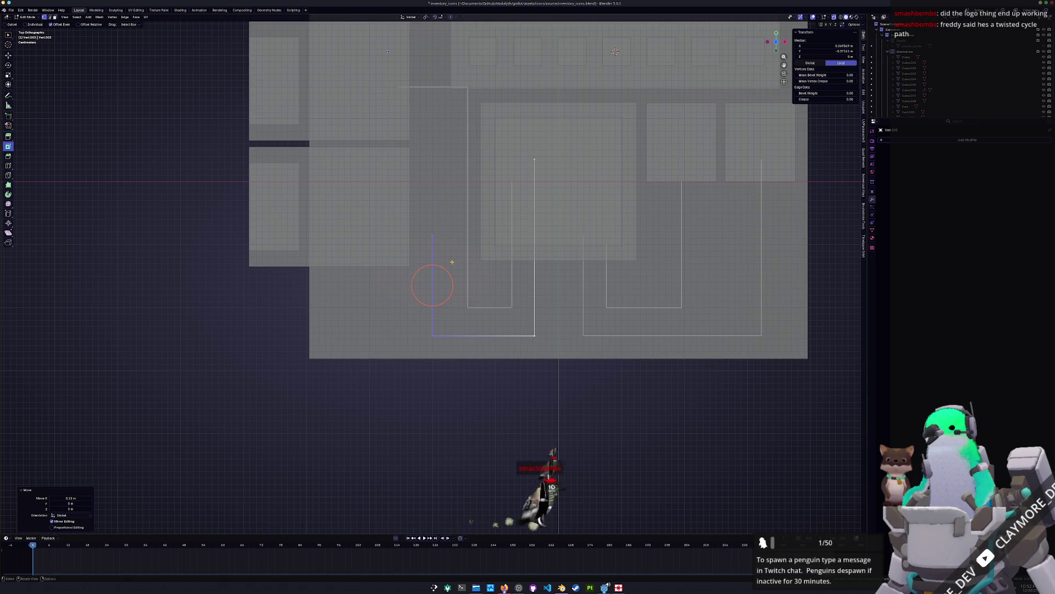
{"action": "left_click", "coordinate": [431, 235]}
Step: Raise the upper vertex 0.06 m along Y, then lower it 0.01 m
{"action": "key", "text": "Escape"}
{"action": "key", "text": "g"}
{"action": "key", "text": "z"}
{"action": "key", "text": "y"}
{"action": "left_click", "coordinate": [404, 166]}
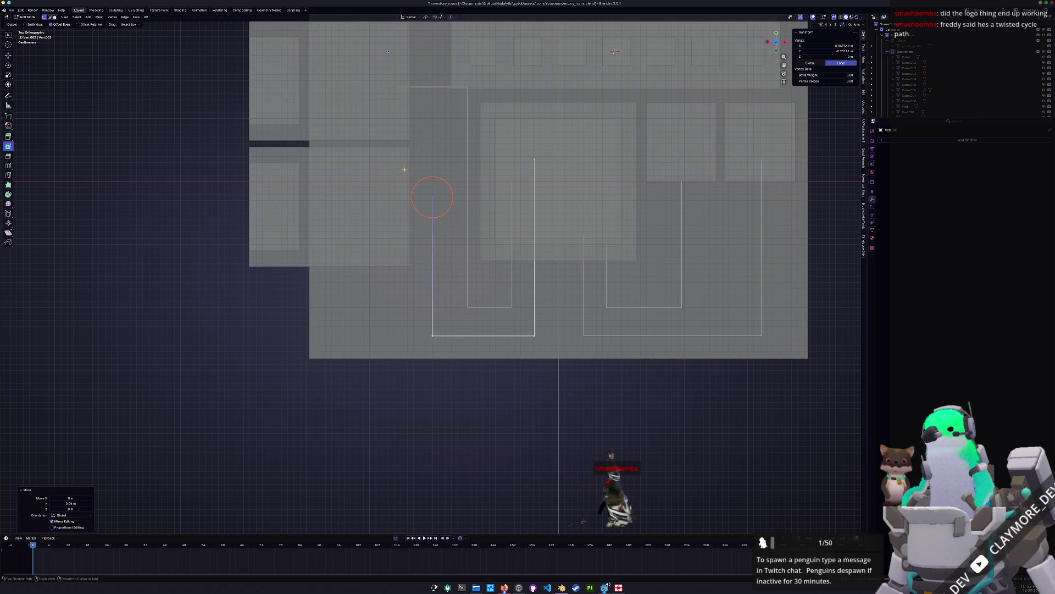
{"action": "key", "text": "g"}
{"action": "key", "text": "y"}
{"action": "left_click", "coordinate": [462, 202]}
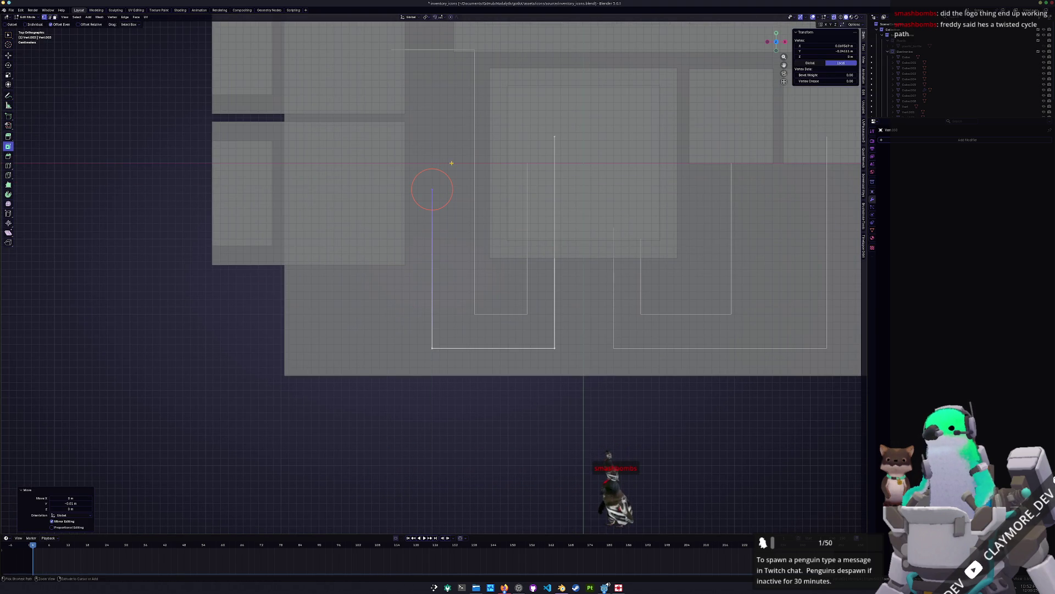
{"action": "key", "text": "alt+z"}
{"action": "scroll", "coordinate": [462, 203], "scroll_direction": "up", "scroll_amount": 1}
Step: Extrude a horizontal edge left from the vertex and position it at the left-side block
{"action": "key", "text": "e"}
{"action": "key", "text": "x"}
{"action": "left_click", "coordinate": [395, 189], "text": "ctrl"}
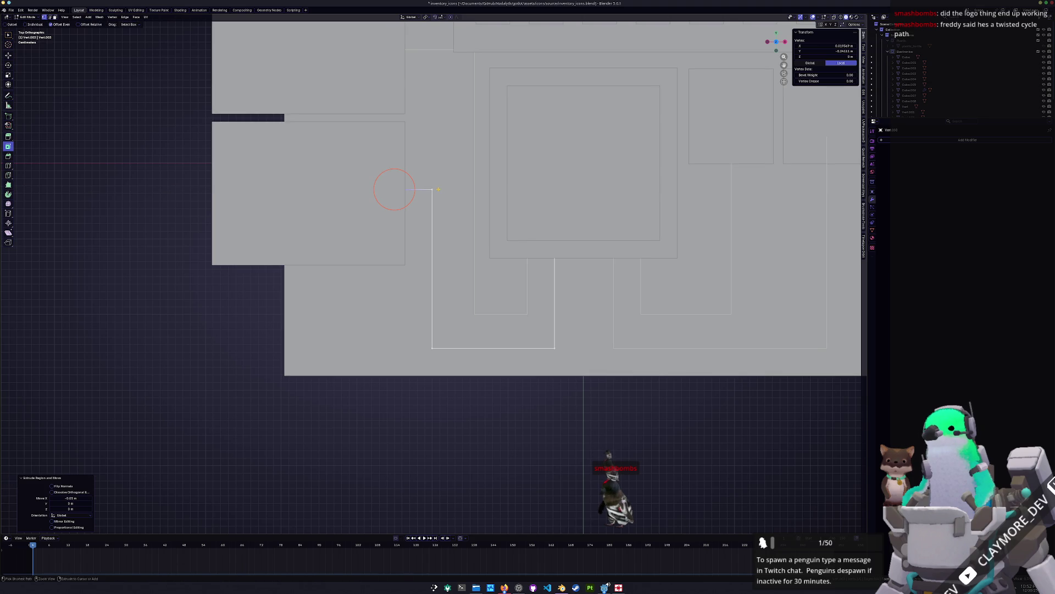
{"action": "left_click_drag", "start_coordinate": [443, 223], "coordinate": [408, 189]}
{"action": "key", "text": "g"}
{"action": "key", "text": "z"}
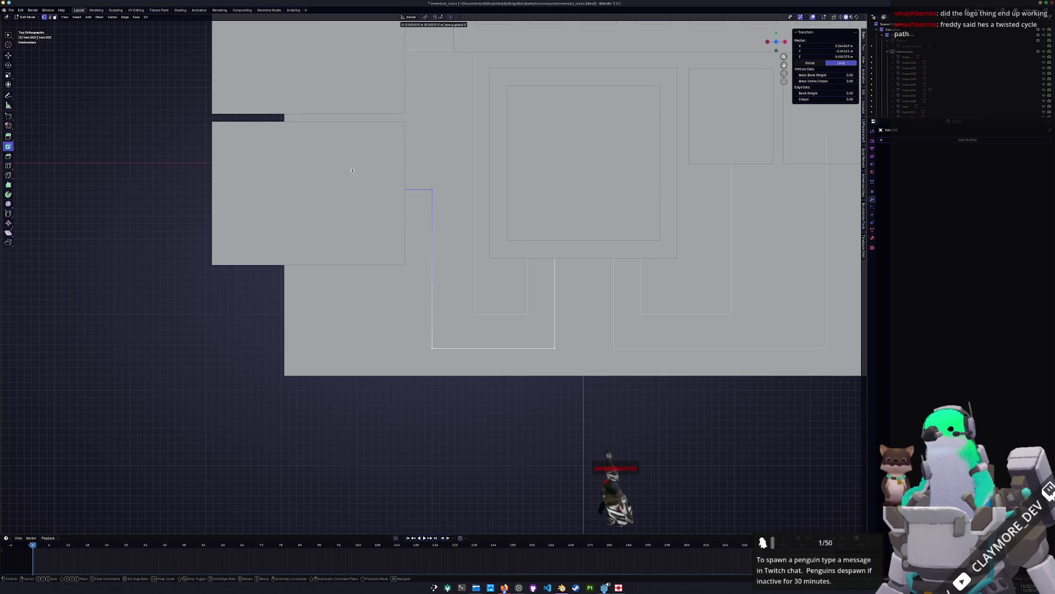
{"action": "left_click", "coordinate": [355, 165]}
{"action": "scroll", "coordinate": [385, 187], "scroll_direction": "down", "scroll_amount": 3}
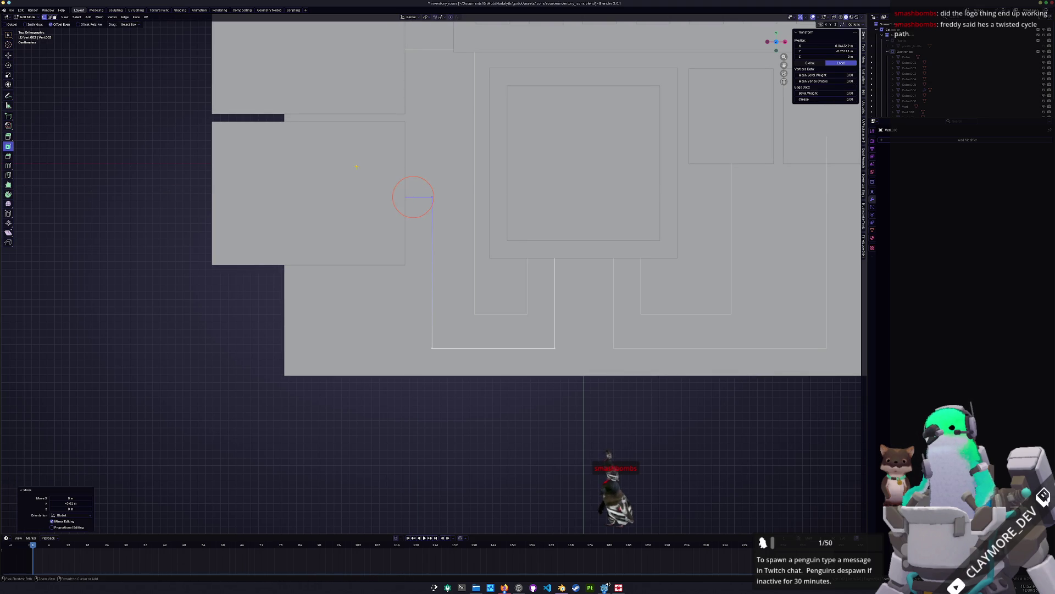
{"action": "key", "text": "Tab"}
{"action": "left_click", "coordinate": [462, 289]}
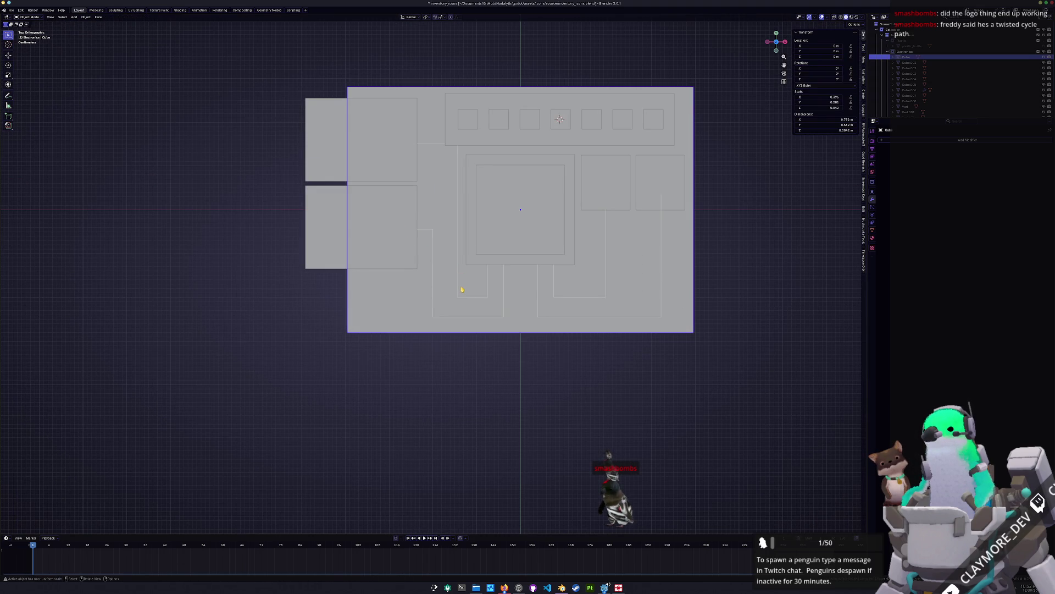
Step: Bevel the right-angle corners of the Vert.003 wire path
{"action": "left_click", "coordinate": [458, 293]}
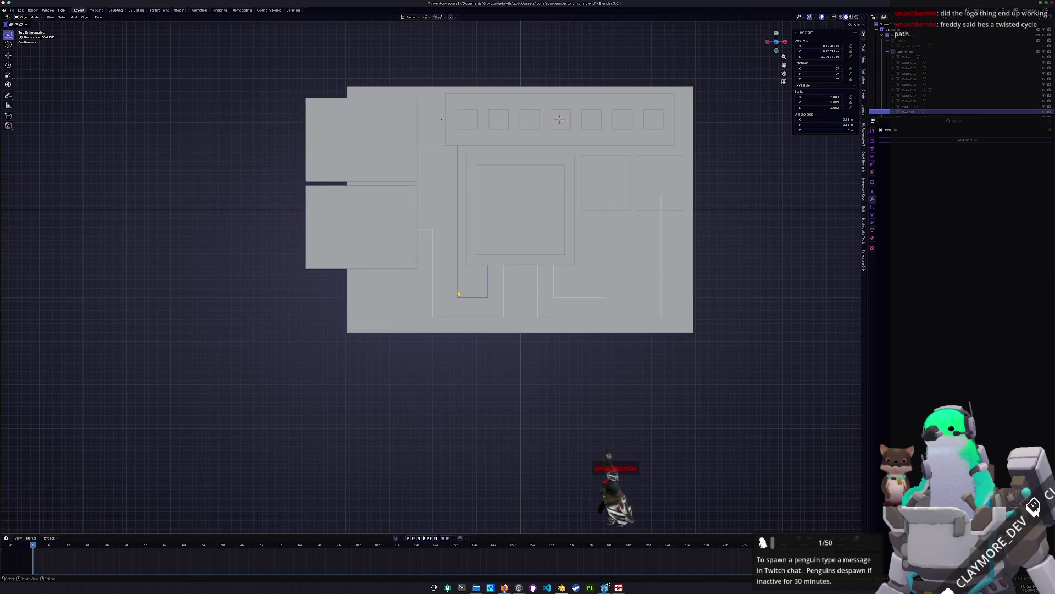
{"action": "left_click", "coordinate": [434, 317]}
{"action": "key", "text": "Tab"}
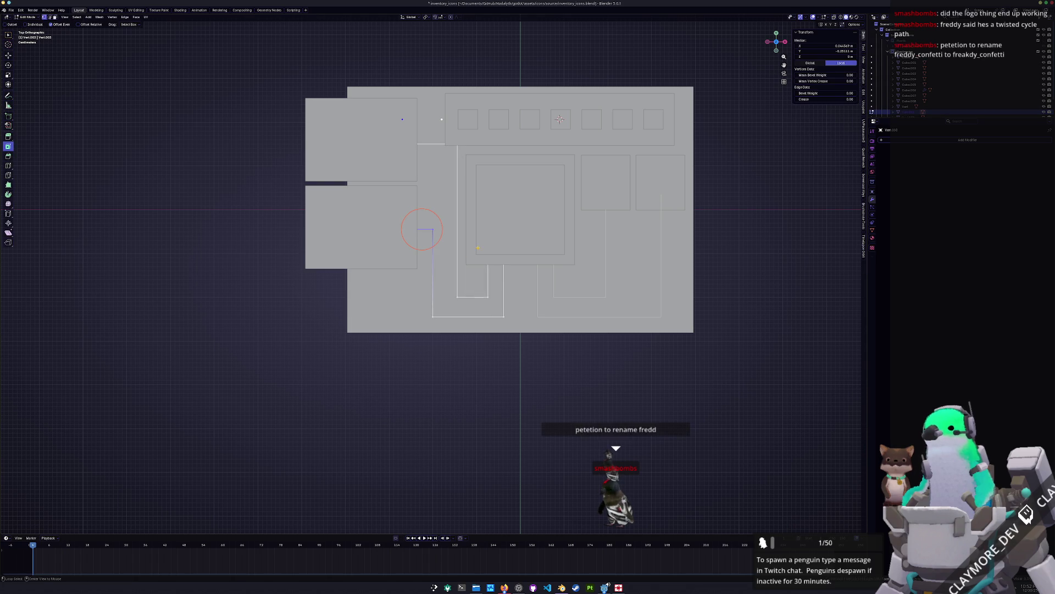
{"action": "key", "text": "alt+z"}
{"action": "left_click", "coordinate": [422, 229]}
{"action": "left_click", "coordinate": [429, 211], "text": "shift"}
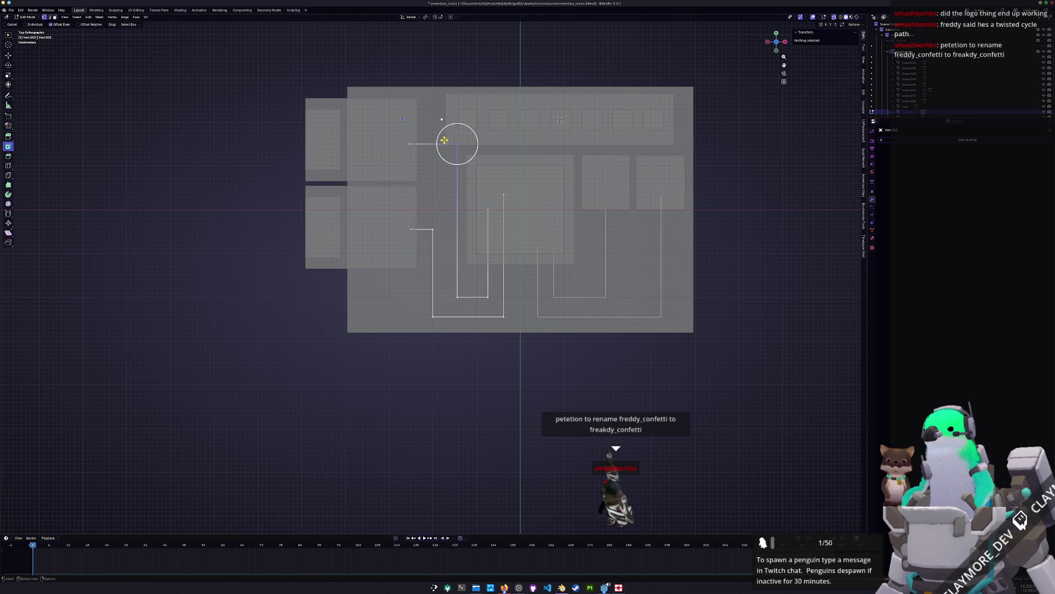
{"action": "left_click", "coordinate": [438, 183], "text": "shift"}
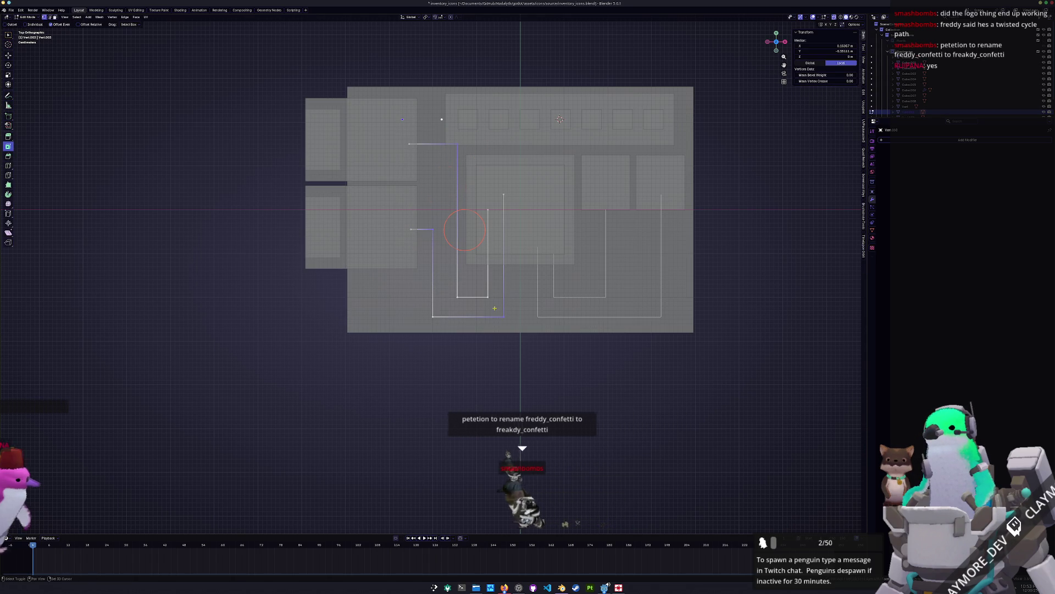
{"action": "left_click", "coordinate": [467, 257], "text": "ctrl"}
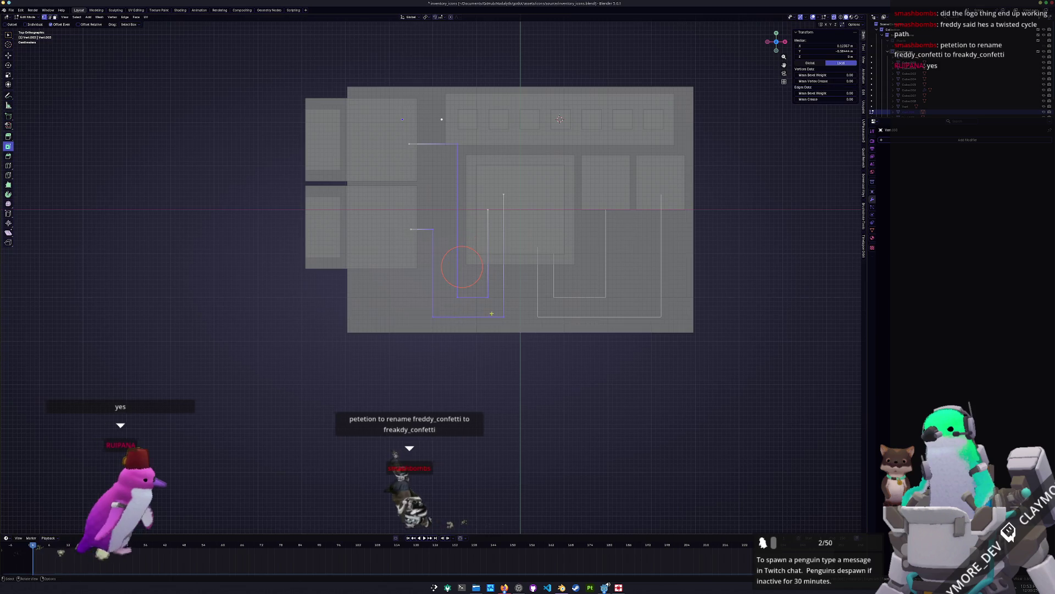
{"action": "scroll", "coordinate": [495, 303], "scroll_direction": "down", "scroll_amount": 1}
{"action": "key", "text": "ctrl+b"}
{"action": "key", "text": "Escape"}
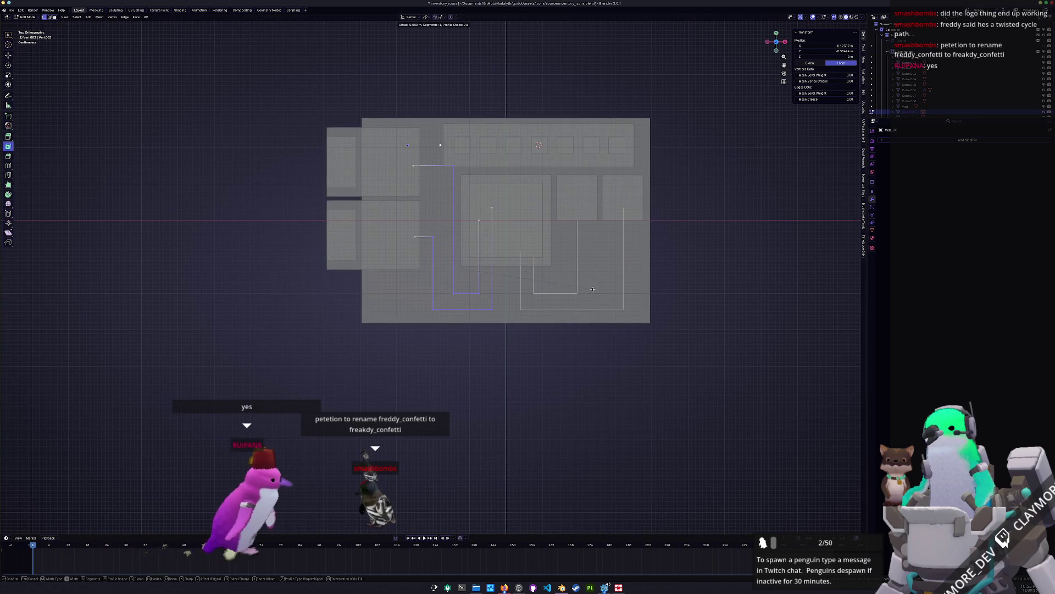
{"action": "key", "text": "ctrl+b"}
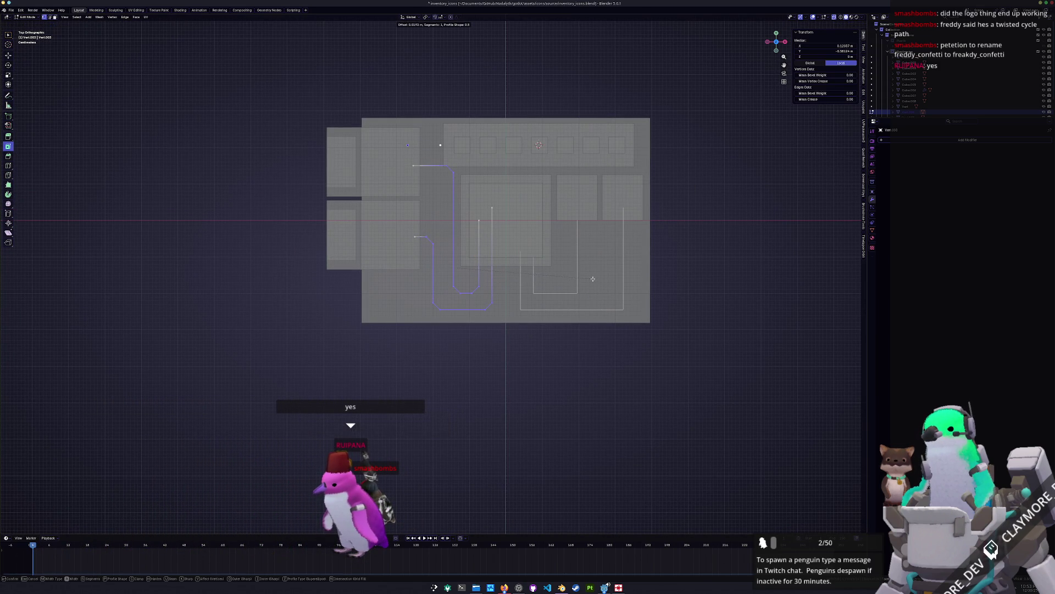
{"action": "left_click", "coordinate": [590, 282]}
Step: Chamfer the corners of wires Vert, Vert.002 and Vert.003 together at 0.0243 m
{"action": "key", "text": "Tab"}
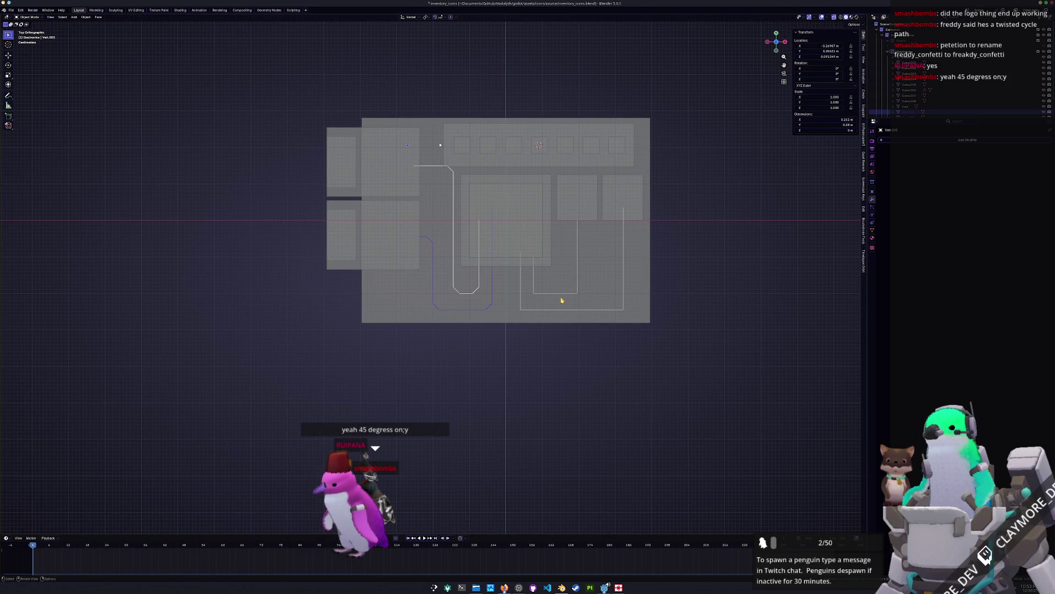
{"action": "key", "text": "Tab"}
{"action": "key", "text": "Tab"}
{"action": "left_click", "coordinate": [538, 295]}
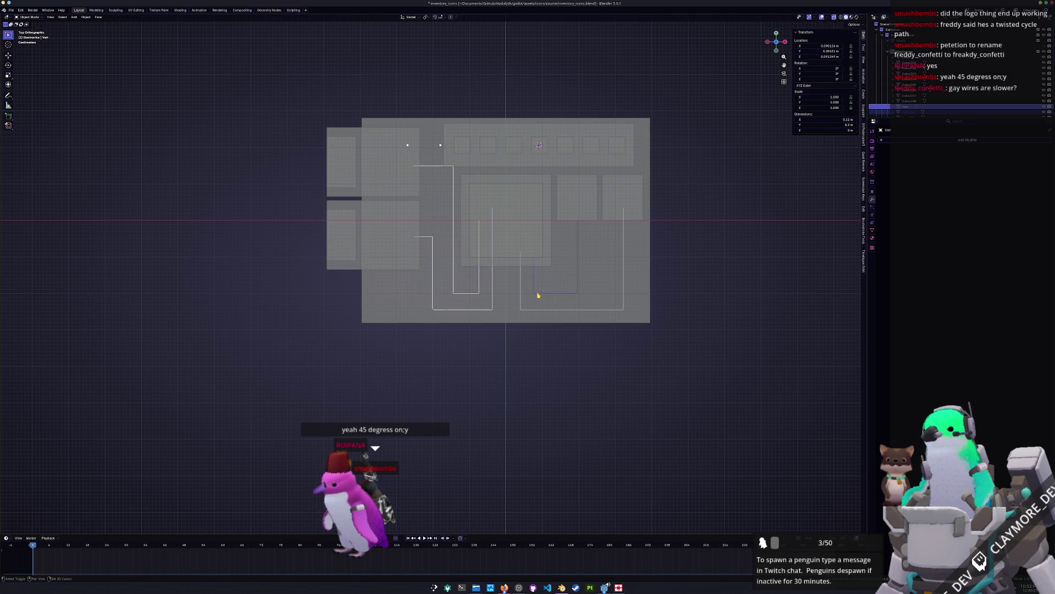
{"action": "left_click", "coordinate": [526, 311]}
{"action": "scroll", "coordinate": [522, 308], "scroll_direction": "up", "scroll_amount": 2}
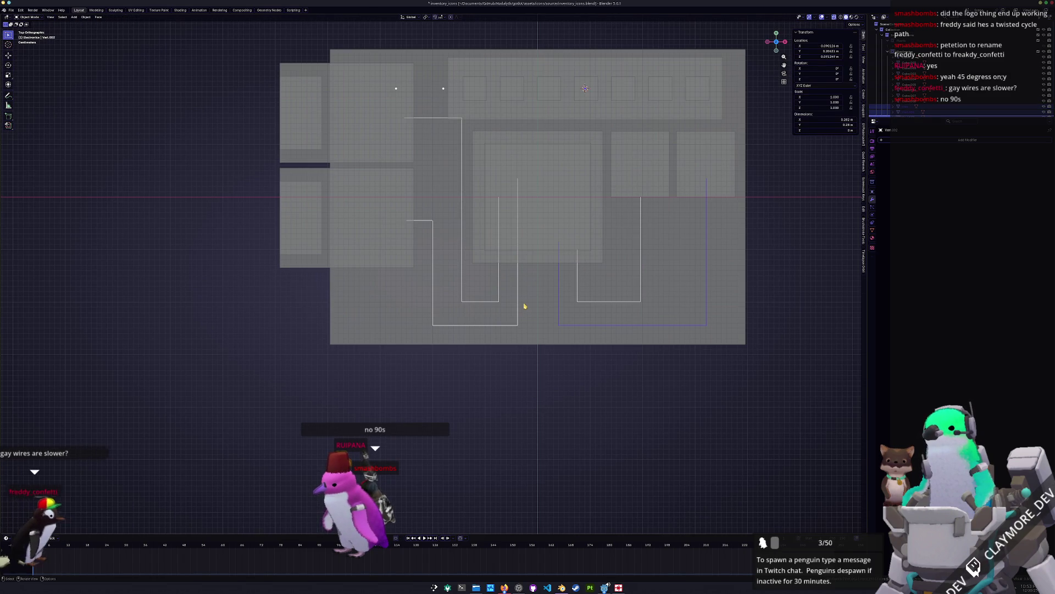
{"action": "left_click", "coordinate": [517, 302]}
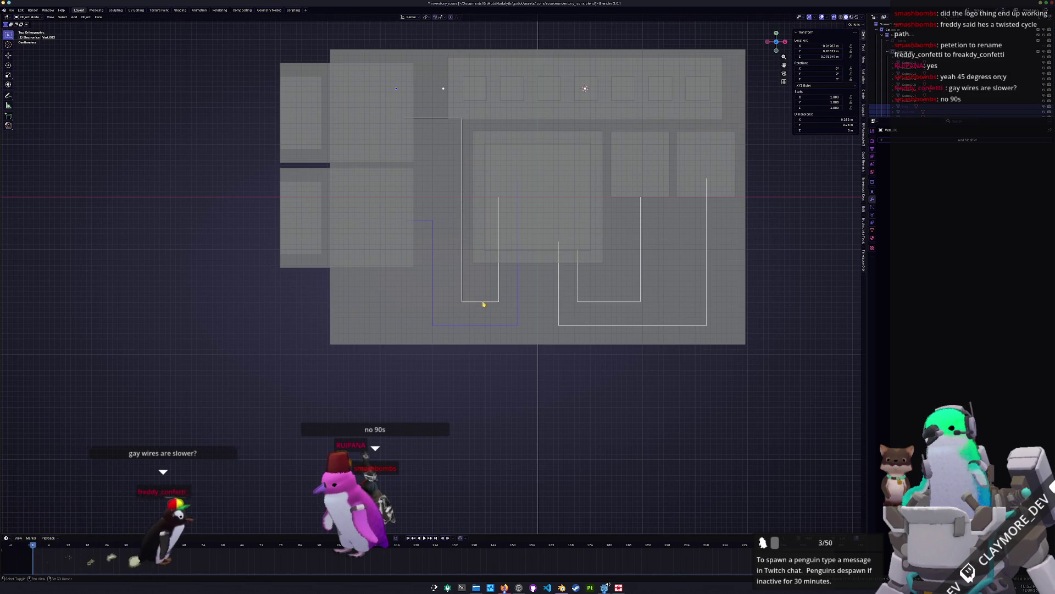
{"action": "key", "text": "Tab"}
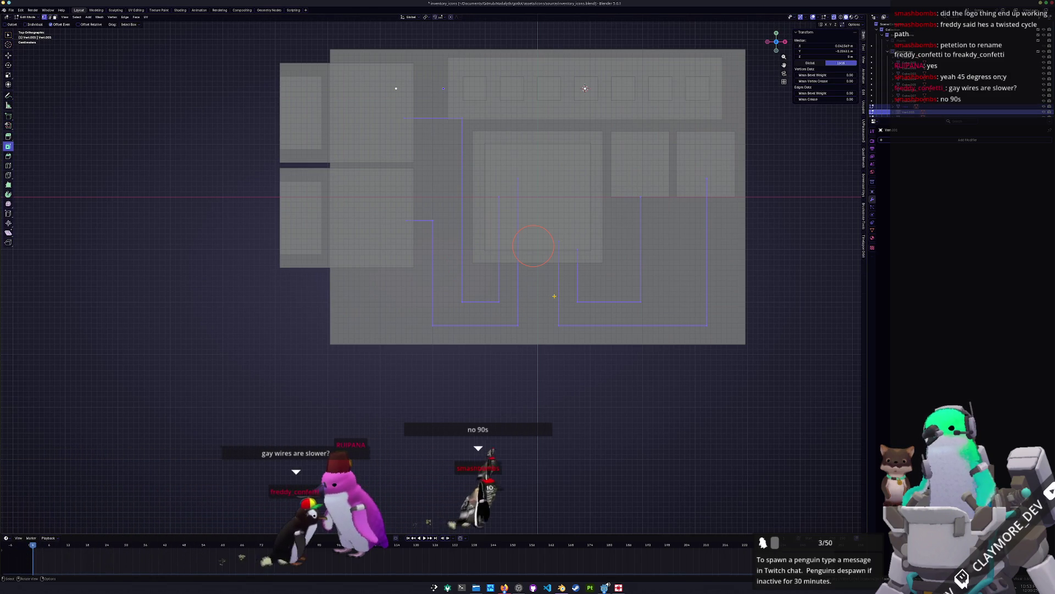
{"action": "key", "text": "ctrl+shift+b"}
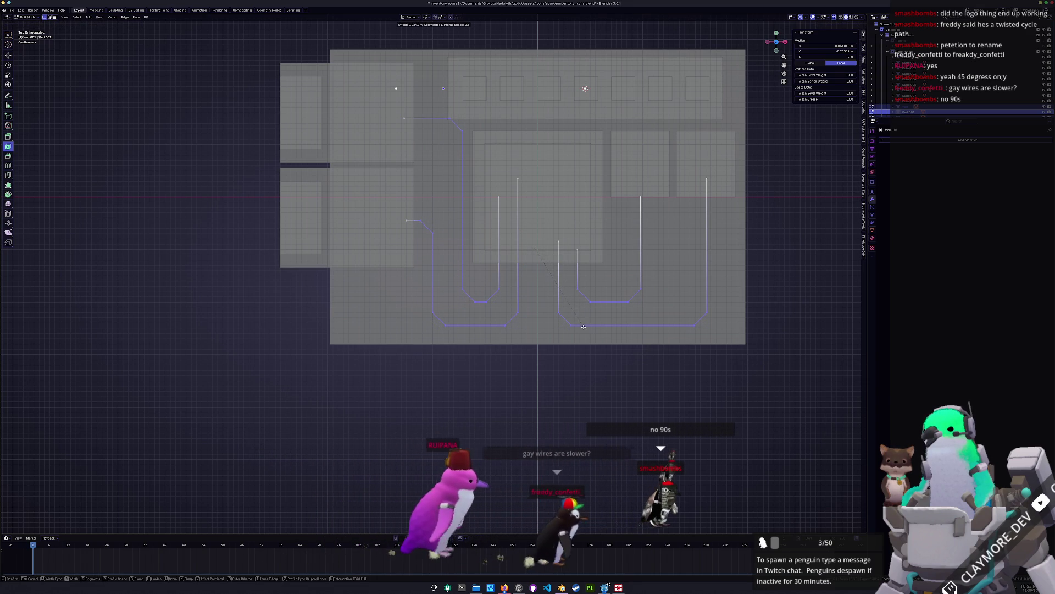
{"action": "left_click", "coordinate": [528, 281]}
Step: Level the selected top vertices to zero along Y and lower them 0.04 m
{"action": "key", "text": "s"}
{"action": "key", "text": "z"}
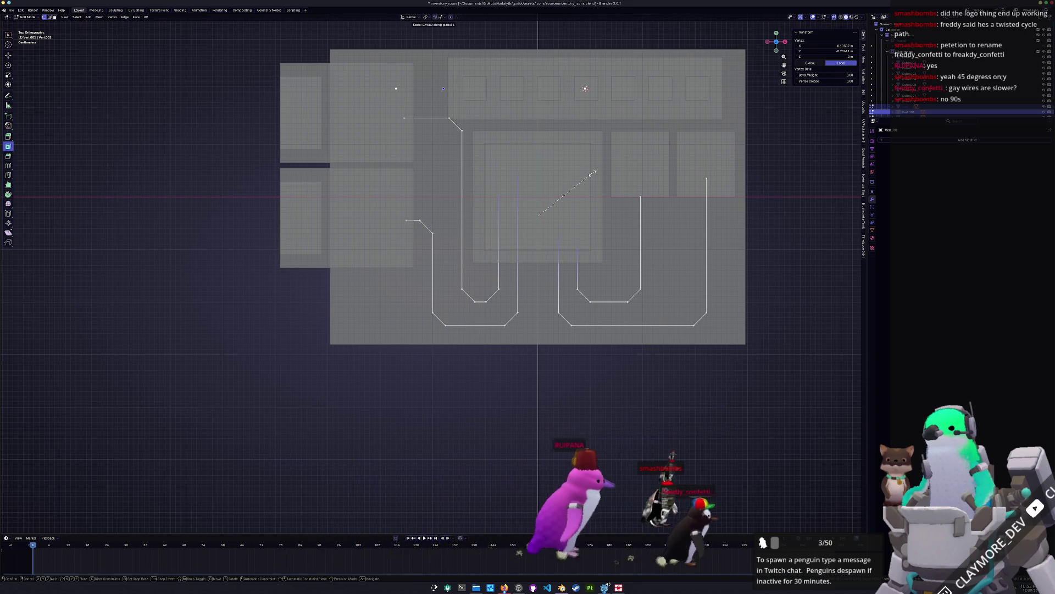
{"action": "key", "text": "y"}
{"action": "key", "text": "0"}
{"action": "key", "text": "Return"}
{"action": "key", "text": "g"}
{"action": "key", "text": "y"}
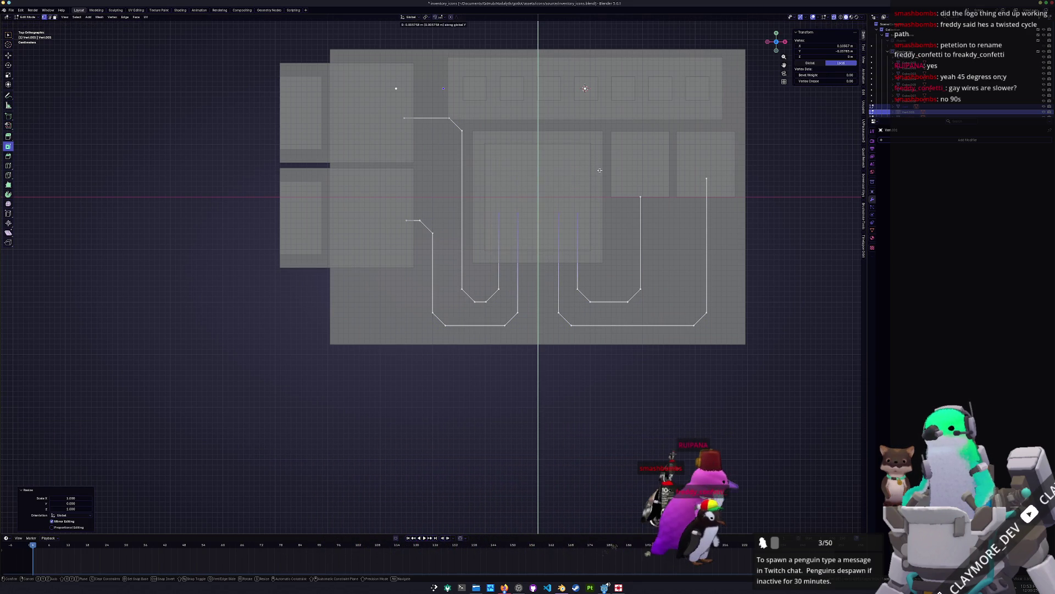
{"action": "left_click", "coordinate": [605, 195]}
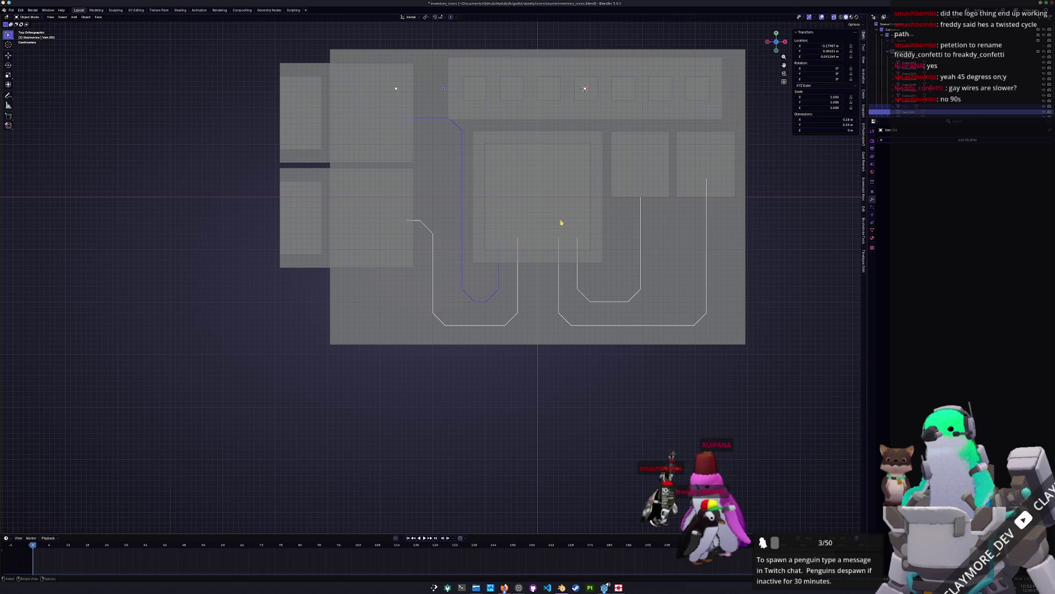
Step: Level the right wire's two top vertices by scaling them to 0 along Y
{"action": "left_click_drag", "start_coordinate": [732, 210], "coordinate": [608, 137]}
{"action": "key", "text": "s"}
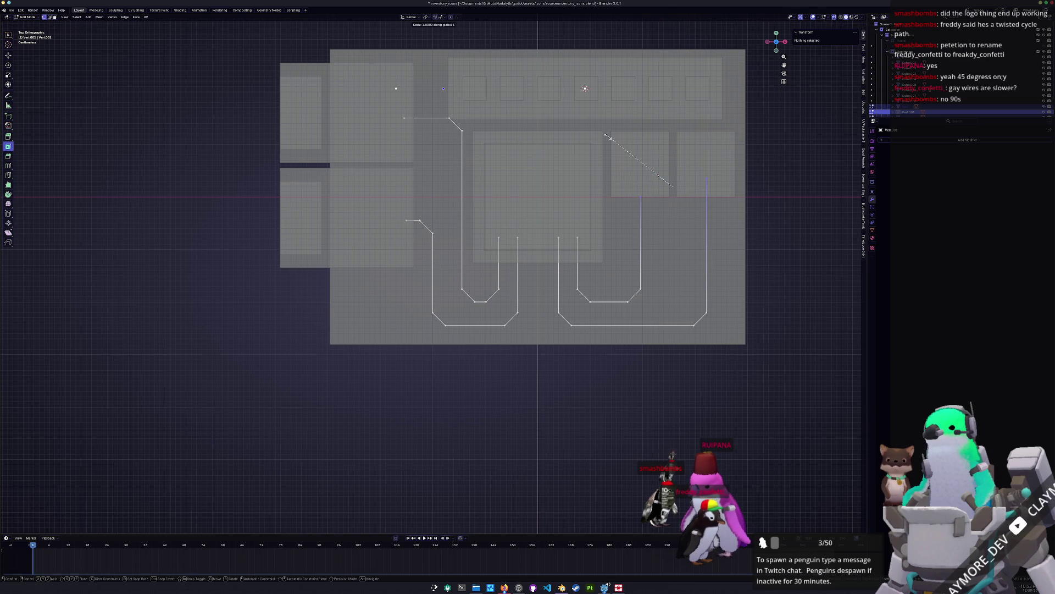
{"action": "key", "text": "y"}
{"action": "key", "text": "0"}
{"action": "key", "text": "Return"}
{"action": "key", "text": "Tab"}
{"action": "scroll", "coordinate": [702, 235], "scroll_direction": "down", "scroll_amount": 2}
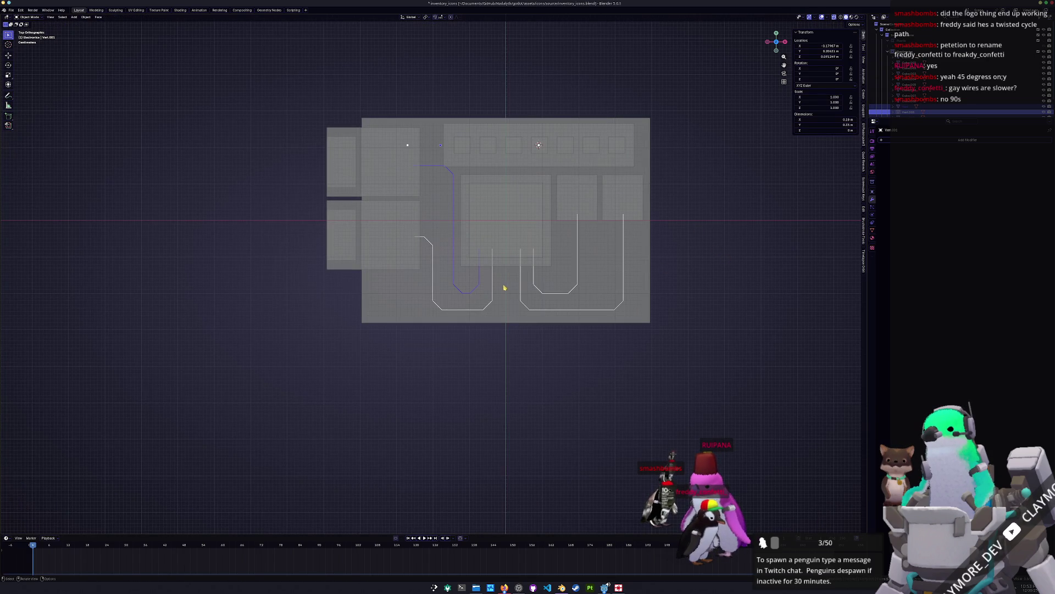
{"action": "key", "text": "alt+z"}
Step: Add a Skin modifier to the Vert wire curve
{"action": "middle_click_drag", "start_coordinate": [490, 285], "coordinate": [484, 255]}
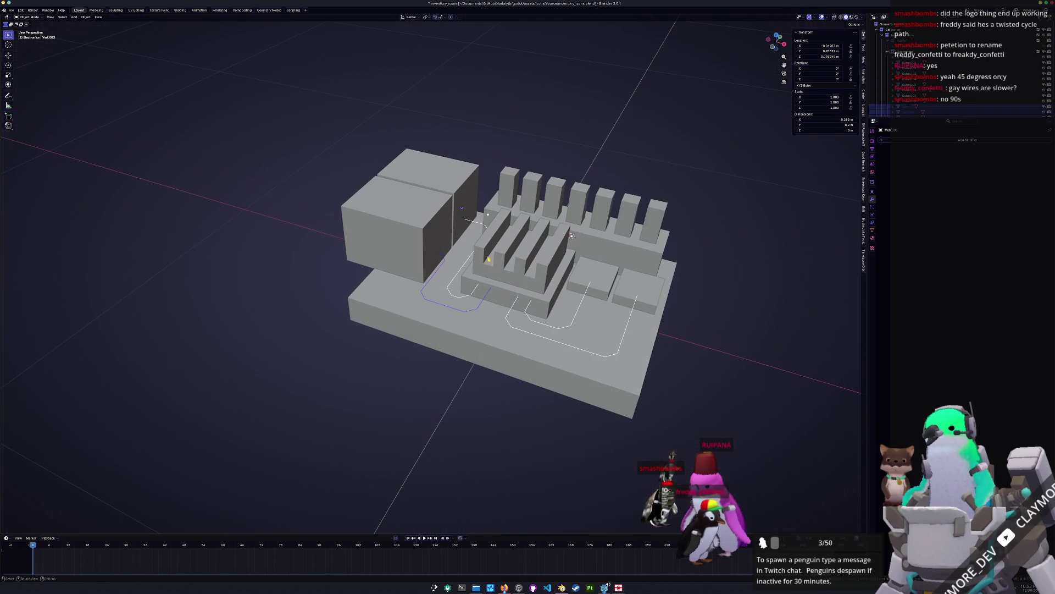
{"action": "left_click", "coordinate": [528, 318]}
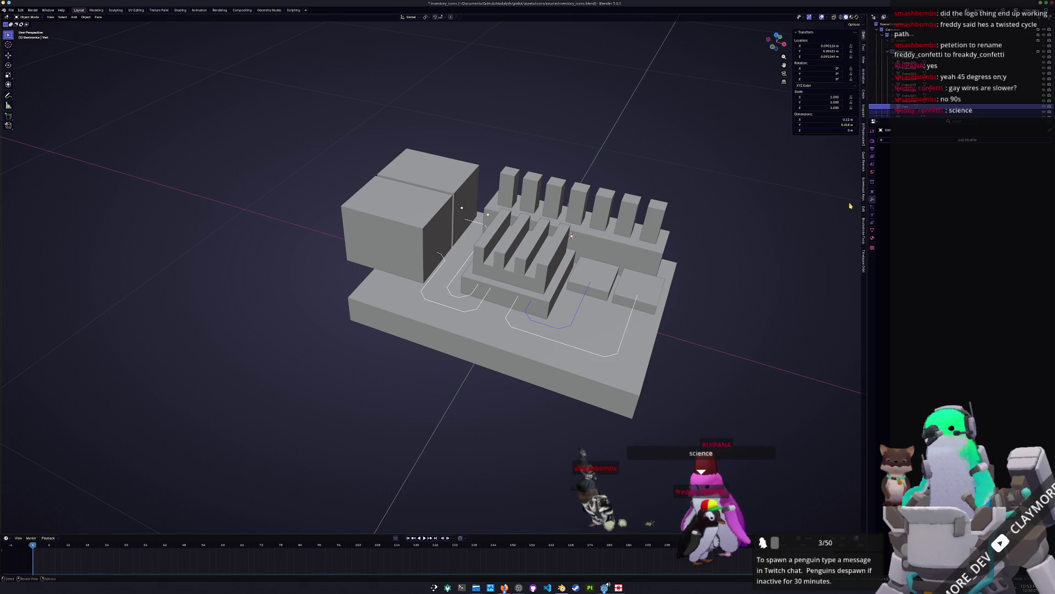
{"action": "left_click", "coordinate": [949, 141]}
{"action": "type", "text": "skin"}
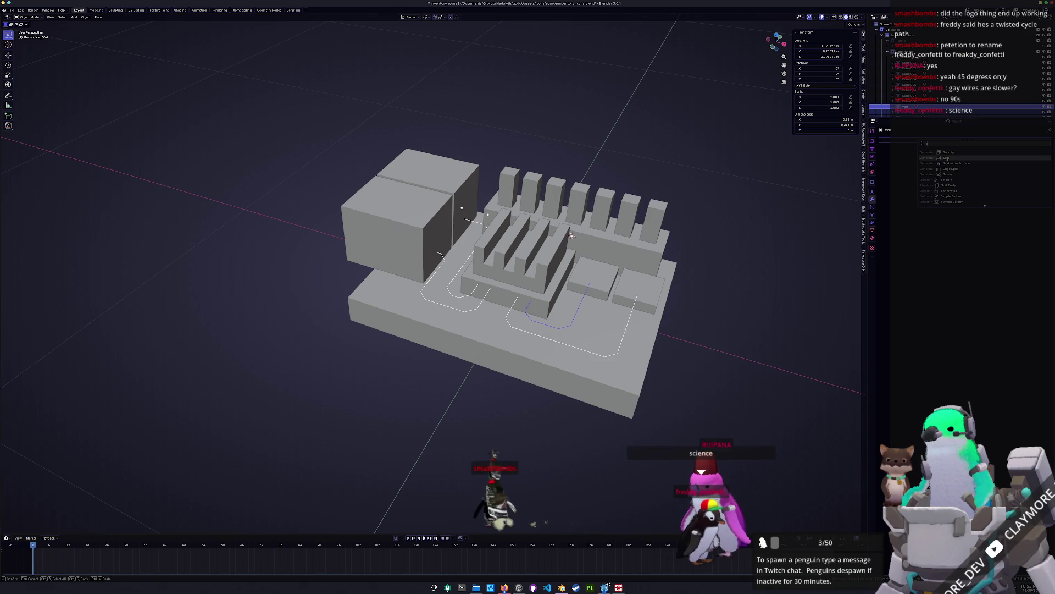
{"action": "key", "text": "Return"}
{"action": "key", "text": "ctrl+a"}
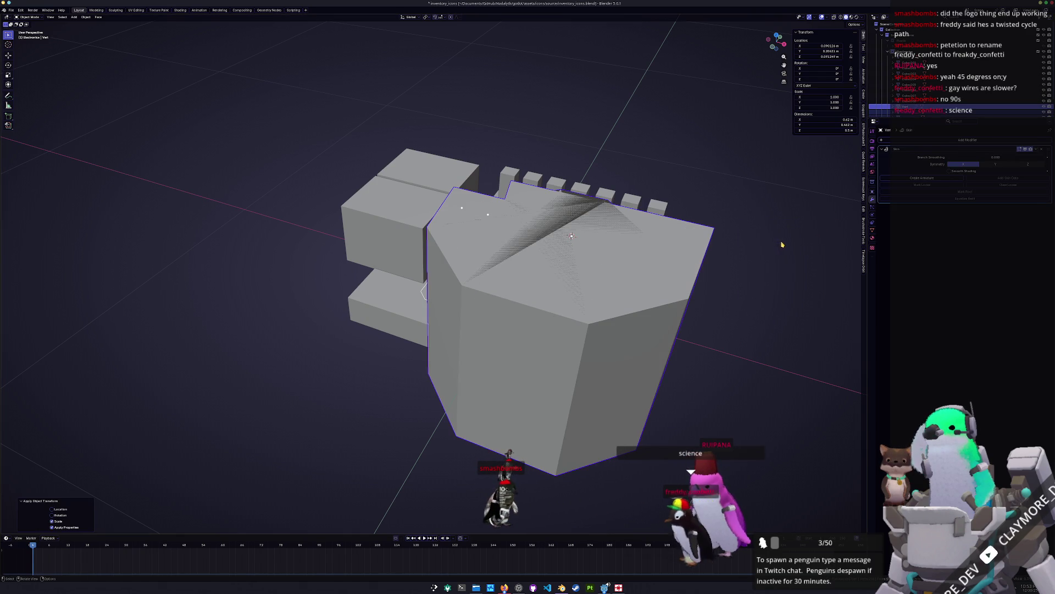
Step: Shrink the skin radius, duplicate the Skin modifier, and view the mesh from top
{"action": "key", "text": "Tab"}
{"action": "key", "text": "ctrl+a"}
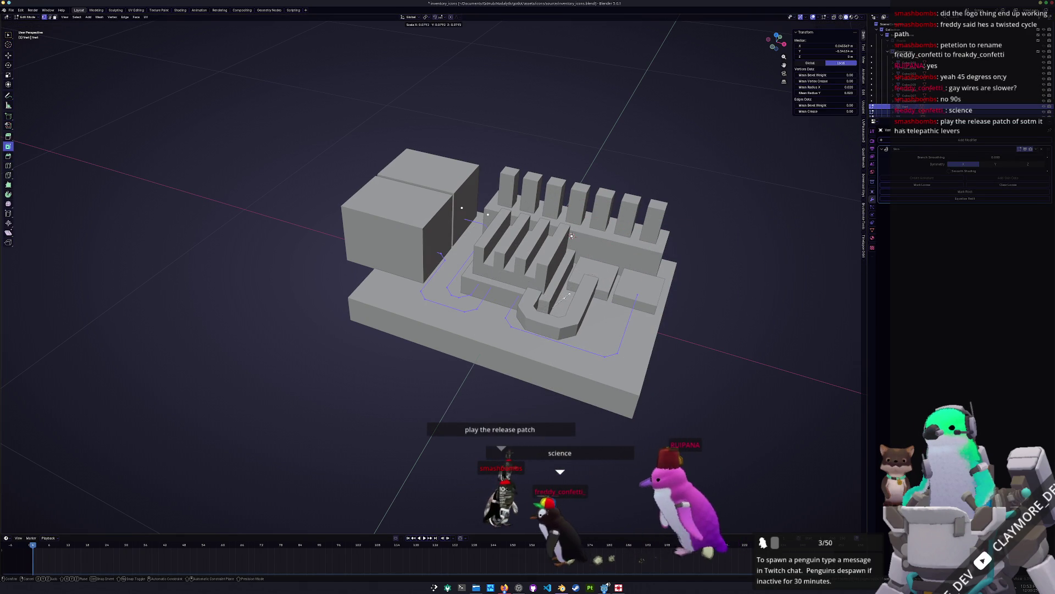
{"action": "left_click", "coordinate": [566, 294]}
{"action": "key", "text": "Tab"}
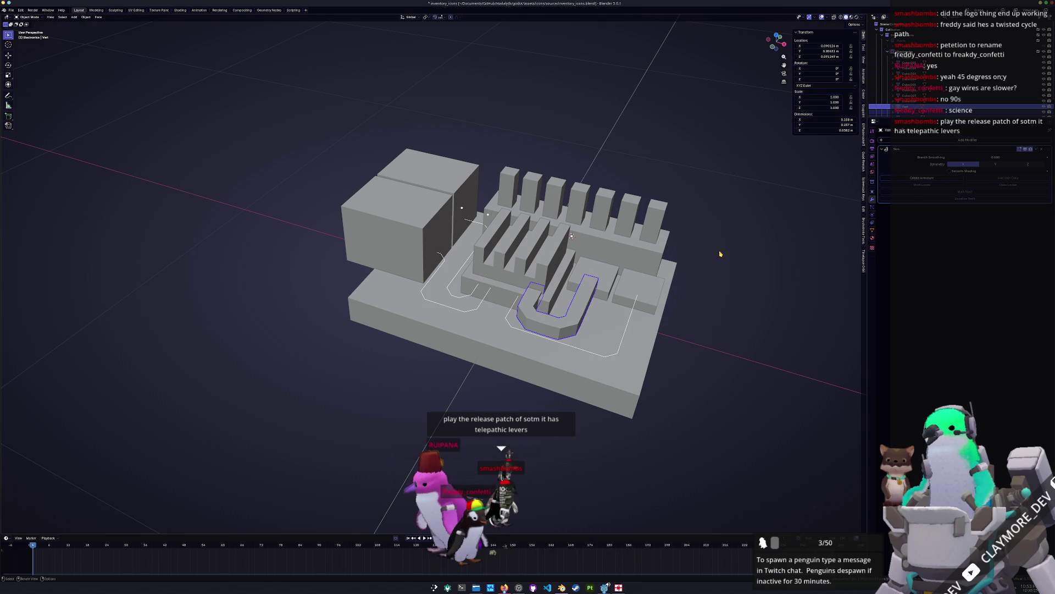
{"action": "left_click", "coordinate": [1029, 163]}
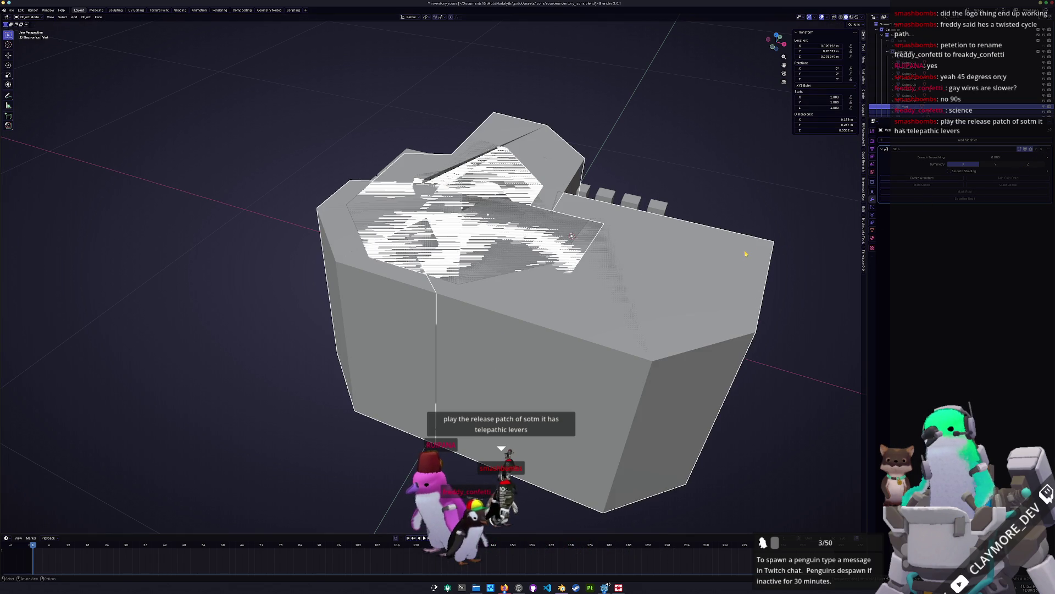
{"action": "key", "text": "Tab"}
{"action": "key", "text": "KP_7"}
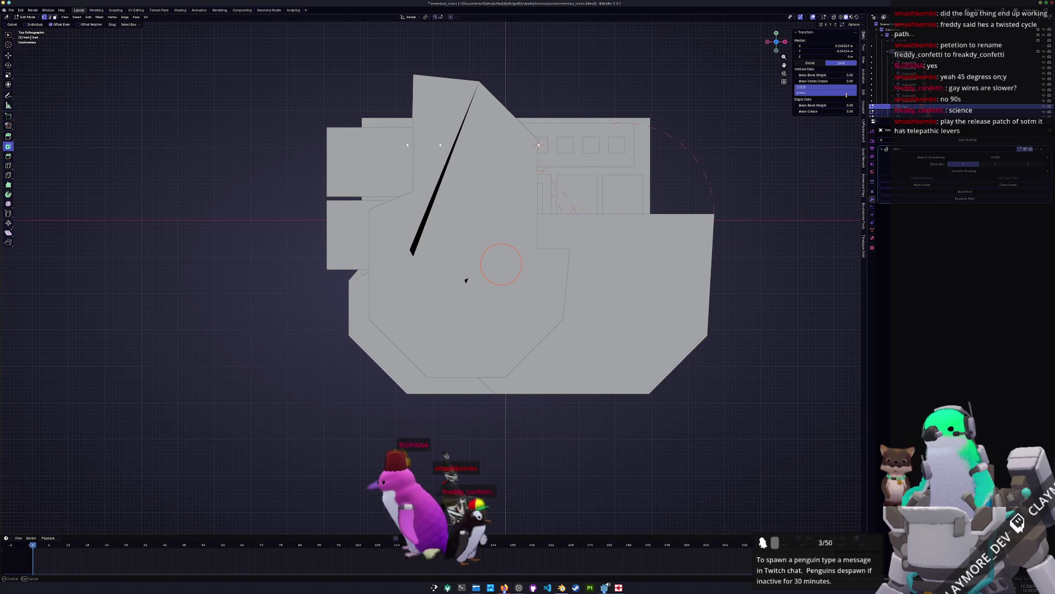
Step: Shrink the new trace's skin and set the connected path's radius to match the other traces
{"action": "left_click_drag", "start_coordinate": [846, 95], "coordinate": [846, 94]}
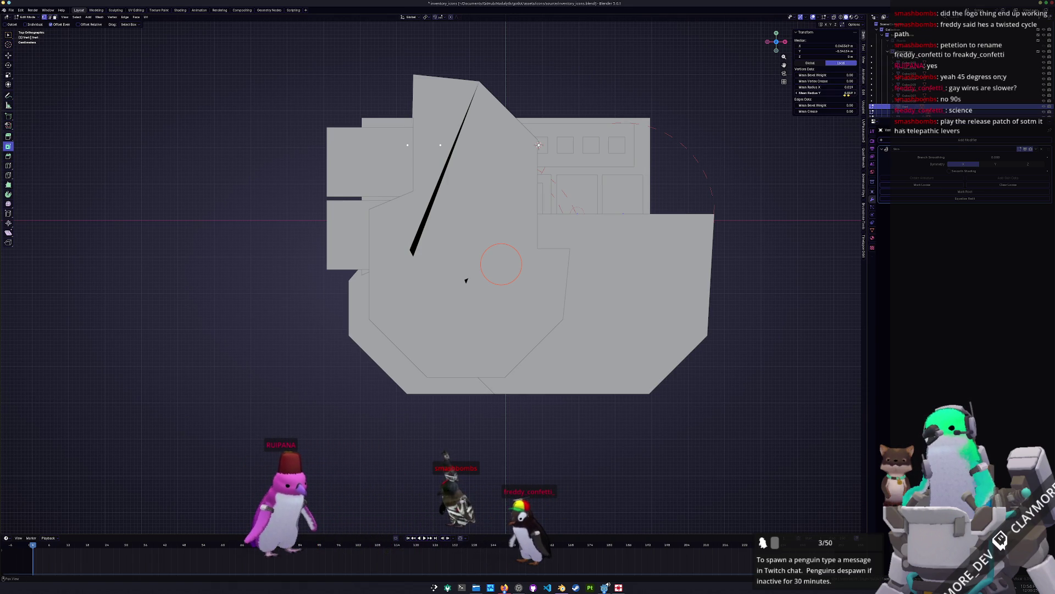
{"action": "key", "text": "ctrl+a"}
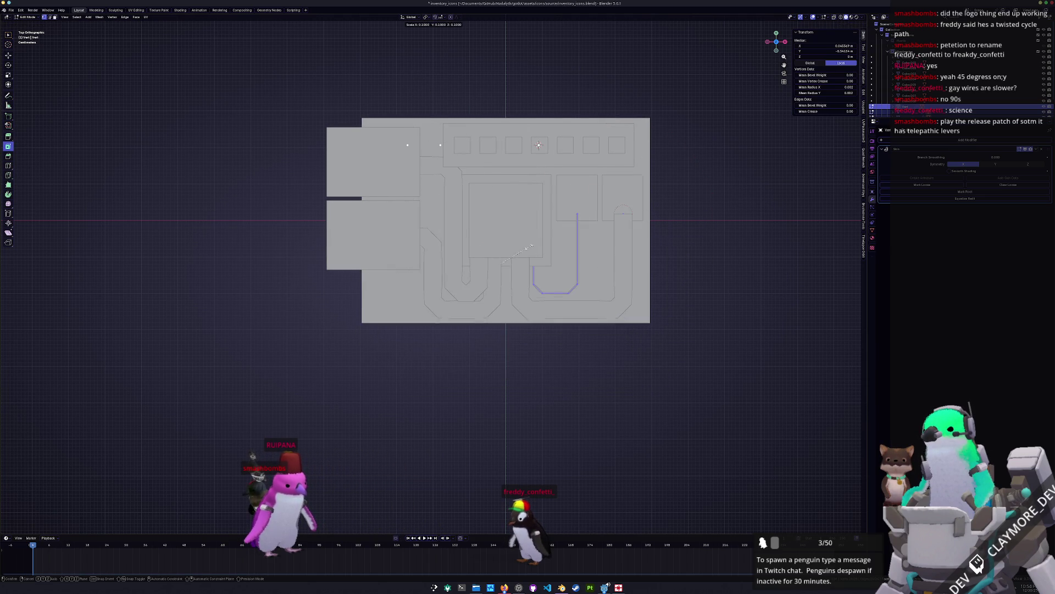
{"action": "left_click", "coordinate": [504, 257]}
{"action": "left_click", "coordinate": [537, 287]}
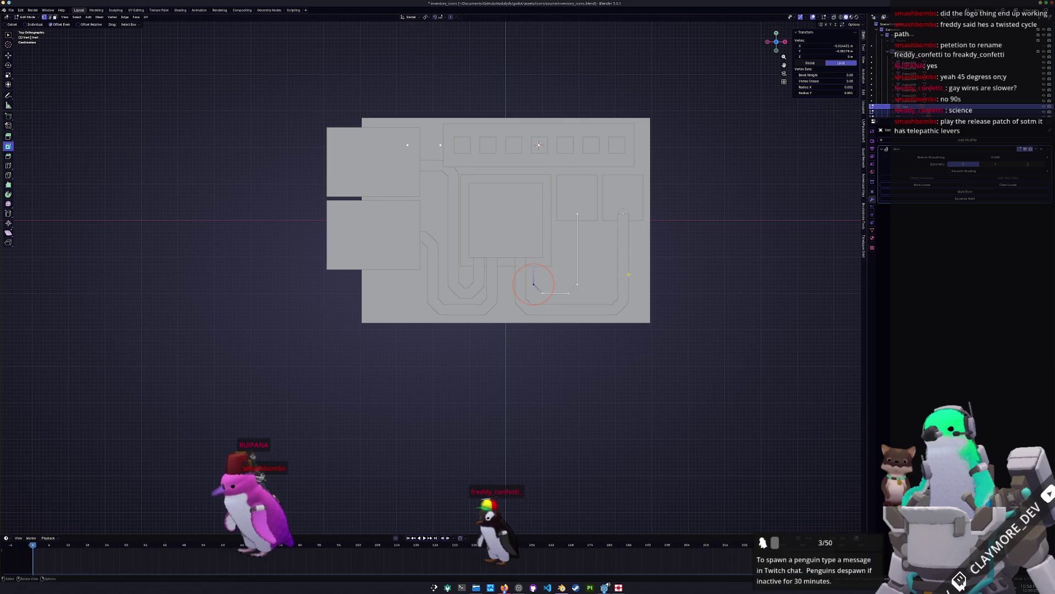
{"action": "key", "text": "ctrl+l"}
{"action": "mouse_move", "coordinate": [843, 87]}
{"action": "left_mouse_down"}
{"action": "mouse_move", "coordinate": [907, 87]}
{"action": "mouse_move", "coordinate": [843, 87]}
{"action": "mouse_move", "coordinate": [841, 109]}
{"action": "mouse_move", "coordinate": [842, 93]}
{"action": "mouse_move", "coordinate": [828, 103]}
{"action": "left_mouse_up"}
{"action": "key", "text": "Tab"}
{"action": "middle_click_drag", "start_coordinate": [669, 209], "coordinate": [598, 247]}
Step: Raise the new wire vertically onto the board, then switch to a see-through view
{"action": "key", "text": "g"}
{"action": "key", "text": "z"}
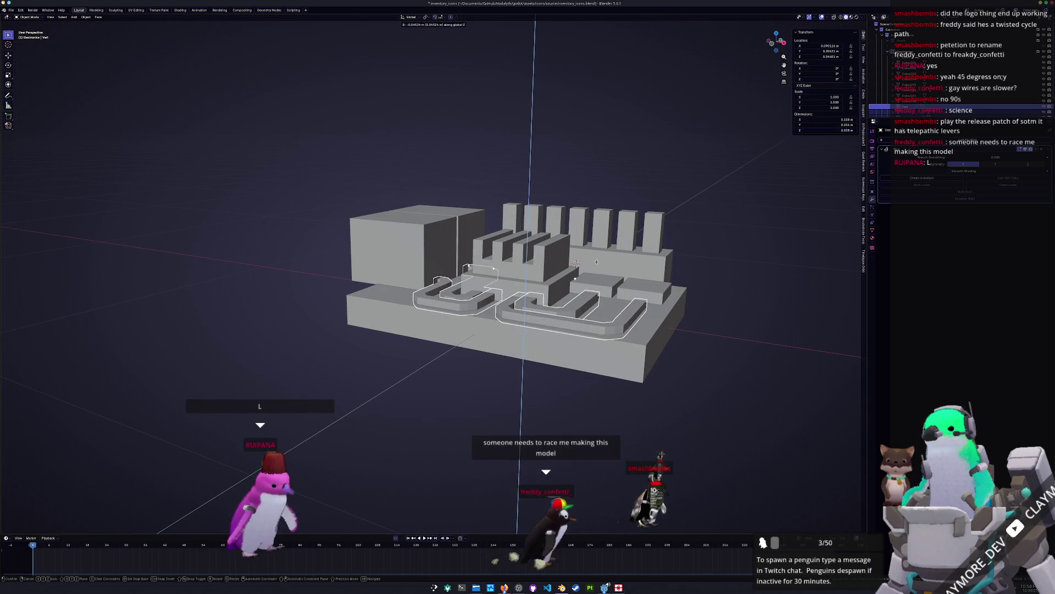
{"action": "left_click", "coordinate": [597, 261]}
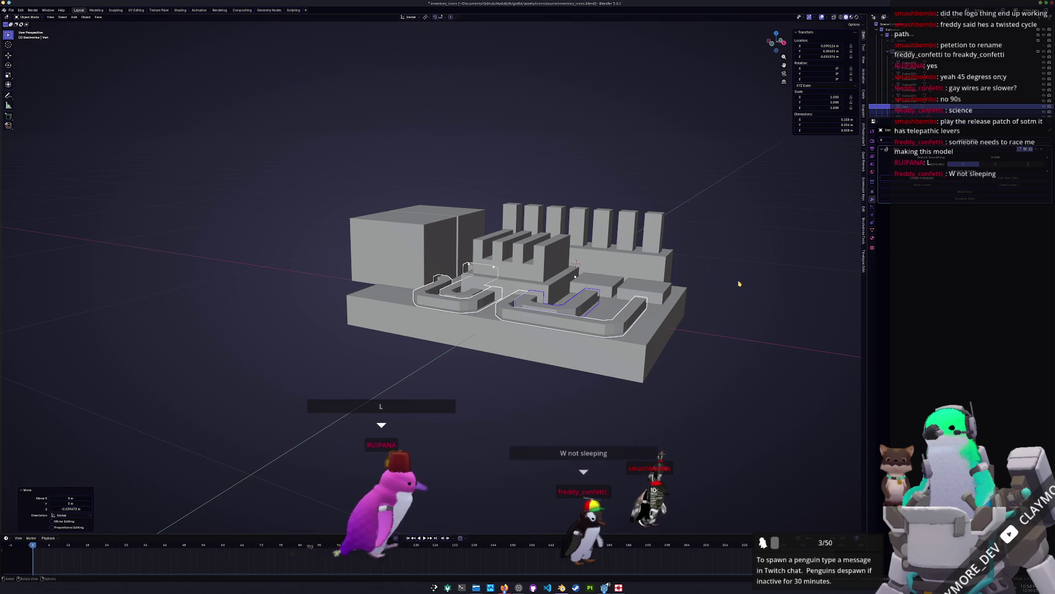
{"action": "scroll", "coordinate": [743, 277], "scroll_direction": "up", "scroll_amount": 3}
{"action": "key", "text": "alt+z"}
{"action": "key", "text": "alt+z"}
{"action": "mouse_move", "coordinate": [743, 277]}
{"action": "middle_mouse_down"}
{"action": "mouse_move", "coordinate": [605, 318]}
{"action": "mouse_move", "coordinate": [572, 304]}
{"action": "middle_mouse_up"}
Step: Reduce wire Vert's Mean Radius from 0.019 to 0.015
{"action": "left_click", "coordinate": [572, 338]}
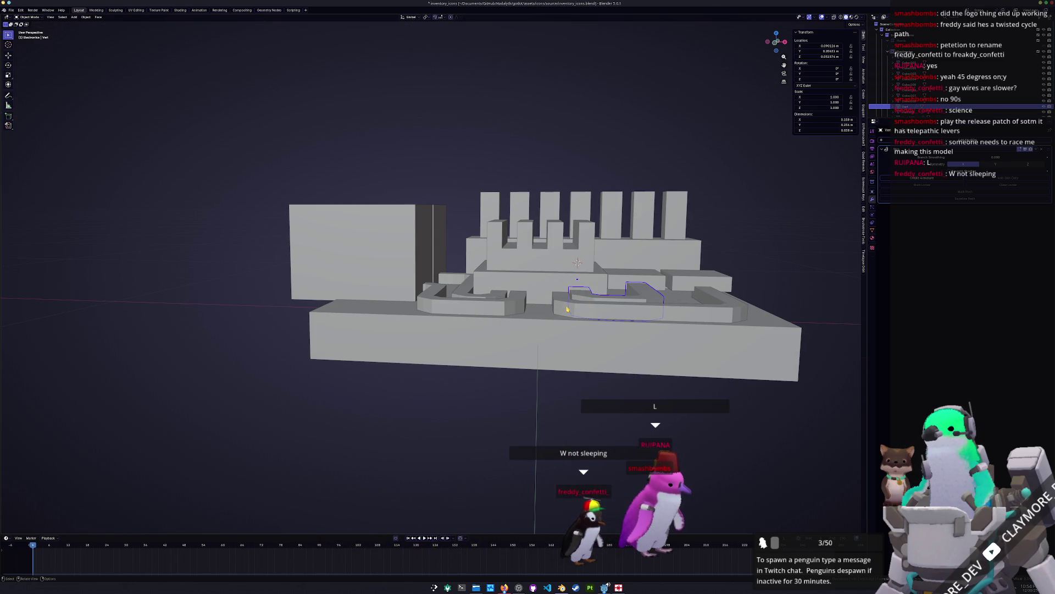
{"action": "left_click", "coordinate": [568, 309]}
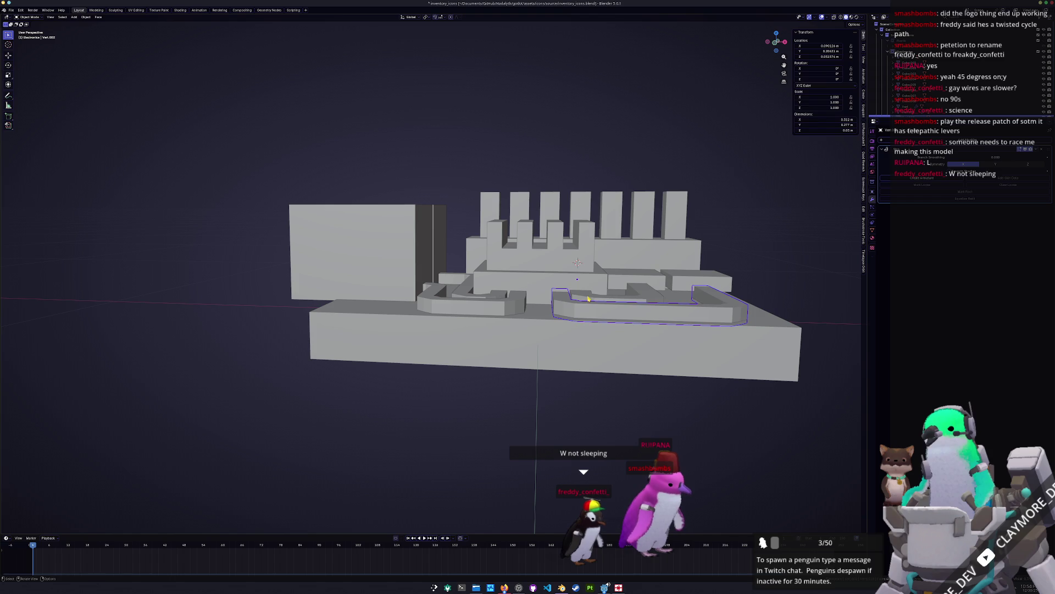
{"action": "left_click", "coordinate": [587, 299]}
{"action": "key", "text": "Tab"}
{"action": "key", "text": "Tab"}
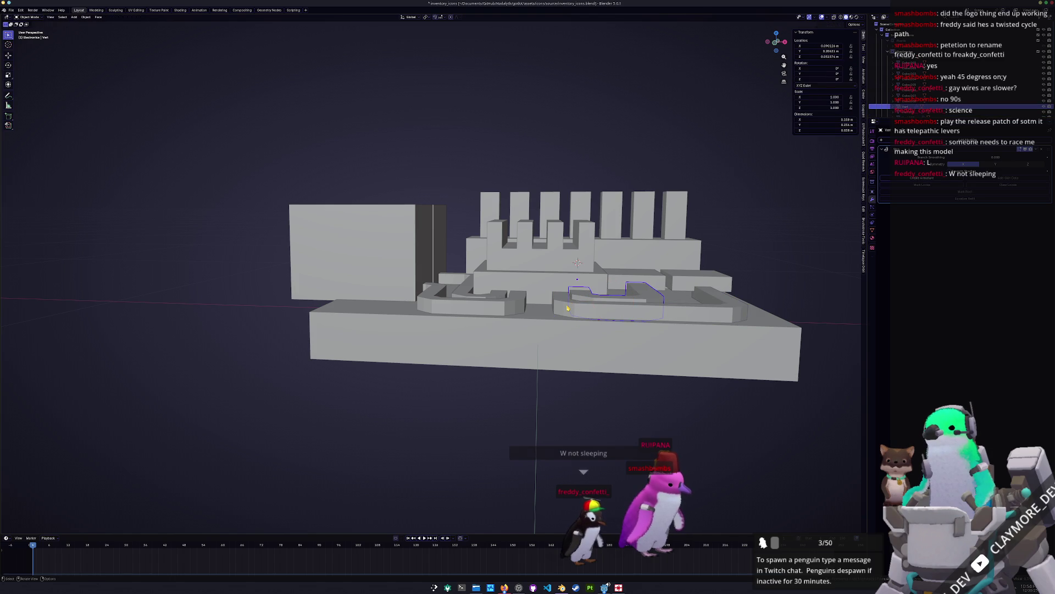
{"action": "left_click", "coordinate": [566, 305]}
{"action": "key", "text": "Tab"}
{"action": "key", "text": "Tab"}
{"action": "left_click", "coordinate": [587, 299]}
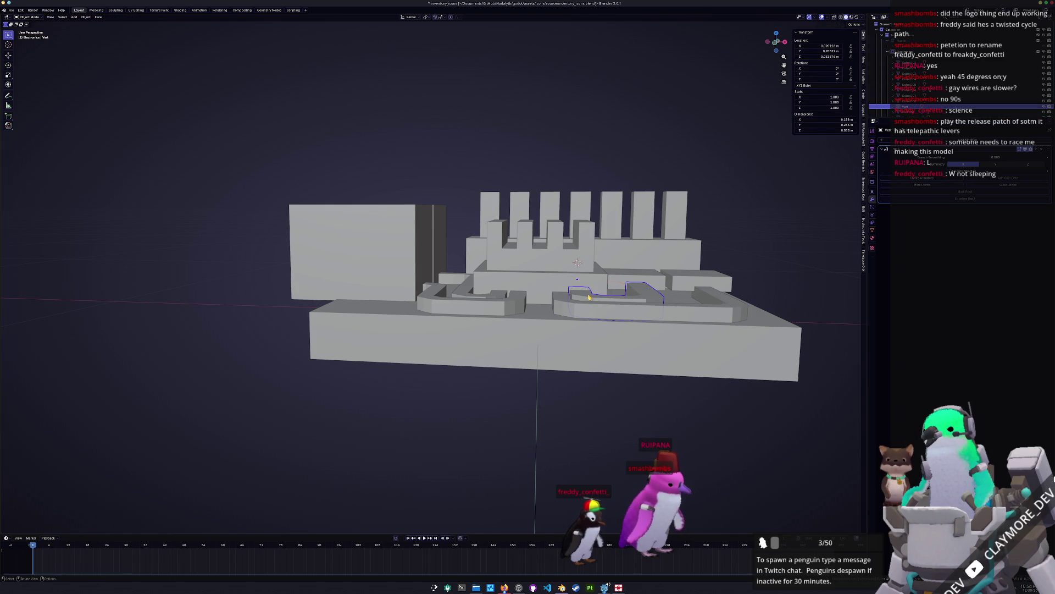
{"action": "key", "text": "Tab"}
{"action": "left_click_drag", "start_coordinate": [846, 90], "coordinate": [850, 92]}
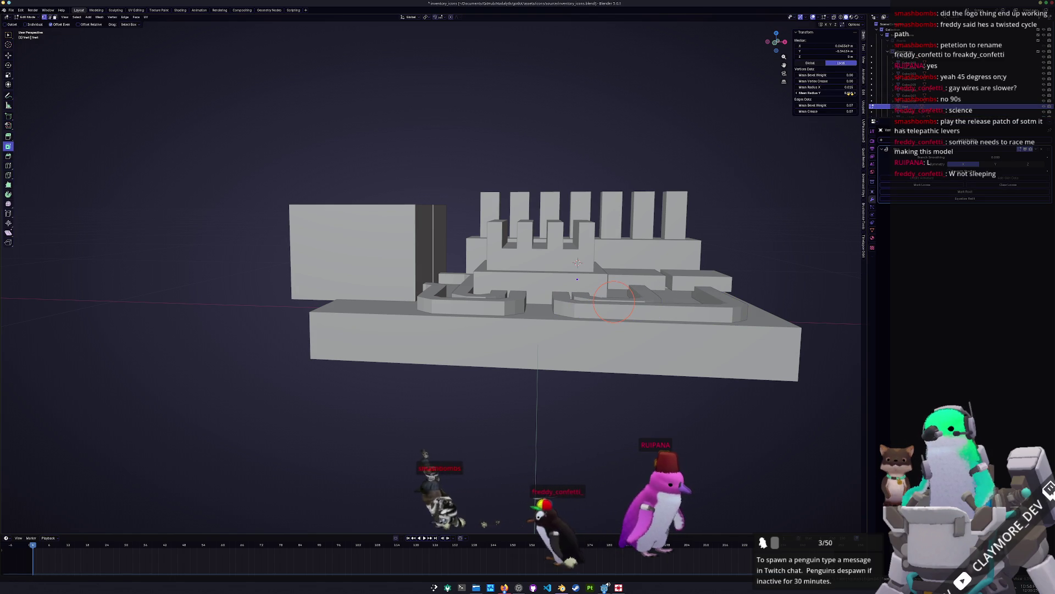
{"action": "key", "text": "Tab"}
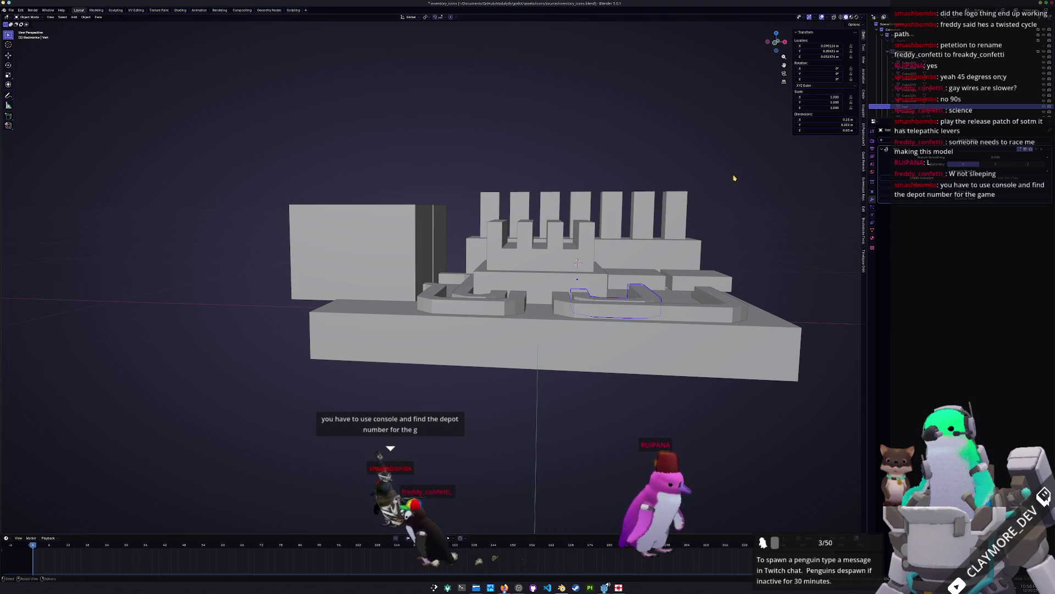
Step: Save inventory_icons.blend
{"action": "middle_click_drag", "start_coordinate": [735, 177], "coordinate": [736, 202]}
{"action": "key", "text": "ctrl+s"}
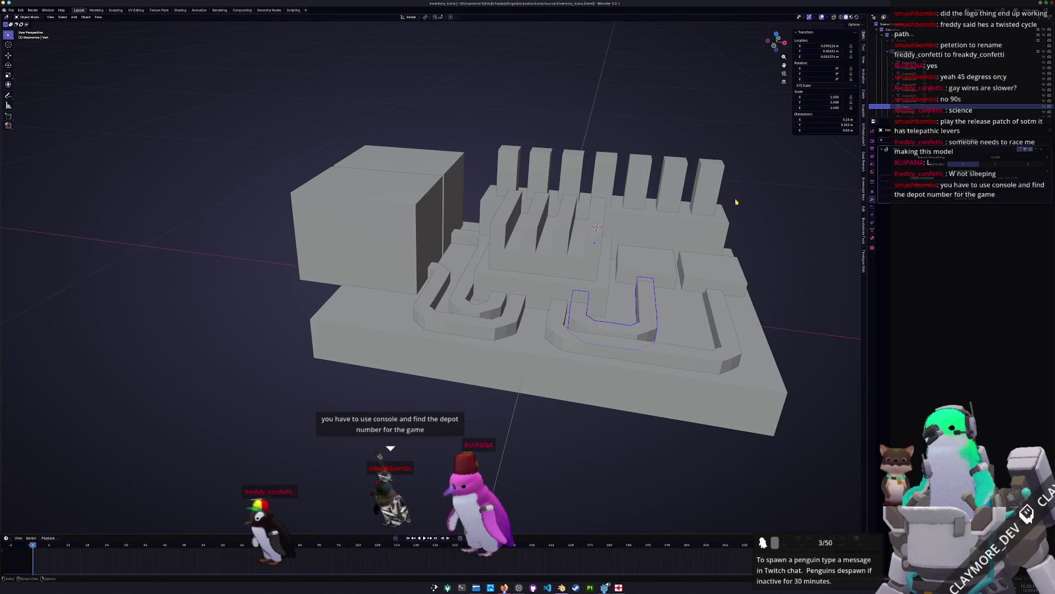
{"action": "left_click", "coordinate": [576, 338], "text": "shift"}
Step: Select the large left box and the thin box behind it
{"action": "left_click", "coordinate": [726, 352], "text": "shift"}
{"action": "left_click", "coordinate": [456, 308], "text": "shift"}
{"action": "middle_click_drag", "start_coordinate": [456, 308], "coordinate": [399, 274]}
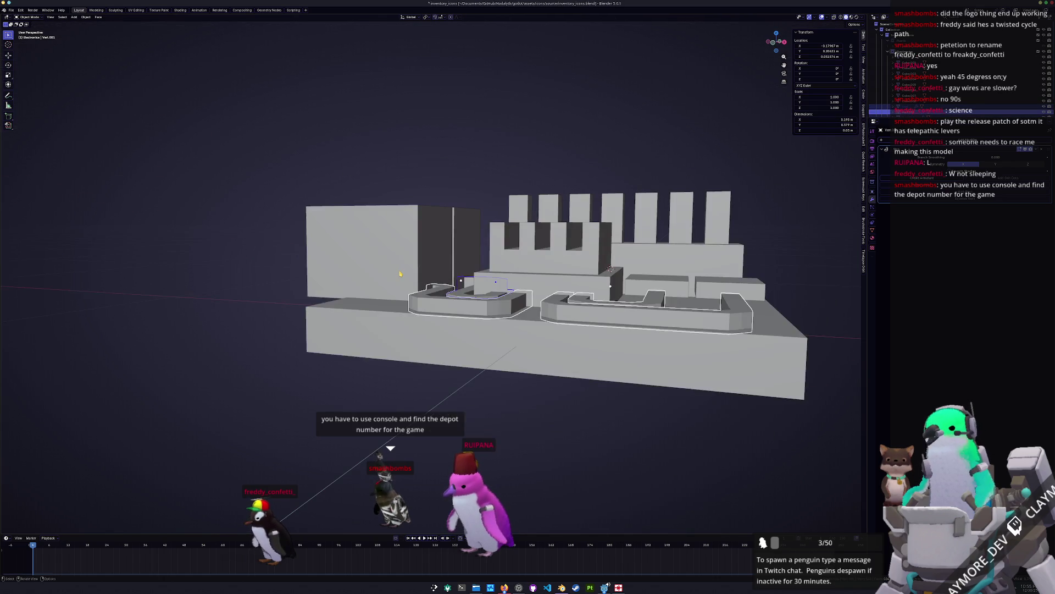
{"action": "left_click", "coordinate": [399, 273]}
{"action": "left_click", "coordinate": [462, 234]}
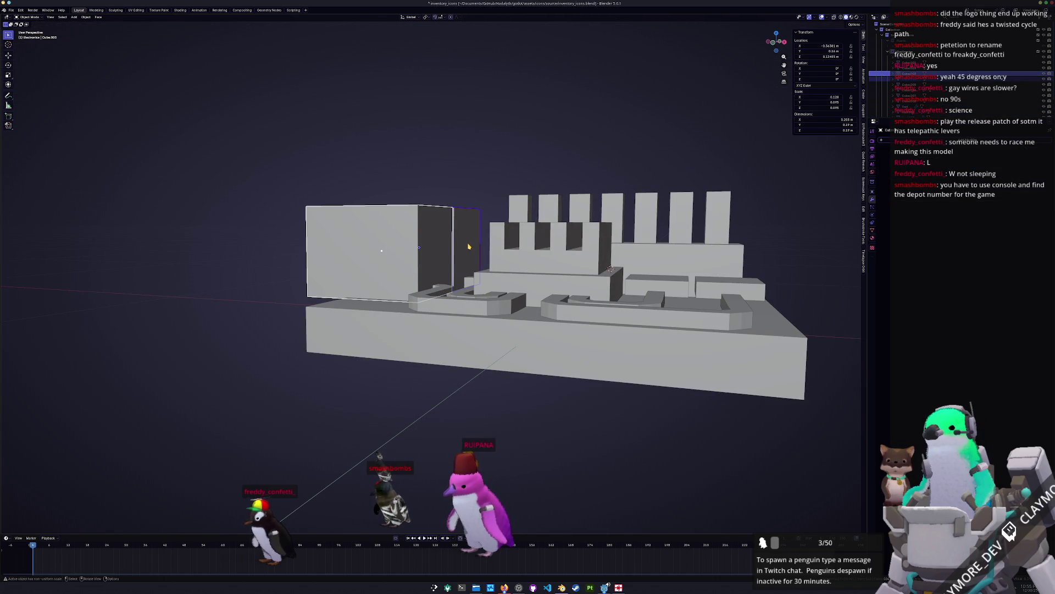
{"action": "key", "text": "KP_1"}
{"action": "mouse_move", "coordinate": [495, 244]}
{"action": "middle_mouse_down"}
{"action": "mouse_move", "coordinate": [461, 180]}
{"action": "mouse_move", "coordinate": [337, 207]}
{"action": "middle_mouse_up"}
Step: Bevel the large box's top edge in Edit Mode
{"action": "key", "text": "Tab"}
{"action": "key", "text": "ctrl+b"}
{"action": "left_click", "coordinate": [571, 182]}
{"action": "right_click", "coordinate": [572, 184]}
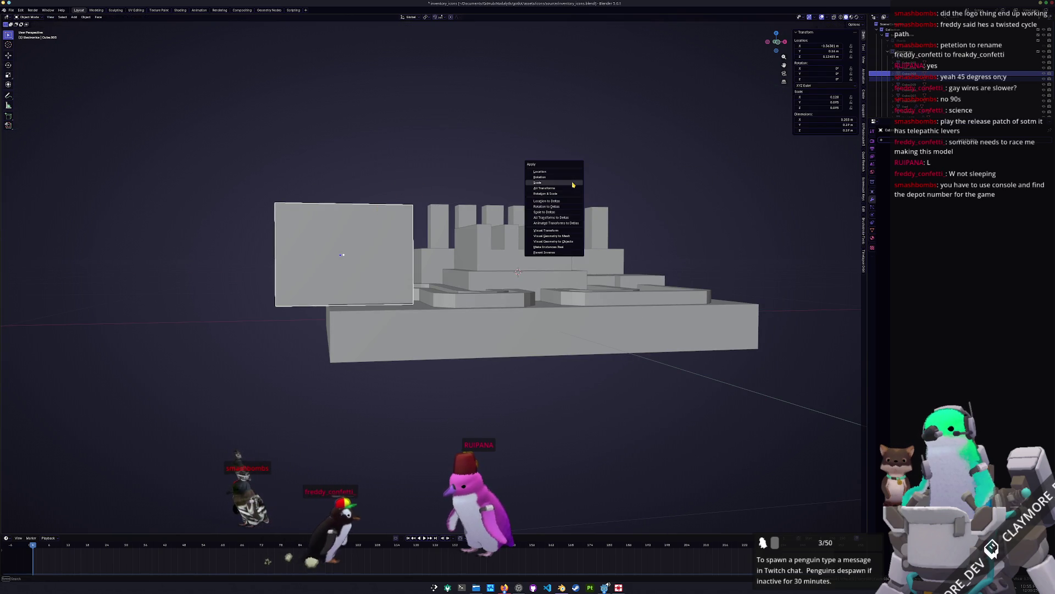
{"action": "key", "text": "Escape"}
{"action": "middle_click_drag", "start_coordinate": [572, 183], "coordinate": [555, 185]}
{"action": "key", "text": "ctrl+b"}
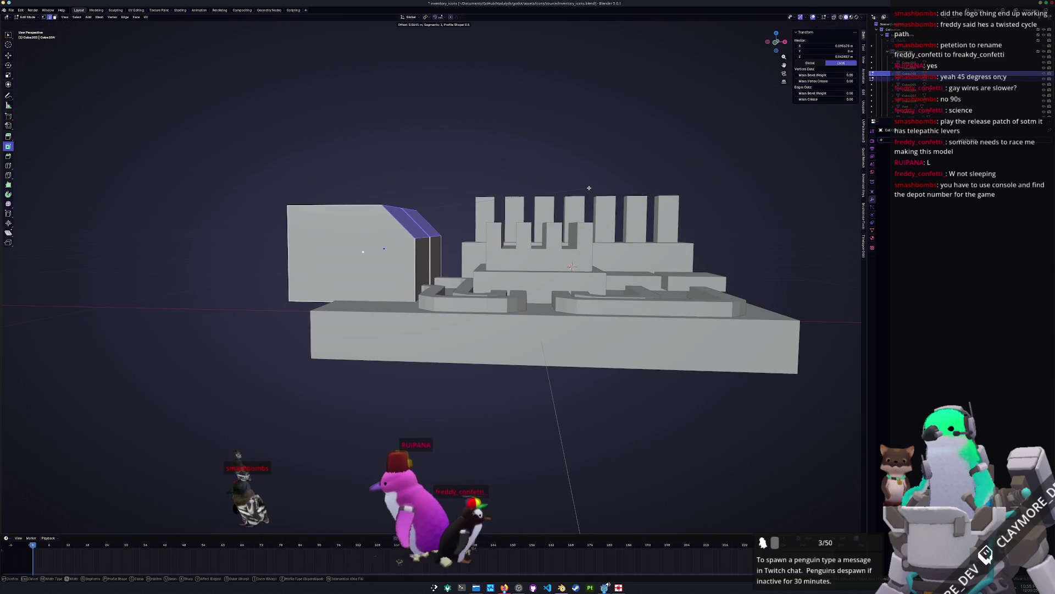
{"action": "left_click", "coordinate": [436, 224]}
{"action": "middle_click_drag", "start_coordinate": [436, 224], "coordinate": [520, 204]}
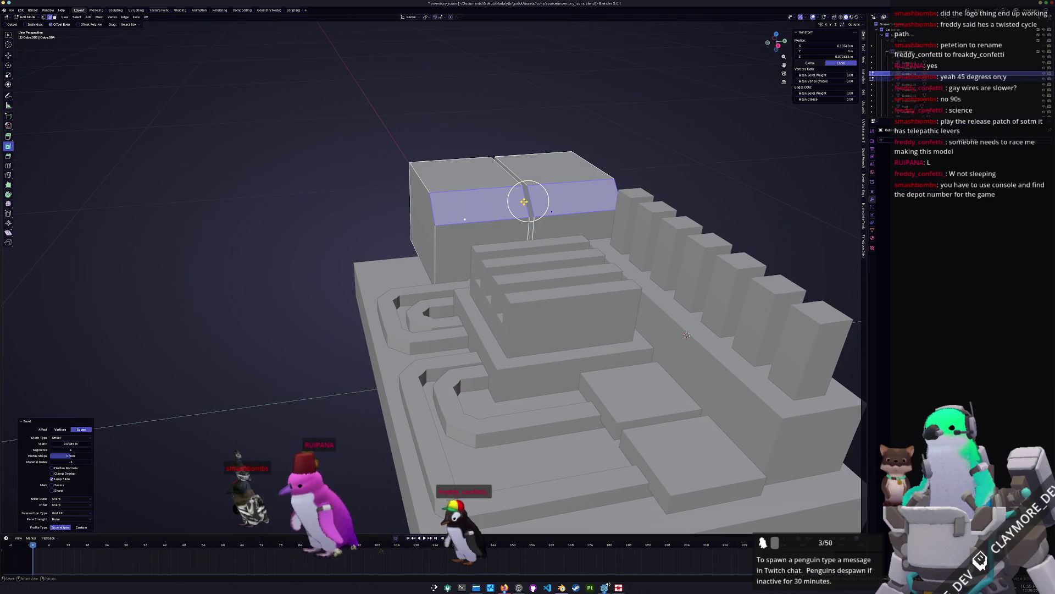
Step: Select the edge loop between the top blocks and cancel a trial bevel
{"action": "key", "text": "alt+a"}
{"action": "middle_click_drag", "start_coordinate": [687, 335], "coordinate": [679, 352]}
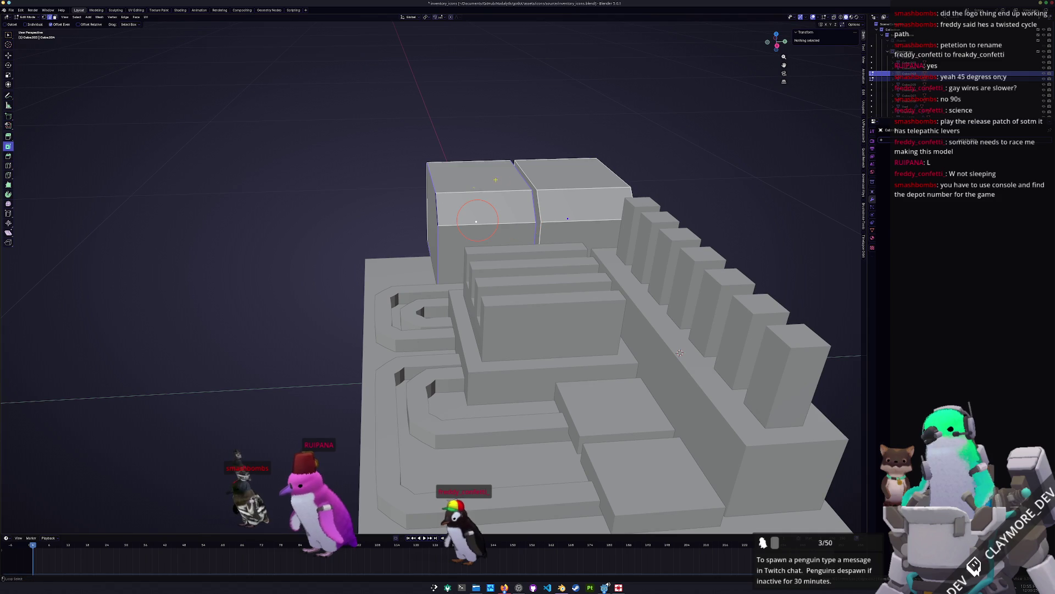
{"action": "left_click", "coordinate": [526, 177], "text": "alt"}
{"action": "middle_click_drag", "start_coordinate": [527, 177], "coordinate": [641, 174]}
{"action": "key", "text": "ctrl+b"}
{"action": "right_click", "coordinate": [481, 226]}
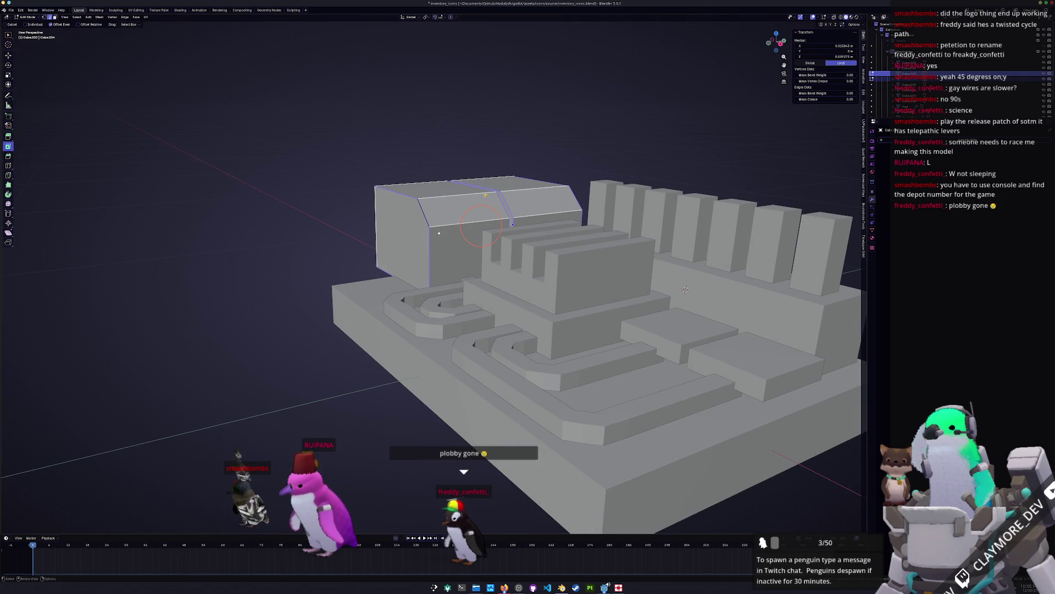
Step: Bevel the selected top edges and return to Object Mode
{"action": "middle_click_drag", "start_coordinate": [686, 290], "coordinate": [686, 412]}
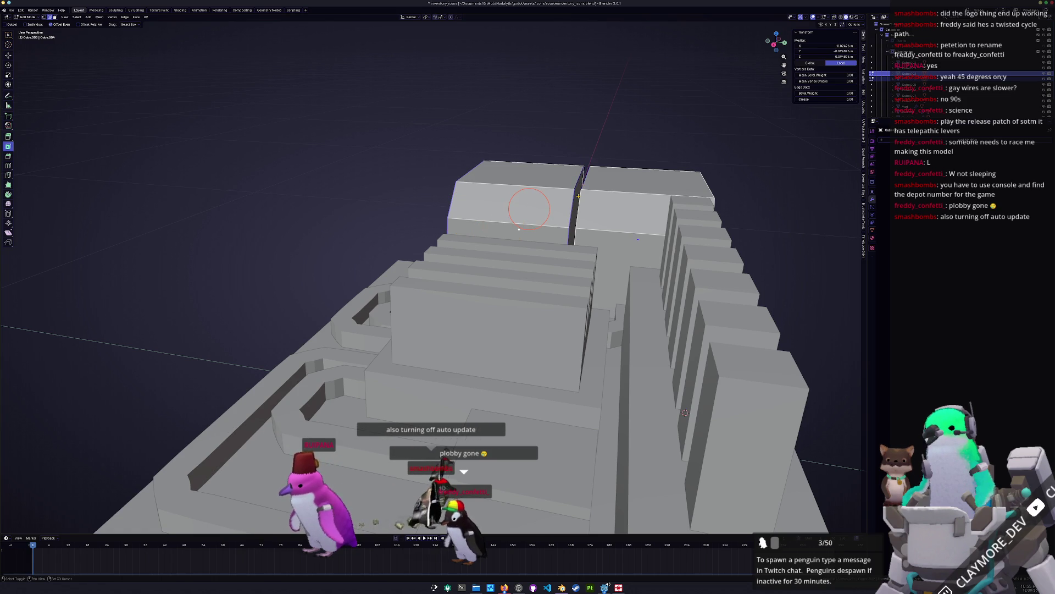
{"action": "scroll", "coordinate": [686, 413], "scroll_direction": "down", "scroll_amount": 5}
{"action": "mouse_move", "coordinate": [686, 412]}
{"action": "middle_mouse_down"}
{"action": "mouse_move", "coordinate": [477, 345]}
{"action": "mouse_move", "coordinate": [550, 373]}
{"action": "middle_mouse_up"}
{"action": "key", "text": "ctrl+b"}
{"action": "left_click", "coordinate": [698, 268]}
{"action": "scroll", "coordinate": [698, 267], "scroll_direction": "down", "scroll_amount": 5}
{"action": "key", "text": "Tab"}
{"action": "middle_click_drag", "start_coordinate": [698, 268], "coordinate": [543, 285]}
{"action": "left_click", "coordinate": [650, 280]}
{"action": "scroll", "coordinate": [651, 281], "scroll_direction": "up", "scroll_amount": 3}
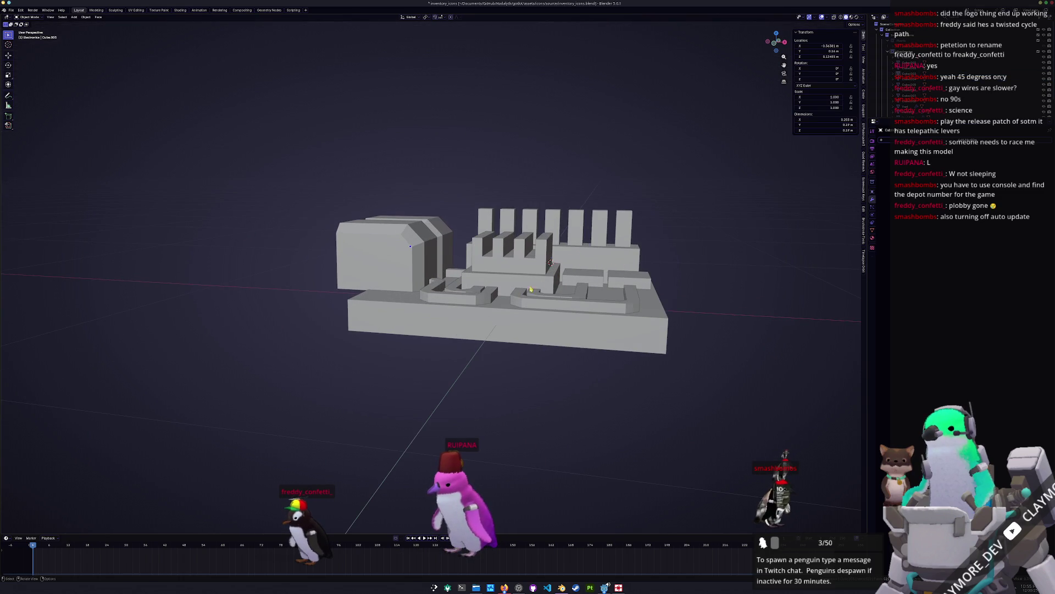
Step: Scale the base slab down along Z to make it thinner
{"action": "key", "text": "s"}
{"action": "key", "text": "z"}
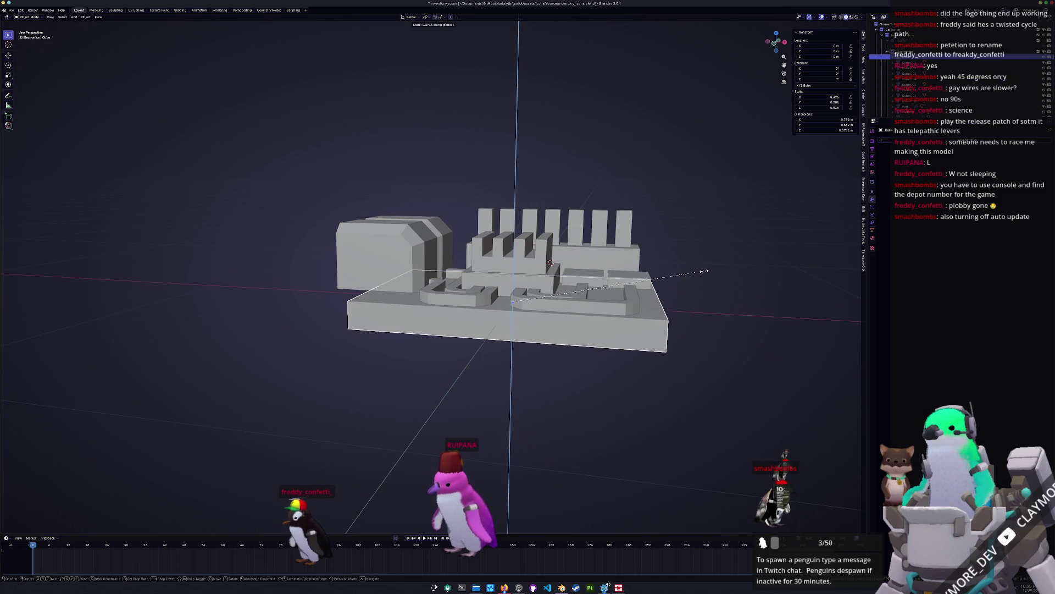
{"action": "left_click", "coordinate": [680, 276]}
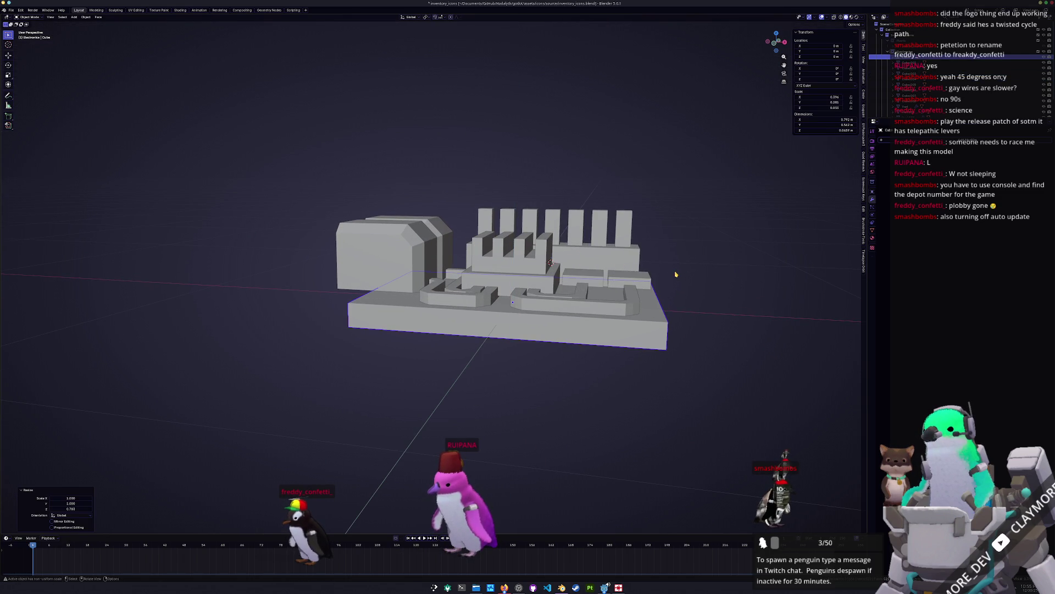
{"action": "key", "text": "KP_1"}
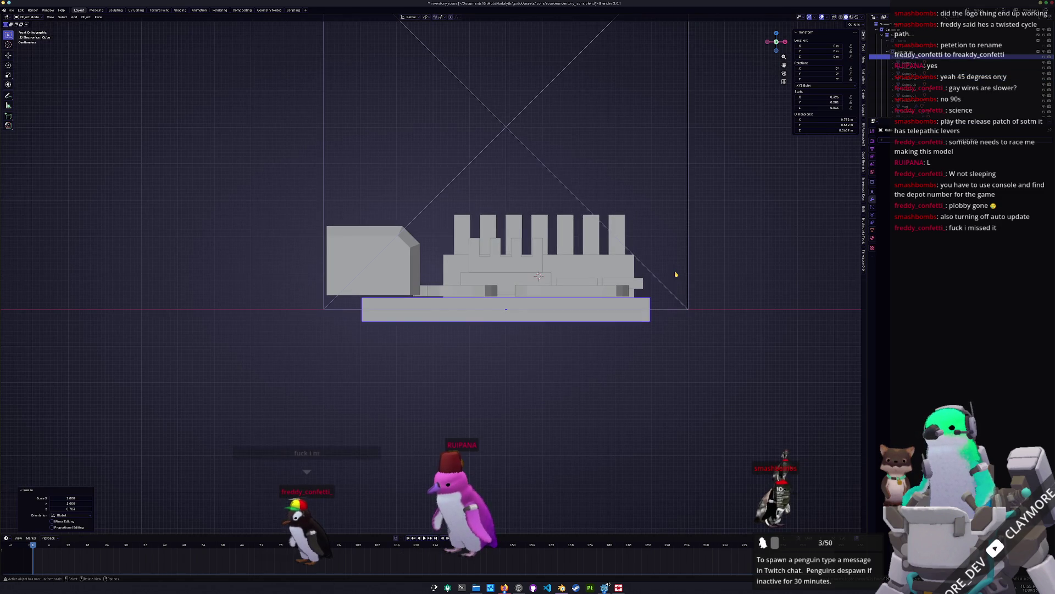
{"action": "scroll", "coordinate": [715, 280], "scroll_direction": "up", "scroll_amount": 2}
{"action": "key", "text": "z"}
{"action": "left_click", "coordinate": [658, 291]}
Step: Raise the slab and stack two duplicates vertically beneath it
{"action": "key", "text": "g"}
{"action": "key", "text": "z"}
{"action": "left_click", "coordinate": [659, 289]}
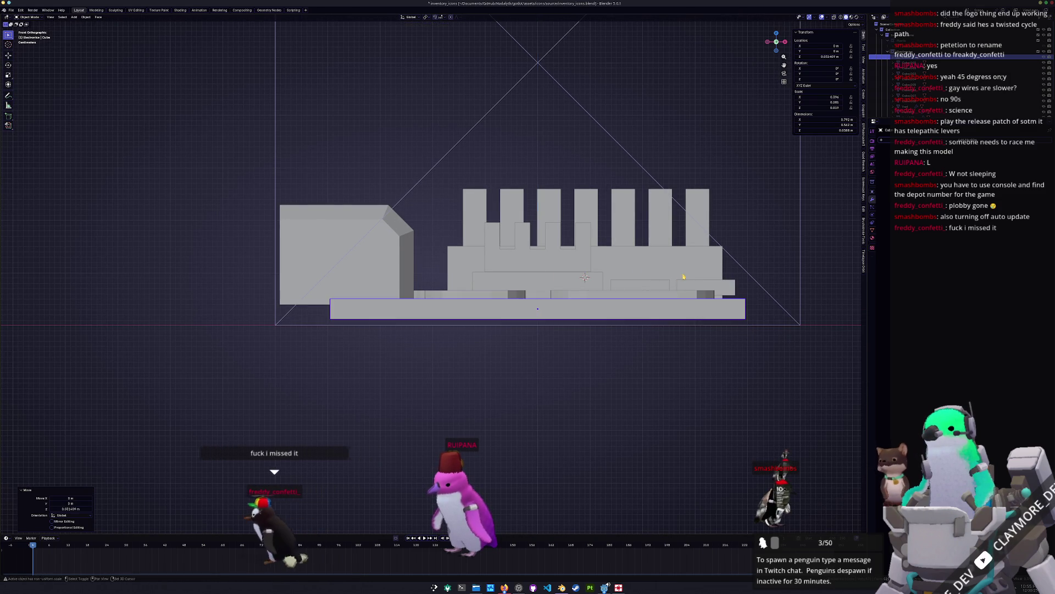
{"action": "key", "text": "shift+d"}
{"action": "key", "text": "z"}
{"action": "left_click", "coordinate": [659, 301]}
{"action": "key", "text": "shift+d"}
{"action": "key", "text": "z"}
{"action": "left_click", "coordinate": [651, 314]}
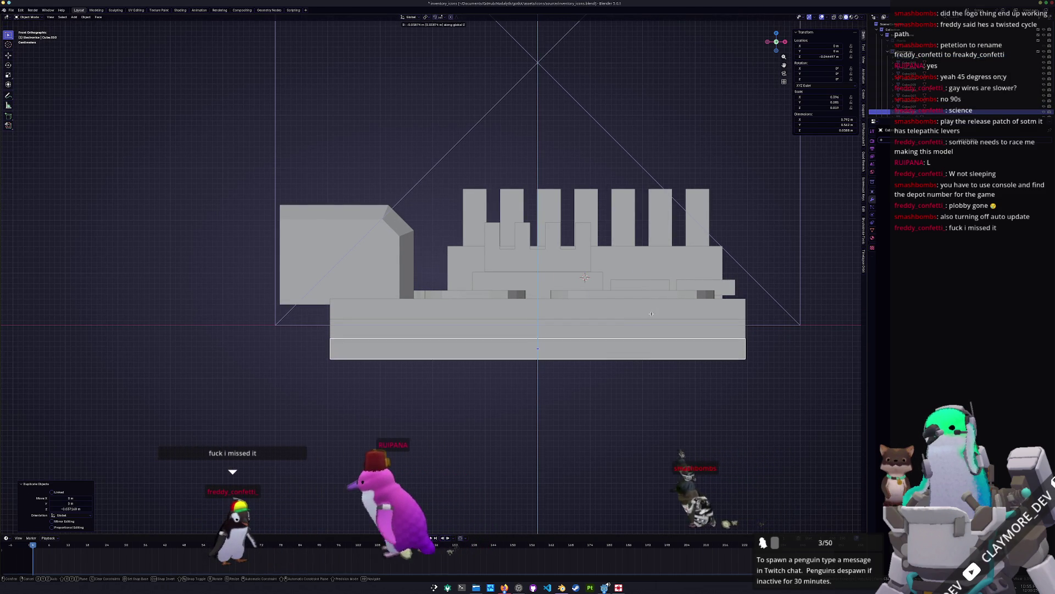
Step: Look through the scene camera and box-select all of the model's parts
{"action": "scroll", "coordinate": [651, 314], "scroll_direction": "down", "scroll_amount": 4}
{"action": "mouse_move", "coordinate": [718, 295]}
{"action": "middle_mouse_down"}
{"action": "mouse_move", "coordinate": [668, 322]}
{"action": "mouse_move", "coordinate": [660, 313]}
{"action": "mouse_move", "coordinate": [625, 360]}
{"action": "middle_mouse_up"}
{"action": "key", "text": "KP_0"}
{"action": "left_click_drag", "start_coordinate": [556, 388], "coordinate": [341, 243]}
{"action": "key", "text": "r"}
{"action": "key", "text": "r"}
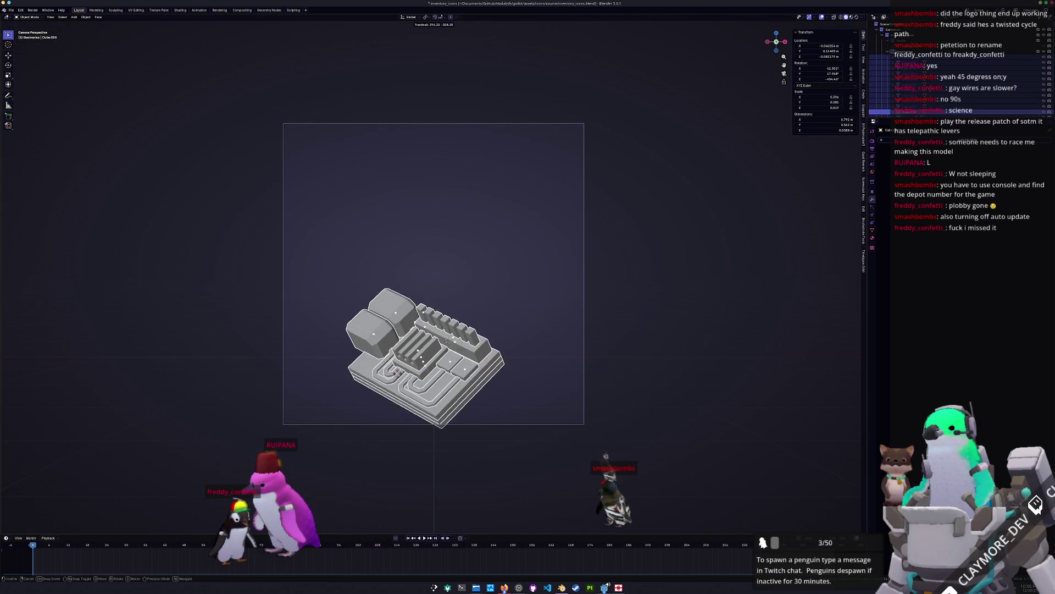
Step: Try rotating, raising and enlarging the model in camera view, then undo to unrotated
{"action": "key", "text": "Return"}
{"action": "key", "text": "g"}
{"action": "key", "text": "z"}
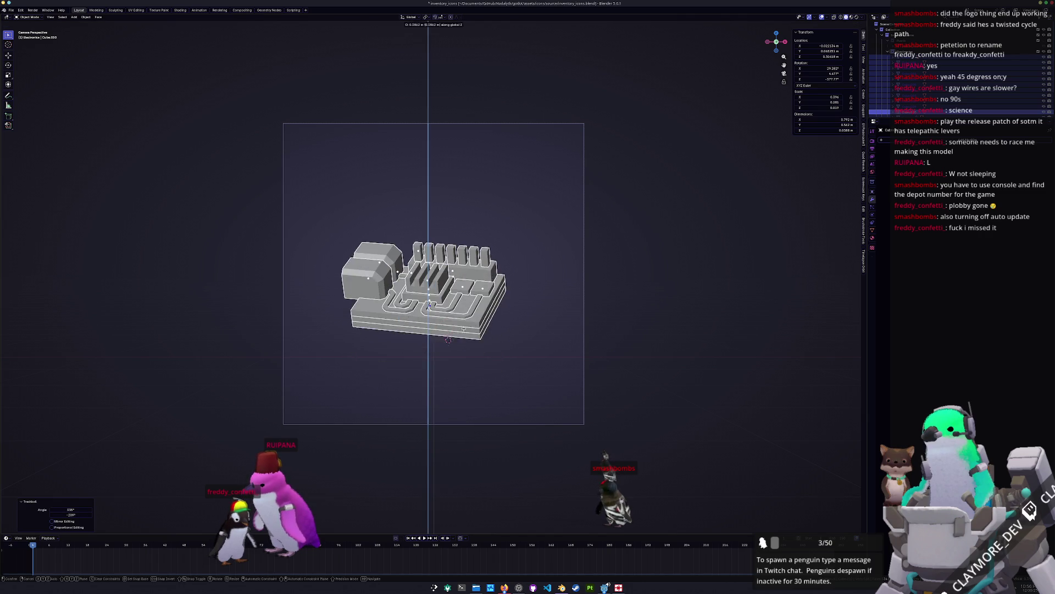
{"action": "key", "text": "Return"}
{"action": "key", "text": "s"}
{"action": "key", "text": "Return"}
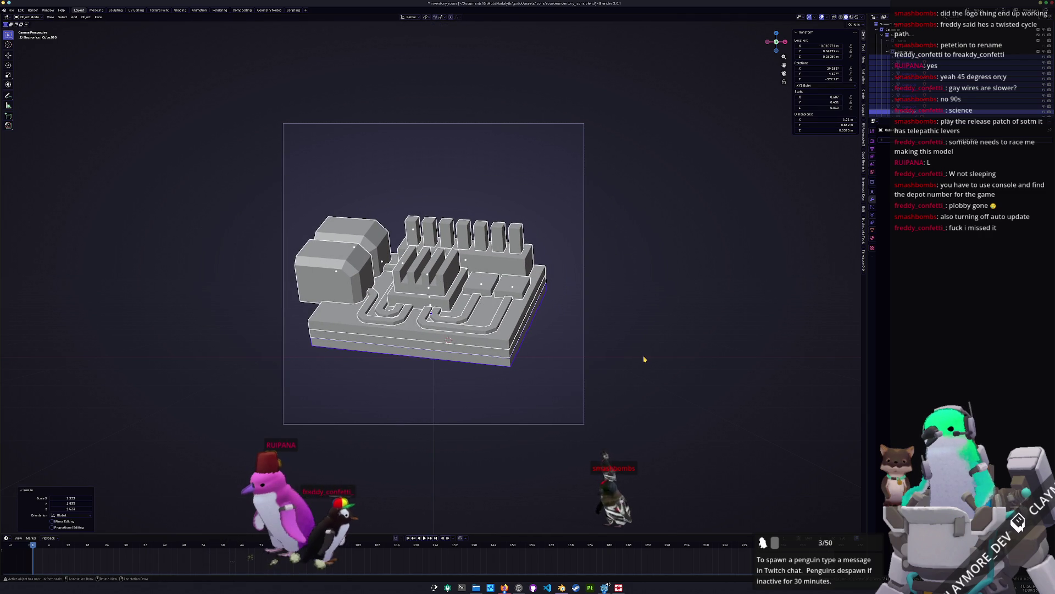
{"action": "key", "text": "ctrl+z"}
{"action": "key", "text": "ctrl+z"}
{"action": "key", "text": "ctrl+z"}
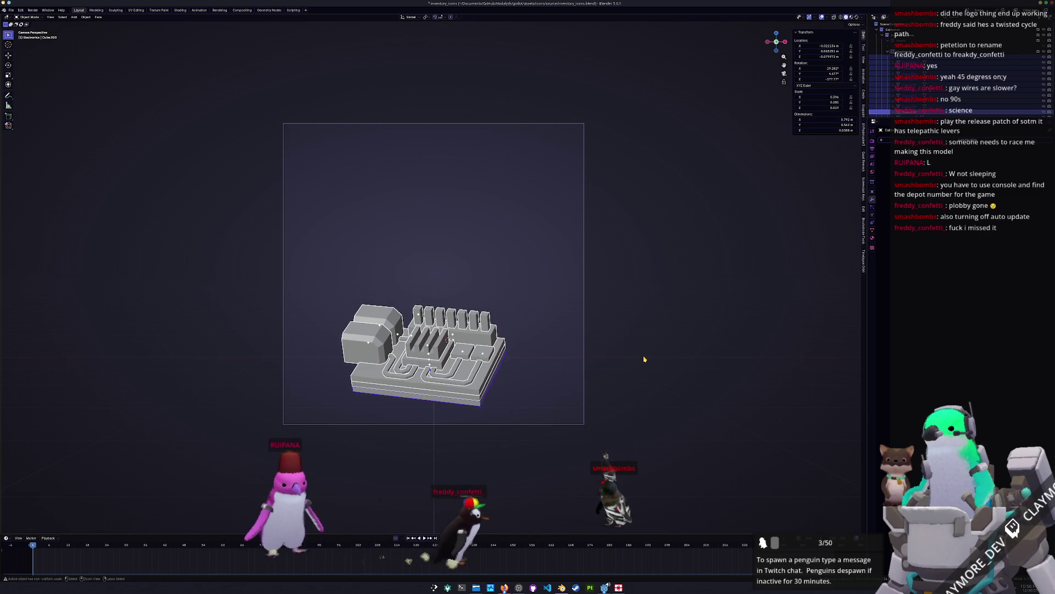
Step: Box-select every board part and frame the selection
{"action": "mouse_move", "coordinate": [558, 379]}
{"action": "middle_mouse_down"}
{"action": "mouse_move", "coordinate": [549, 372]}
{"action": "mouse_move", "coordinate": [533, 386]}
{"action": "mouse_move", "coordinate": [542, 376]}
{"action": "mouse_move", "coordinate": [544, 438]}
{"action": "mouse_move", "coordinate": [570, 443]}
{"action": "middle_mouse_up"}
{"action": "left_click_drag", "start_coordinate": [567, 427], "coordinate": [326, 193]}
{"action": "key", "text": "KP_Decimal"}
Step: Add a Bevel modifier, apply scale, copy it to all selected parts, and adjust its width
{"action": "left_click", "coordinate": [942, 142]}
{"action": "left_click", "coordinate": [947, 174]}
{"action": "key", "text": "ctrl+a"}
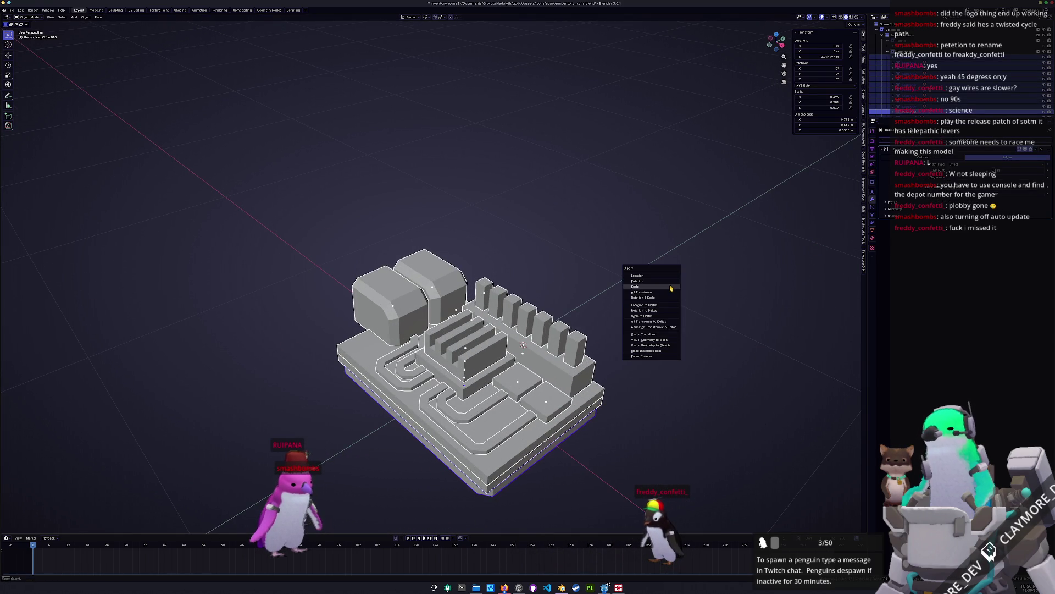
{"action": "left_click", "coordinate": [644, 289]}
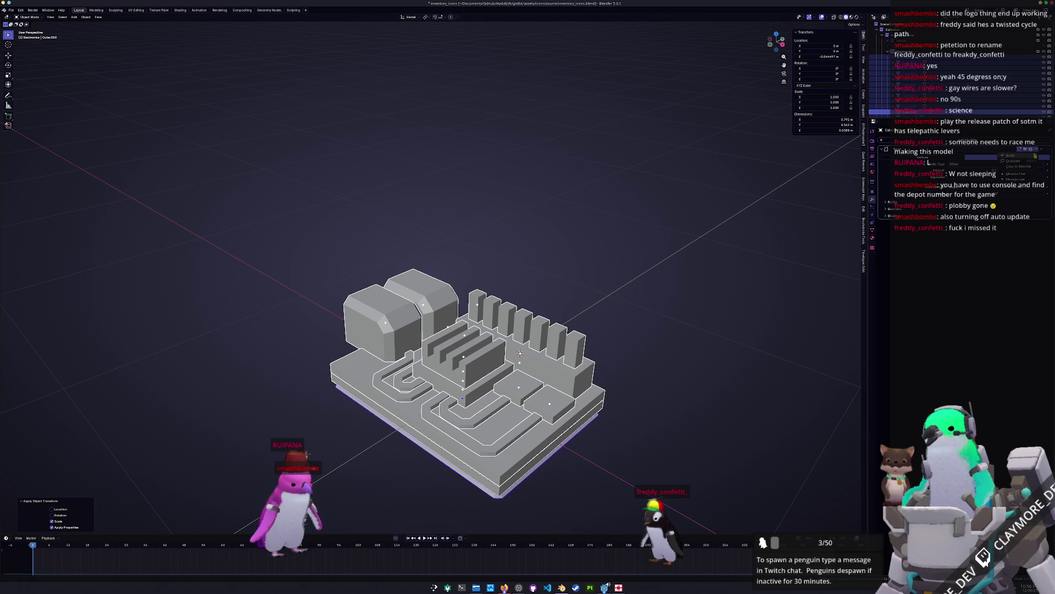
{"action": "left_click", "coordinate": [1026, 167]}
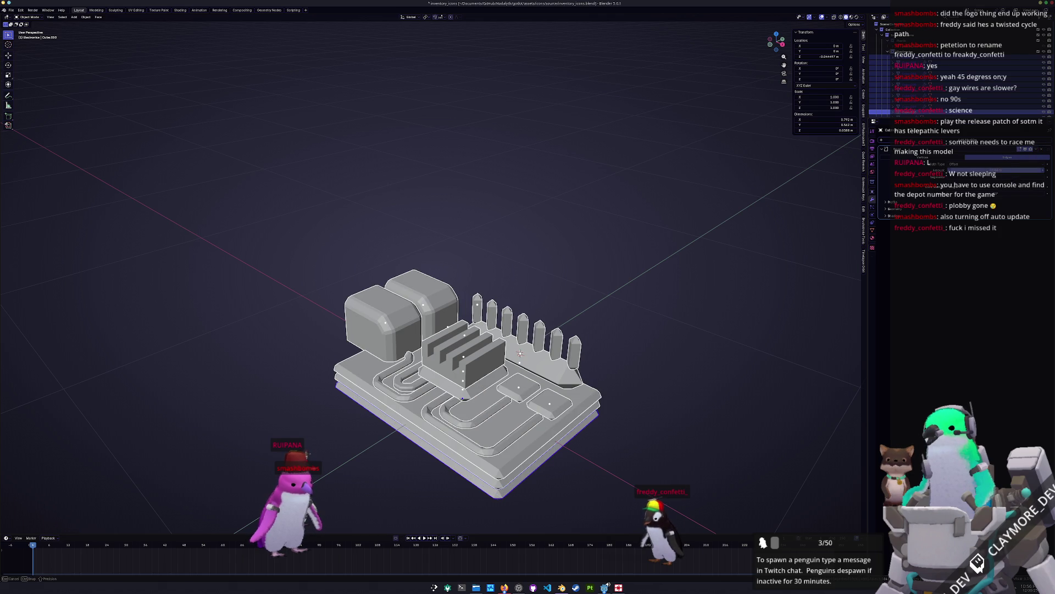
{"action": "left_click_drag", "start_coordinate": [1006, 170], "coordinate": [989, 170]}
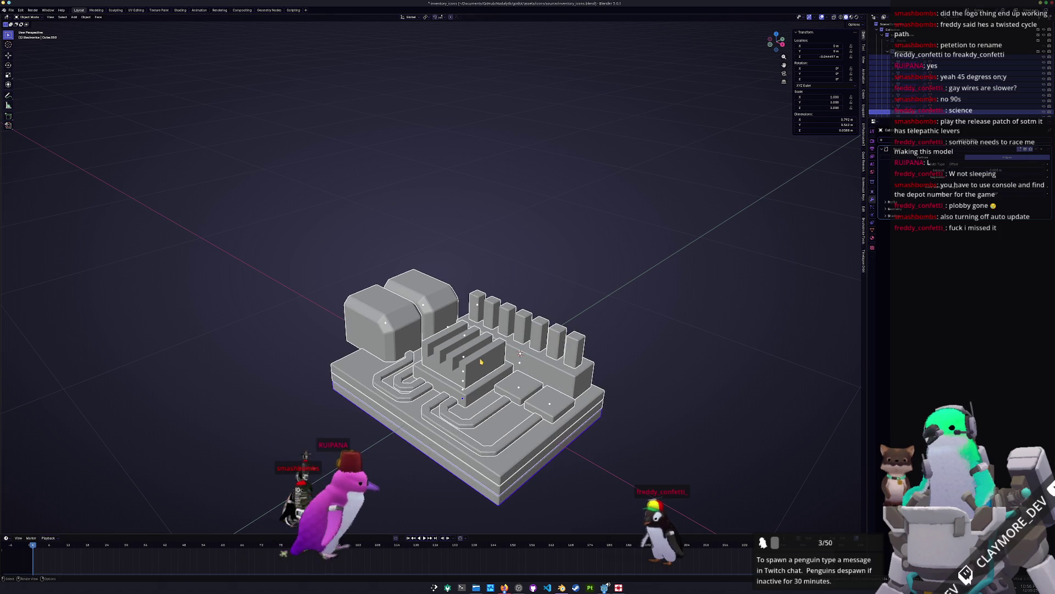
Step: In Edit Mode, brush-select the fins' vertices and open the vertex options
{"action": "key", "text": "Tab"}
{"action": "key", "text": "c"}
{"action": "middle_click_drag", "start_coordinate": [464, 355], "coordinate": [495, 407]}
{"action": "left_click_drag", "start_coordinate": [435, 440], "coordinate": [450, 470]}
{"action": "right_click", "coordinate": [651, 388]}
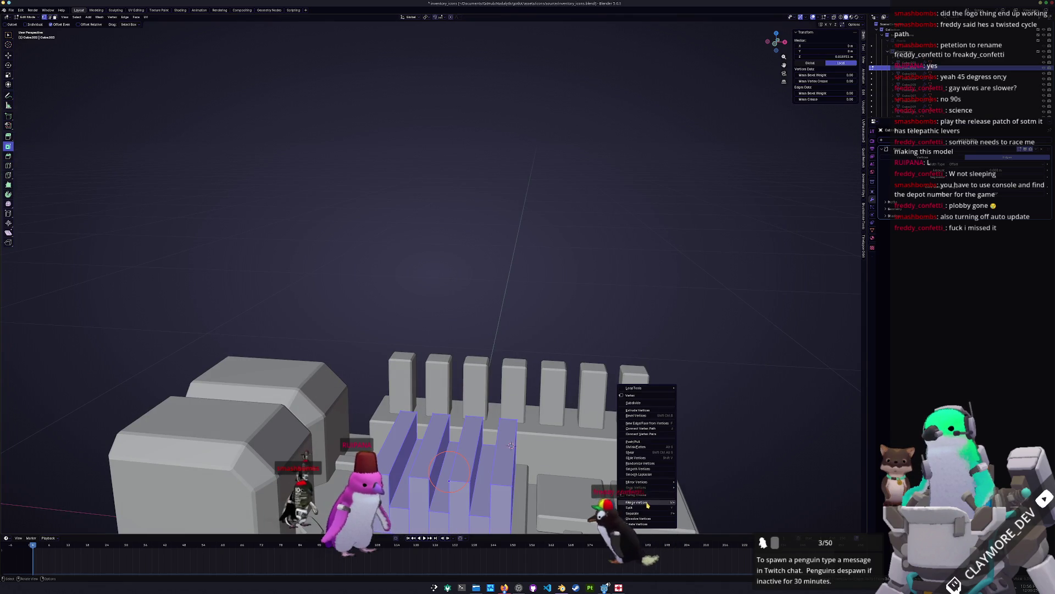
Step: Nudge a fin vertex into place, then try sliding a fin-base vertex but cancel it
{"action": "middle_click_drag", "start_coordinate": [484, 384], "coordinate": [485, 333]}
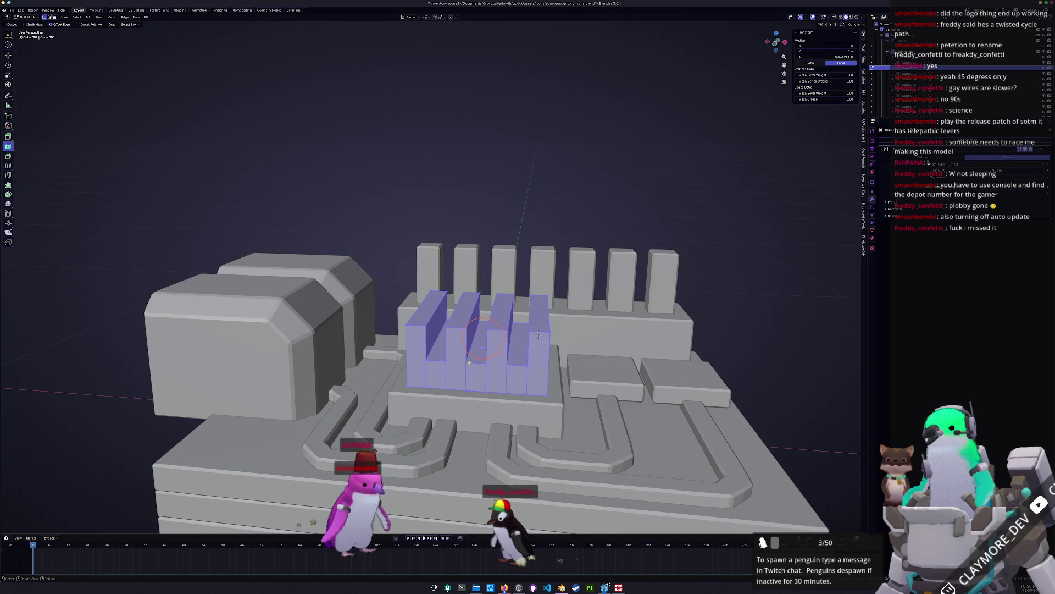
{"action": "left_click", "coordinate": [482, 348]}
{"action": "key", "text": "g"}
{"action": "left_click", "coordinate": [482, 348]}
{"action": "scroll", "coordinate": [471, 377], "scroll_direction": "up", "scroll_amount": 5}
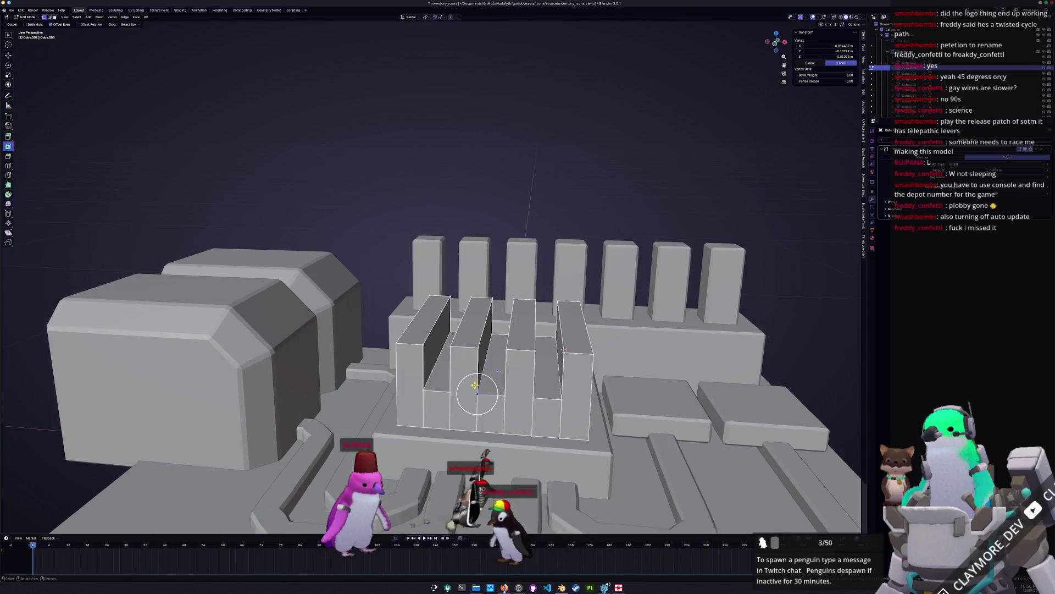
{"action": "left_click", "coordinate": [499, 357]}
{"action": "scroll", "coordinate": [492, 267], "scroll_direction": "up", "scroll_amount": 4}
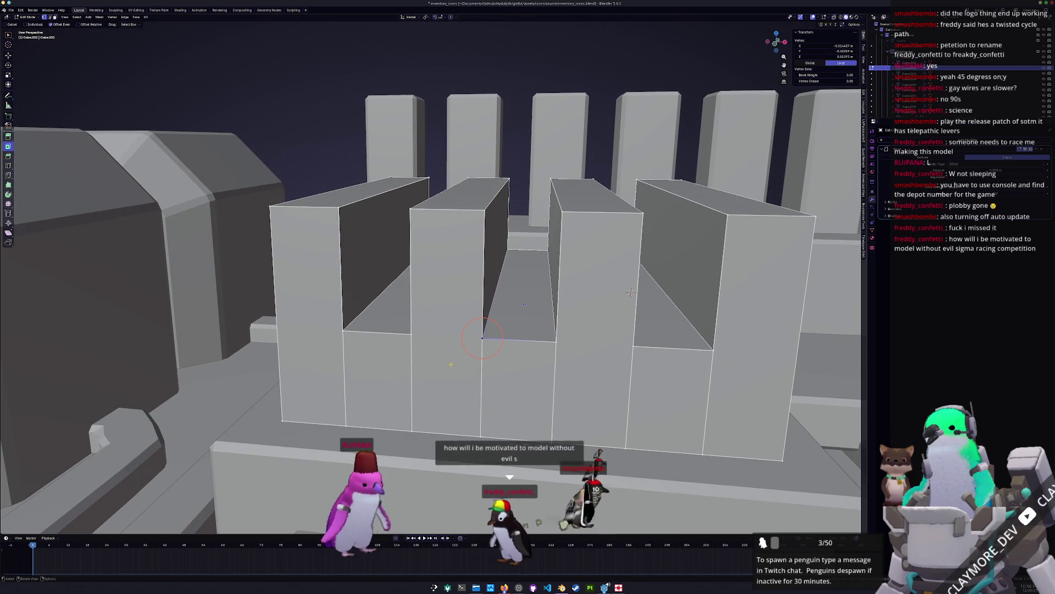
{"action": "key", "text": "g"}
{"action": "key", "text": "g"}
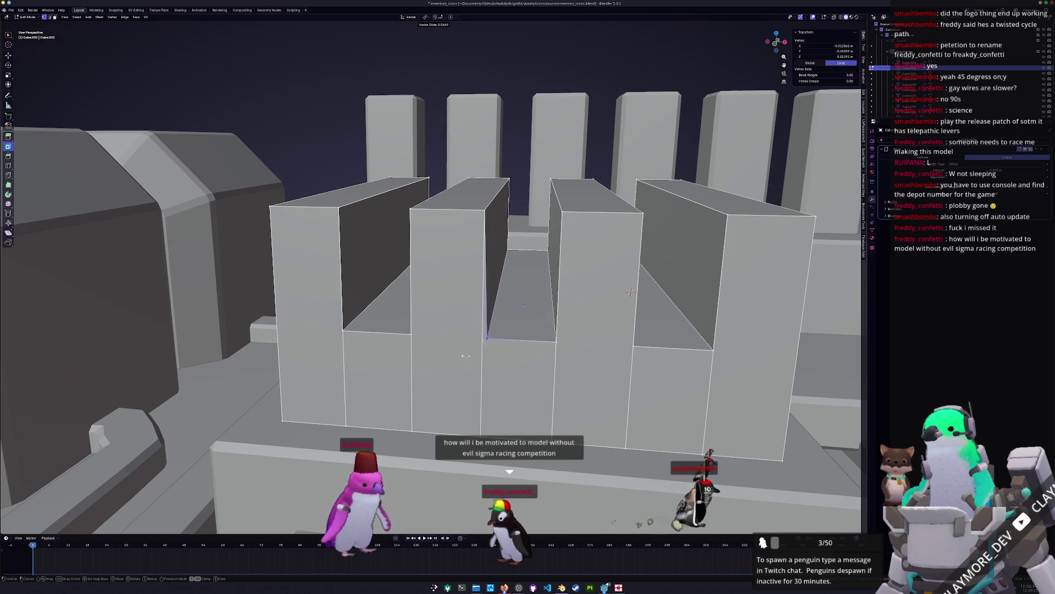
{"action": "key", "text": "Escape"}
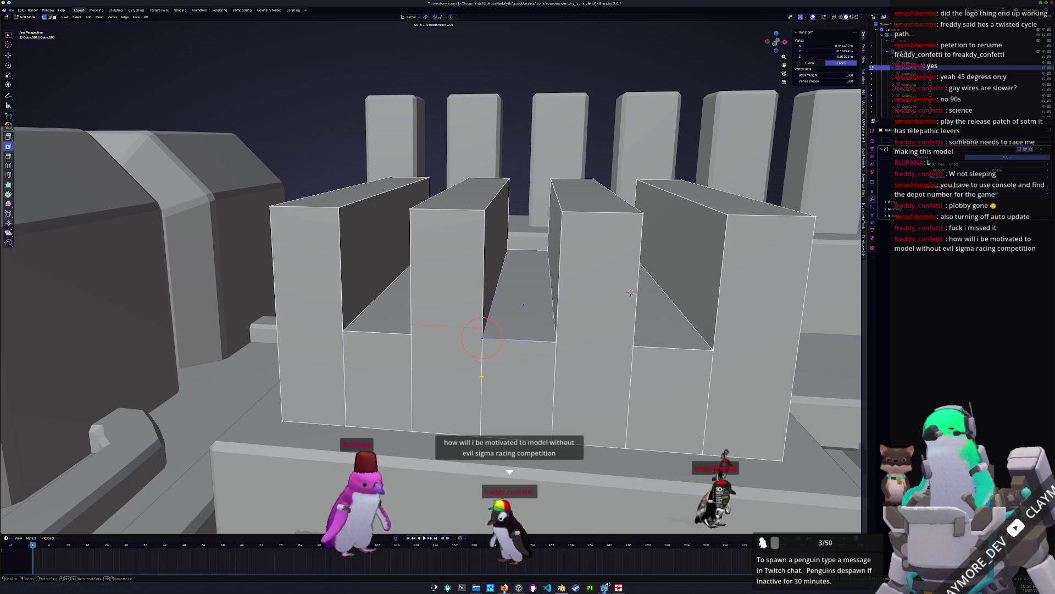
Step: Loop-cut across the fin pillars and flatten the new edges level with S Z 0 in front ortho
{"action": "double_click", "coordinate": [446, 327]}
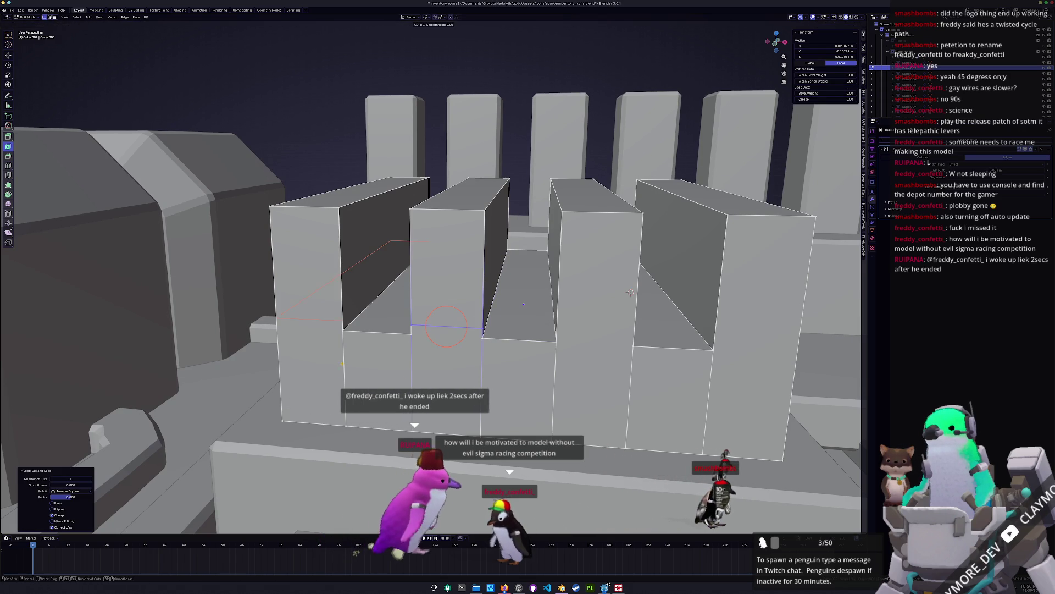
{"action": "key", "text": "ctrl+r"}
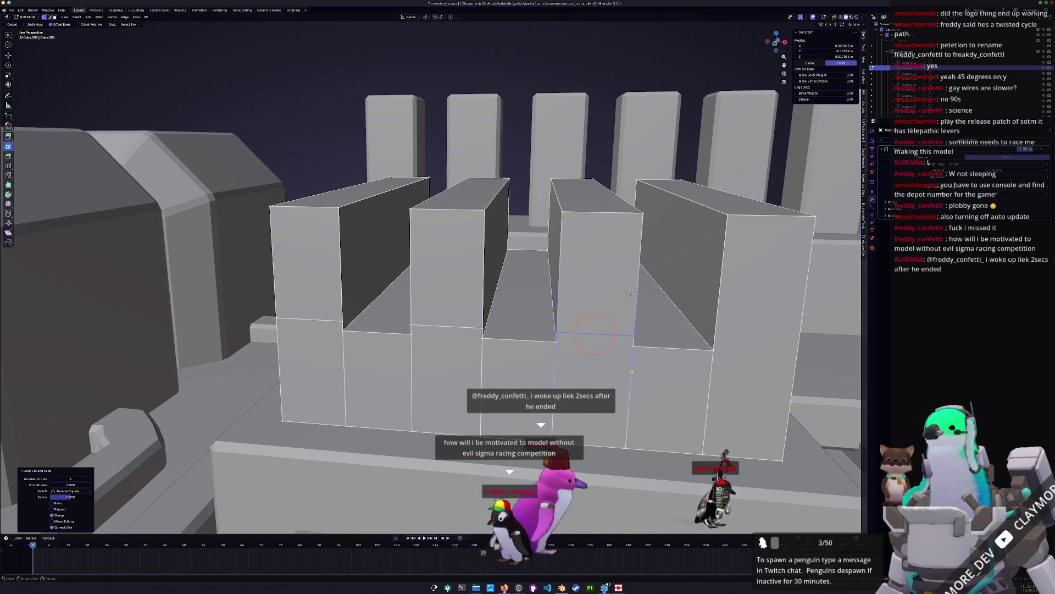
{"action": "double_click", "coordinate": [374, 269]}
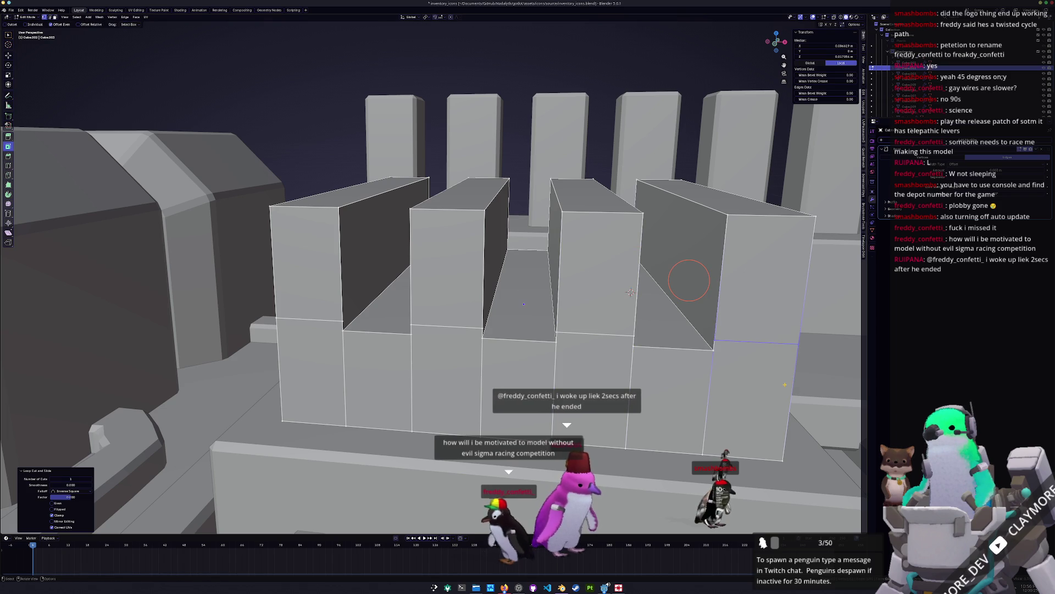
{"action": "key", "text": "KP_1"}
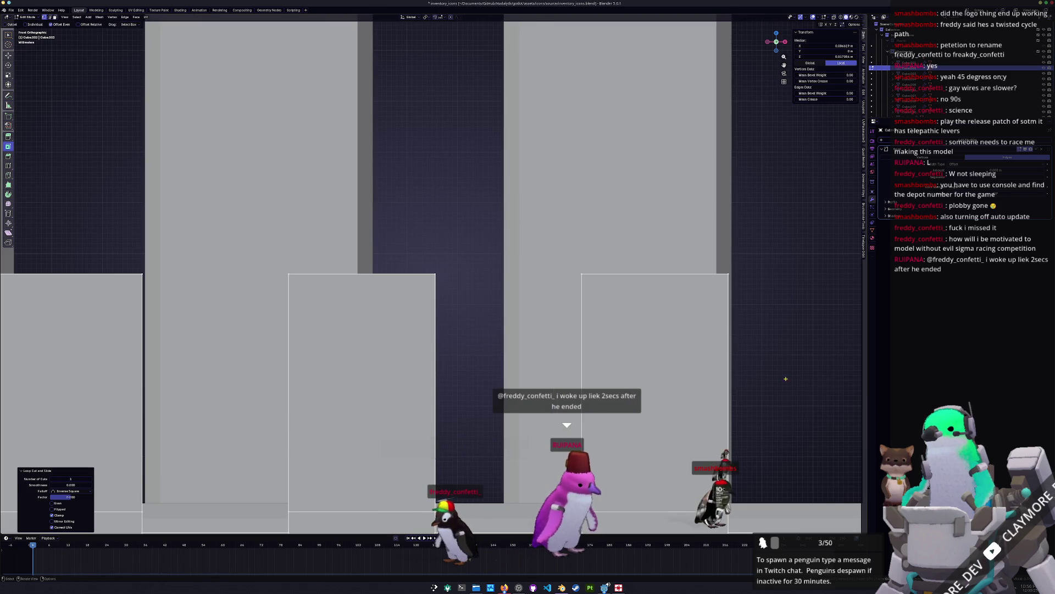
{"action": "scroll", "coordinate": [786, 378], "scroll_direction": "down", "scroll_amount": 7}
{"action": "key", "text": "alt+z"}
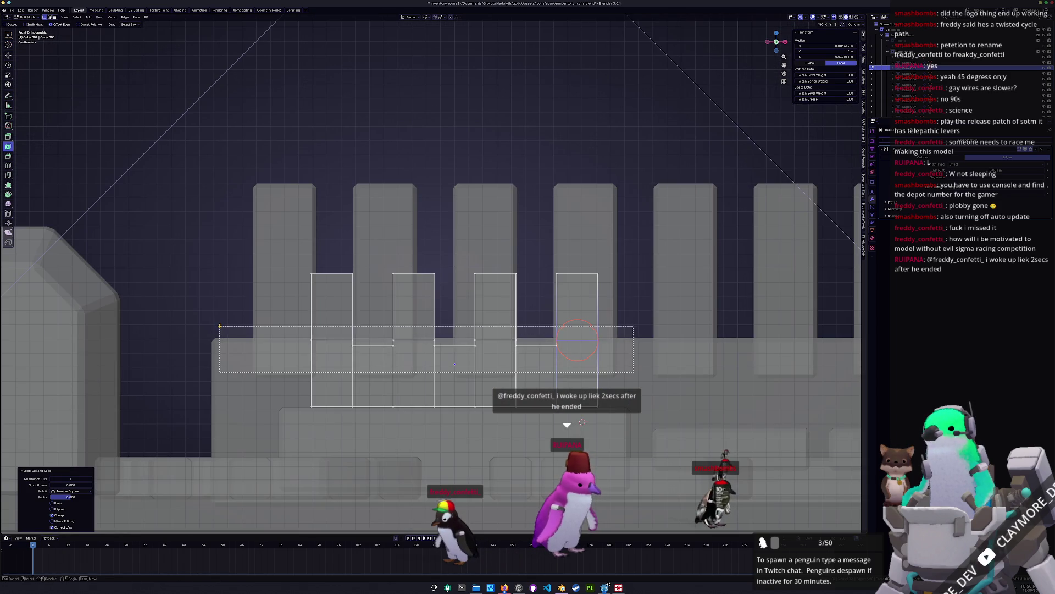
{"action": "key", "text": "s"}
{"action": "key", "text": "z"}
{"action": "key", "text": "0"}
{"action": "key", "text": "Return"}
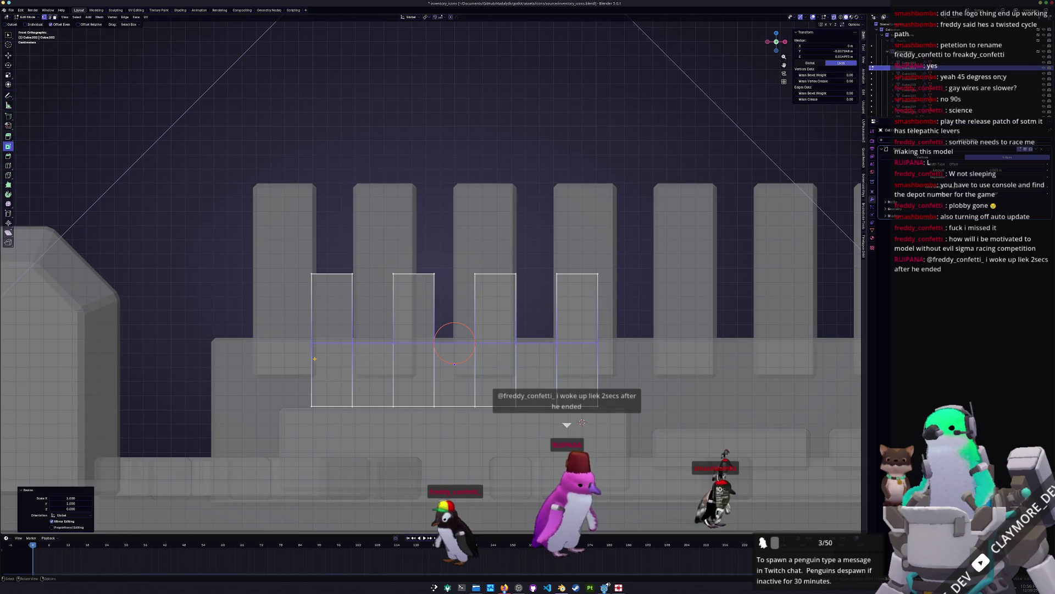
Step: Merge the duplicate vertices by distance and return to object mode
{"action": "scroll", "coordinate": [417, 198], "scroll_direction": "up", "scroll_amount": 1}
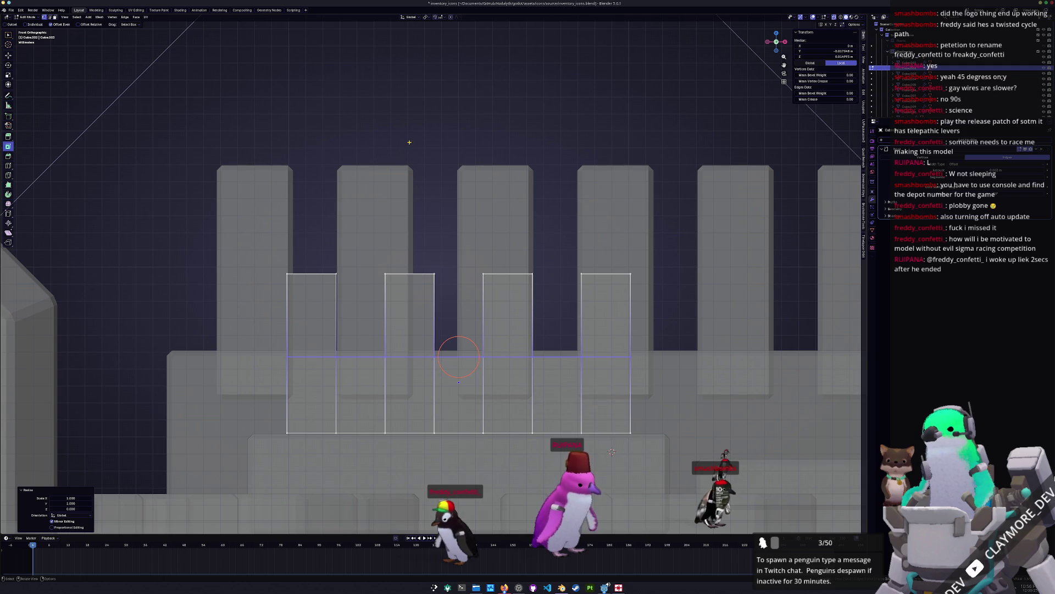
{"action": "right_click", "coordinate": [414, 161]}
{"action": "mouse_move", "coordinate": [400, 247]}
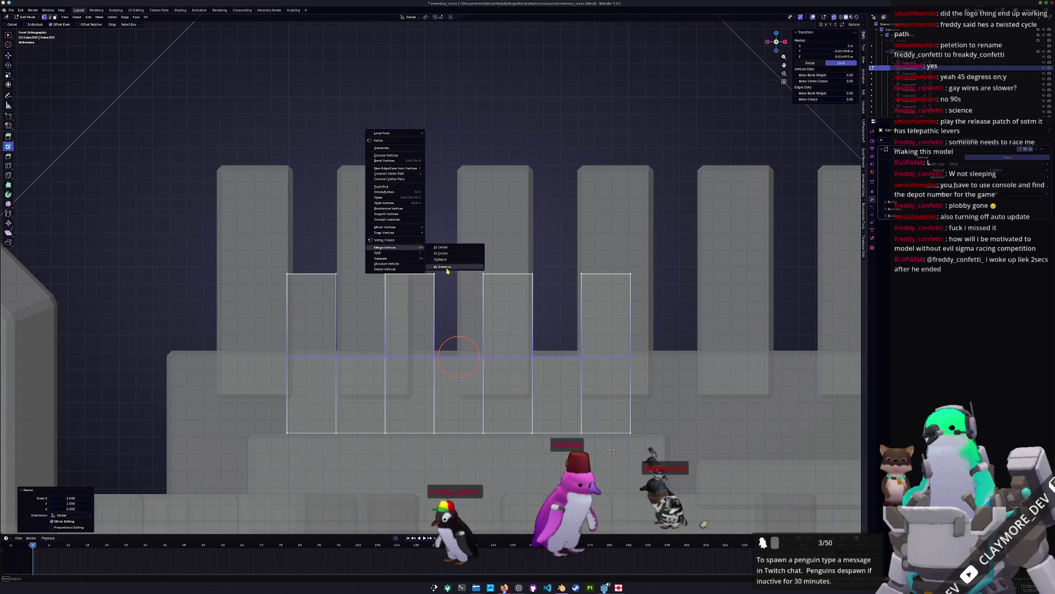
{"action": "left_click", "coordinate": [447, 270]}
{"action": "key", "text": "Tab"}
Step: Select the finned block with see-through off and apply its scale
{"action": "middle_click_drag", "start_coordinate": [473, 286], "coordinate": [493, 262]}
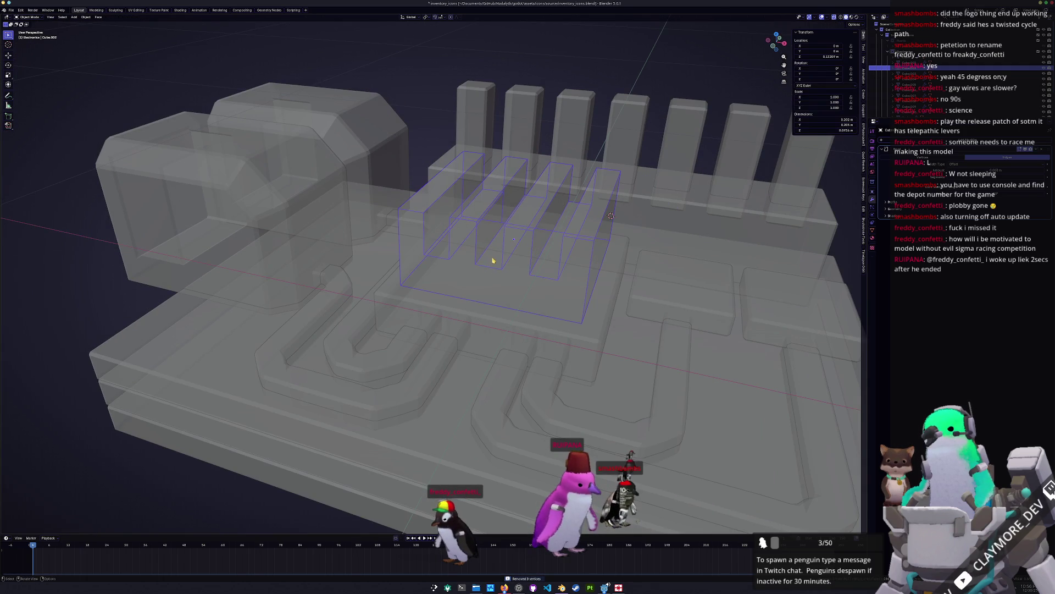
{"action": "left_click", "coordinate": [498, 269]}
{"action": "key", "text": "alt+z"}
{"action": "left_click", "coordinate": [510, 277]}
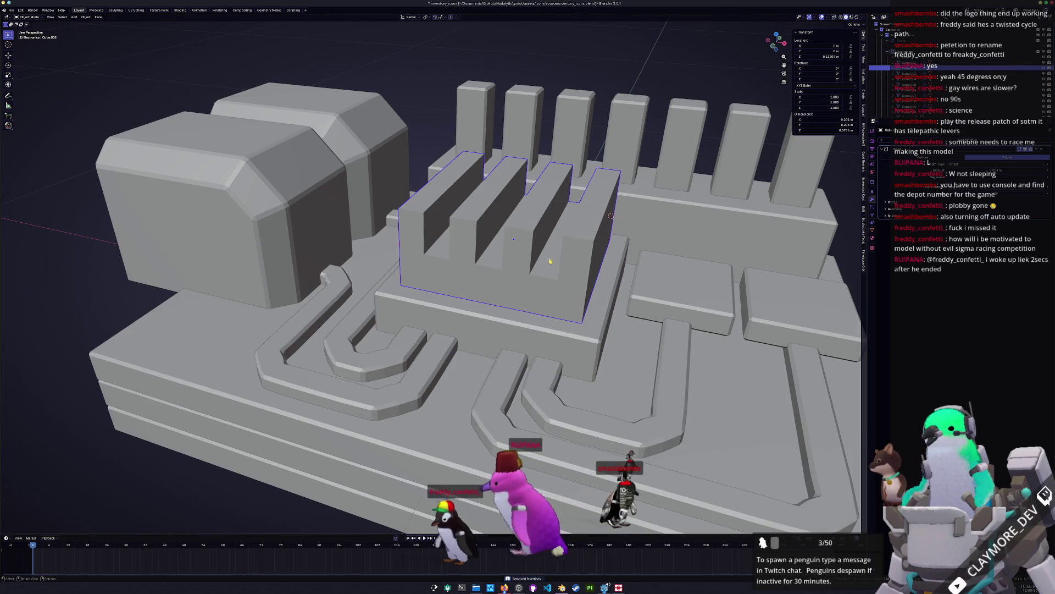
{"action": "key", "text": "KP_Decimal"}
{"action": "key", "text": "ctrl+a"}
{"action": "left_click", "coordinate": [600, 210]}
Step: Try repositioning a fin-top vertex, then undo the distorted move
{"action": "key", "text": "Tab"}
{"action": "key", "text": "KP_Decimal"}
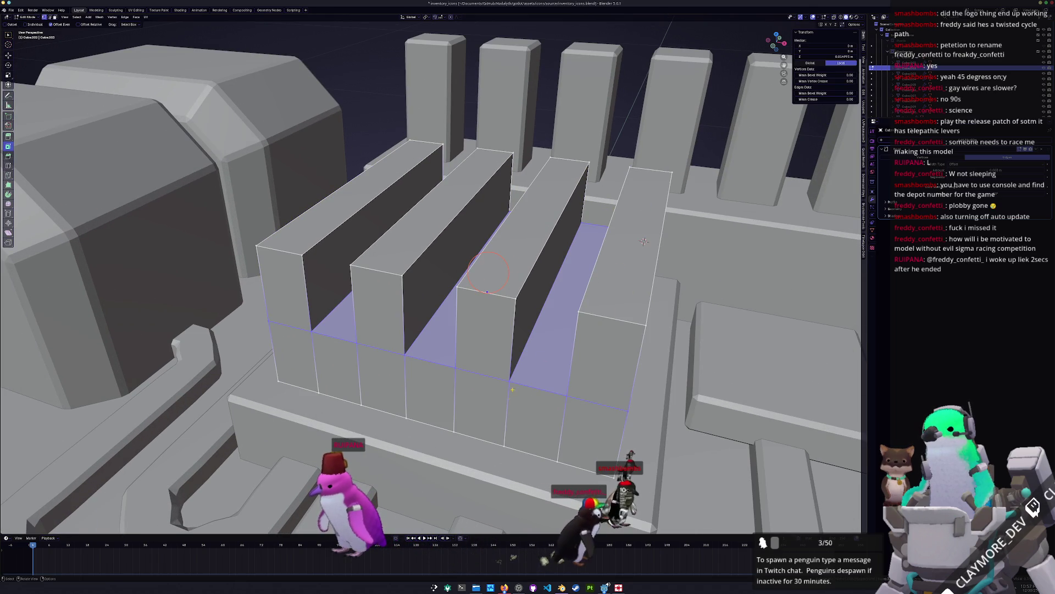
{"action": "left_click", "coordinate": [487, 292]}
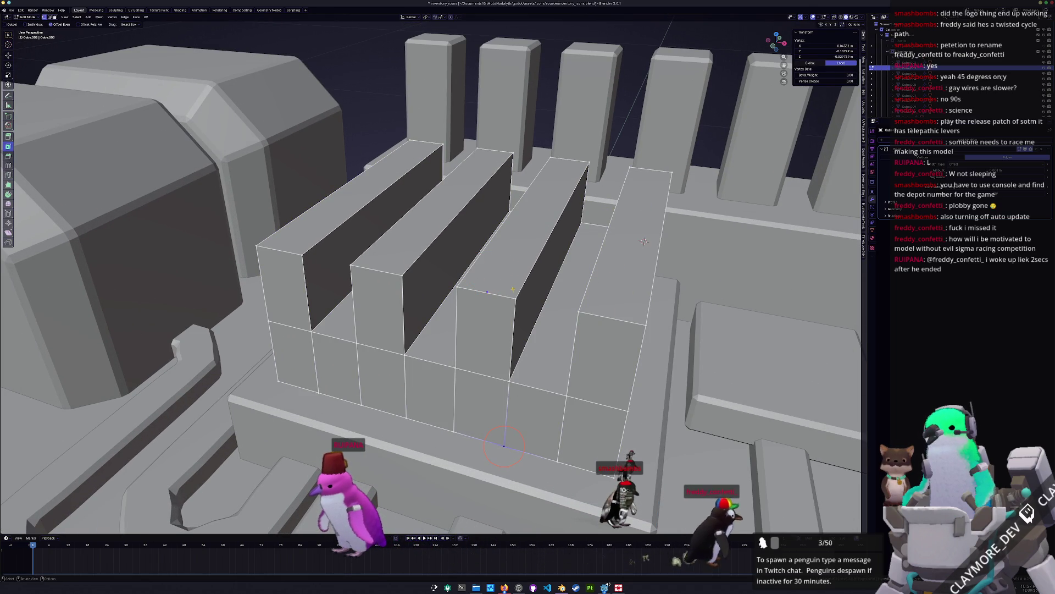
{"action": "left_click", "coordinate": [512, 301]}
{"action": "key", "text": "g"}
{"action": "left_click", "coordinate": [516, 298]}
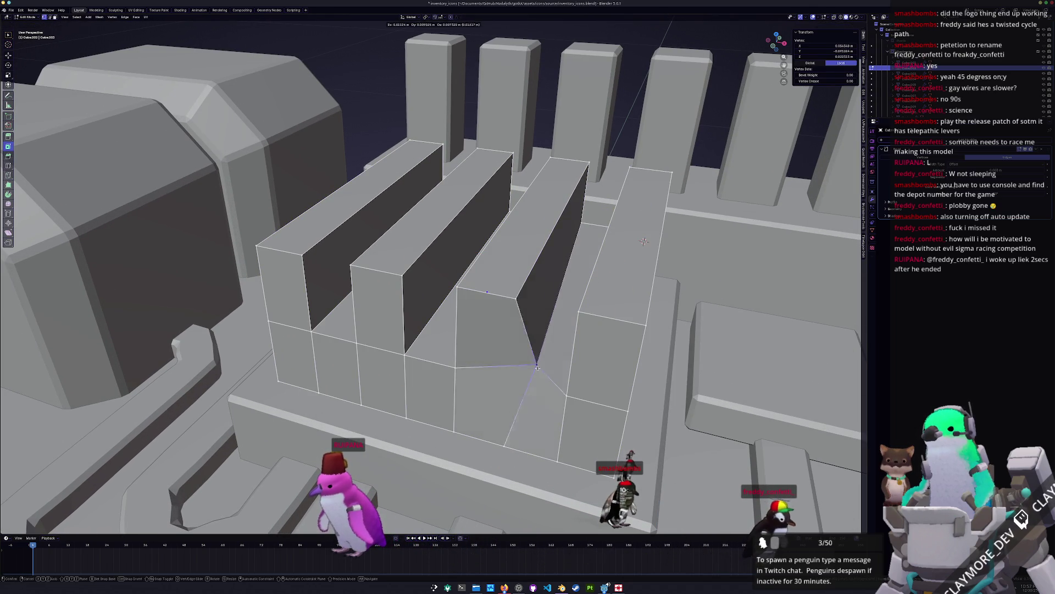
{"action": "scroll", "coordinate": [507, 383], "scroll_direction": "down", "scroll_amount": 3}
{"action": "middle_click_drag", "start_coordinate": [507, 384], "coordinate": [582, 373]}
{"action": "key", "text": "ctrl+z"}
Step: Reapply the finned block's scale in object mode
{"action": "key", "text": "Tab"}
{"action": "mouse_move", "coordinate": [761, 376]}
{"action": "middle_mouse_down"}
{"action": "mouse_move", "coordinate": [475, 298]}
{"action": "mouse_move", "coordinate": [417, 307]}
{"action": "mouse_move", "coordinate": [511, 291]}
{"action": "mouse_move", "coordinate": [540, 308]}
{"action": "middle_mouse_up"}
{"action": "scroll", "coordinate": [475, 298], "scroll_direction": "down", "scroll_amount": 2}
{"action": "key", "text": "ctrl+a"}
{"action": "left_click", "coordinate": [531, 307]}
{"action": "key", "text": "Tab"}
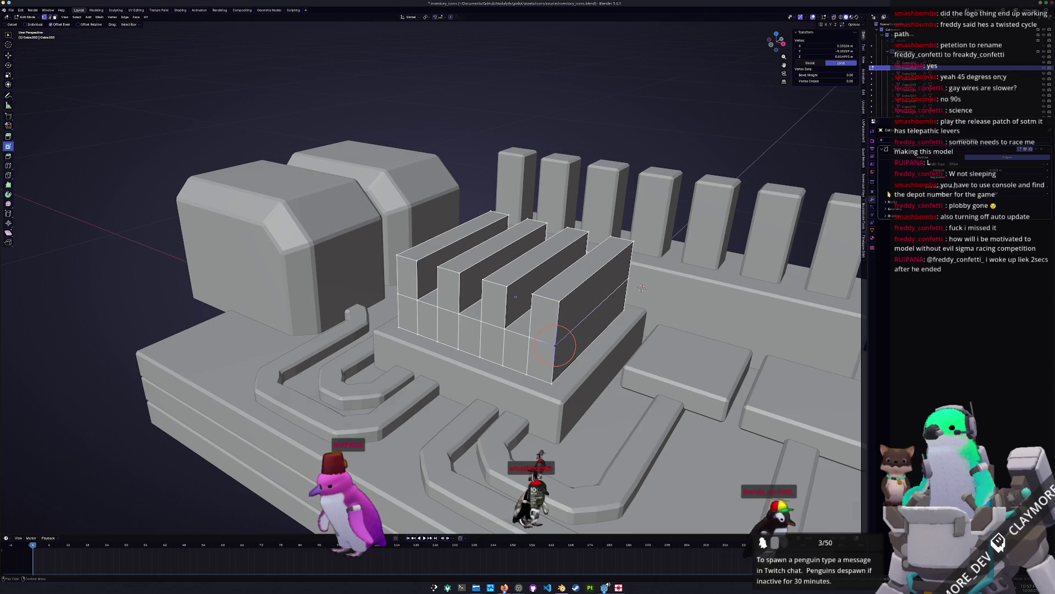
{"action": "key", "text": "Tab"}
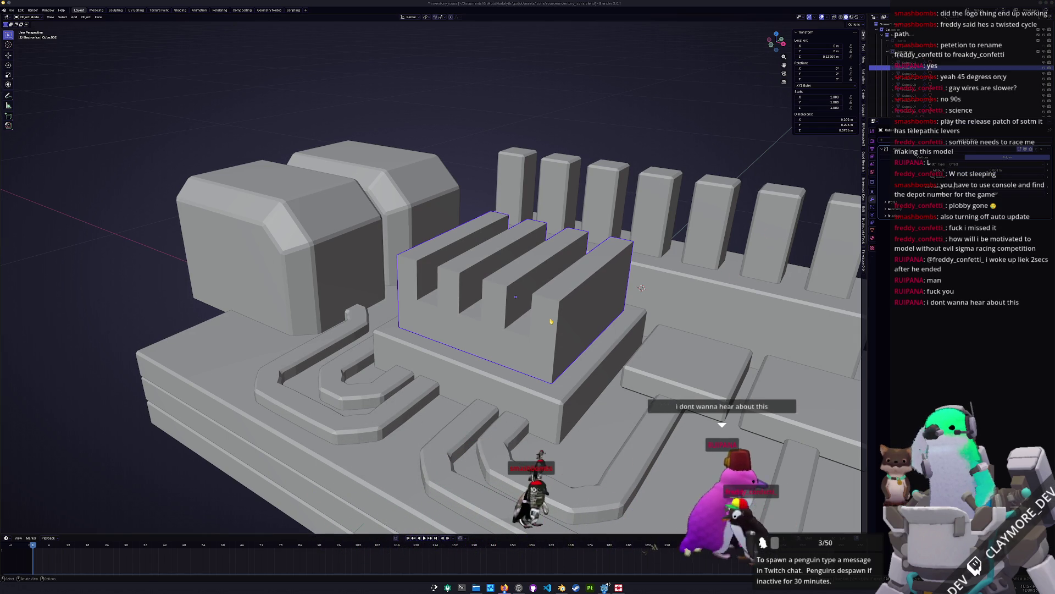
{"action": "key", "text": "ctrl+a"}
Step: Apply the finned block's scale, testing and cancelling a bevel on a fin-top face
{"action": "left_click", "coordinate": [547, 321]}
{"action": "middle_click_drag", "start_coordinate": [547, 321], "coordinate": [519, 339]}
{"action": "key", "text": "Tab"}
{"action": "left_click", "coordinate": [527, 297]}
{"action": "key", "text": "ctrl+b"}
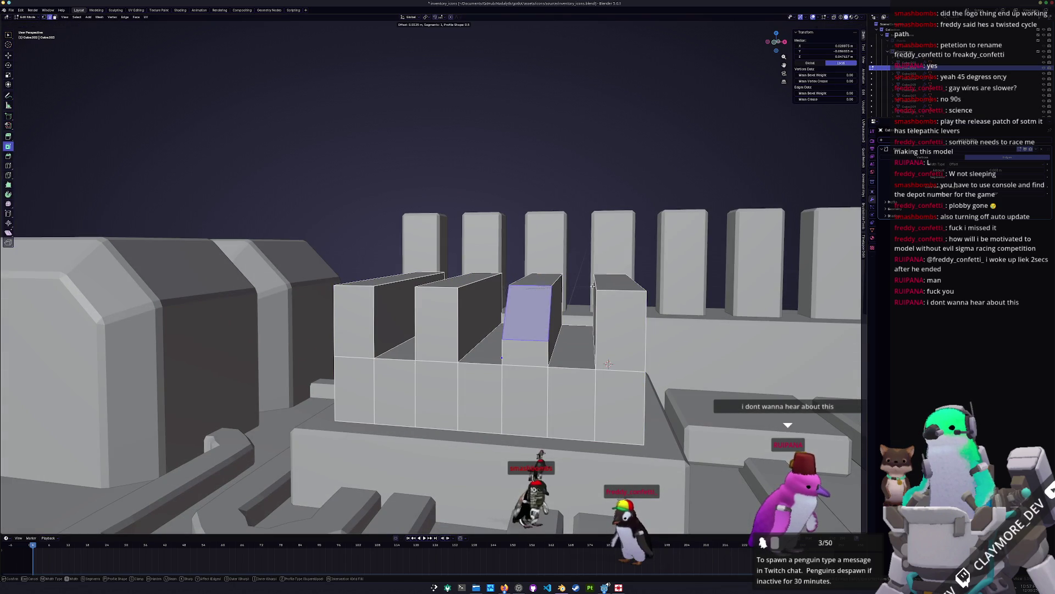
{"action": "key", "text": "Escape"}
{"action": "key", "text": "Tab"}
{"action": "key", "text": "ctrl+a"}
{"action": "left_click", "coordinate": [566, 316]}
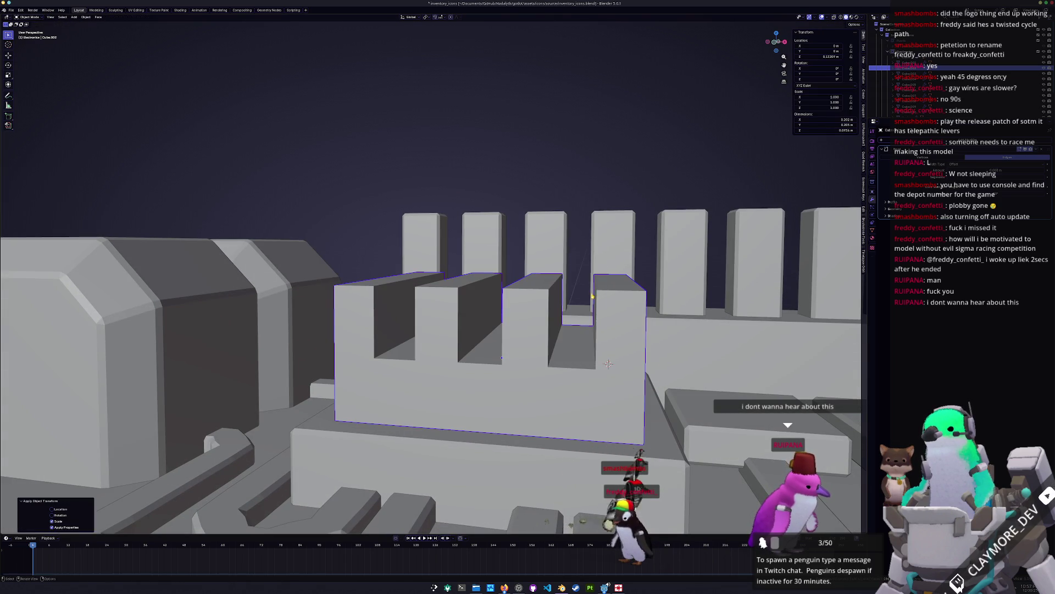
{"action": "middle_click_drag", "start_coordinate": [566, 316], "coordinate": [566, 319]}
Step: Try bevelling a fin's top face and an edge to 0.0283, cancelling both
{"action": "key", "text": "Tab"}
{"action": "left_click", "coordinate": [550, 301]}
{"action": "key", "text": "ctrl+b"}
{"action": "key", "text": "Escape"}
{"action": "left_click", "coordinate": [577, 348]}
{"action": "key", "text": "ctrl+b"}
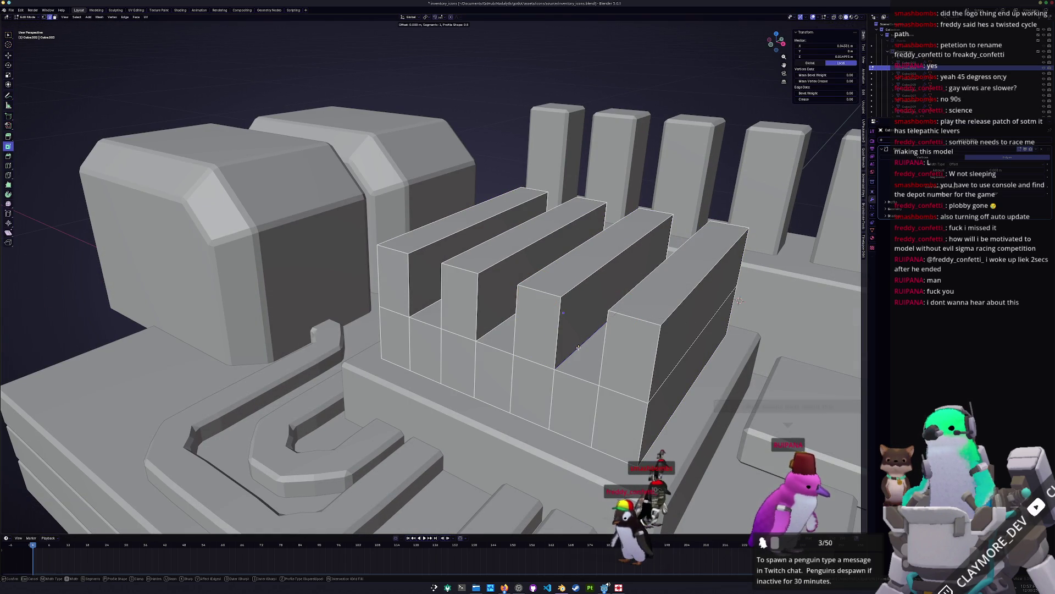
{"action": "middle_click_drag", "start_coordinate": [644, 341], "coordinate": [609, 344]}
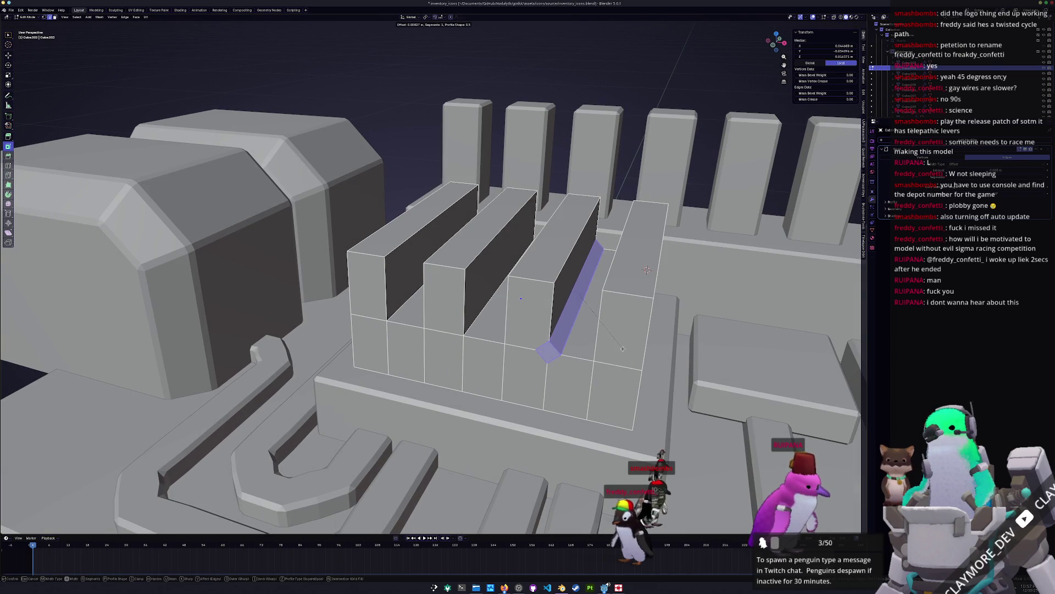
{"action": "right_click", "coordinate": [575, 290]}
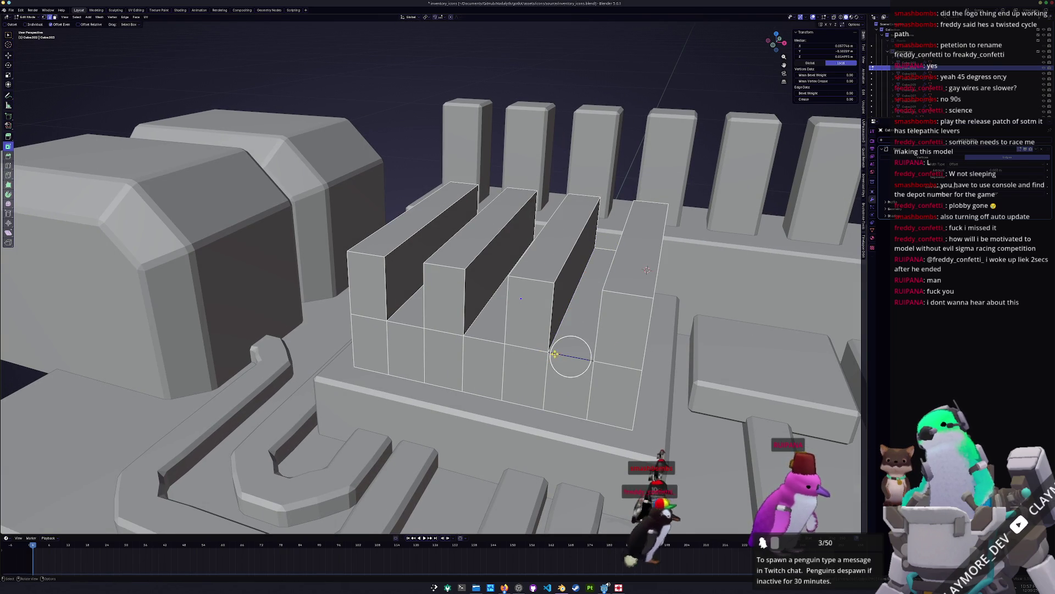
{"action": "key", "text": "Tab"}
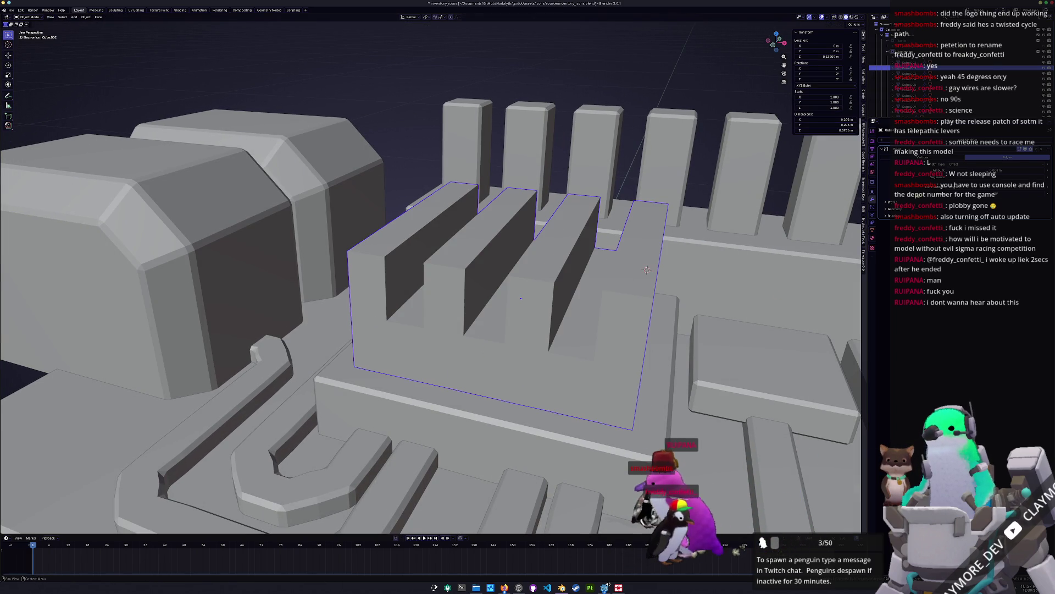
Step: Add and apply a Decimate modifier, apply scale, and box-select all circuit-board parts
{"action": "left_click", "coordinate": [1013, 233]}
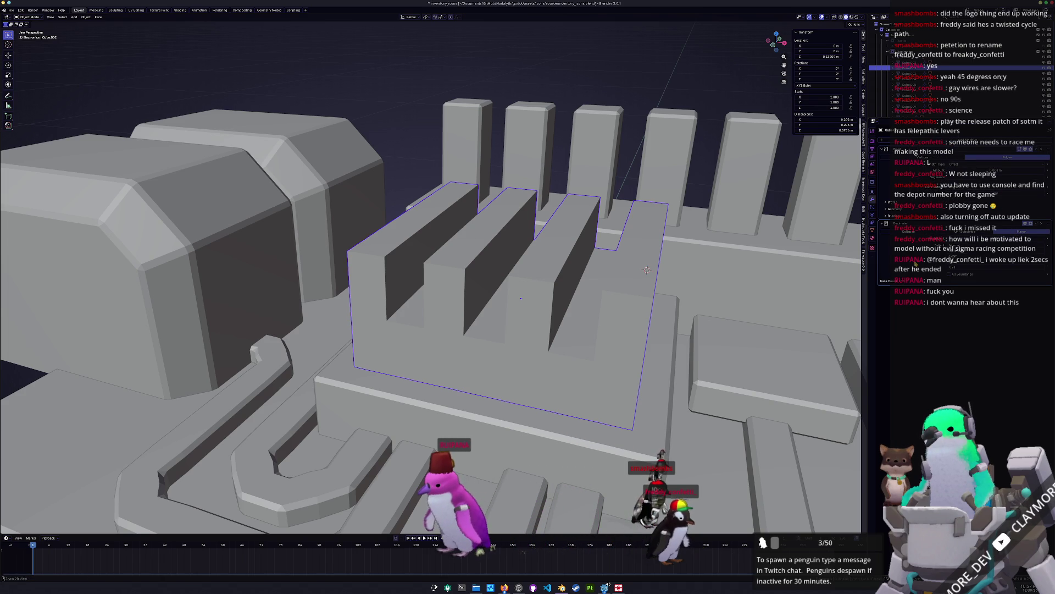
{"action": "key", "text": "ctrl+a"}
{"action": "scroll", "coordinate": [687, 329], "scroll_direction": "down", "scroll_amount": 3}
{"action": "key", "text": "ctrl+a"}
{"action": "left_click", "coordinate": [687, 329]}
{"action": "scroll", "coordinate": [687, 329], "scroll_direction": "down", "scroll_amount": 4}
{"action": "left_click_drag", "start_coordinate": [636, 428], "coordinate": [278, 177]}
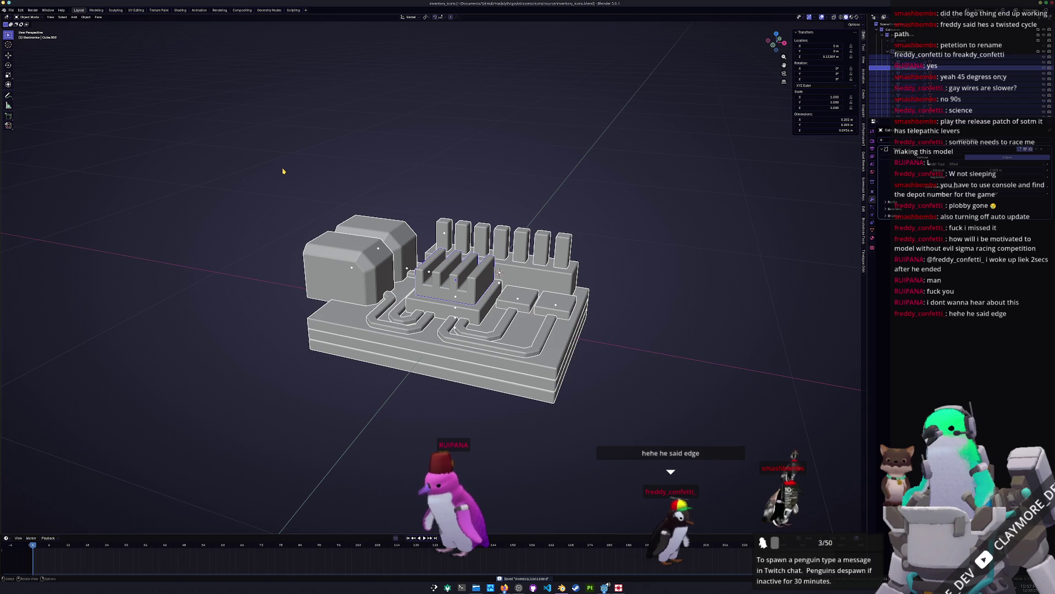
Step: Join the selected parts into one object named electronics
{"action": "right_click", "coordinate": [283, 171]}
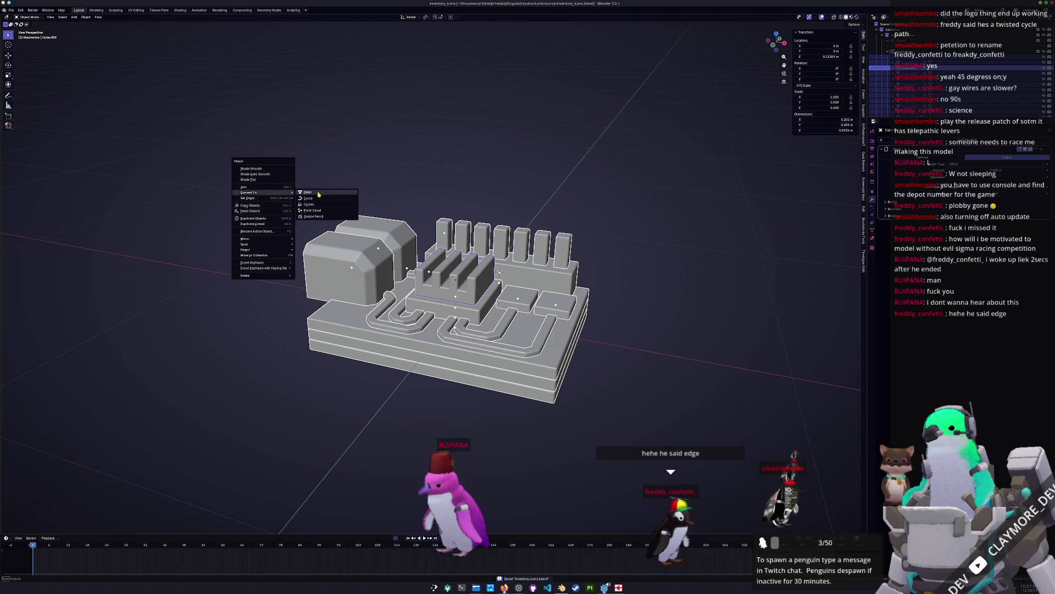
{"action": "key", "text": "ctrl+j"}
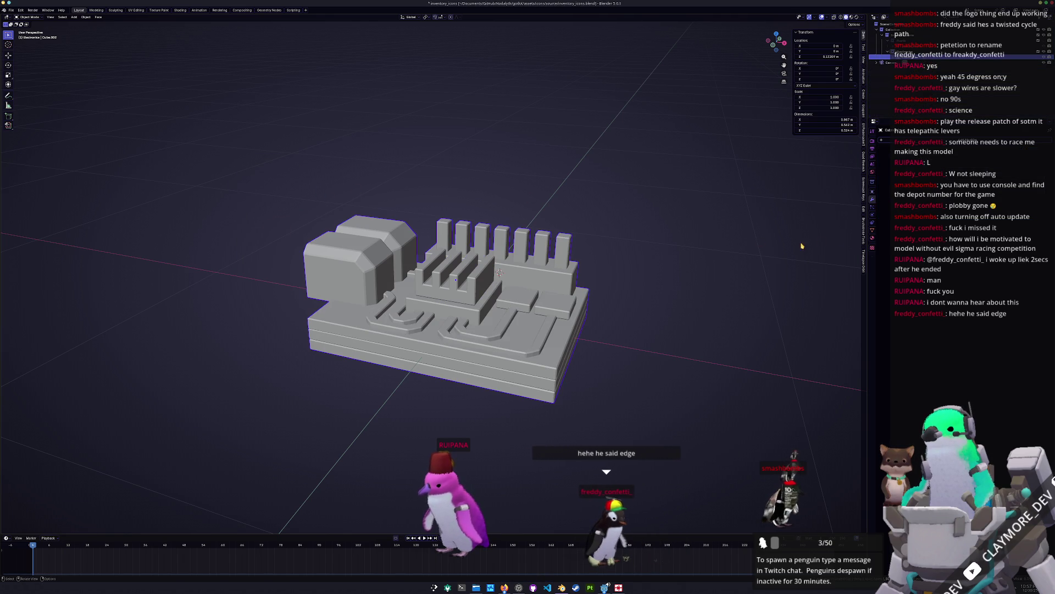
{"action": "key", "text": "F2"}
{"action": "type", "text": "electronics"}
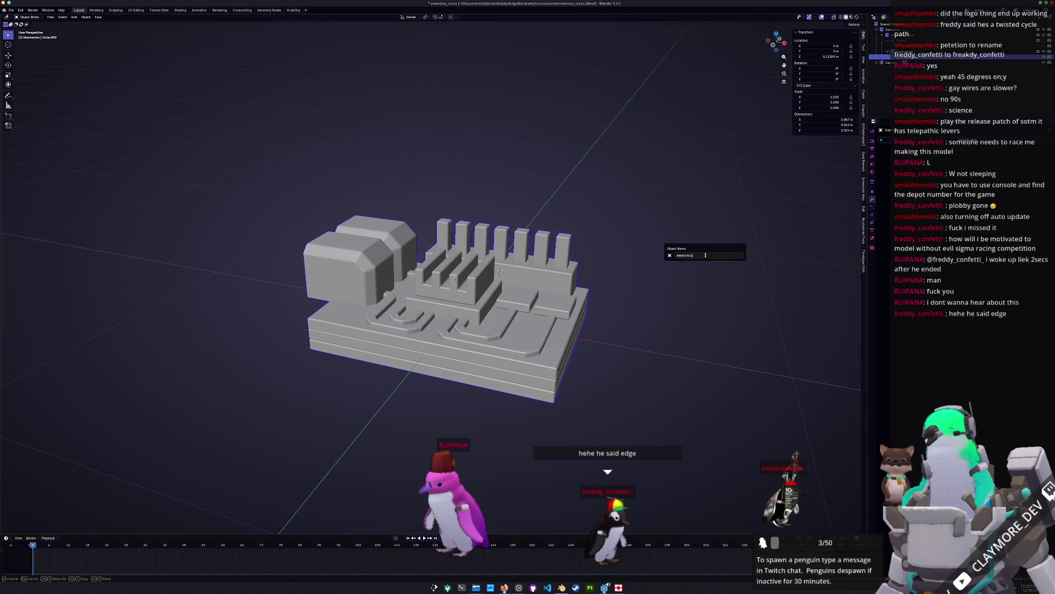
{"action": "key", "text": "Return"}
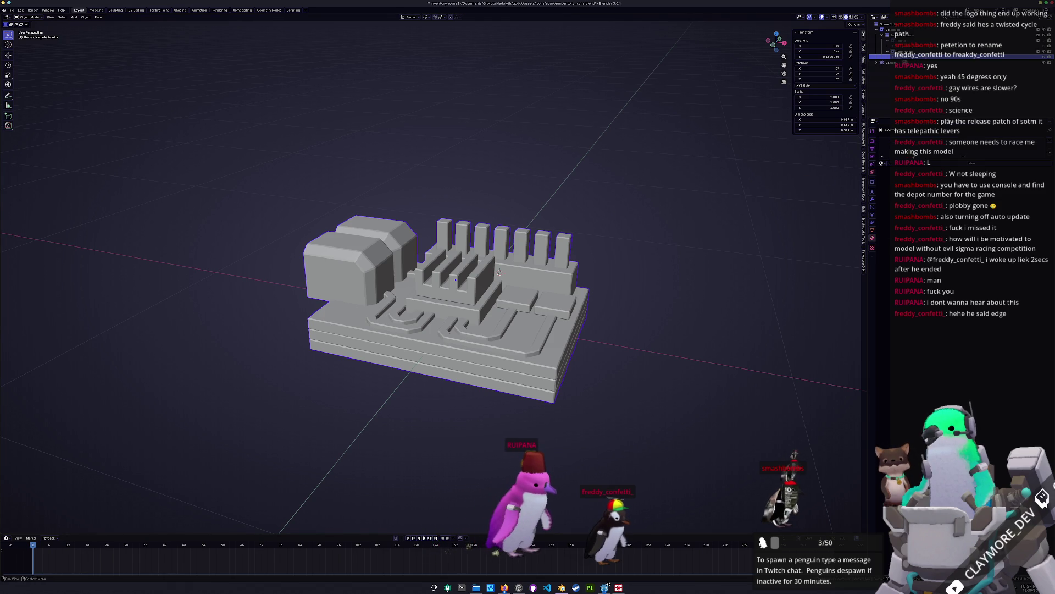
Step: Give electronics a new material, apply its transforms, and open its full mesh in UV Editing
{"action": "left_click", "coordinate": [971, 163]}
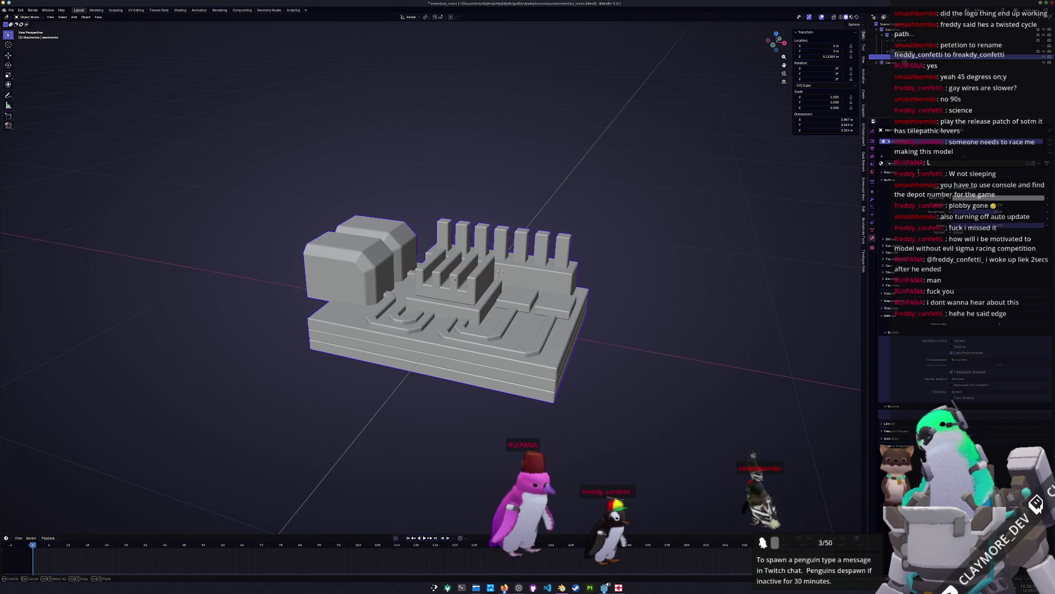
{"action": "key", "text": "ctrl+a"}
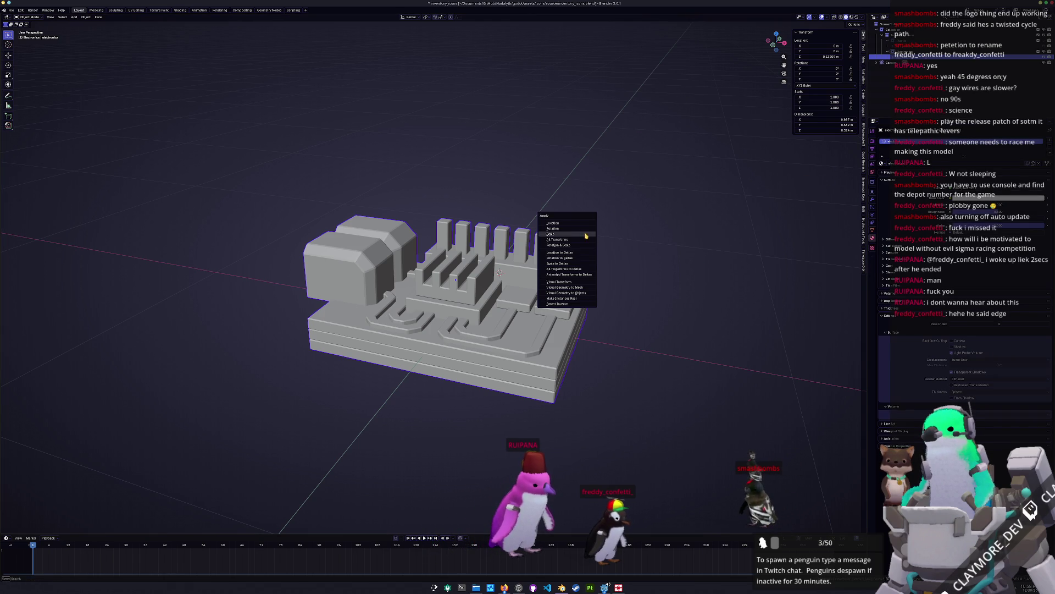
{"action": "left_click", "coordinate": [582, 241]}
{"action": "key", "text": "Tab"}
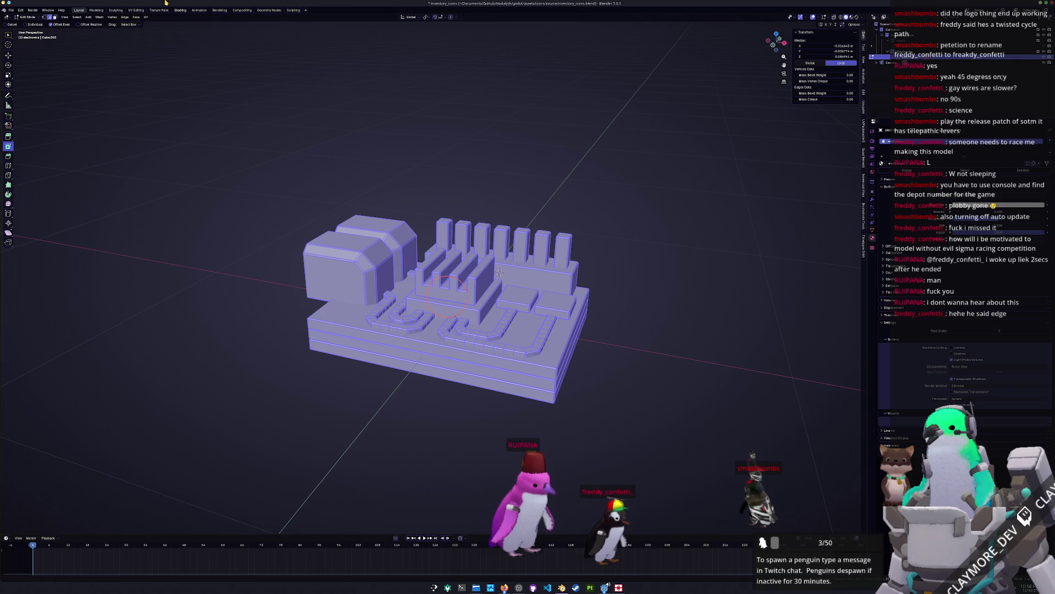
{"action": "left_click", "coordinate": [137, 10]}
{"action": "key", "text": "KP_Decimal"}
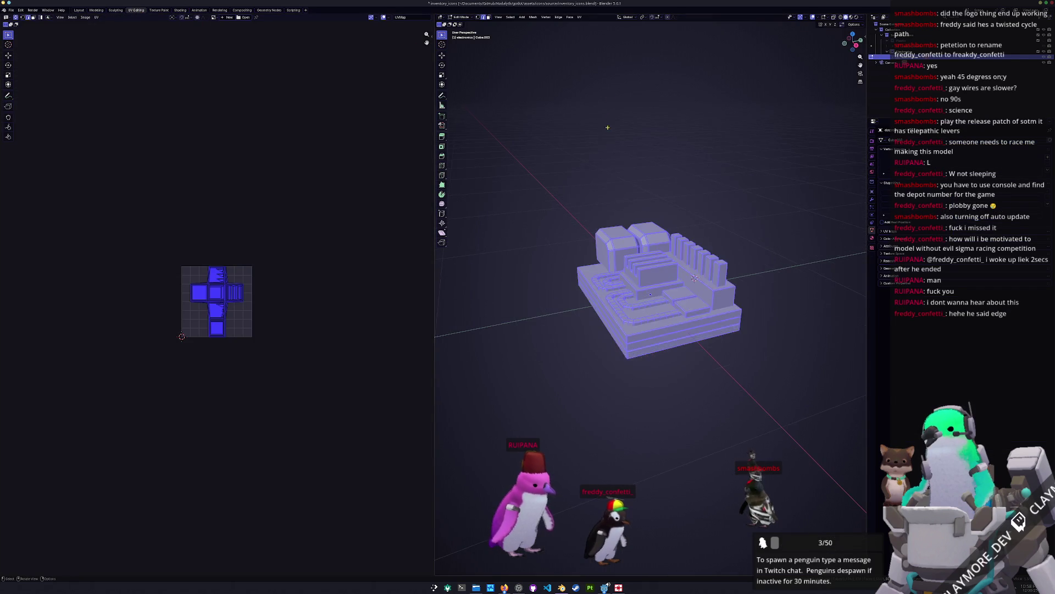
Step: Unwrap the electronics mesh, then re-project it with Smart UV Project
{"action": "left_click", "coordinate": [580, 17]}
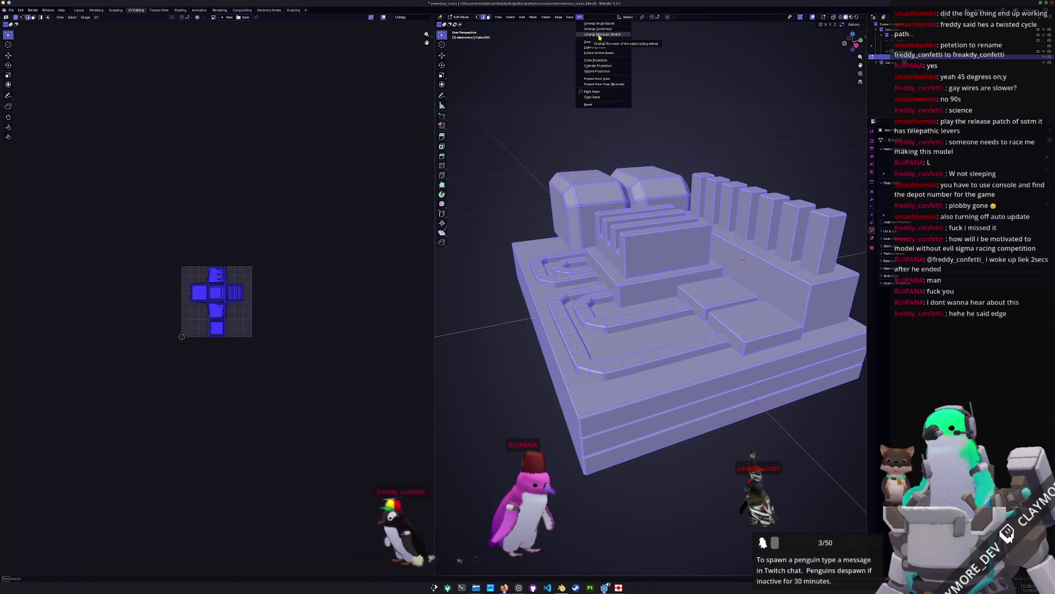
{"action": "left_click", "coordinate": [600, 34]}
{"action": "left_click", "coordinate": [580, 18]}
{"action": "key", "text": "Escape"}
{"action": "left_click", "coordinate": [580, 17]}
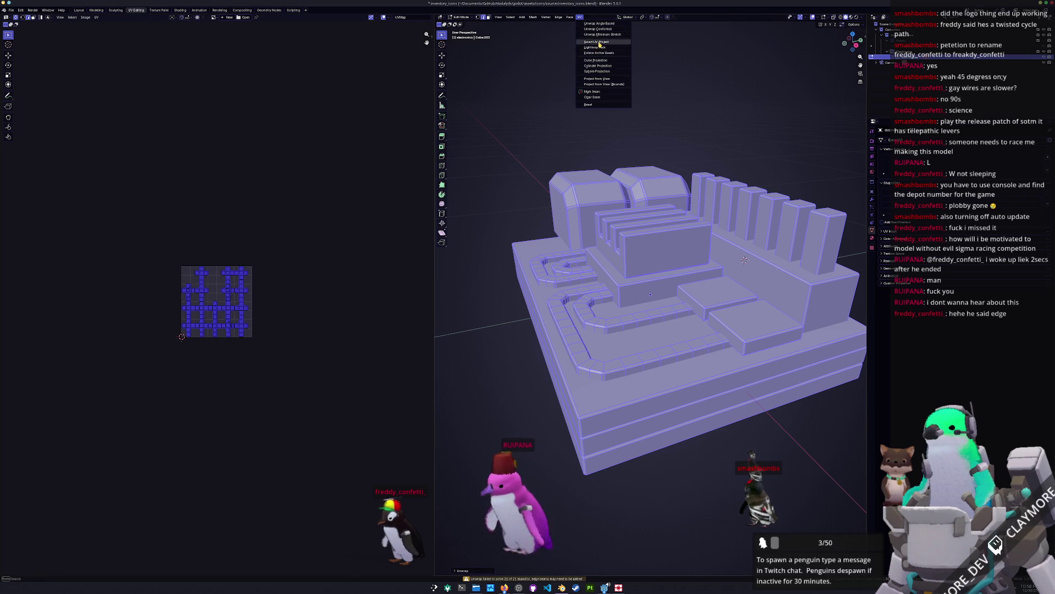
{"action": "left_click", "coordinate": [597, 42]}
{"action": "scroll", "coordinate": [241, 261], "scroll_direction": "up", "scroll_amount": 2}
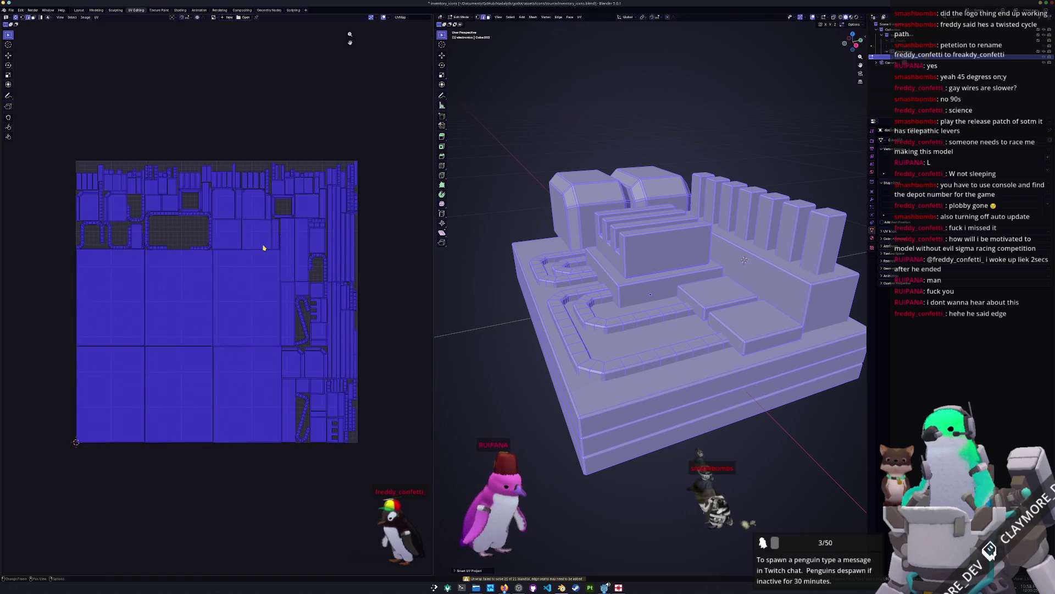
Step: Pack the UV islands with Normalize Scale enabled and return to object mode
{"action": "key", "text": "n"}
{"action": "left_click", "coordinate": [374, 168]}
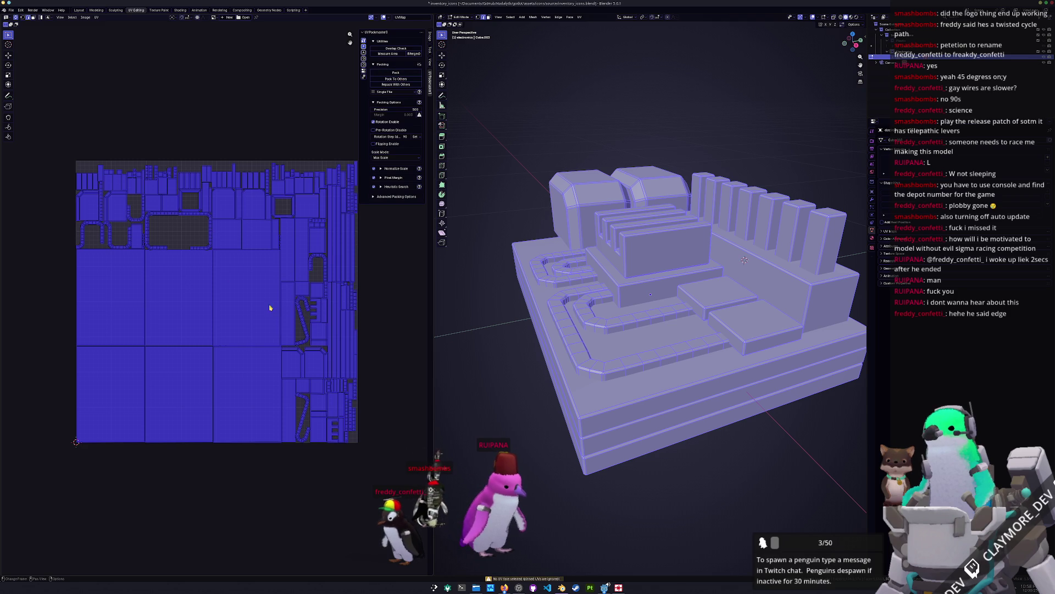
{"action": "left_click", "coordinate": [393, 73]}
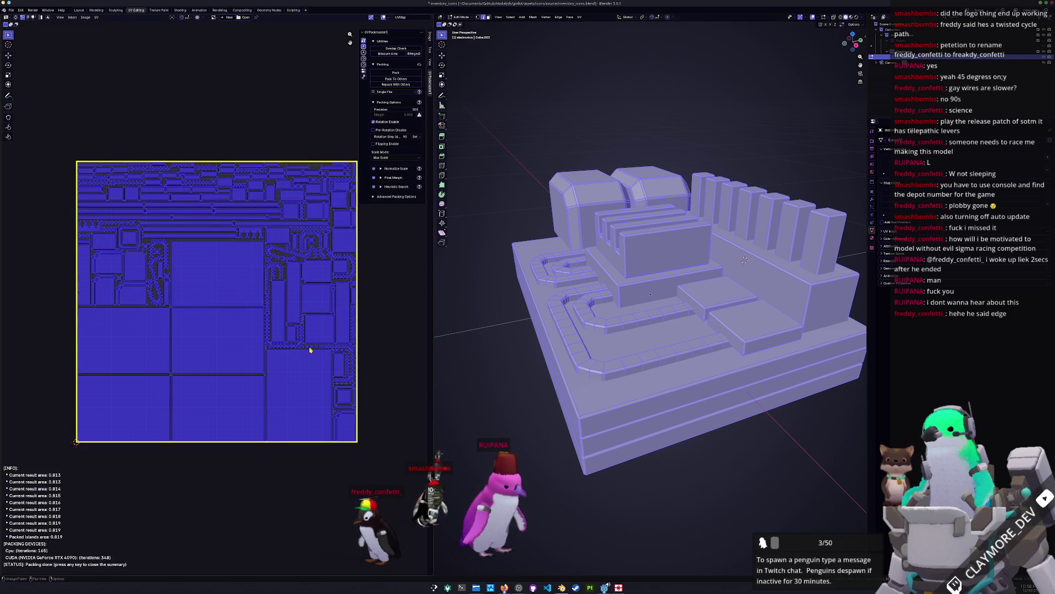
{"action": "key", "text": "Tab"}
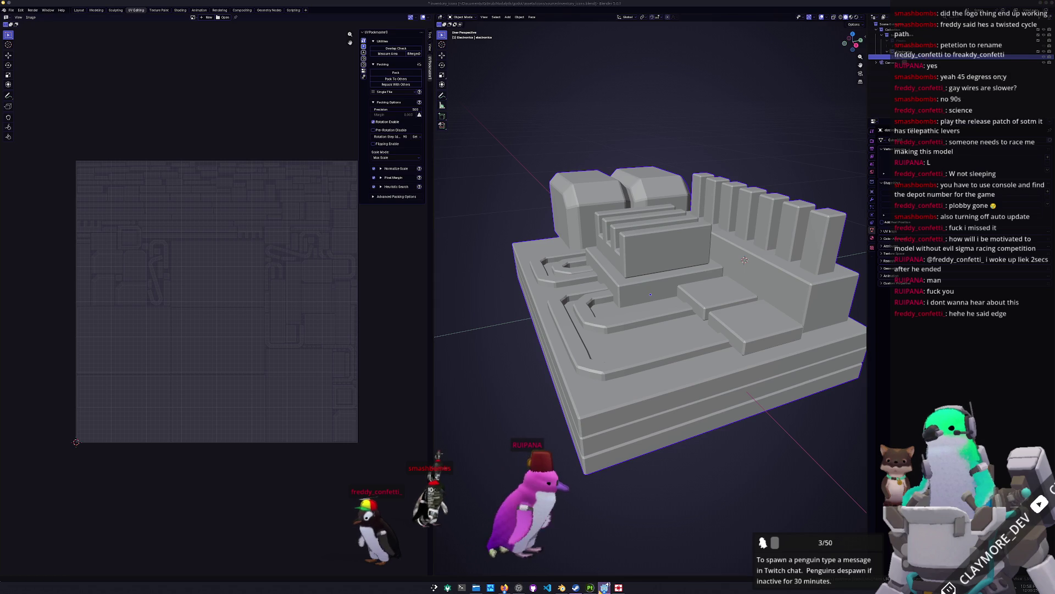
Step: Open the HADALYTH project from Godot's project manager
{"action": "mouse_move", "coordinate": [604, 587]}
{"action": "left_click", "coordinate": [520, 552]}
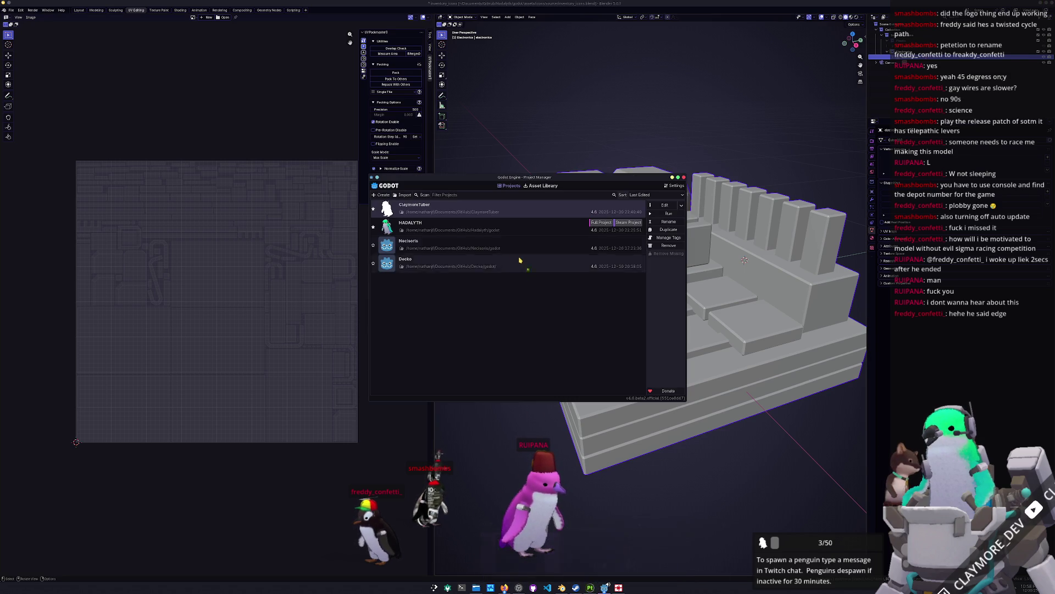
{"action": "double_click", "coordinate": [405, 225]}
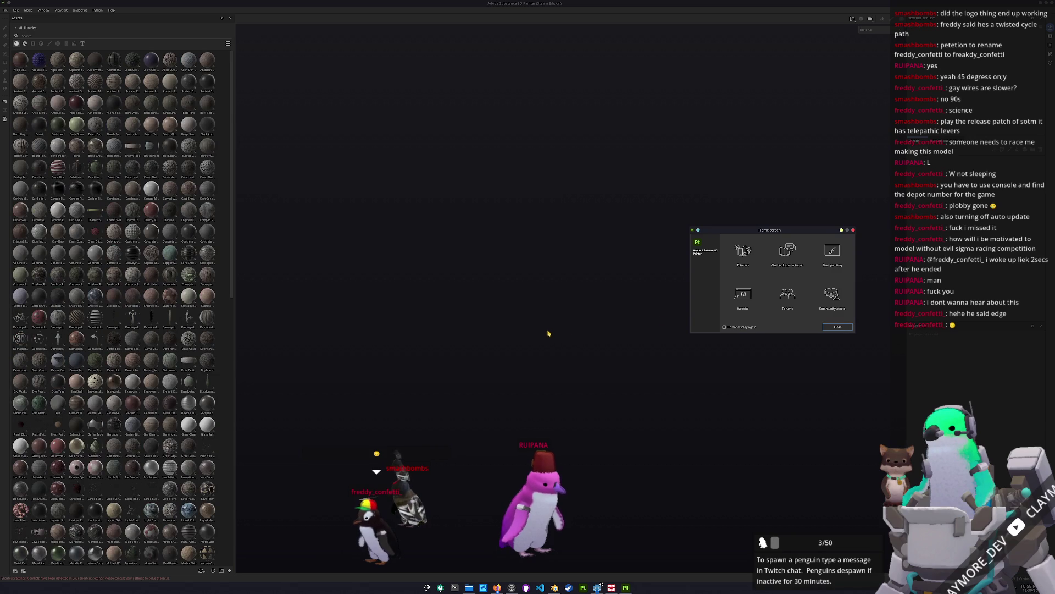
Step: Start a new Substance Painter project and browse up to the icons folder for its mesh
{"action": "left_click", "coordinate": [838, 326]}
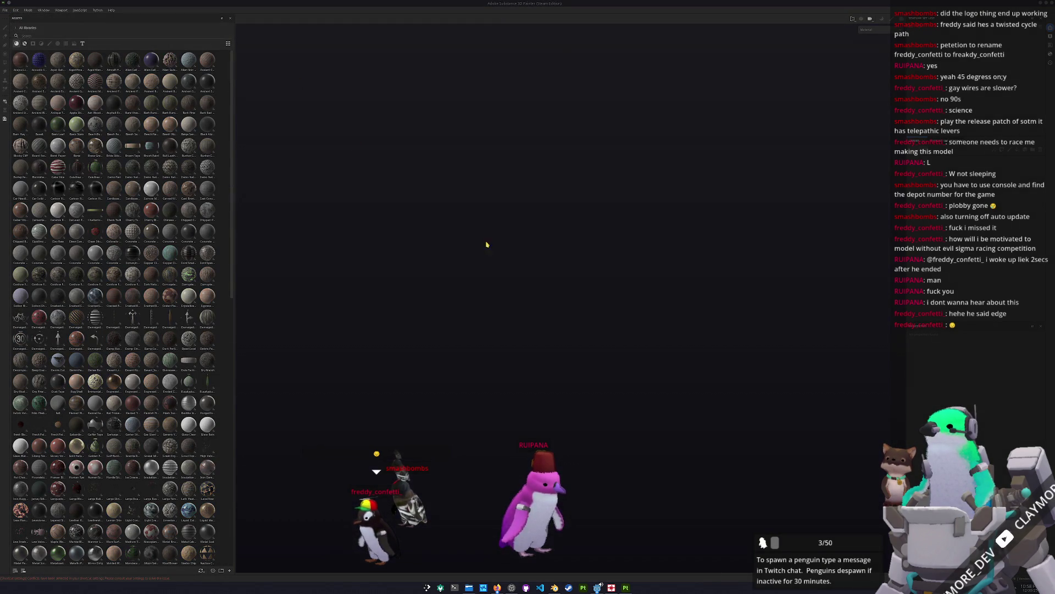
{"action": "key", "text": "ctrl+n"}
{"action": "left_click", "coordinate": [579, 223]}
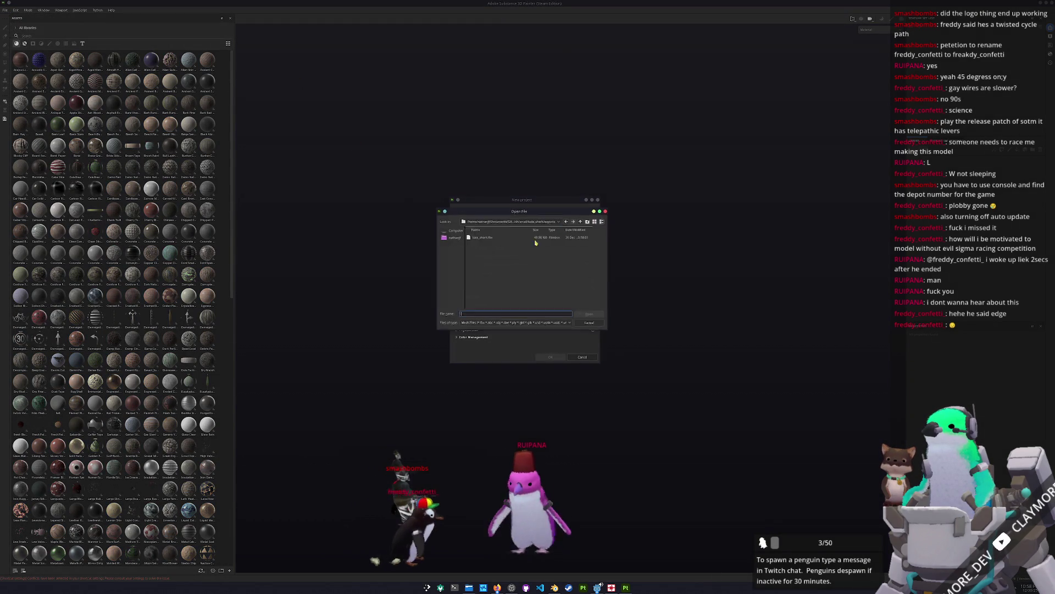
{"action": "left_click", "coordinate": [581, 221]}
{"action": "left_click", "coordinate": [581, 221]}
{"action": "left_click", "coordinate": [581, 221]}
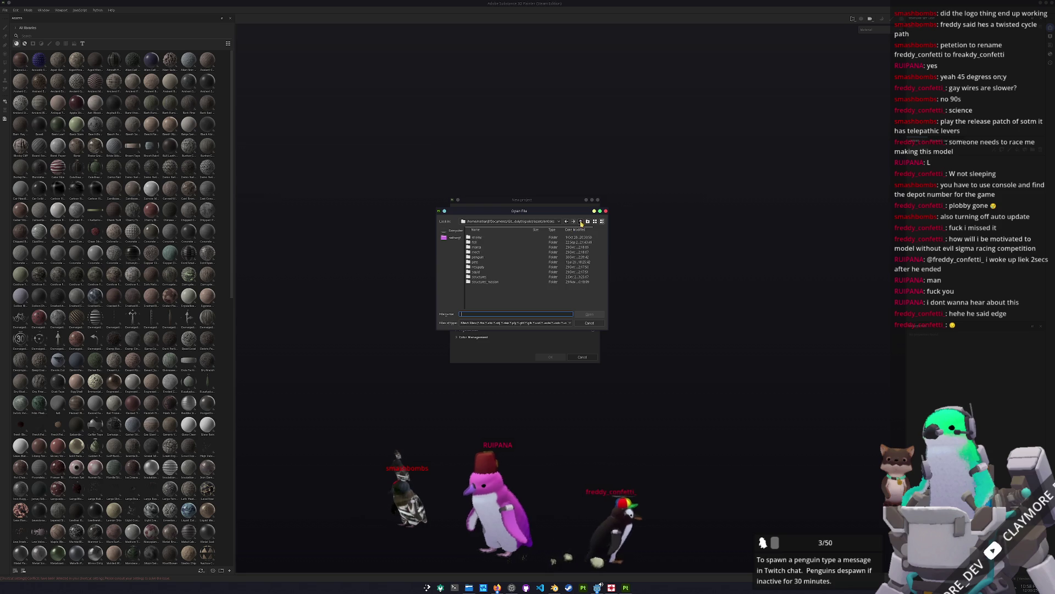
{"action": "left_click", "coordinate": [581, 222]}
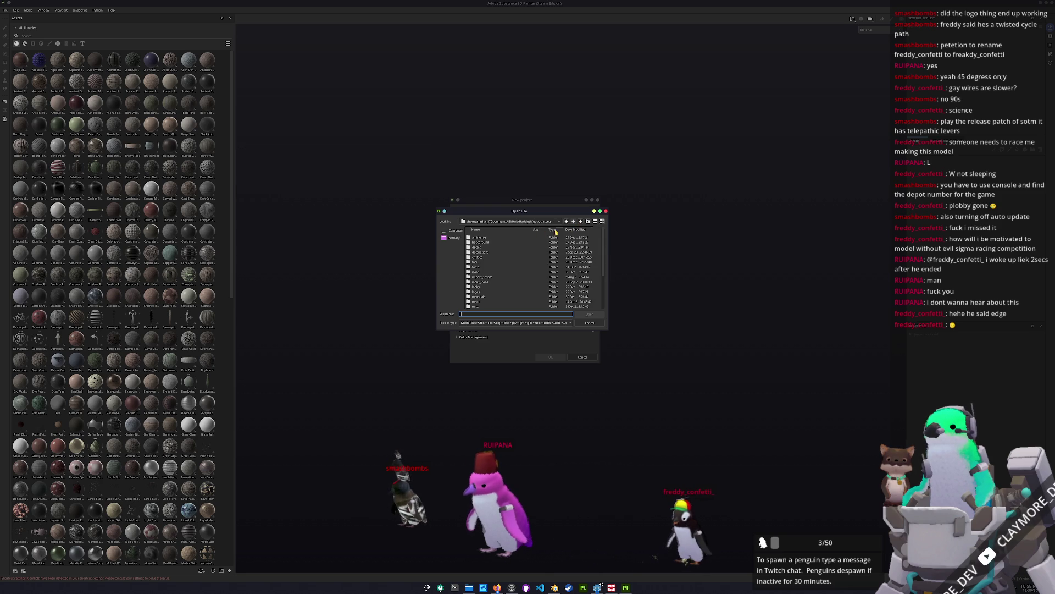
{"action": "double_click", "coordinate": [480, 272]}
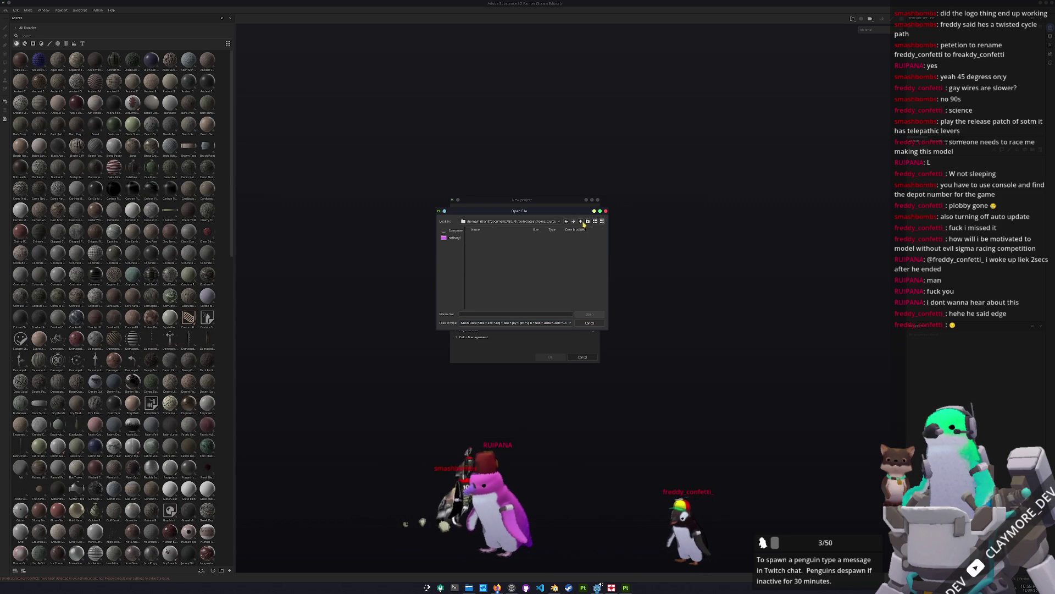
{"action": "left_click", "coordinate": [556, 588]}
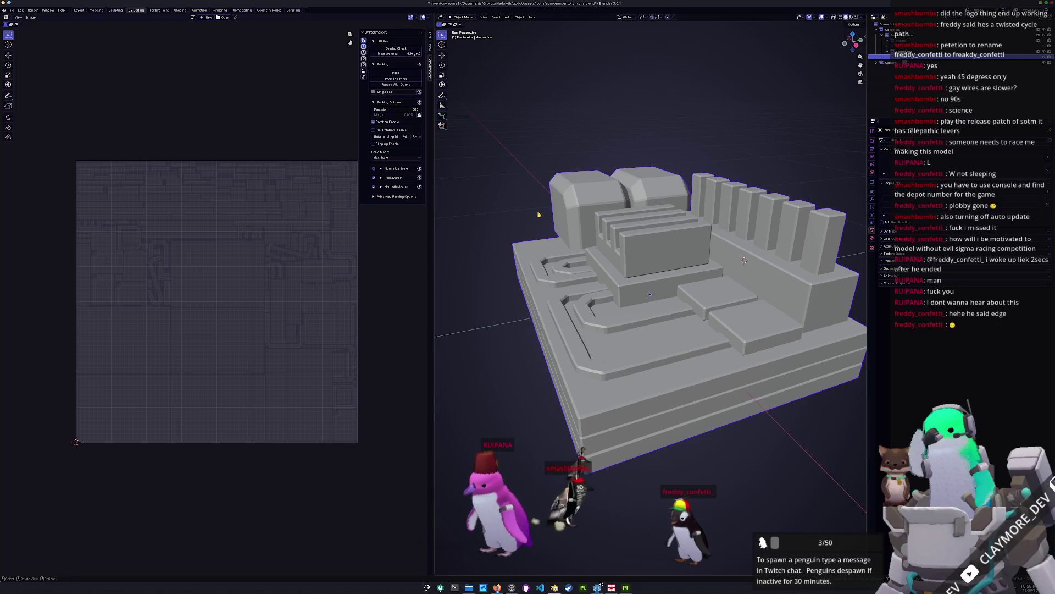
Step: Export the Blender model as electronics.fbx into a new folder
{"action": "left_click", "coordinate": [11, 10]}
{"action": "mouse_move", "coordinate": [23, 99]}
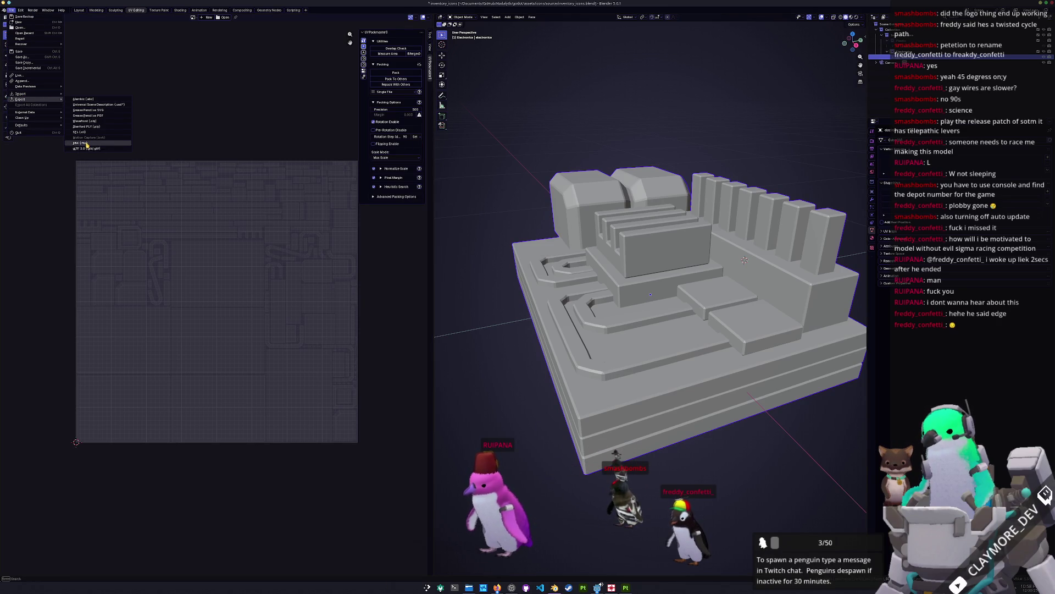
{"action": "left_click", "coordinate": [86, 144]}
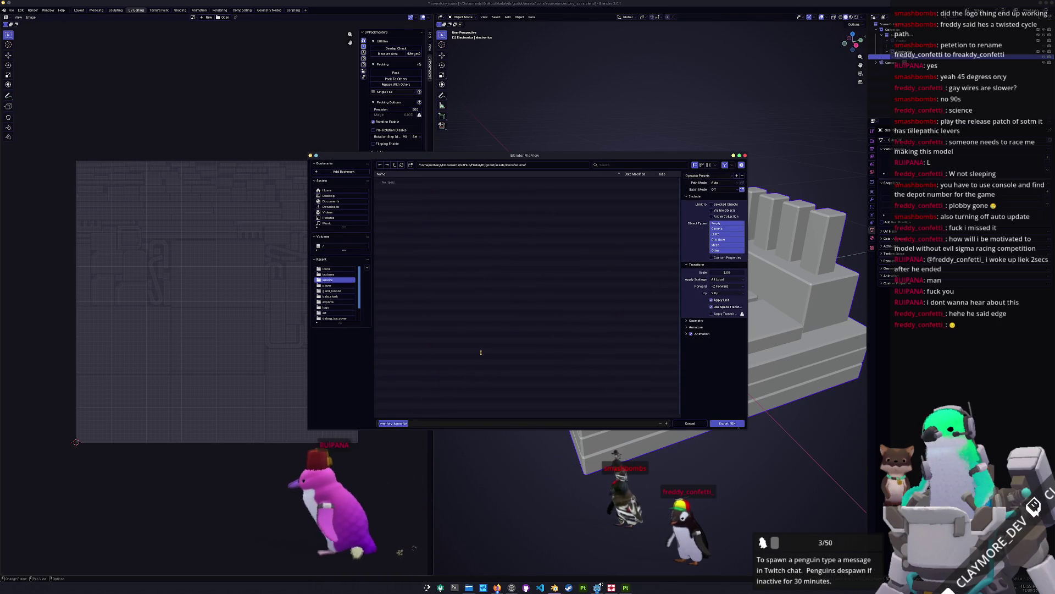
{"action": "type", "text": "electronics"}
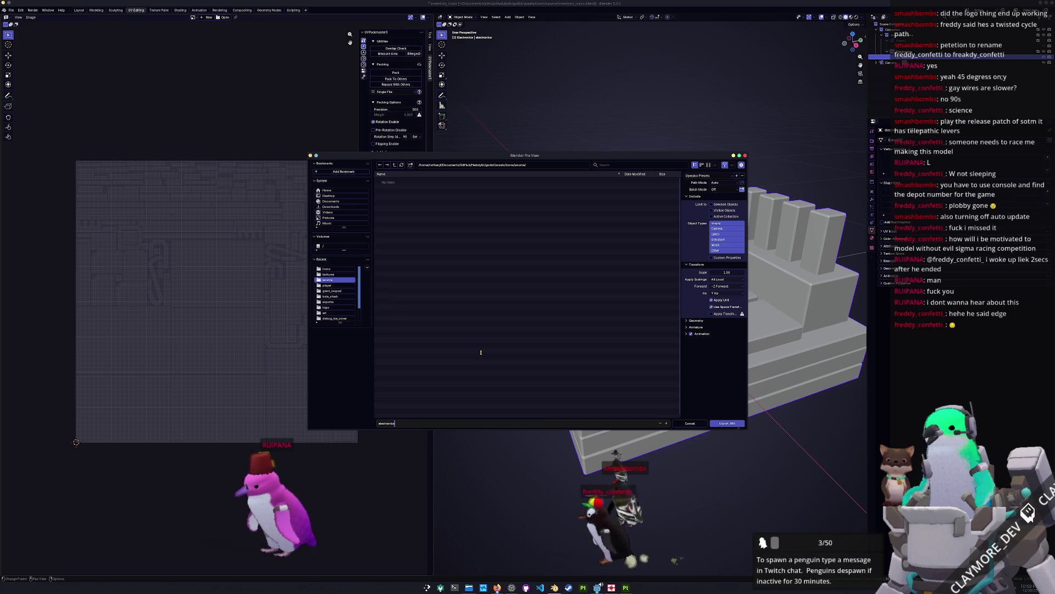
{"action": "key", "text": "Return"}
{"action": "left_click", "coordinate": [411, 165]}
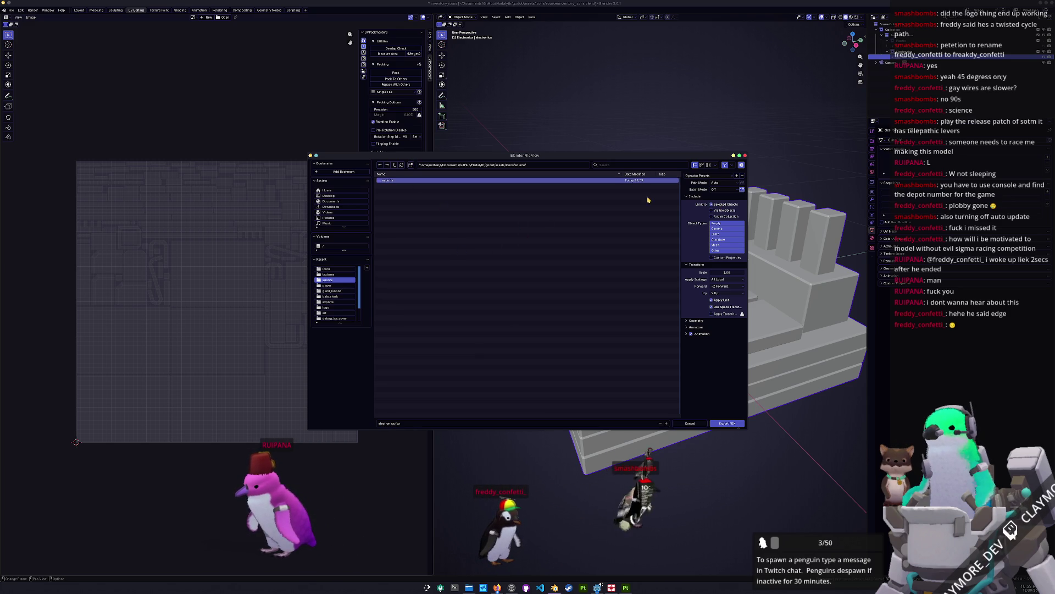
{"action": "key", "text": "Return"}
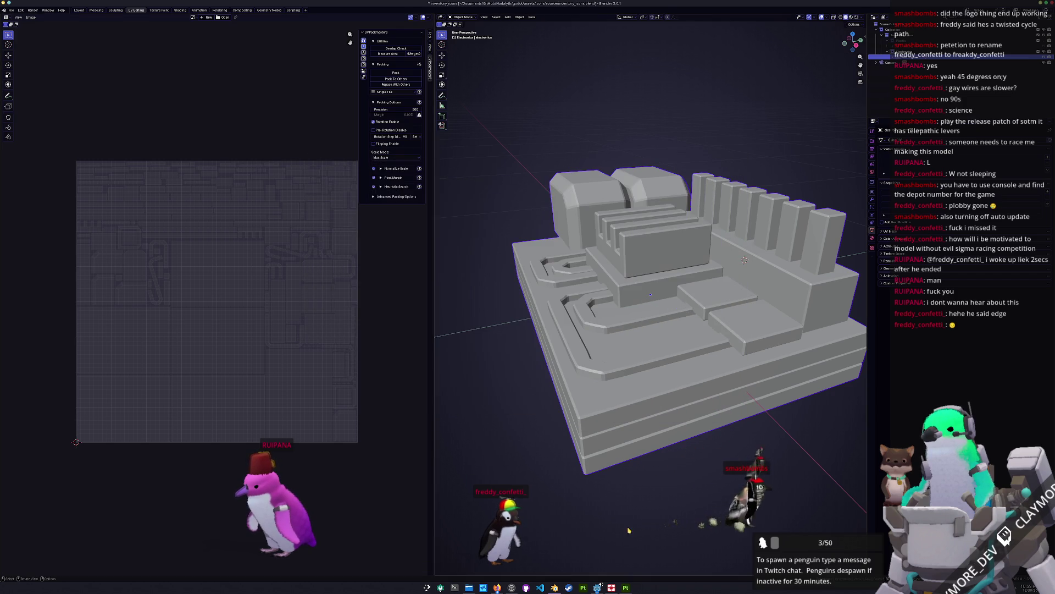
Step: Create a new Substance Painter project from electronics.fbx and start baking mesh maps
{"action": "left_click", "coordinate": [627, 588]}
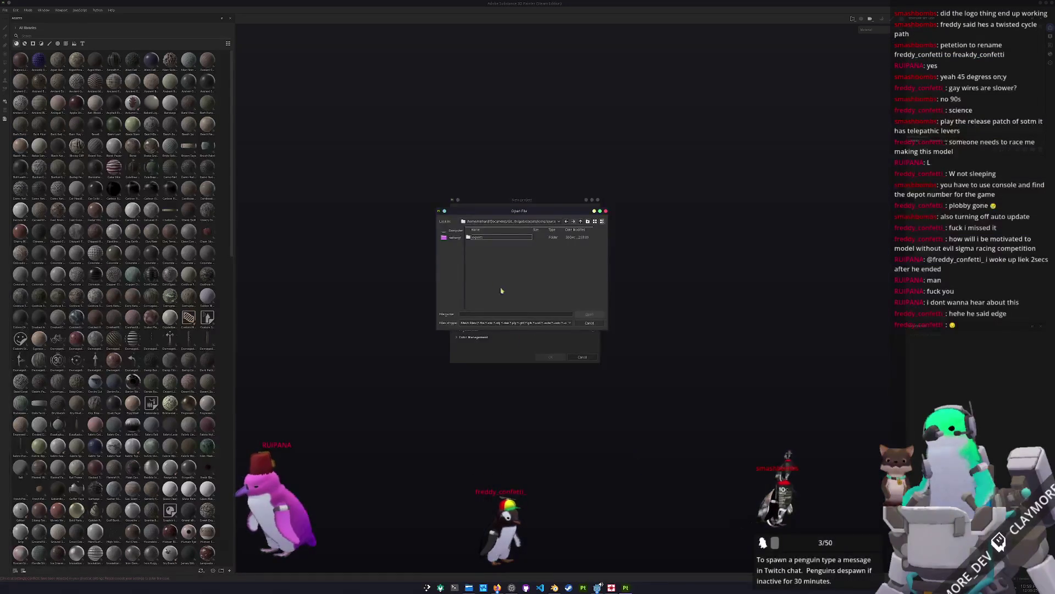
{"action": "double_click", "coordinate": [482, 238]}
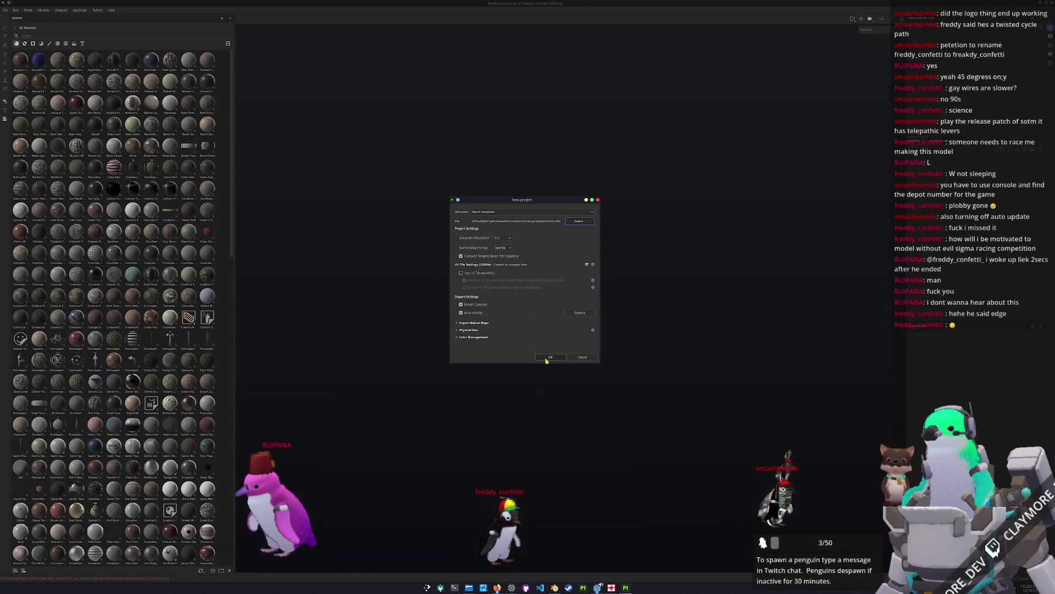
{"action": "left_click", "coordinate": [550, 357]}
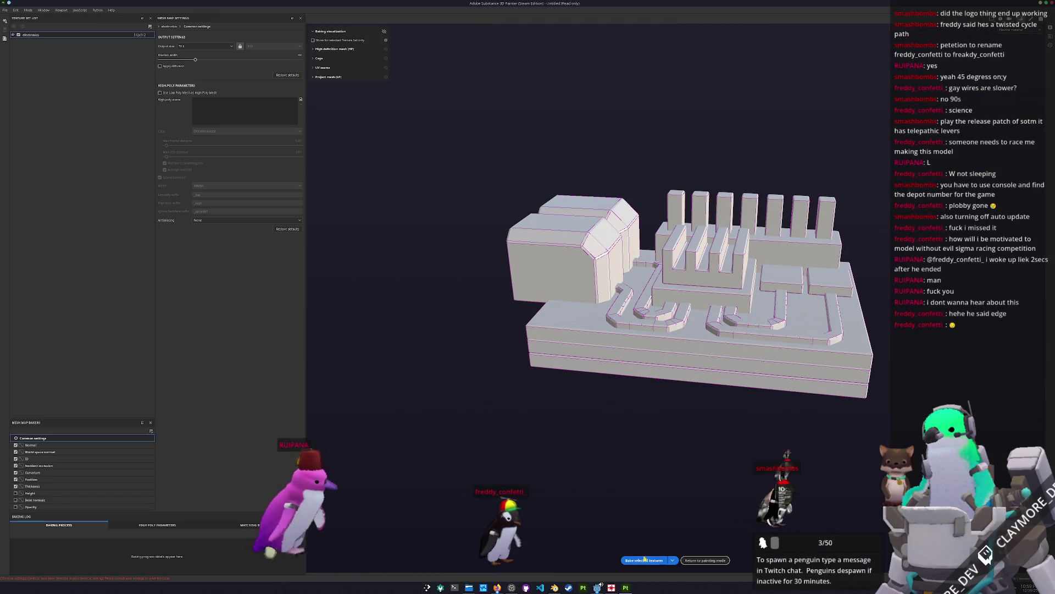
{"action": "left_click", "coordinate": [652, 559]}
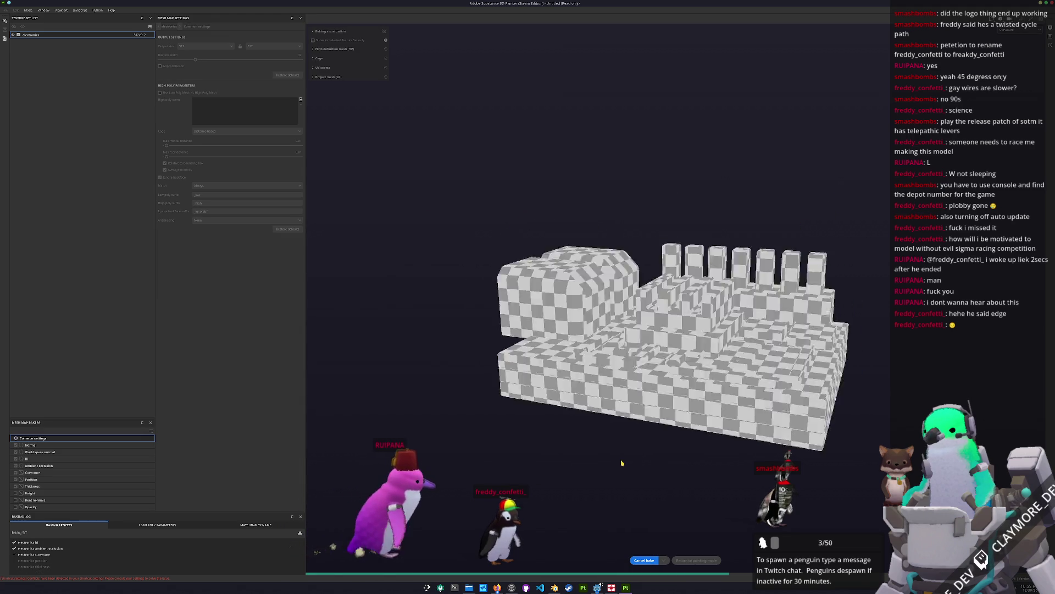
Step: Return to painting after the bake and inspect the board in the Base color channel
{"action": "left_click", "coordinate": [695, 561]}
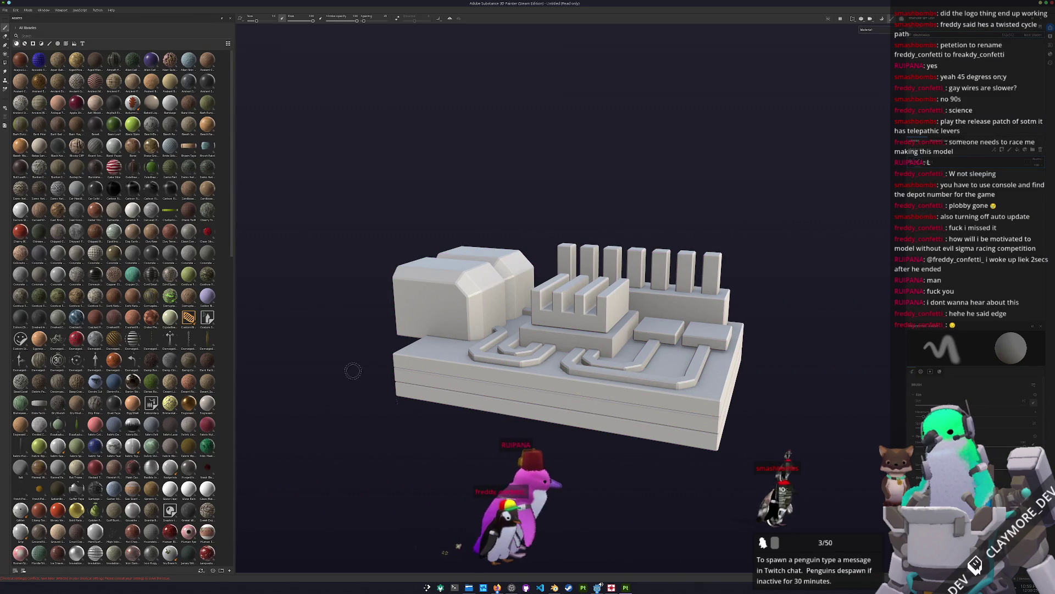
{"action": "scroll", "coordinate": [152, 314], "scroll_direction": "down", "scroll_amount": 5}
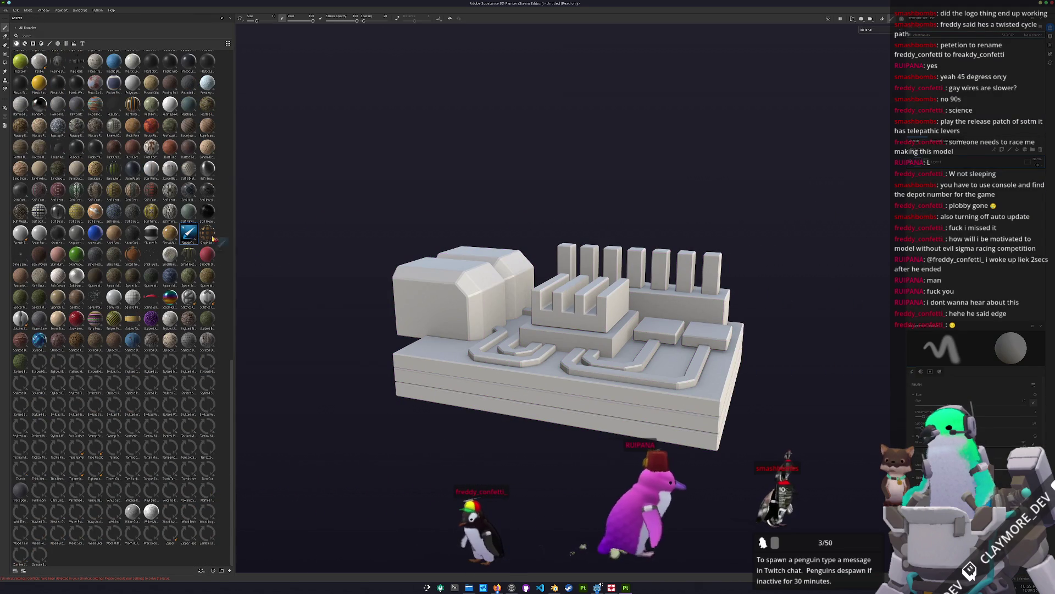
{"action": "key", "text": "c"}
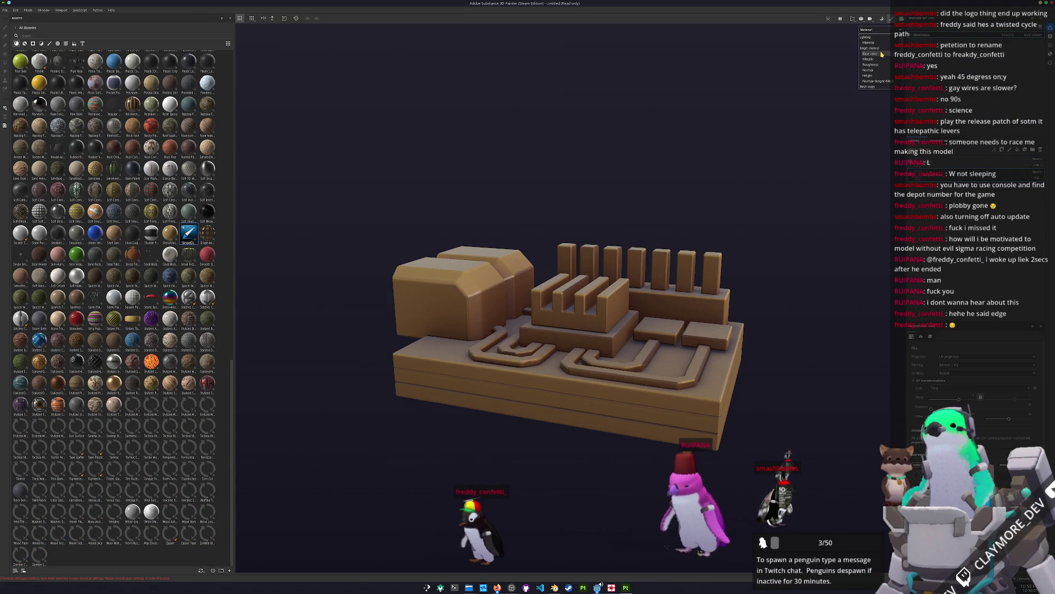
{"action": "left_click_drag", "start_coordinate": [862, 150], "coordinate": [735, 242], "text": "alt"}
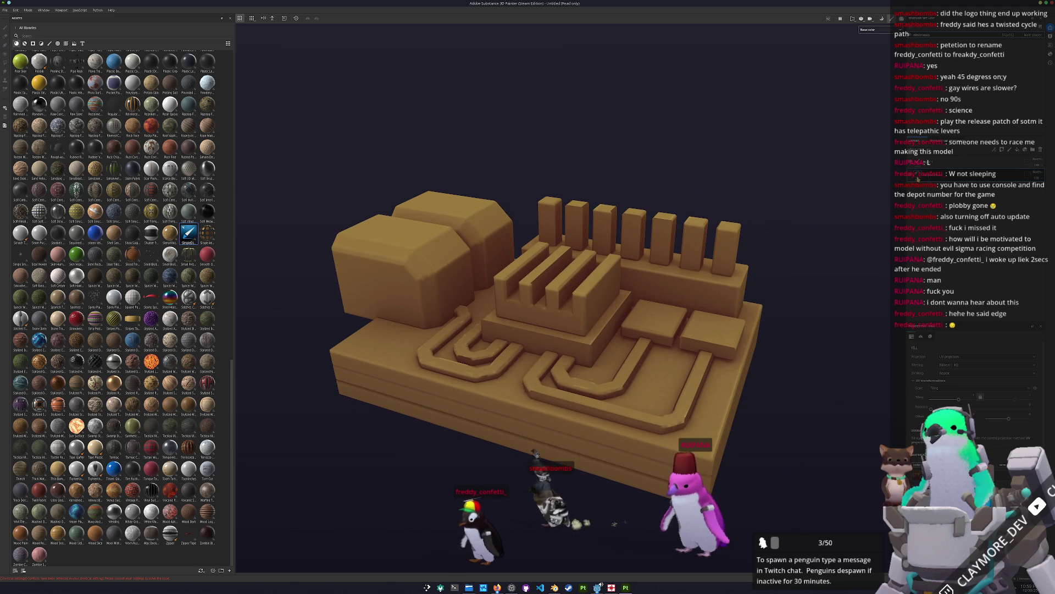
{"action": "left_click_drag", "start_coordinate": [832, 315], "coordinate": [806, 306], "text": "alt"}
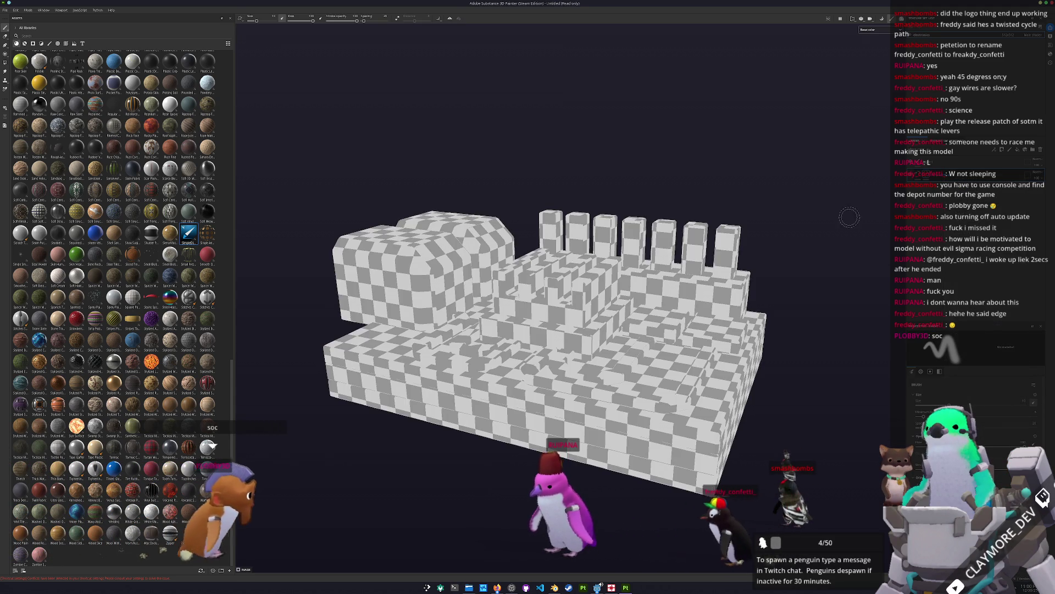
Step: Add a paint layer, polygon-fill three raised blocks, and add a dark fill layer for them
{"action": "right_click", "coordinate": [925, 175]}
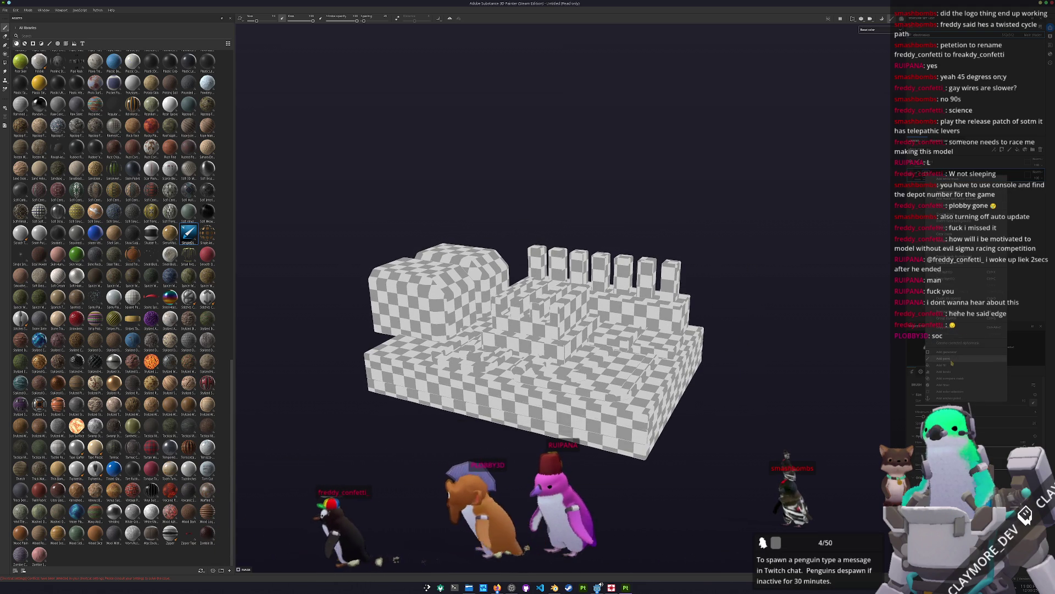
{"action": "left_click", "coordinate": [945, 358]}
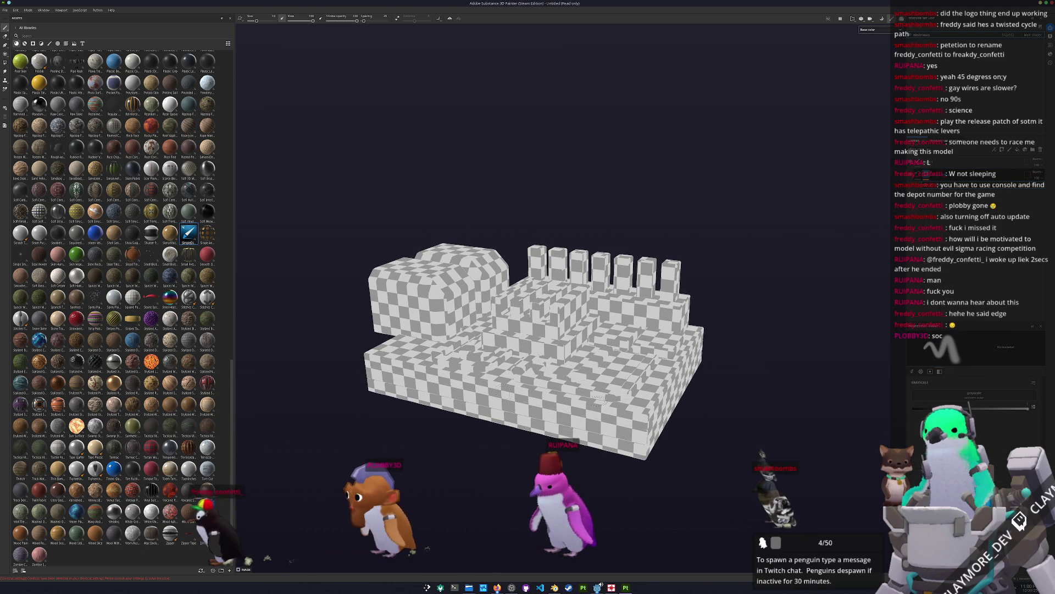
{"action": "left_click", "coordinate": [4, 62]}
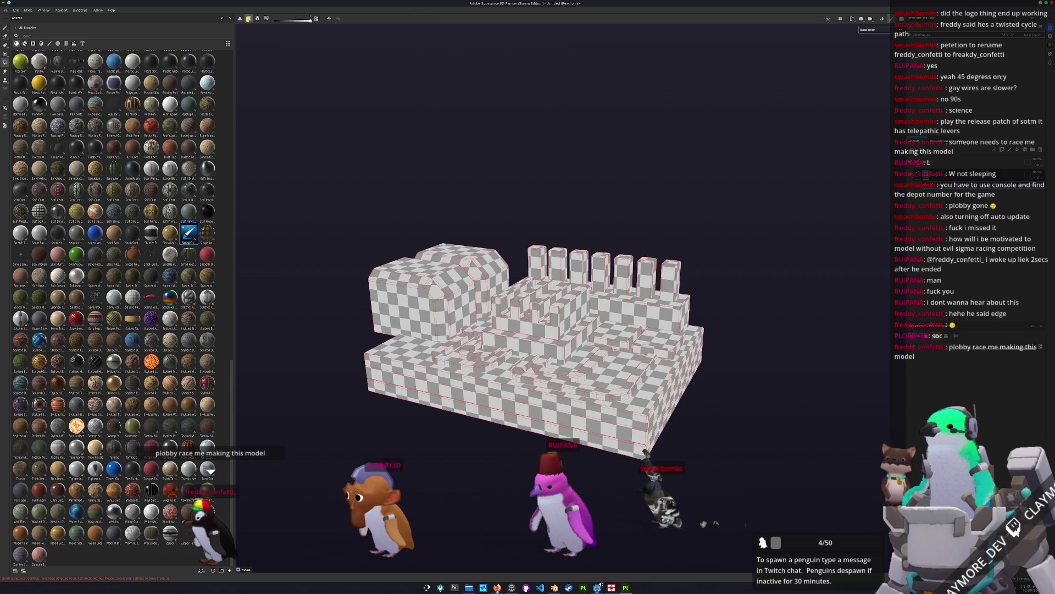
{"action": "scroll", "coordinate": [437, 204], "scroll_direction": "up", "scroll_amount": 3}
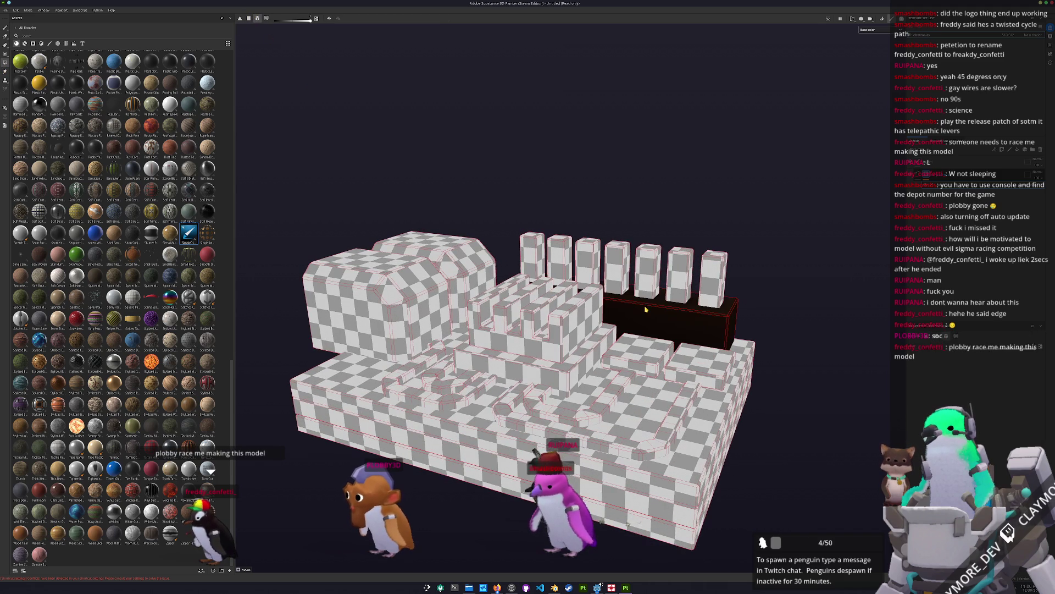
{"action": "left_click", "coordinate": [566, 379]}
{"action": "left_click", "coordinate": [637, 358]}
{"action": "left_click", "coordinate": [701, 365]}
{"action": "mouse_move", "coordinate": [701, 365]}
{"action": "left_mouse_down", "text": "alt"}
{"action": "mouse_move", "coordinate": [552, 370]}
{"action": "mouse_move", "coordinate": [660, 357]}
{"action": "left_mouse_up", "text": "alt"}
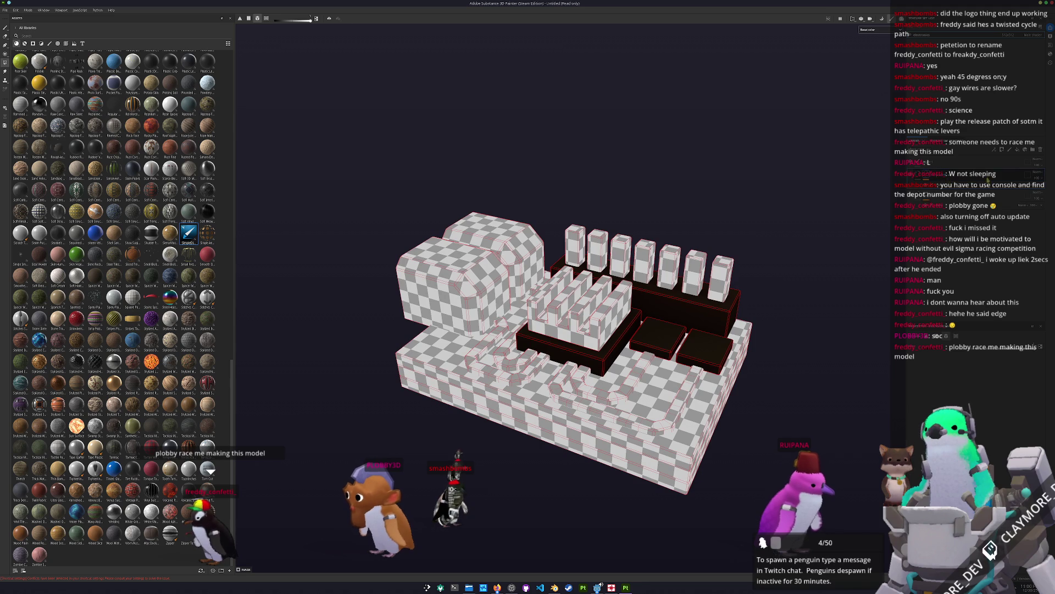
{"action": "right_click", "coordinate": [929, 267]}
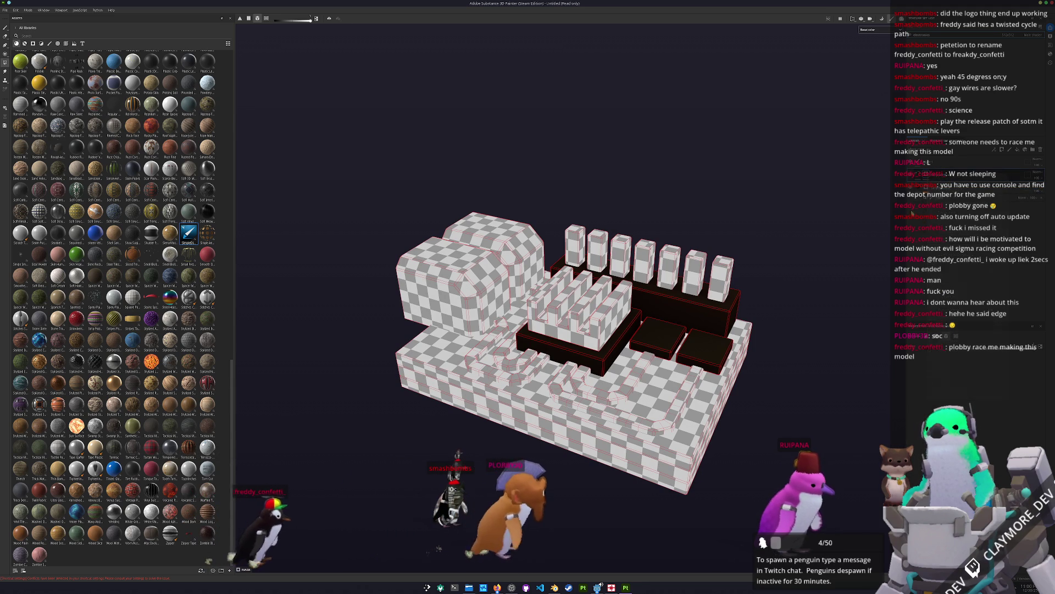
{"action": "left_click", "coordinate": [937, 360]}
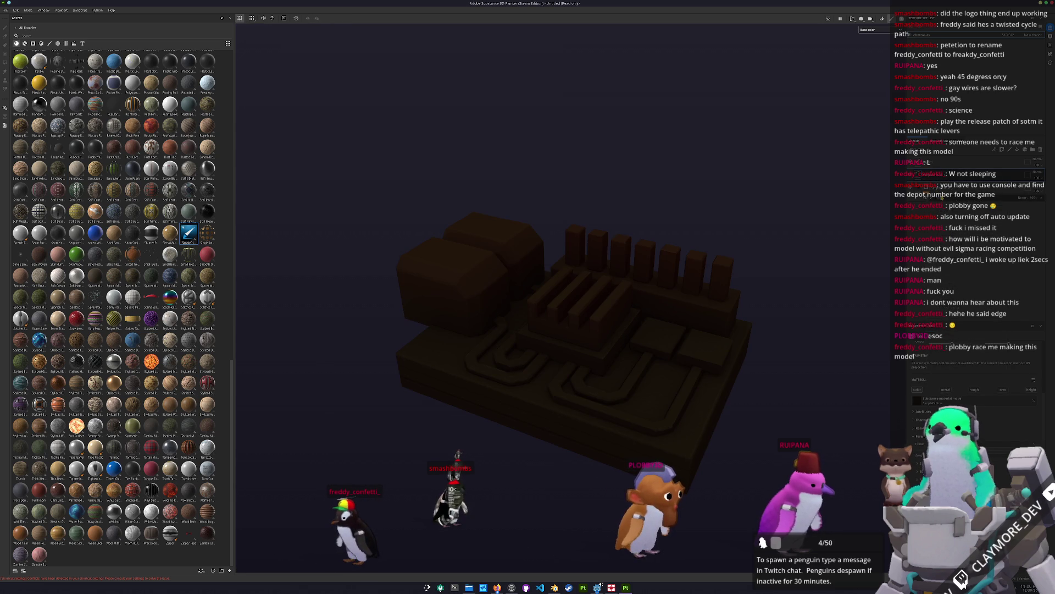
Step: Switch back to polygon fill and add a new gold-yellow fill layer
{"action": "left_click_drag", "start_coordinate": [794, 250], "coordinate": [840, 197], "text": "alt"}
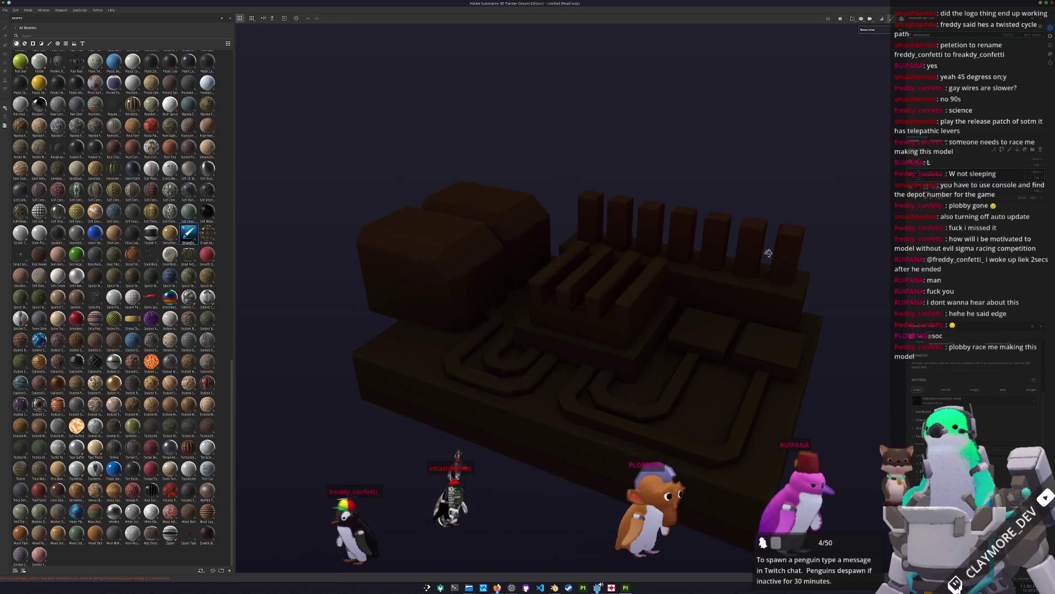
{"action": "key", "text": "4"}
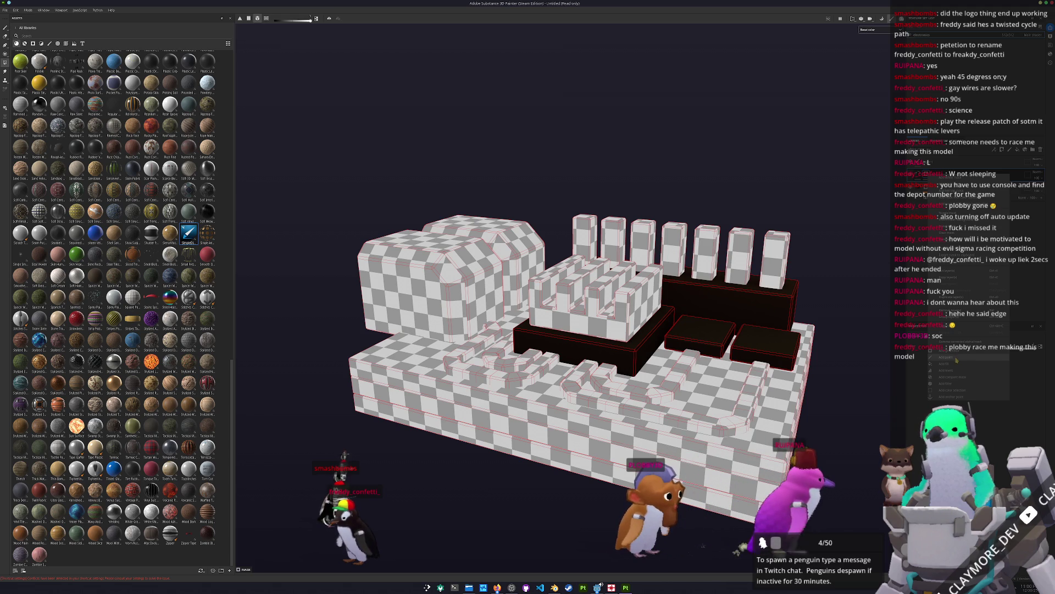
{"action": "key", "text": "Escape"}
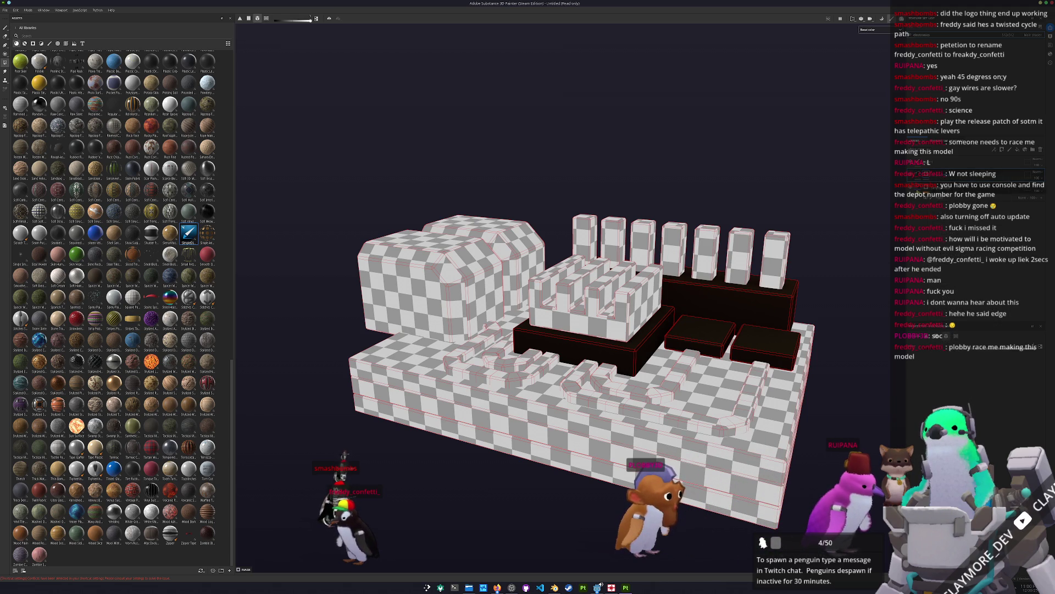
{"action": "left_click", "coordinate": [929, 228]}
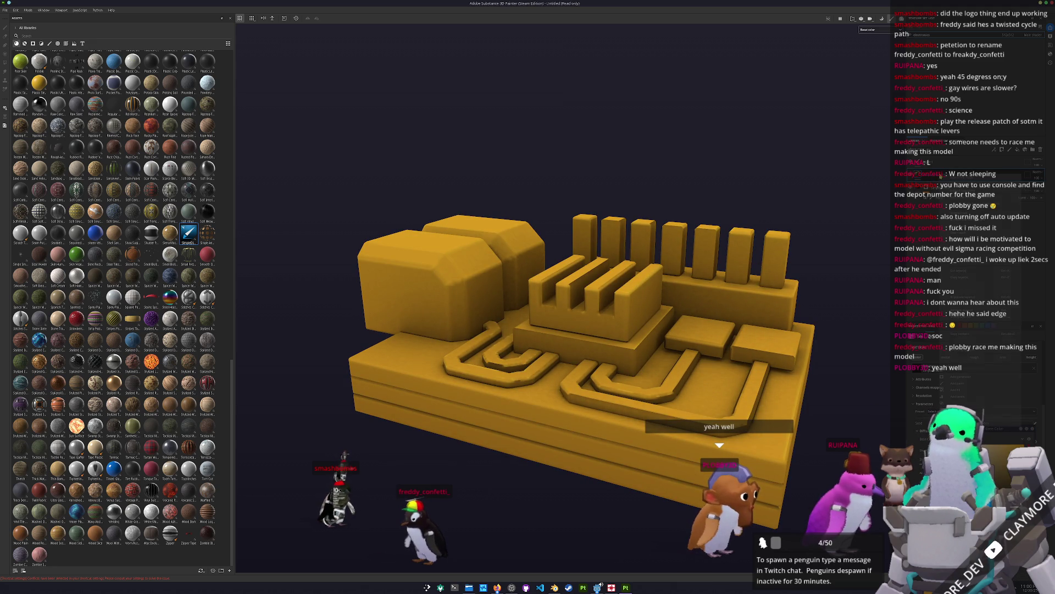
Step: Edit the gold fill layer's mask and Polygon Fill all the board's pins
{"action": "key", "text": "4"}
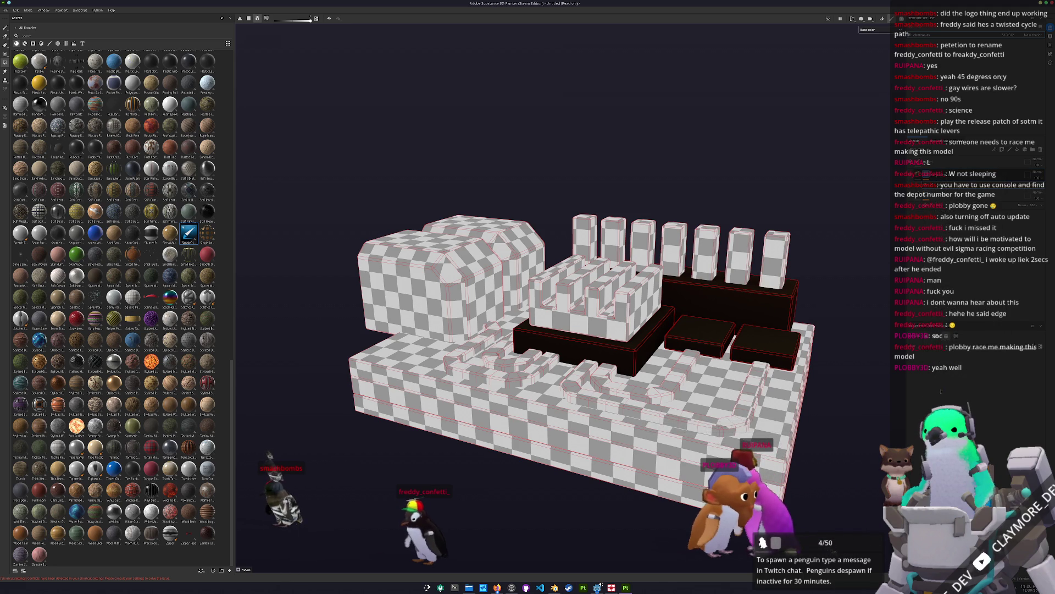
{"action": "scroll", "coordinate": [763, 264], "scroll_direction": "up", "scroll_amount": 2}
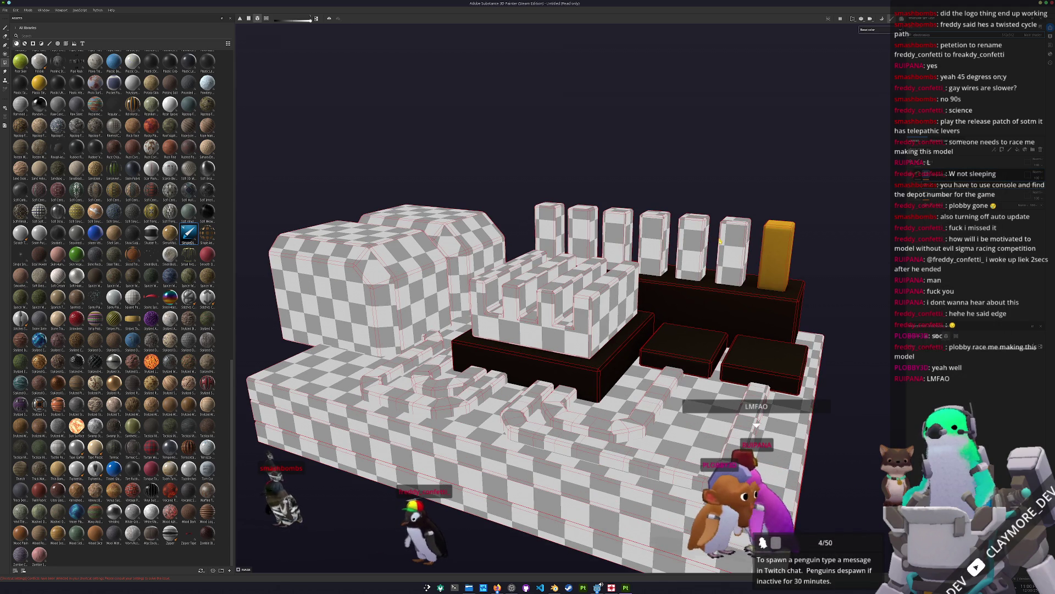
{"action": "left_click", "coordinate": [721, 242]}
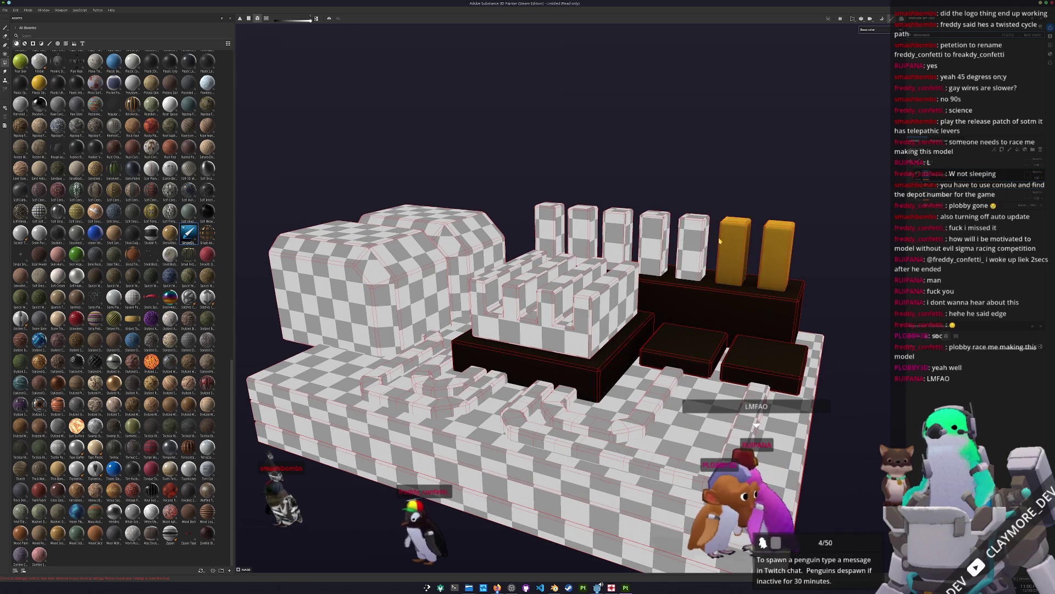
{"action": "left_click", "coordinate": [694, 236]}
{"action": "left_click", "coordinate": [618, 230]}
{"action": "left_click_drag", "start_coordinate": [671, 219], "coordinate": [531, 205]}
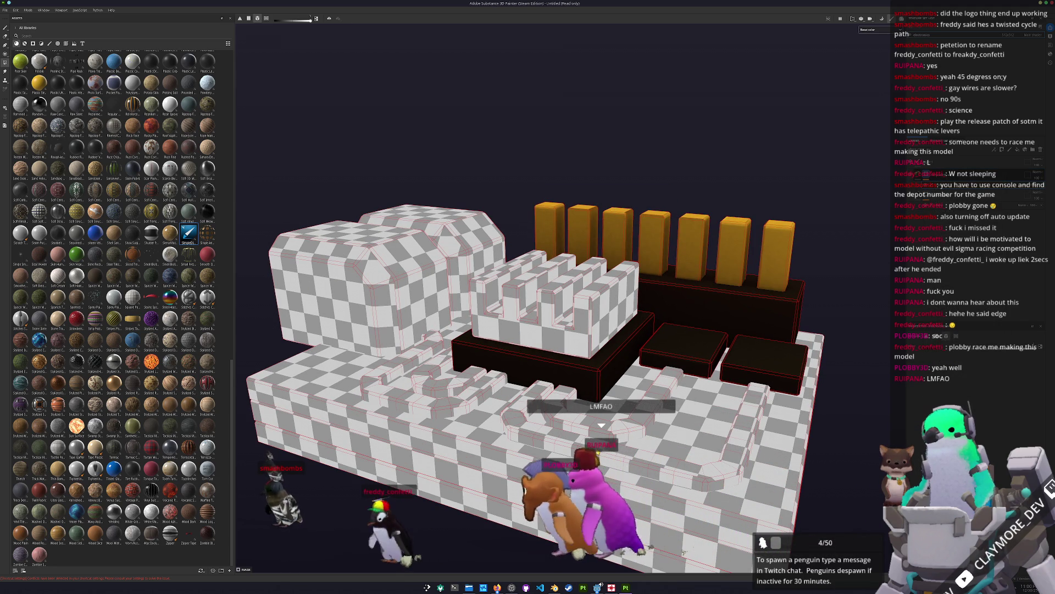
Step: Add the floor traces and the base's side band to the gold mask, then return to material view
{"action": "left_click", "coordinate": [550, 429]}
{"action": "mouse_move", "coordinate": [550, 429]}
{"action": "left_mouse_down", "text": "alt"}
{"action": "mouse_move", "coordinate": [601, 389]}
{"action": "mouse_move", "coordinate": [634, 388]}
{"action": "mouse_move", "coordinate": [588, 366]}
{"action": "mouse_move", "coordinate": [588, 400]}
{"action": "mouse_move", "coordinate": [770, 247]}
{"action": "left_mouse_up", "text": "alt"}
{"action": "left_click", "coordinate": [601, 389]}
{"action": "left_click", "coordinate": [588, 366]}
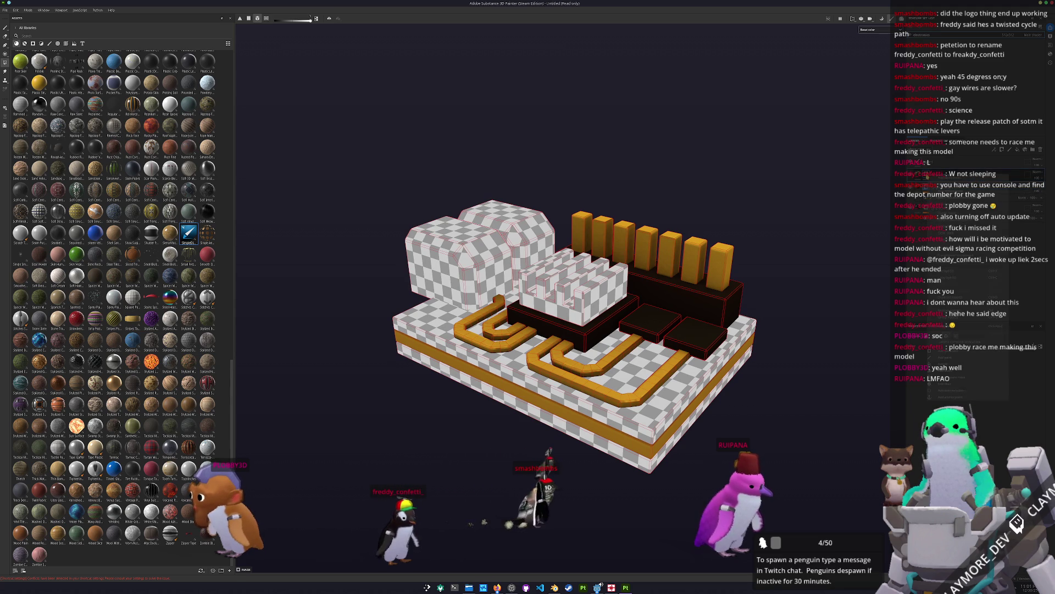
{"action": "key", "text": "ctrl+b"}
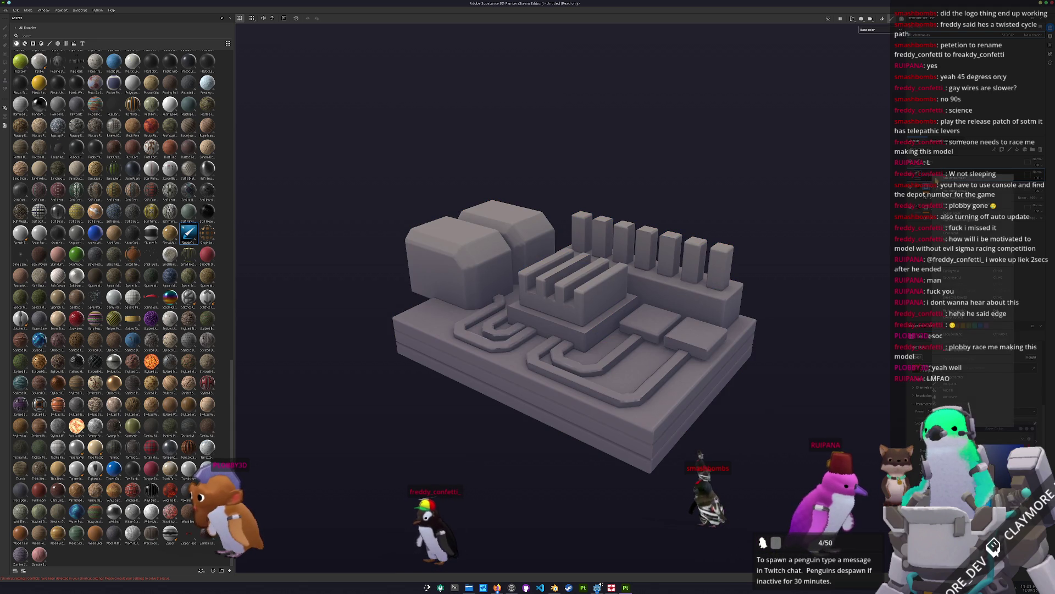
Step: Back in paint view, orbit over the board's top and add a fill layer from the layer stack
{"action": "key", "text": "ctrl+b"}
{"action": "left_click_drag", "start_coordinate": [485, 256], "coordinate": [556, 324], "text": "alt"}
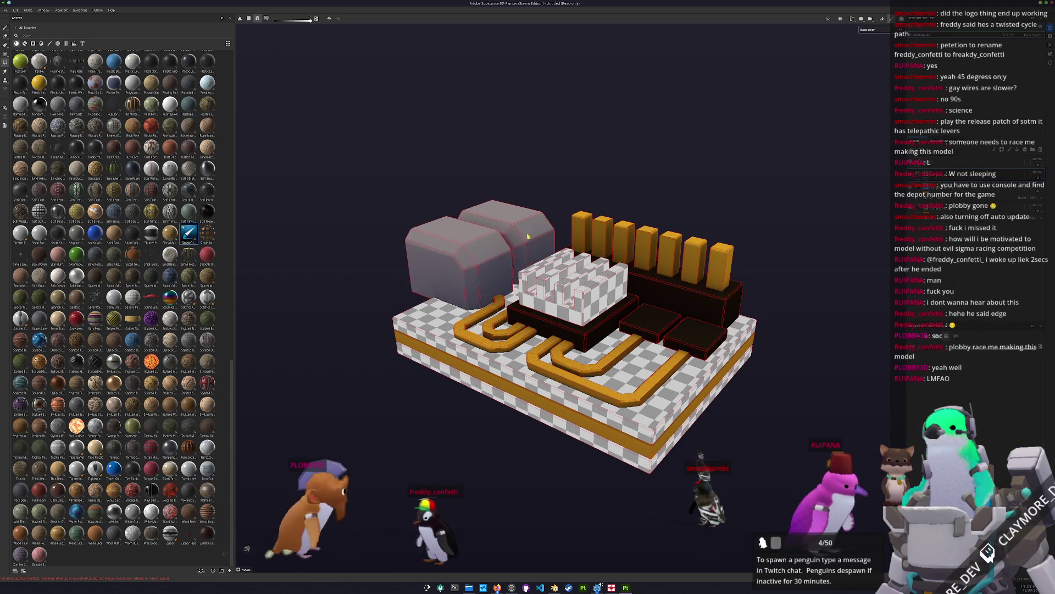
{"action": "middle_click_drag", "start_coordinate": [556, 324], "coordinate": [624, 398], "text": "alt"}
{"action": "left_click_drag", "start_coordinate": [624, 398], "coordinate": [532, 318], "text": "alt"}
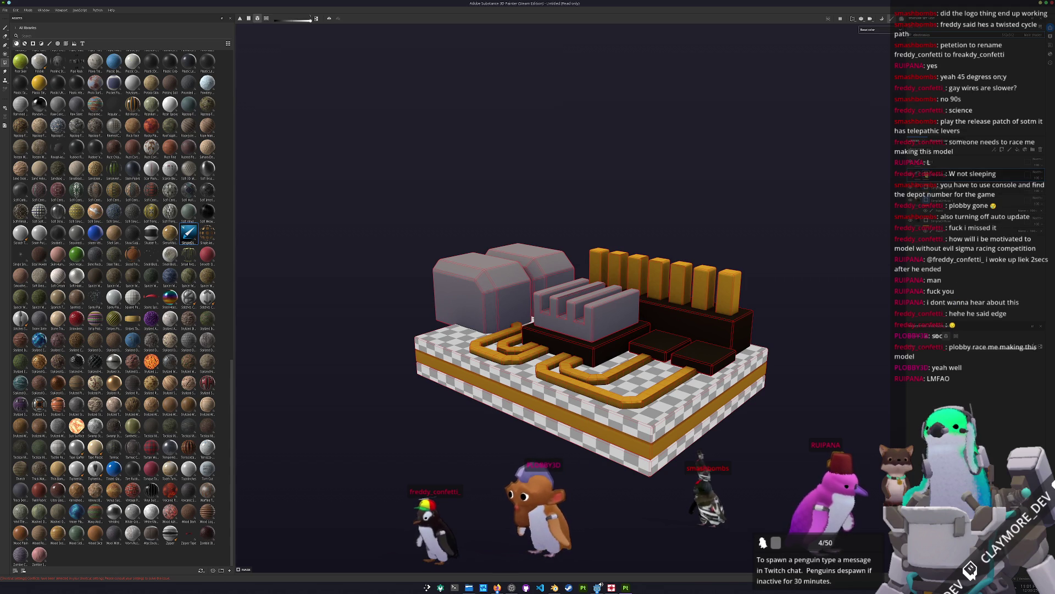
{"action": "right_click", "coordinate": [927, 173]}
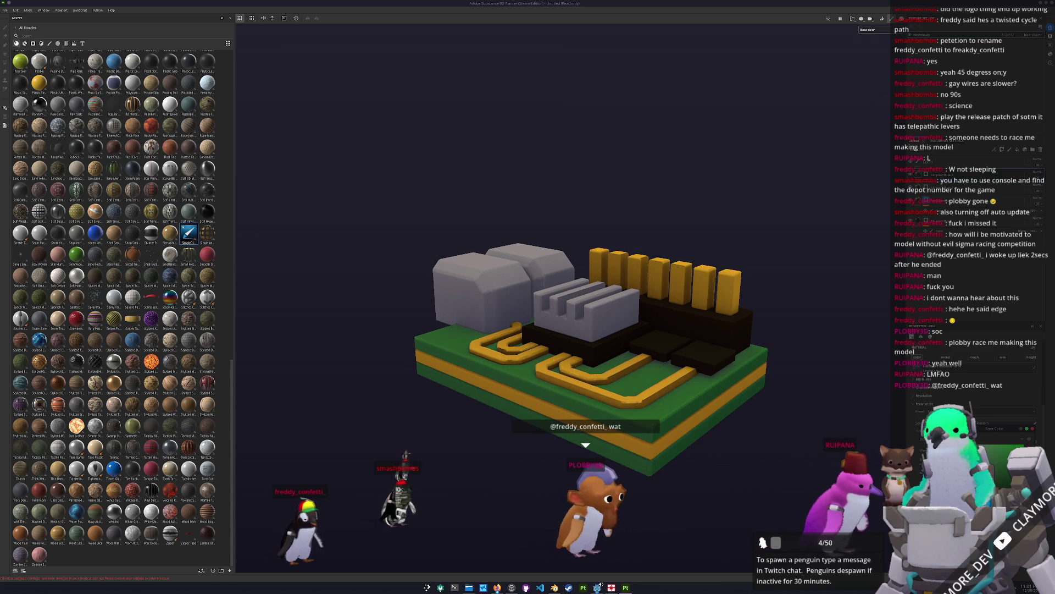
Step: Polygon Fill the outer and inner left circuit traces on the board
{"action": "scroll", "coordinate": [739, 381], "scroll_direction": "down", "scroll_amount": 3}
{"action": "left_click_drag", "start_coordinate": [731, 385], "coordinate": [739, 381], "text": "alt"}
{"action": "key", "text": "4"}
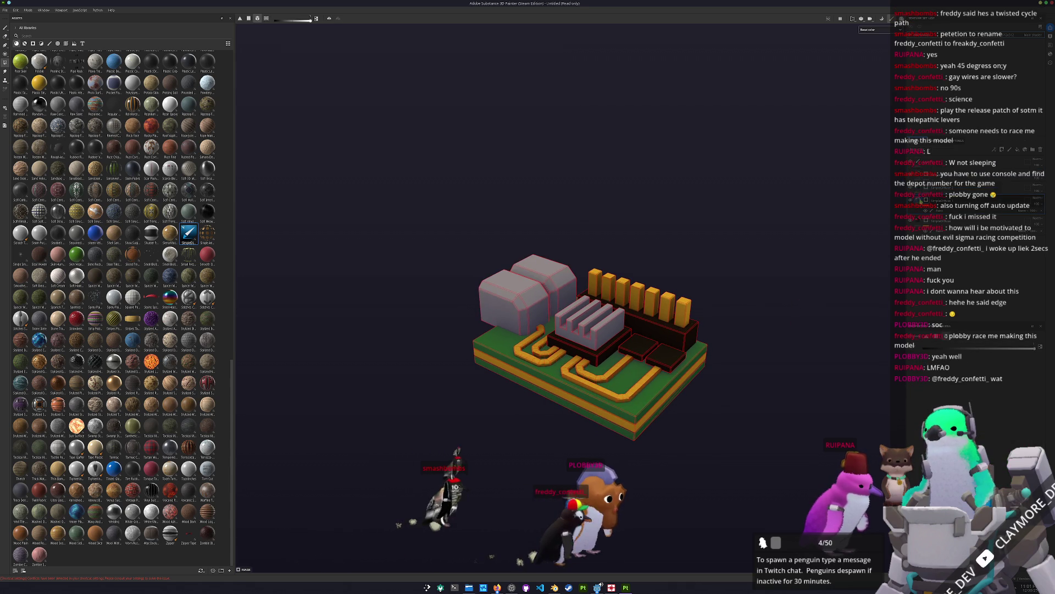
{"action": "scroll", "coordinate": [634, 382], "scroll_direction": "up", "scroll_amount": 3}
{"action": "left_click", "coordinate": [633, 382]}
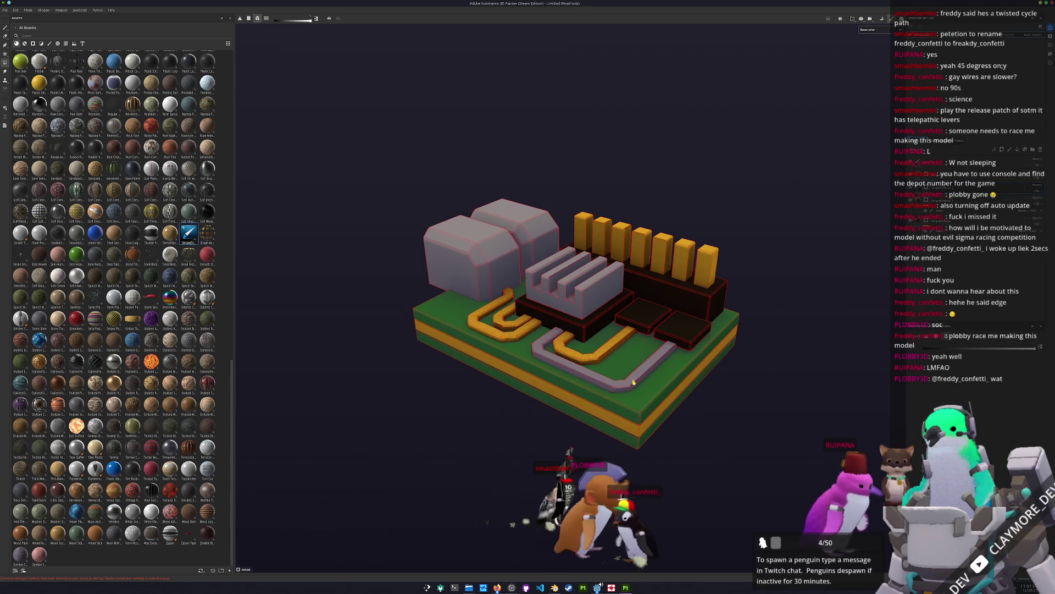
{"action": "left_click", "coordinate": [533, 338]}
{"action": "left_click", "coordinate": [514, 323]}
{"action": "scroll", "coordinate": [772, 358], "scroll_direction": "down", "scroll_amount": 2}
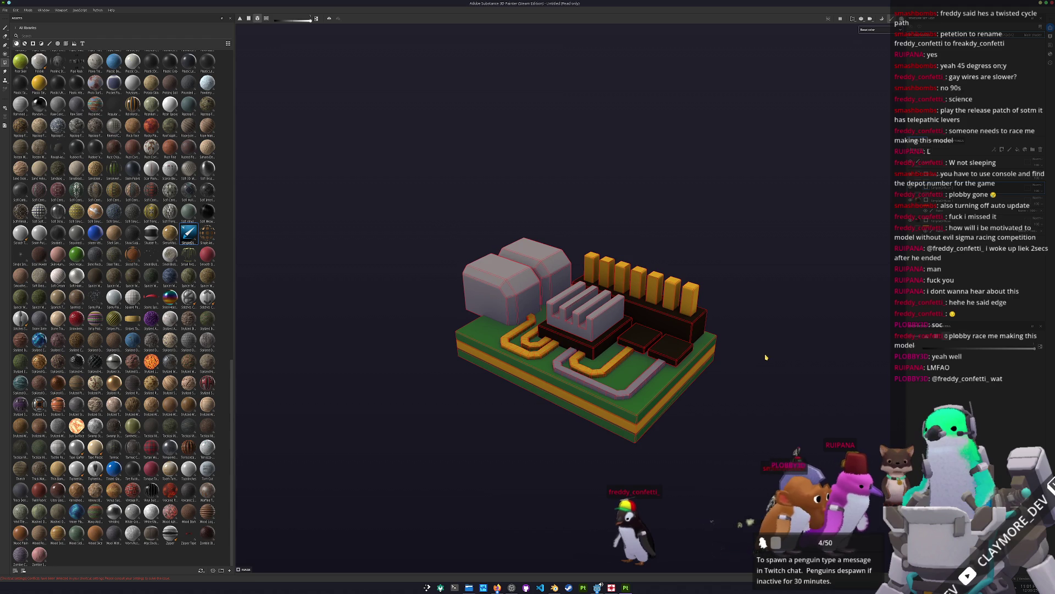
{"action": "key", "text": "1"}
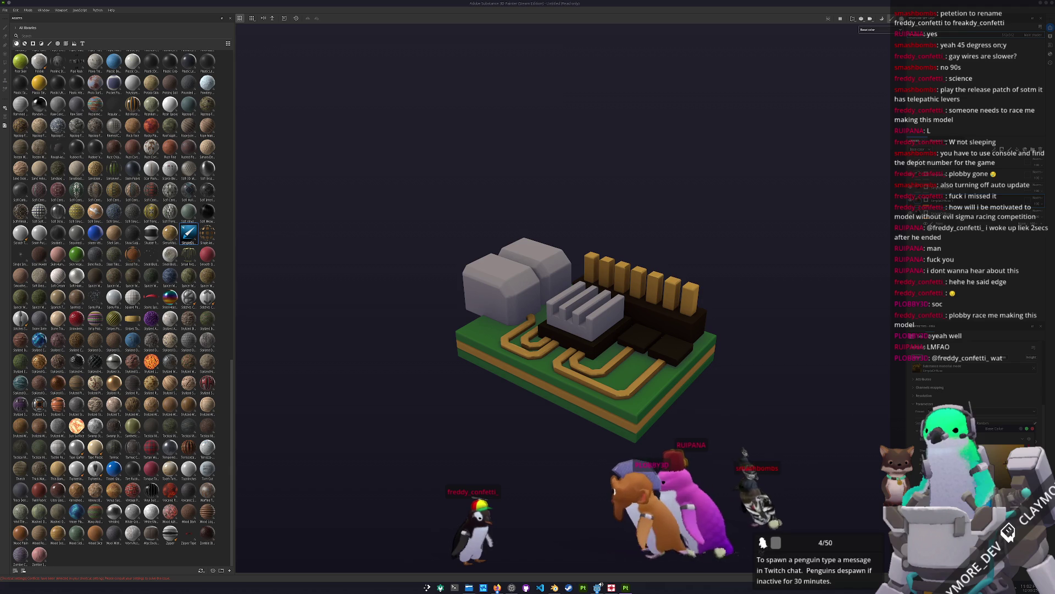
Step: Add a filter effect to the trace layer and bring up project saving
{"action": "left_click_drag", "start_coordinate": [775, 315], "coordinate": [784, 318], "text": "alt"}
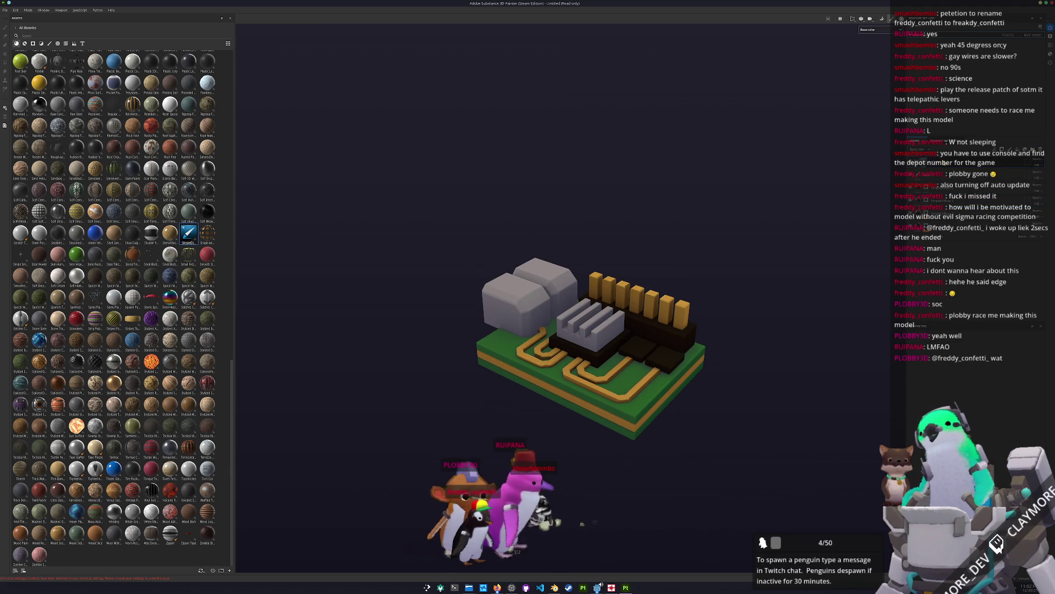
{"action": "left_click", "coordinate": [1029, 175]}
{"action": "right_click", "coordinate": [974, 253]}
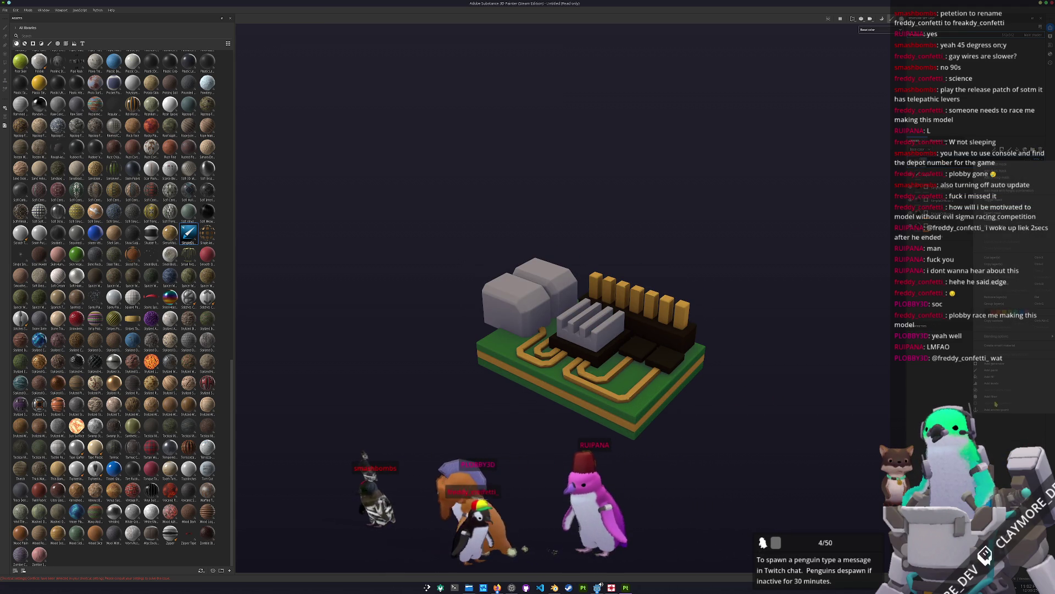
{"action": "left_click", "coordinate": [996, 394]}
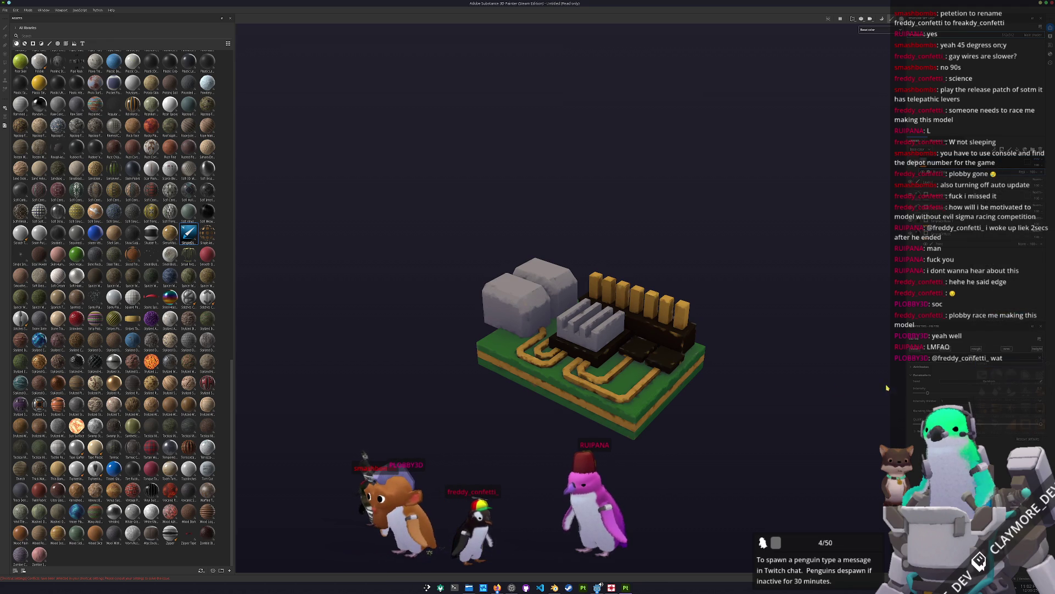
{"action": "scroll", "coordinate": [715, 397], "scroll_direction": "up", "scroll_amount": 1}
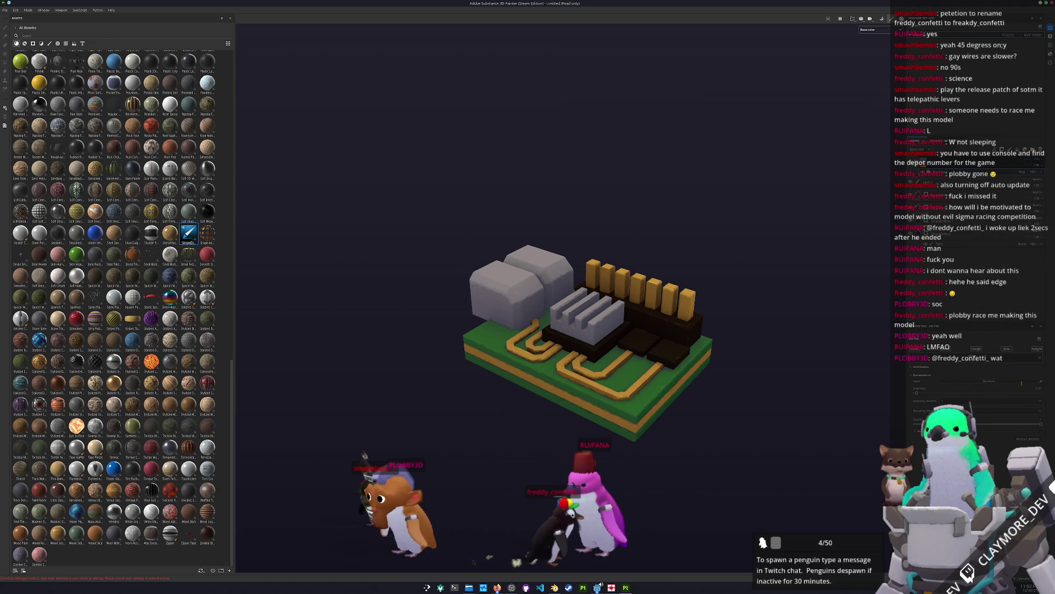
{"action": "scroll", "coordinate": [577, 325], "scroll_direction": "up", "scroll_amount": 2}
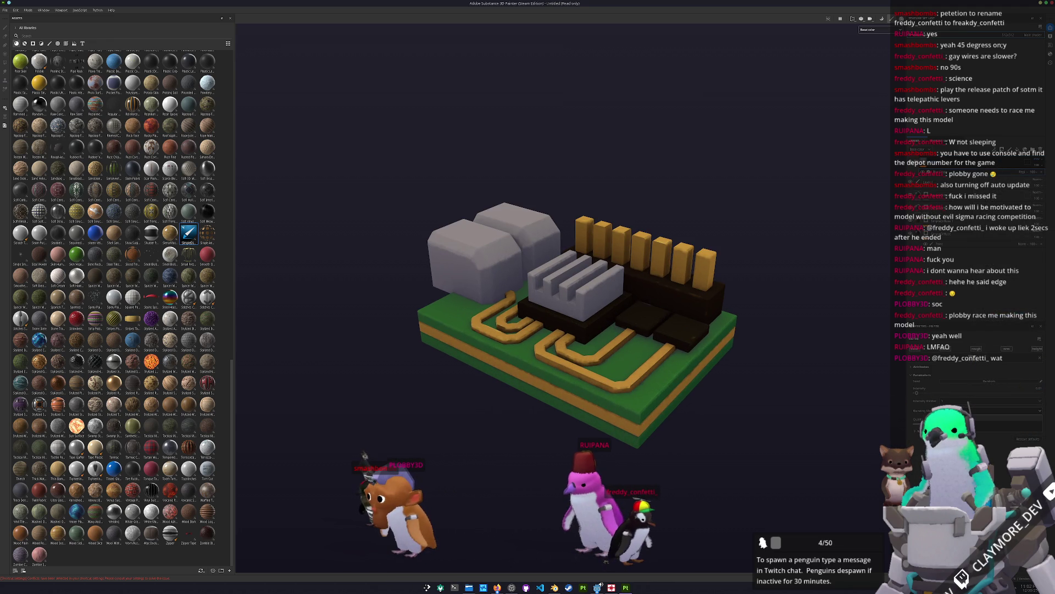
{"action": "key", "text": "ctrl+s"}
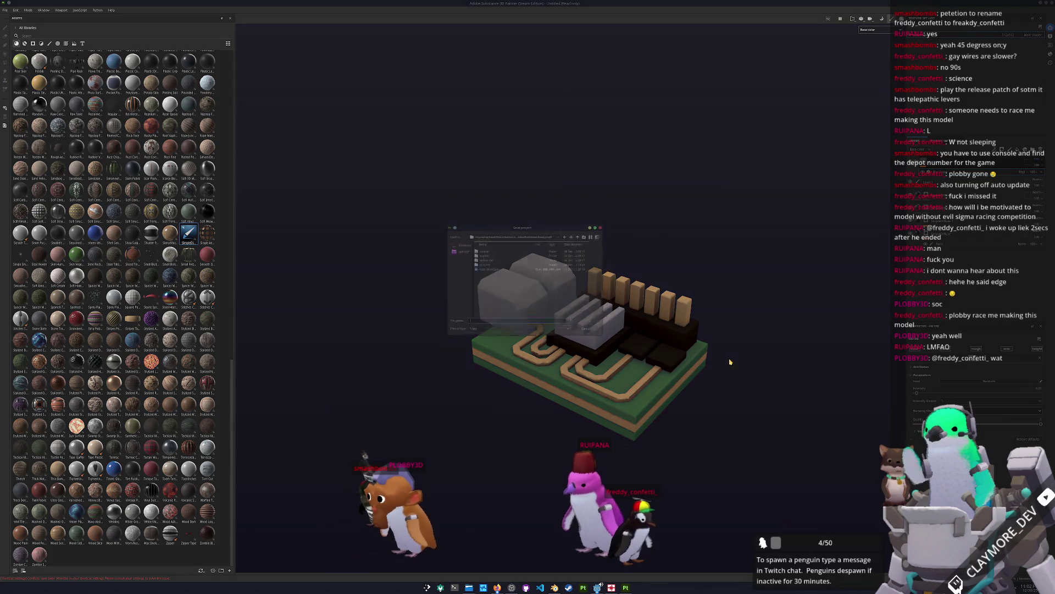
Step: Save the project as 'electronics' in assets/icons/source and open Export textures
{"action": "left_click_drag", "start_coordinate": [484, 223], "coordinate": [693, 263]}
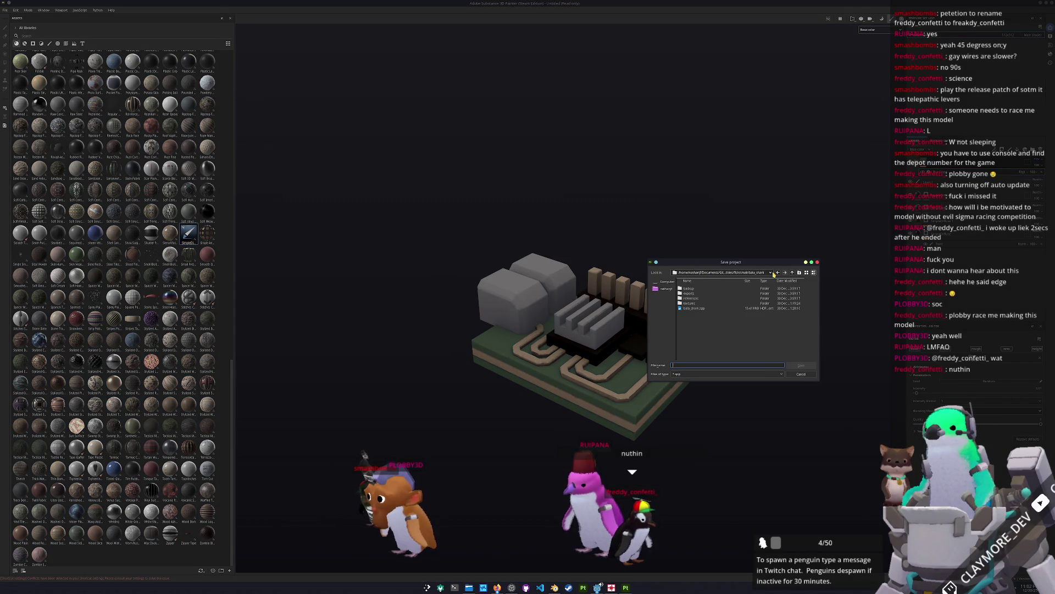
{"action": "left_click", "coordinate": [766, 273]}
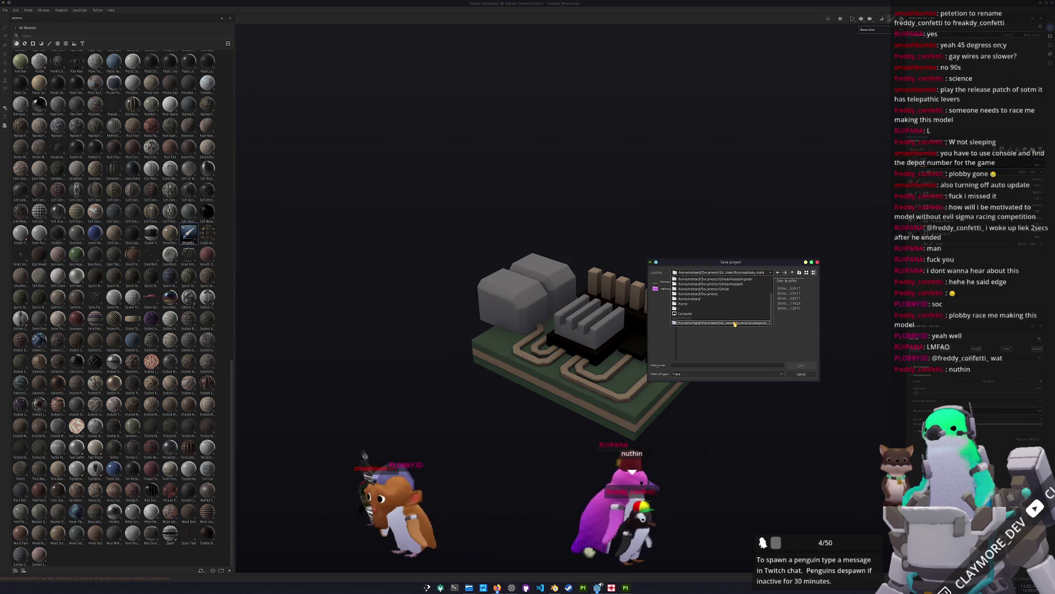
{"action": "left_click", "coordinate": [735, 324]}
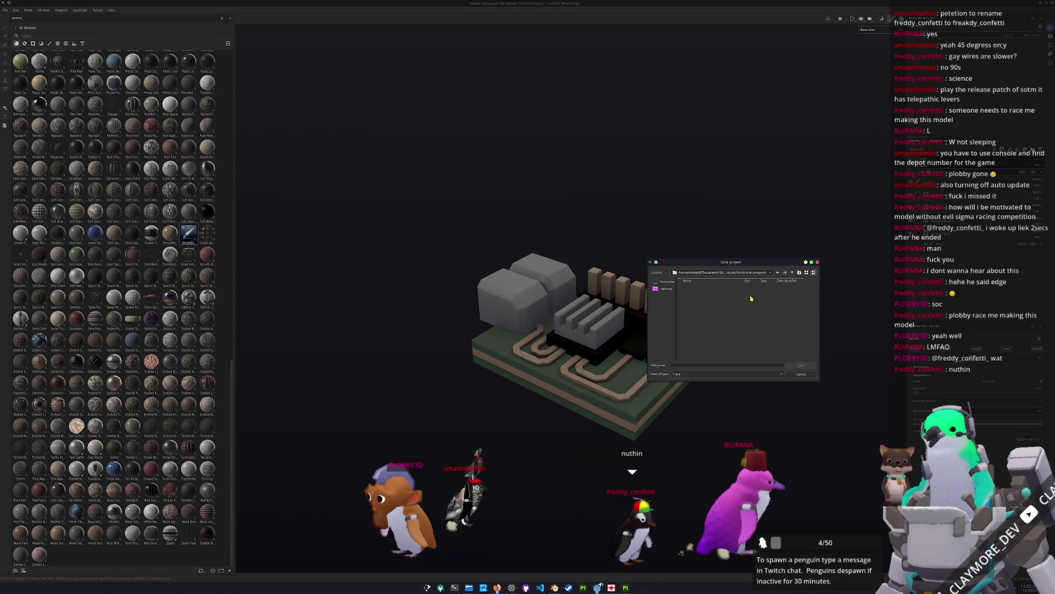
{"action": "left_click", "coordinate": [792, 273]}
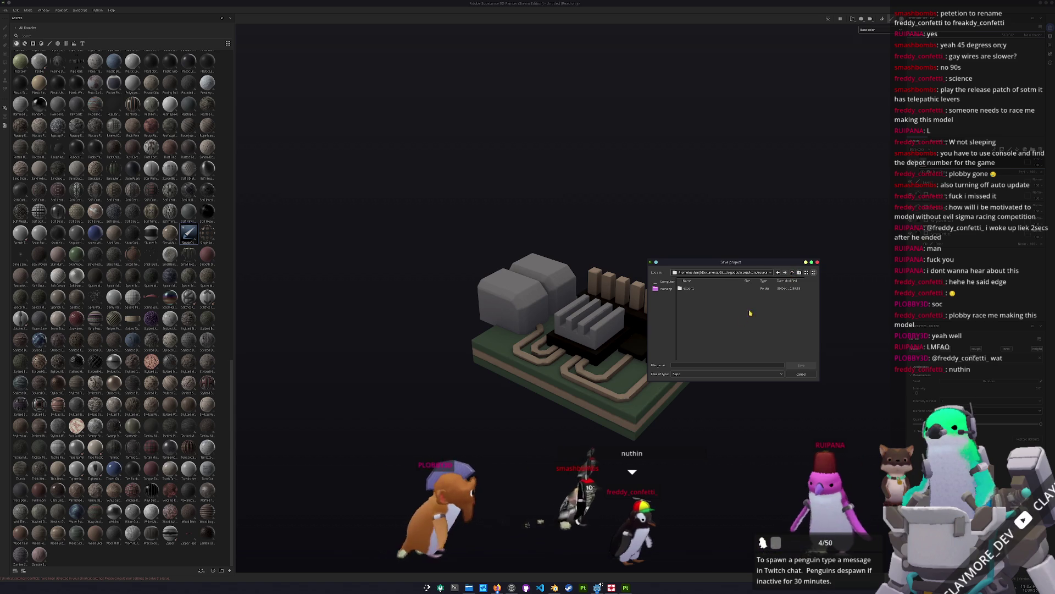
{"action": "type", "text": "electronics"}
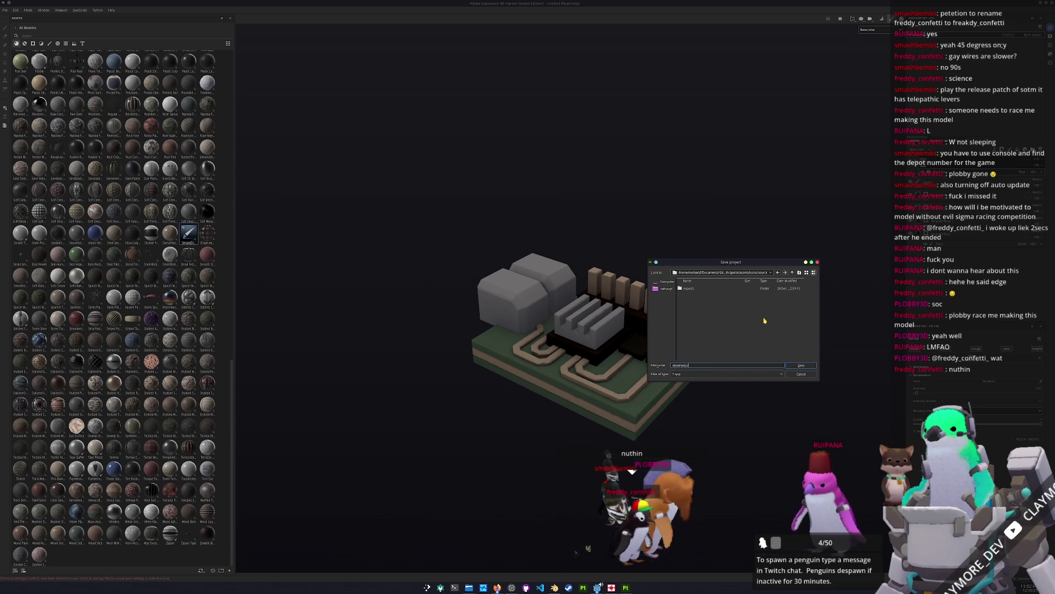
{"action": "key", "text": "Return"}
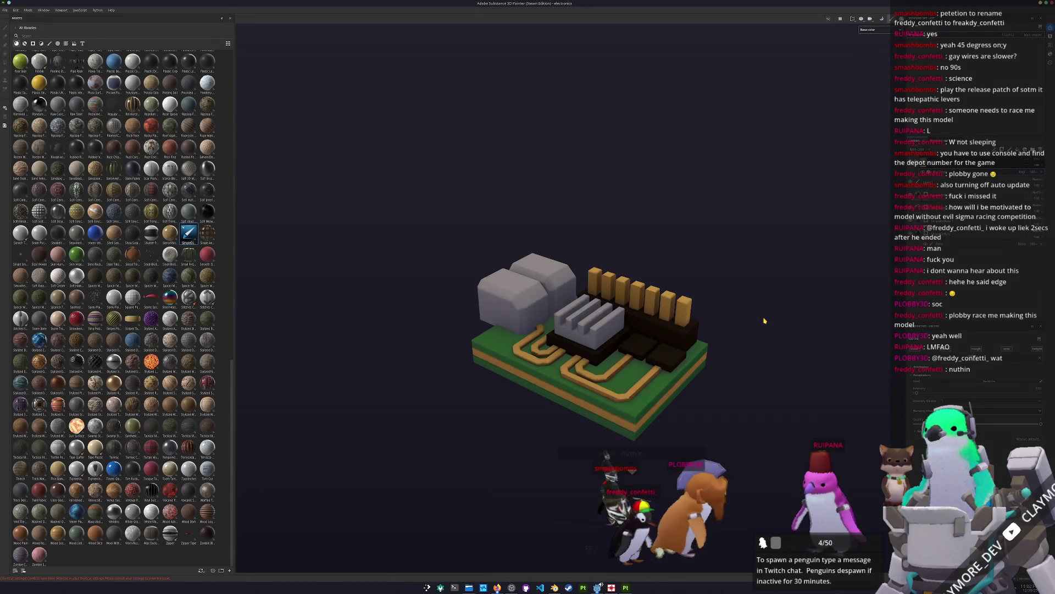
{"action": "key", "text": "ctrl+shift+e"}
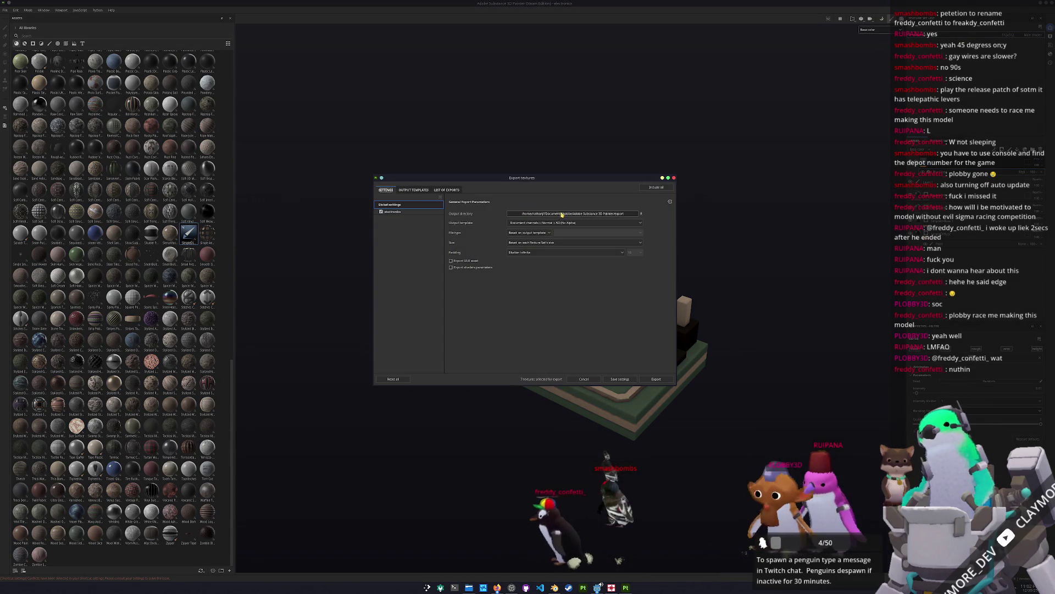
Step: Set the export output directory to the icons source/textures folder
{"action": "left_click", "coordinate": [527, 216]}
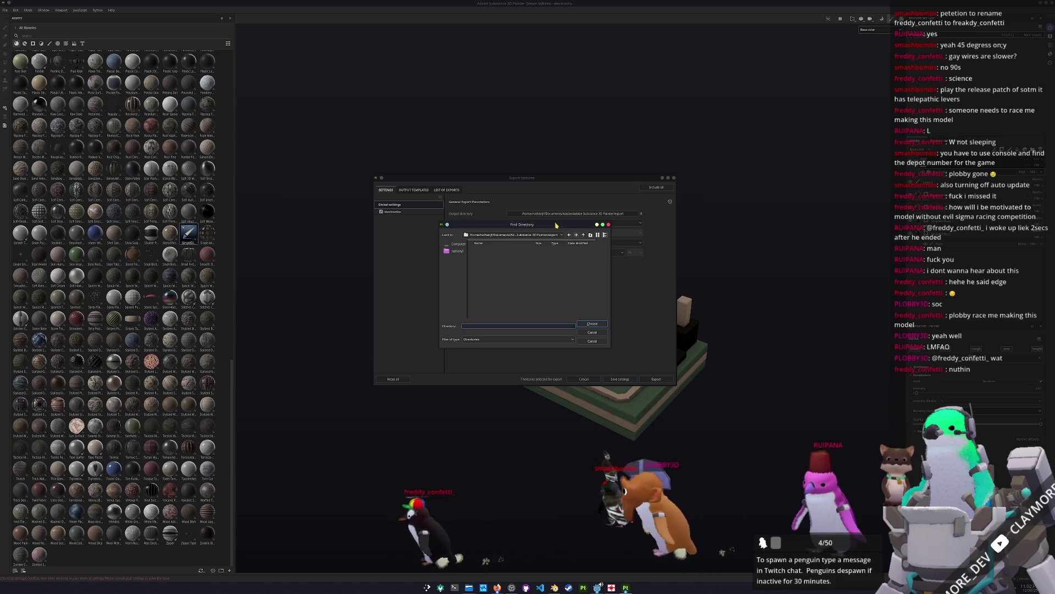
{"action": "left_click_drag", "start_coordinate": [556, 224], "coordinate": [775, 290]}
{"action": "left_click", "coordinate": [751, 301]}
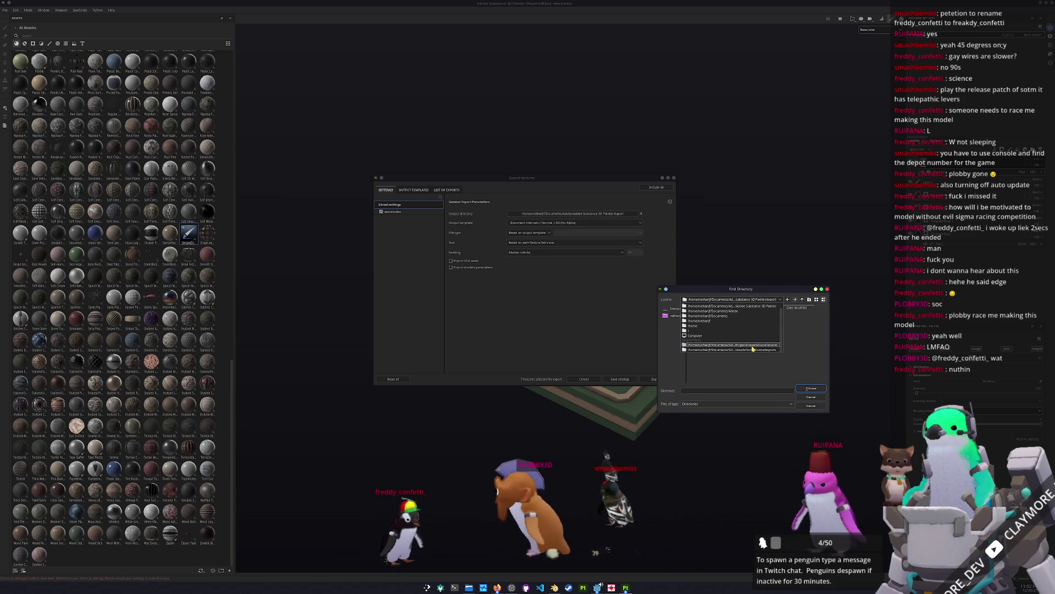
{"action": "left_click", "coordinate": [755, 346]}
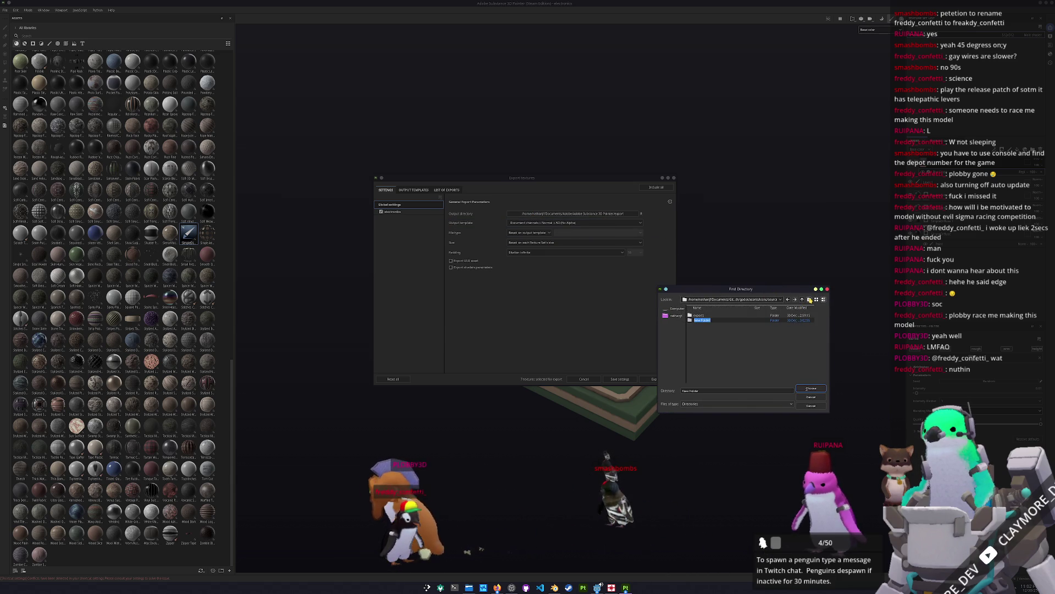
{"action": "left_click", "coordinate": [794, 320]}
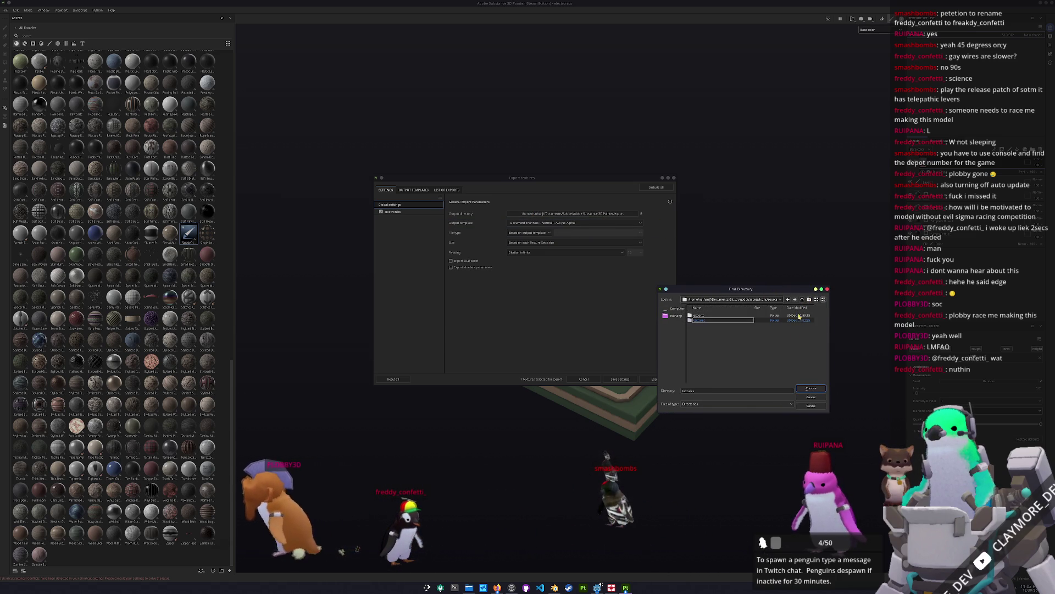
{"action": "left_click", "coordinate": [809, 387]}
Step: Uncheck Metallic, Roughness, Normal, Height and Normal_OpenGL maps, then export the textures
{"action": "left_click", "coordinate": [392, 211]}
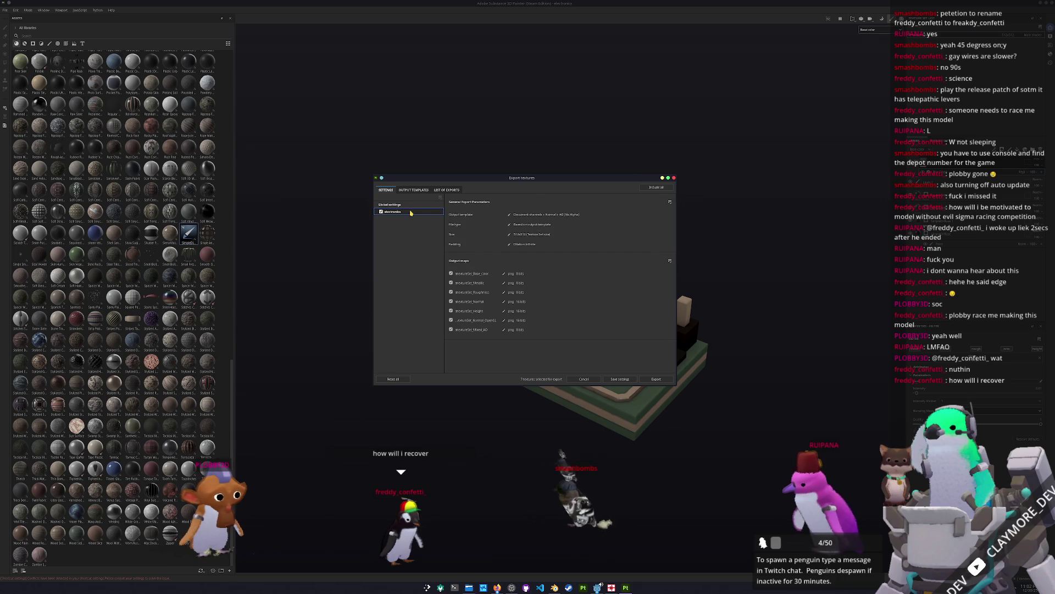
{"action": "left_click", "coordinate": [451, 282]}
{"action": "left_click", "coordinate": [451, 292]}
{"action": "left_click", "coordinate": [451, 301]}
{"action": "left_click", "coordinate": [451, 311]}
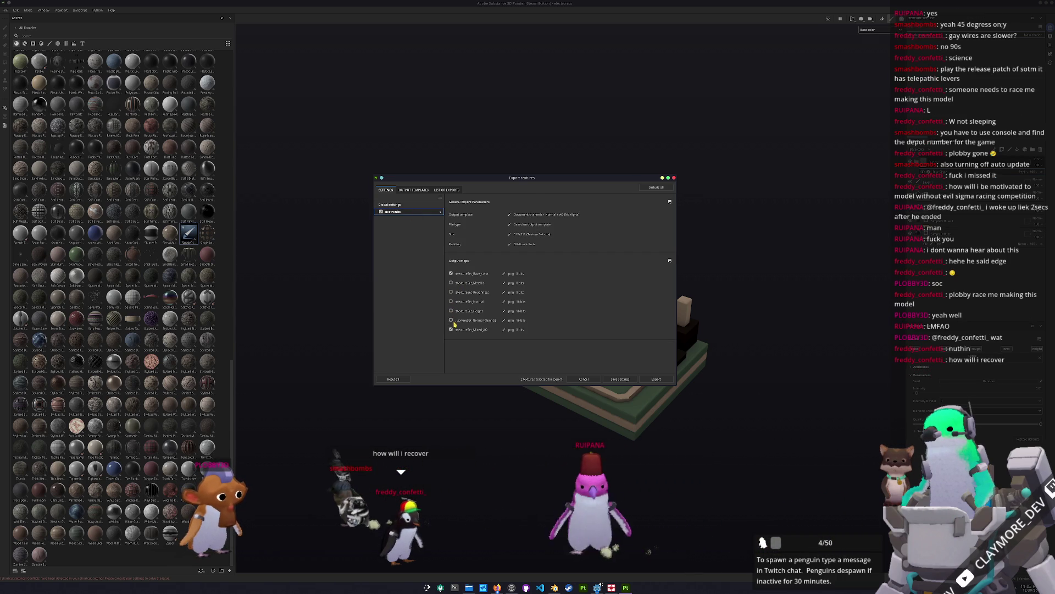
{"action": "left_click", "coordinate": [451, 320]}
{"action": "left_click", "coordinate": [662, 381]}
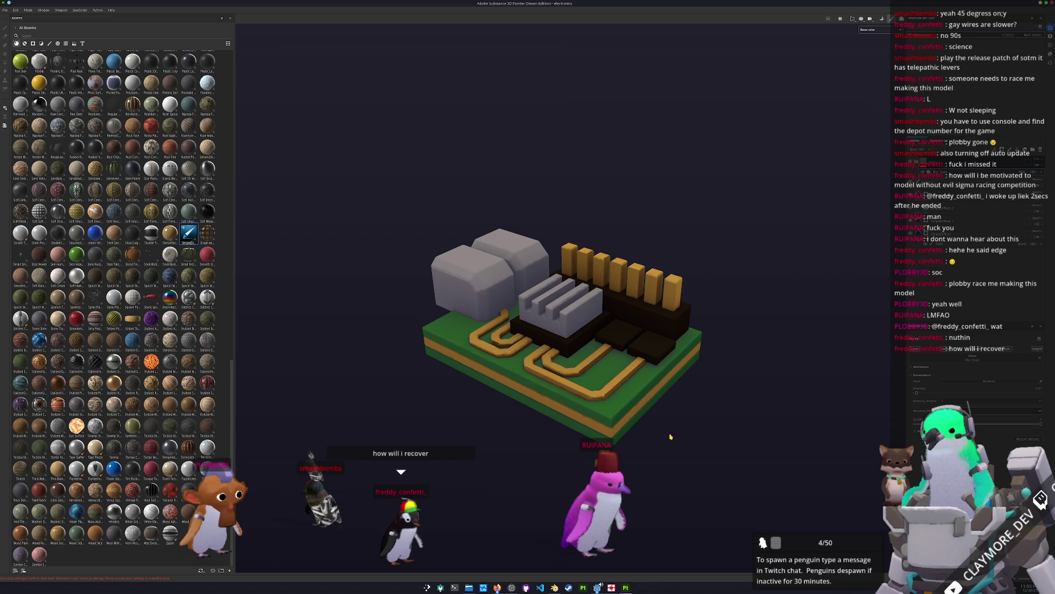
Step: In Blender, save the blend file and move to the Shading workspace
{"action": "mouse_move", "coordinate": [597, 586]}
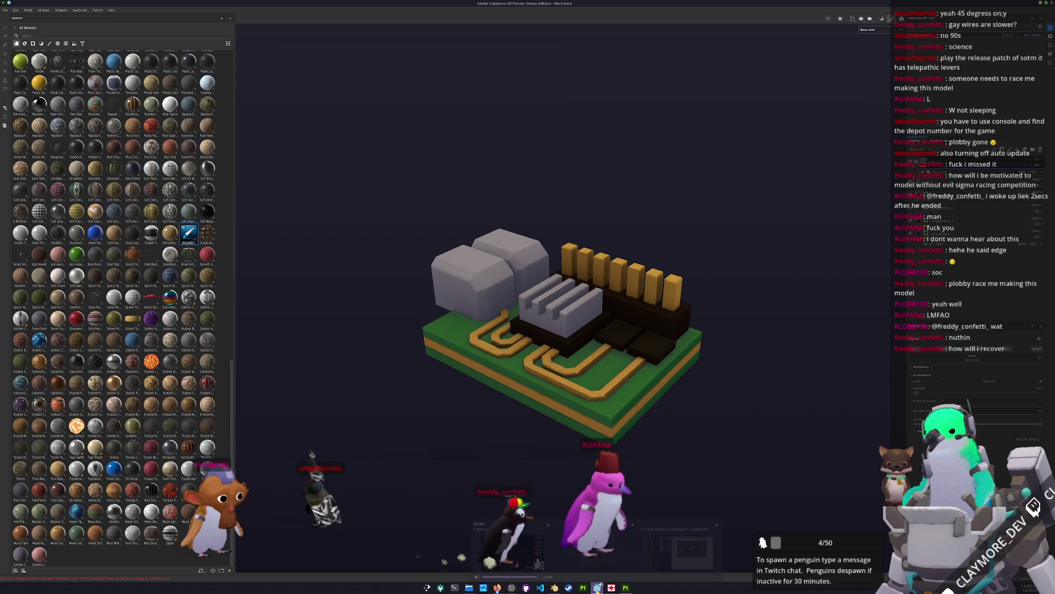
{"action": "left_click", "coordinate": [566, 573]}
{"action": "mouse_move", "coordinate": [603, 424]}
{"action": "middle_mouse_down"}
{"action": "mouse_move", "coordinate": [660, 357]}
{"action": "mouse_move", "coordinate": [739, 294]}
{"action": "middle_mouse_up"}
{"action": "scroll", "coordinate": [659, 358], "scroll_direction": "down", "scroll_amount": 3}
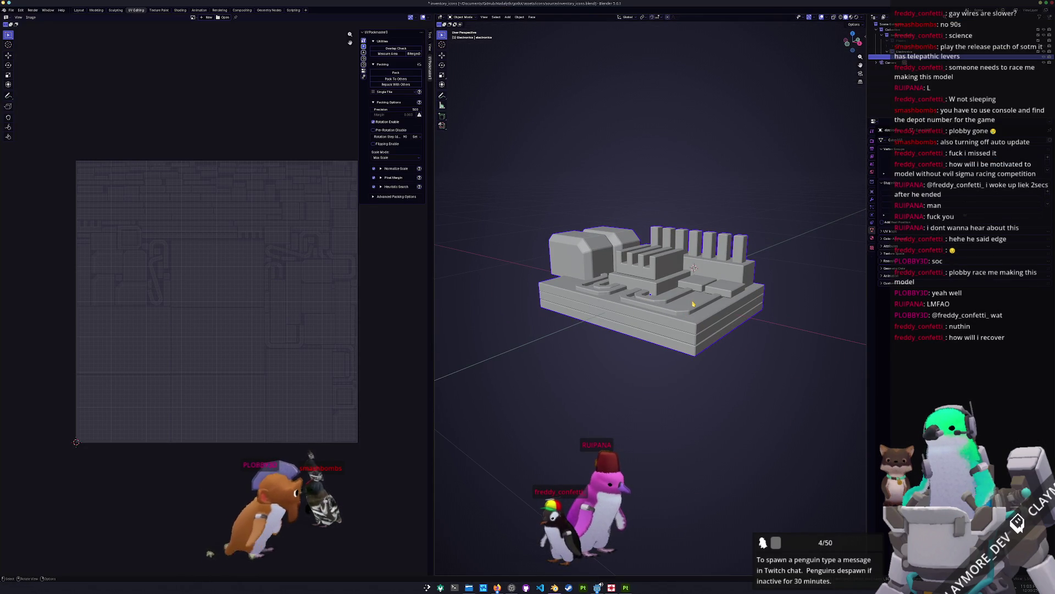
{"action": "key", "text": "ctrl+s"}
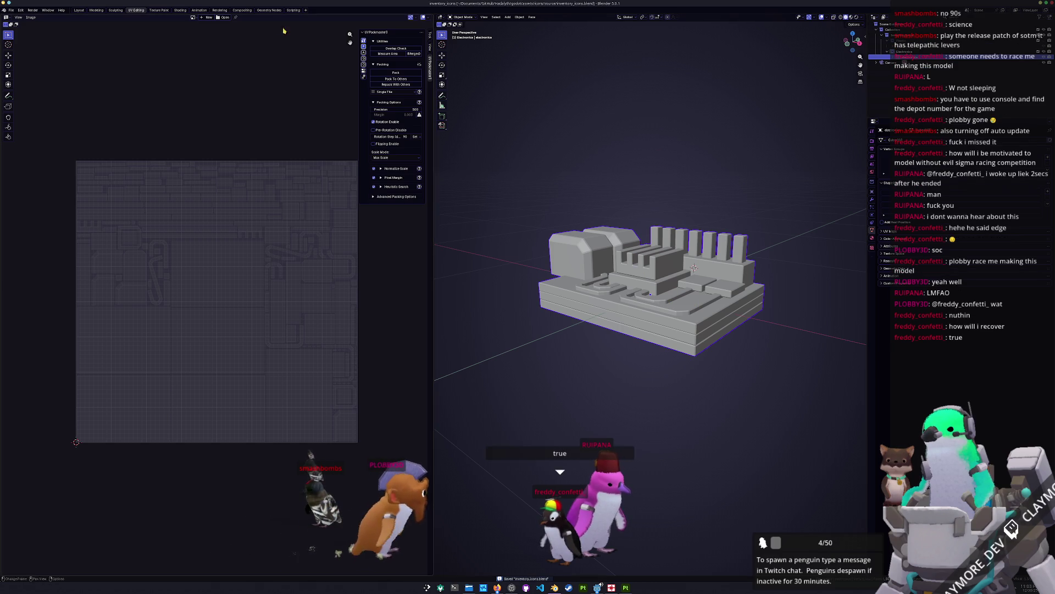
{"action": "key", "text": "ctrl+Page_Down"}
{"action": "key", "text": "ctrl+Page_Down"}
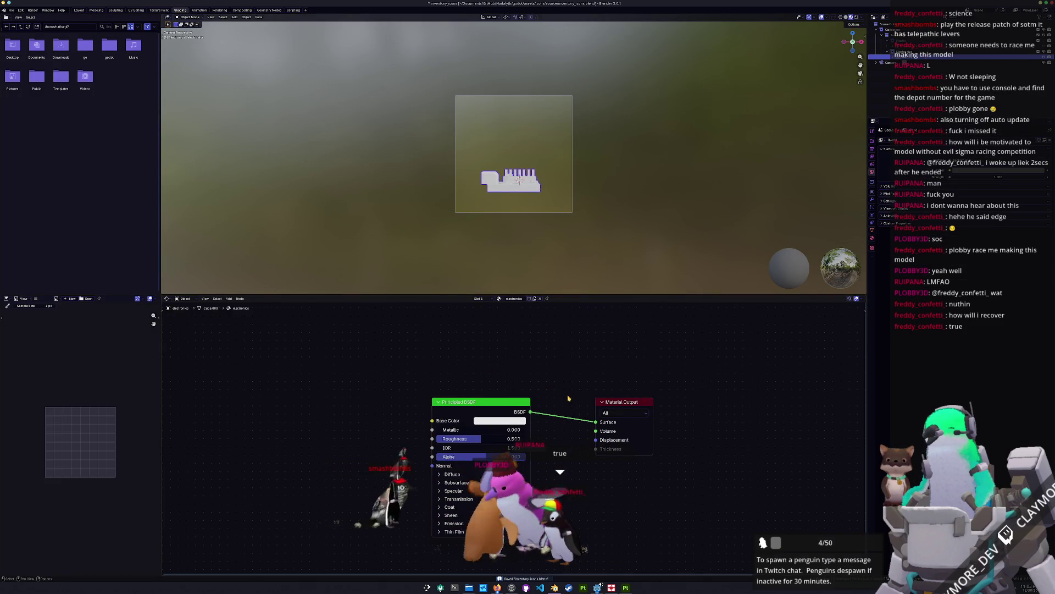
Step: Load electronics_Base_color.png from the textures folder into the image texture node
{"action": "left_click_drag", "start_coordinate": [621, 402], "coordinate": [697, 388], "text": "alt"}
{"action": "key", "text": "ctrl+g"}
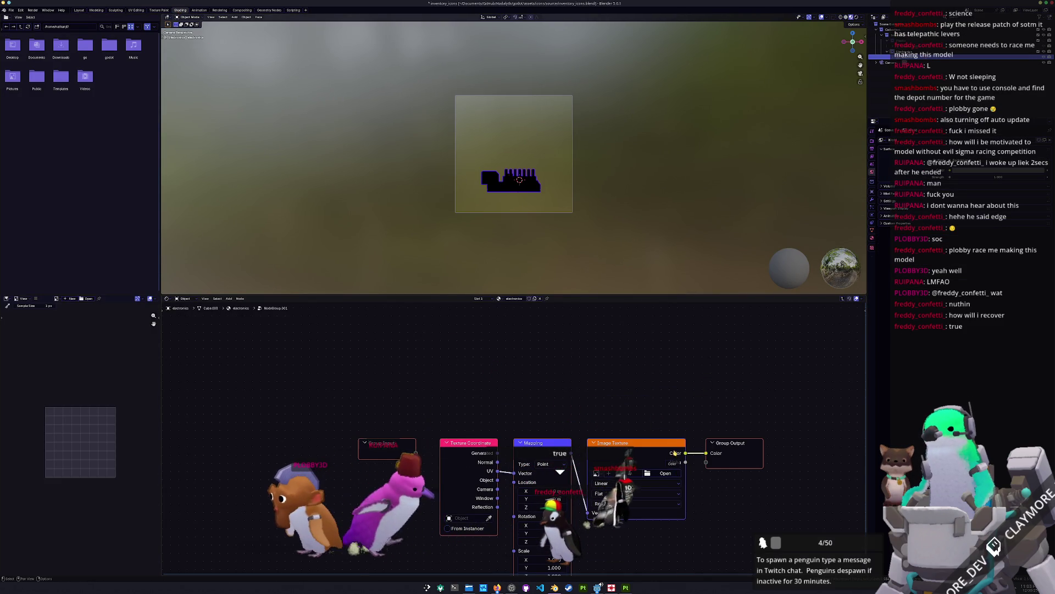
{"action": "key", "text": "ctrl+z"}
{"action": "left_click", "coordinate": [650, 429]}
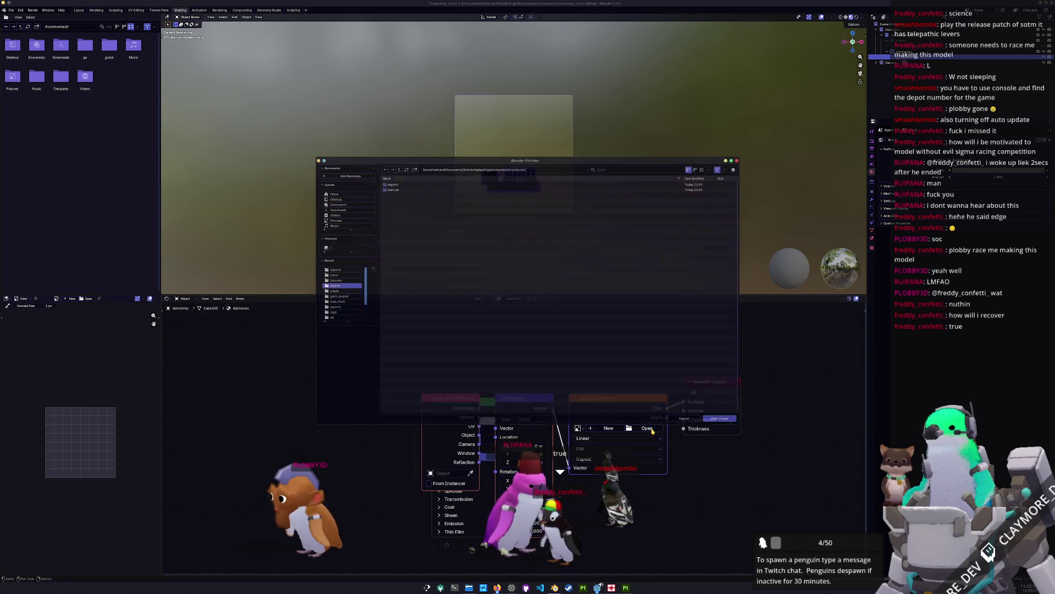
{"action": "double_click", "coordinate": [386, 185]}
{"action": "double_click", "coordinate": [390, 180]}
Step: Look through the scene camera, then rotate and scale up the circuit board
{"action": "key", "text": "Home"}
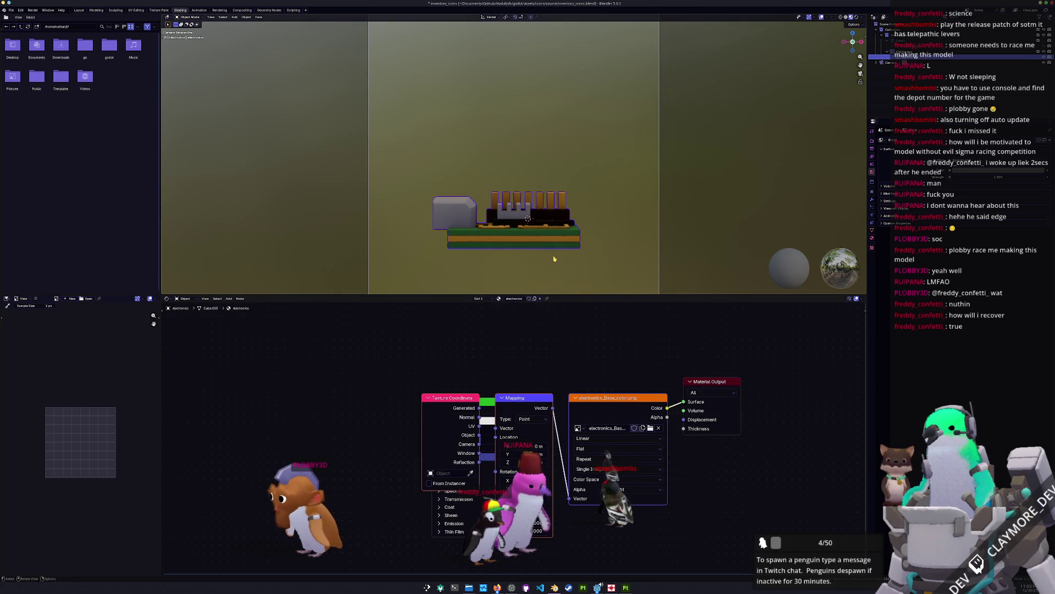
{"action": "middle_click_drag", "start_coordinate": [543, 240], "coordinate": [547, 235]}
{"action": "key", "text": "KP_0"}
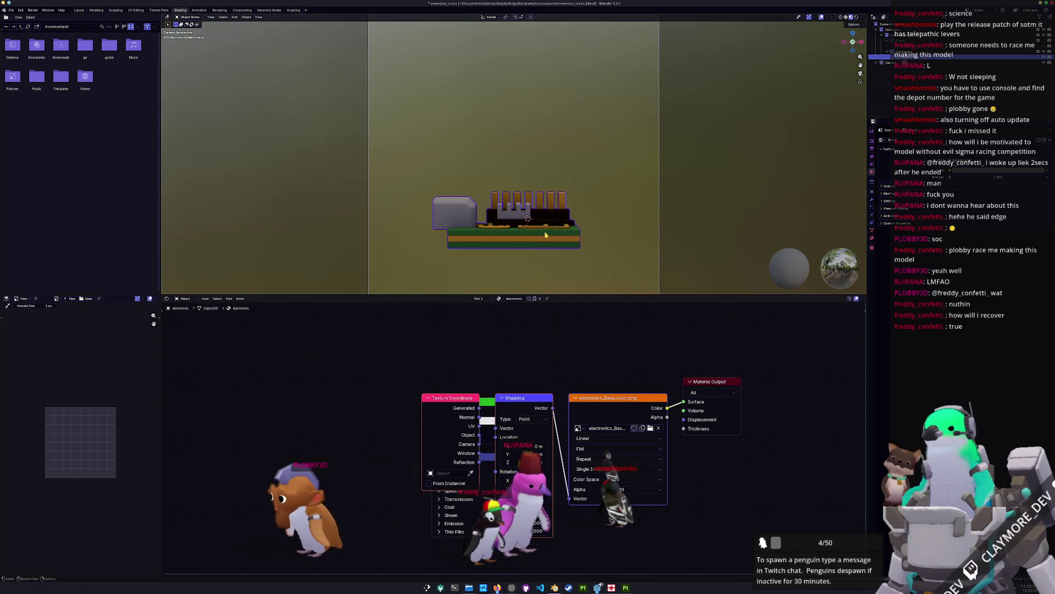
{"action": "key", "text": "Home"}
{"action": "key", "text": "r"}
{"action": "key", "text": "r"}
{"action": "left_click", "coordinate": [573, 202]}
{"action": "key", "text": "s"}
{"action": "left_click", "coordinate": [634, 201]}
Step: Move the board along X and Z to frame it, then render the icon with F12
{"action": "key", "text": "g"}
{"action": "key", "text": "z"}
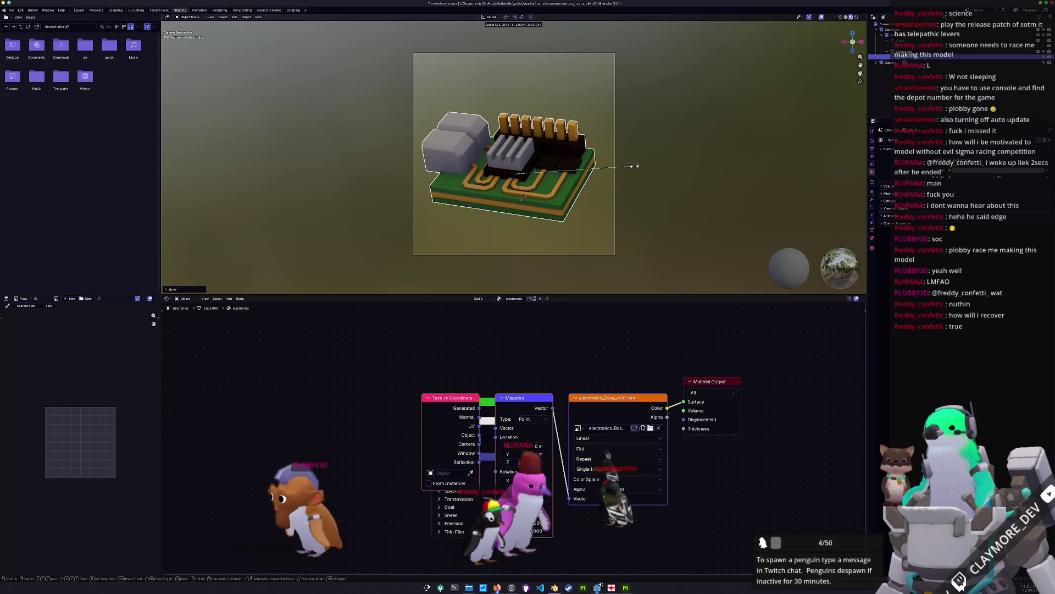
{"action": "key", "text": "x"}
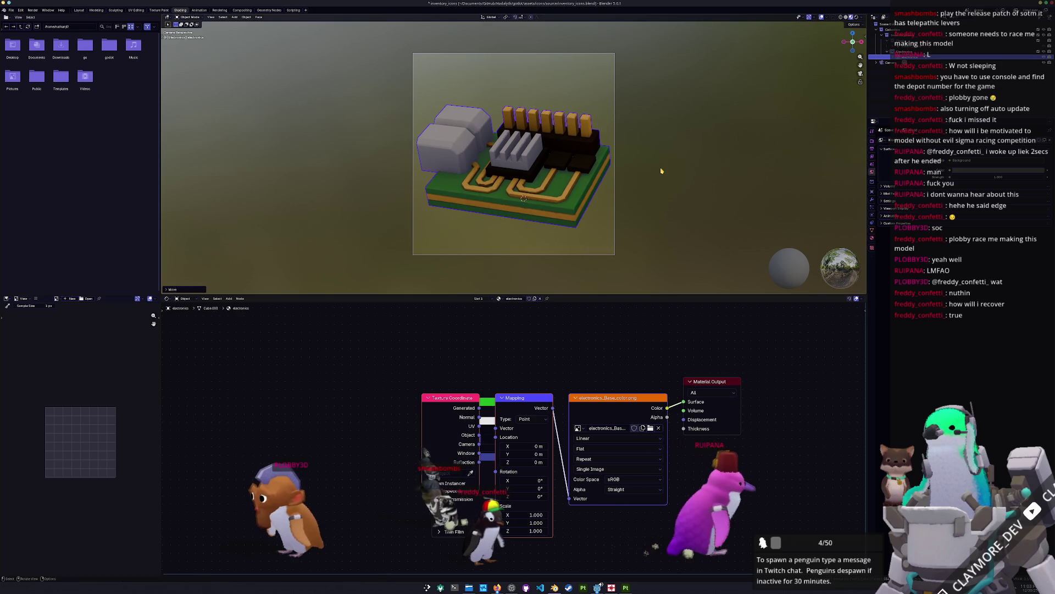
{"action": "key", "text": "z"}
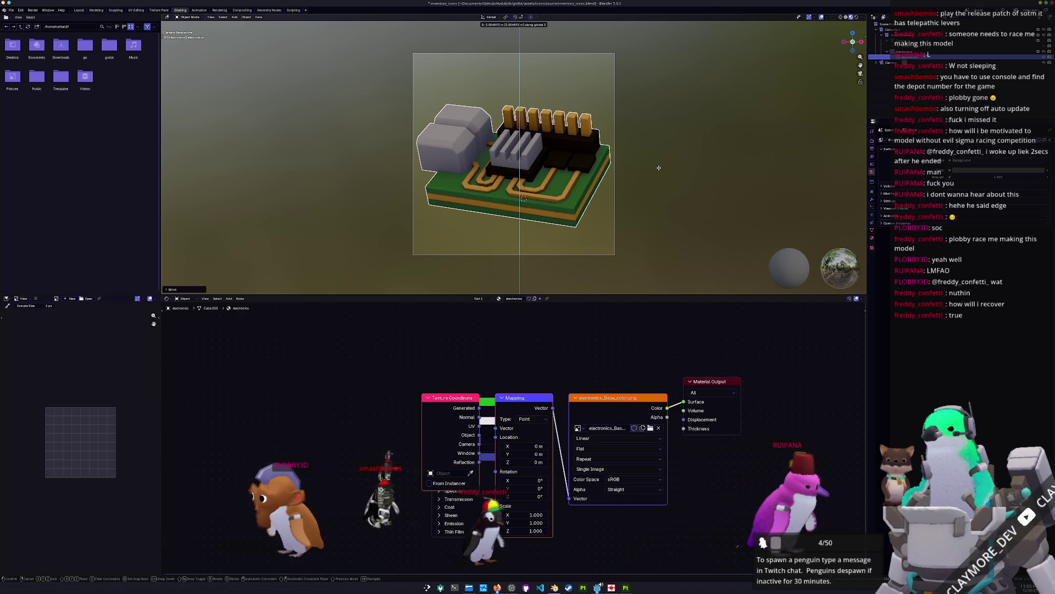
{"action": "left_click", "coordinate": [659, 166]}
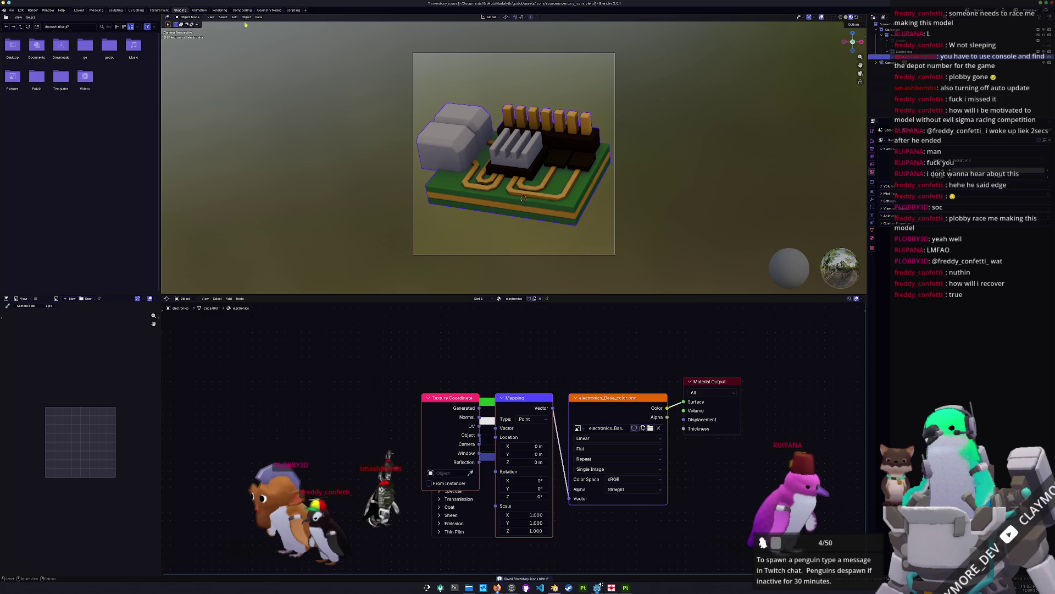
{"action": "left_click", "coordinate": [221, 11]}
{"action": "key", "text": "F12"}
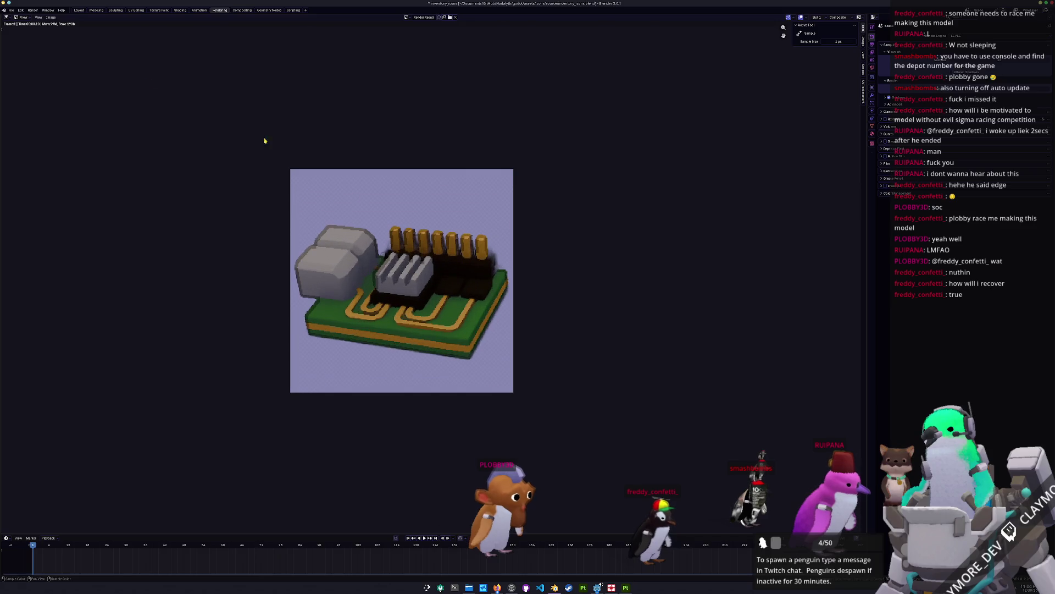
Step: In Compositing, wire the input into Mix A and pull Anti-Aliasing out of the Mix-to-Viewer link
{"action": "left_click", "coordinate": [79, 11]}
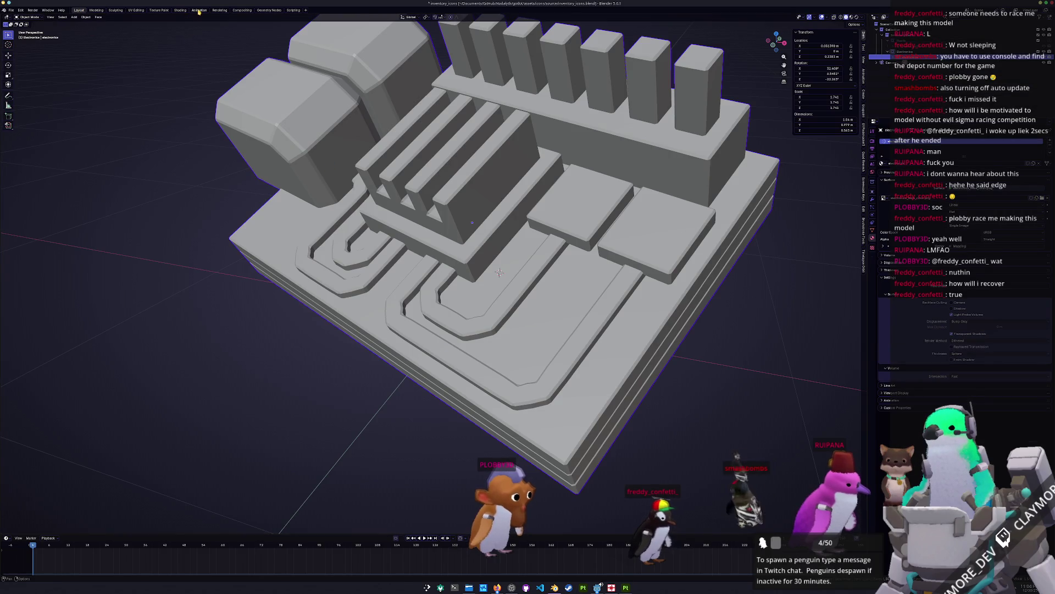
{"action": "left_click", "coordinate": [199, 10]}
{"action": "left_click", "coordinate": [220, 11]}
{"action": "left_click", "coordinate": [241, 10]}
{"action": "middle_click_drag", "start_coordinate": [255, 190], "coordinate": [334, 186]}
{"action": "mouse_move", "coordinate": [164, 208]}
{"action": "left_mouse_down"}
{"action": "mouse_move", "coordinate": [237, 281]}
{"action": "mouse_move", "coordinate": [272, 280]}
{"action": "left_mouse_up"}
{"action": "middle_click_drag", "start_coordinate": [274, 281], "coordinate": [133, 299]}
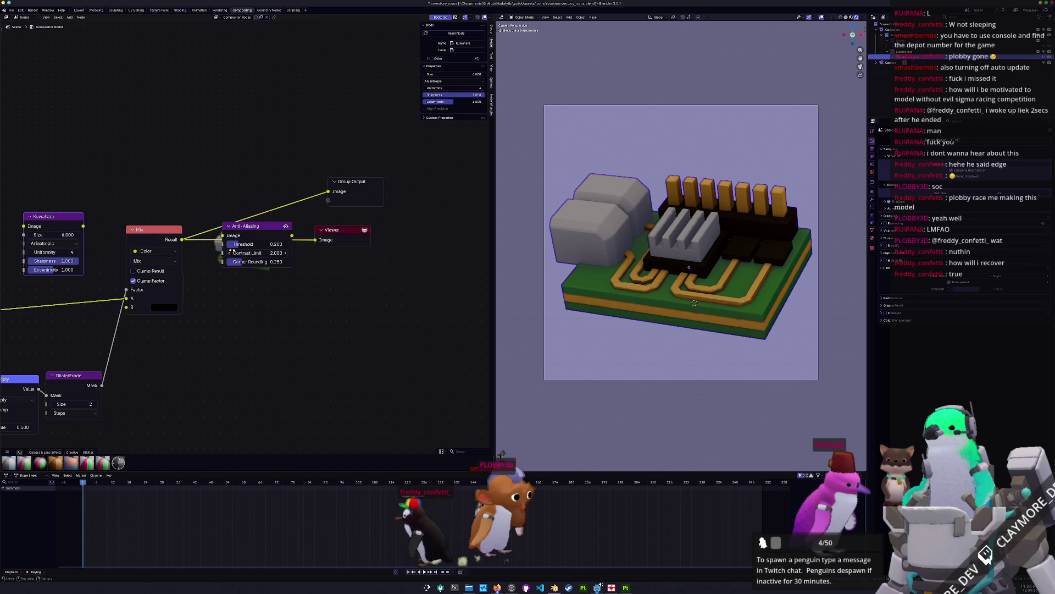
{"action": "left_click_drag", "start_coordinate": [268, 226], "coordinate": [292, 291]}
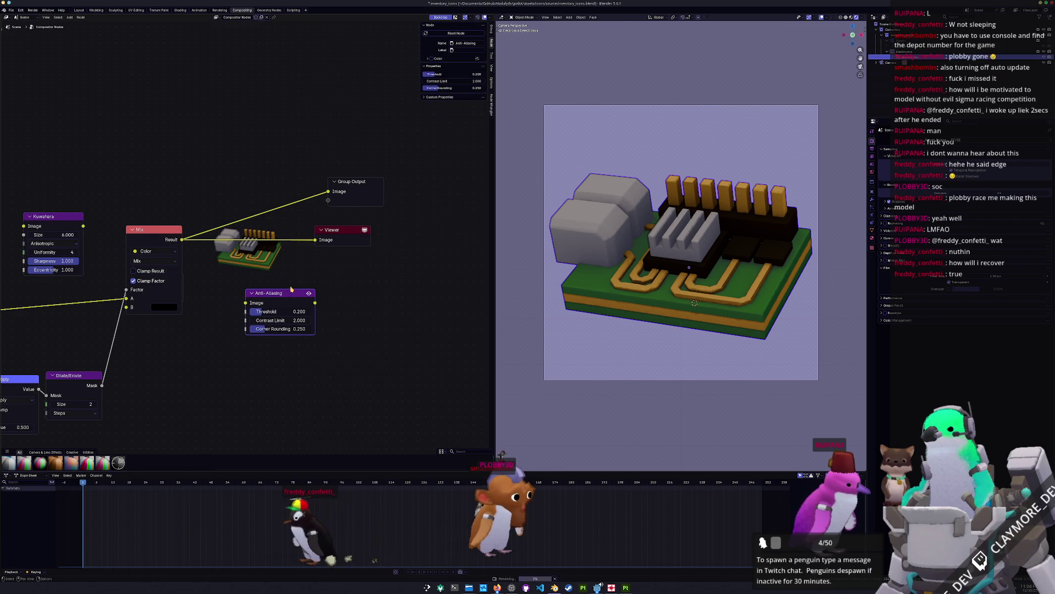
{"action": "left_click", "coordinate": [219, 10]}
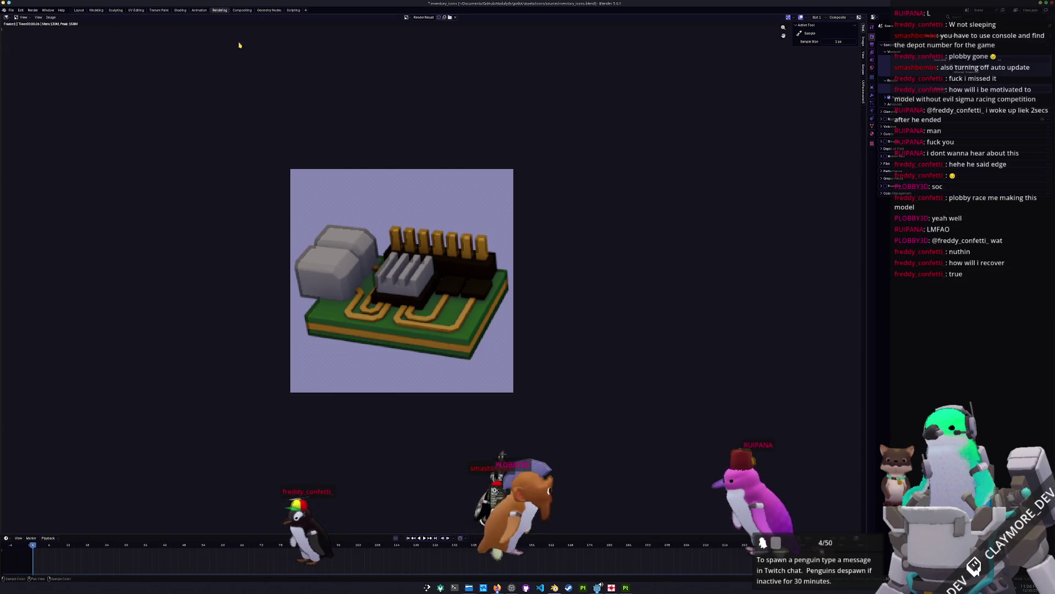
Step: Save the icon render as electronics.png in the icons folder via Image > Save As
{"action": "left_click", "coordinate": [52, 18]}
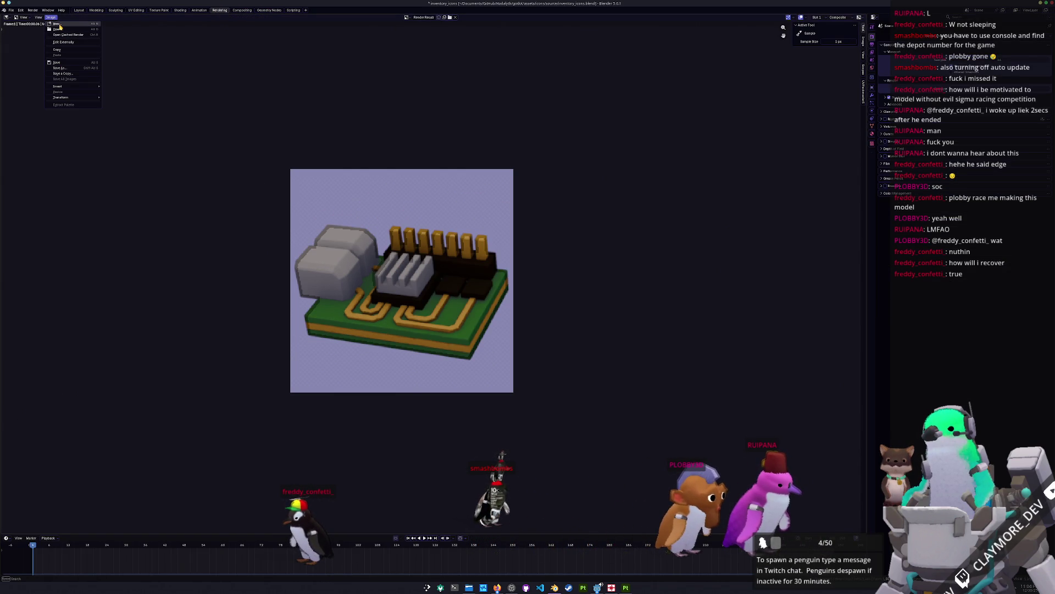
{"action": "left_click", "coordinate": [62, 69]}
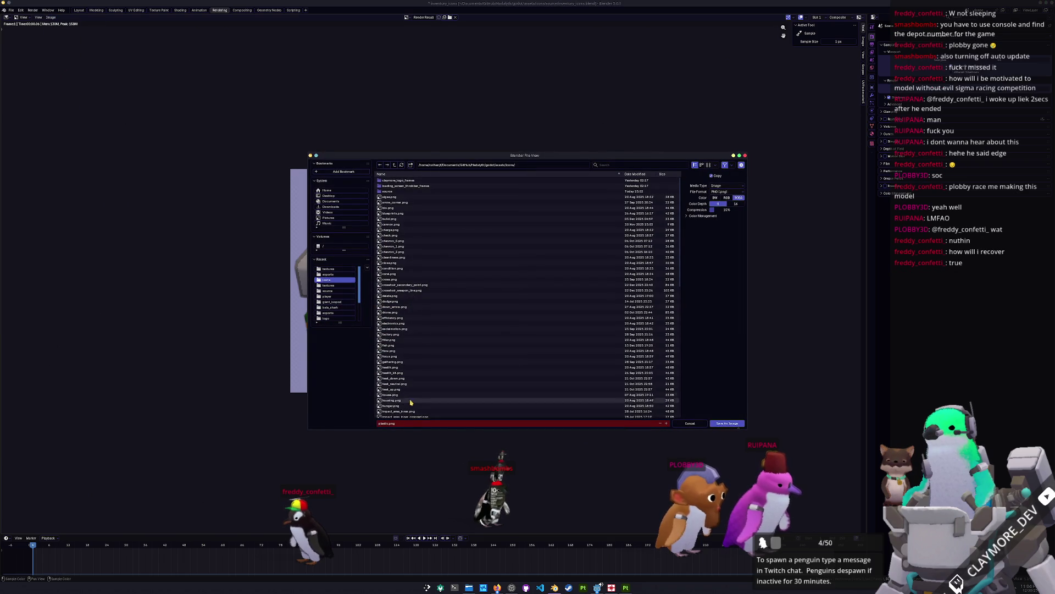
{"action": "type", "text": "st"}
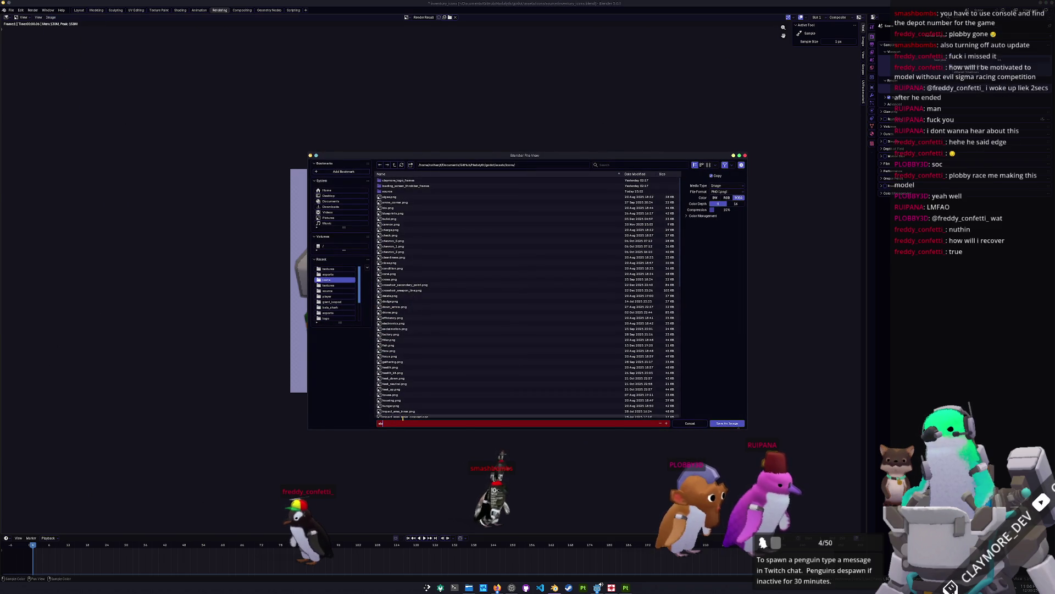
{"action": "type", "text": "s.png"}
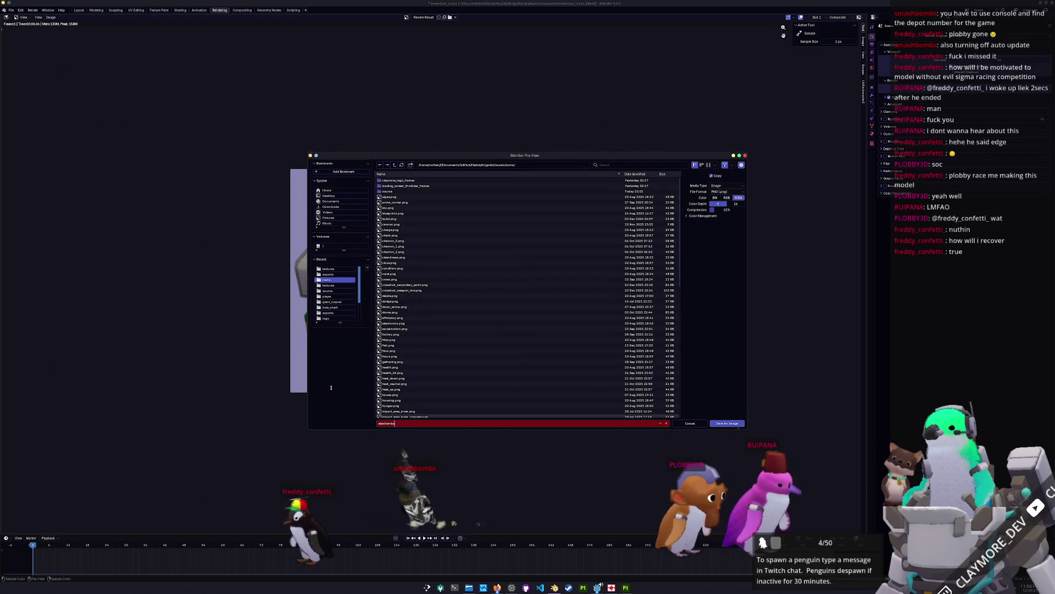
{"action": "key", "text": "Return"}
{"action": "left_click", "coordinate": [724, 424]}
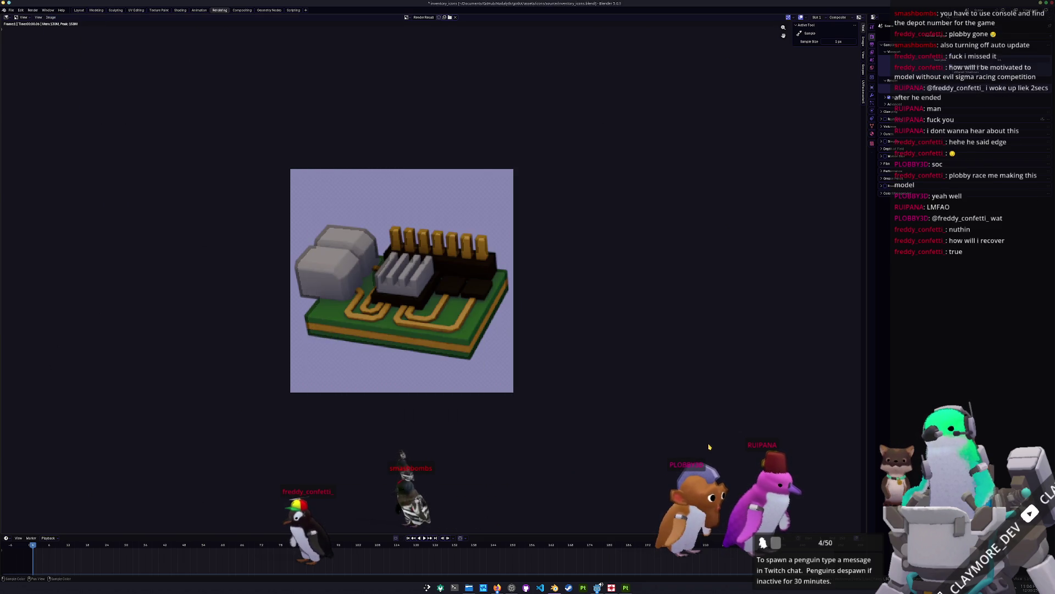
{"action": "key", "text": "alt+Tab"}
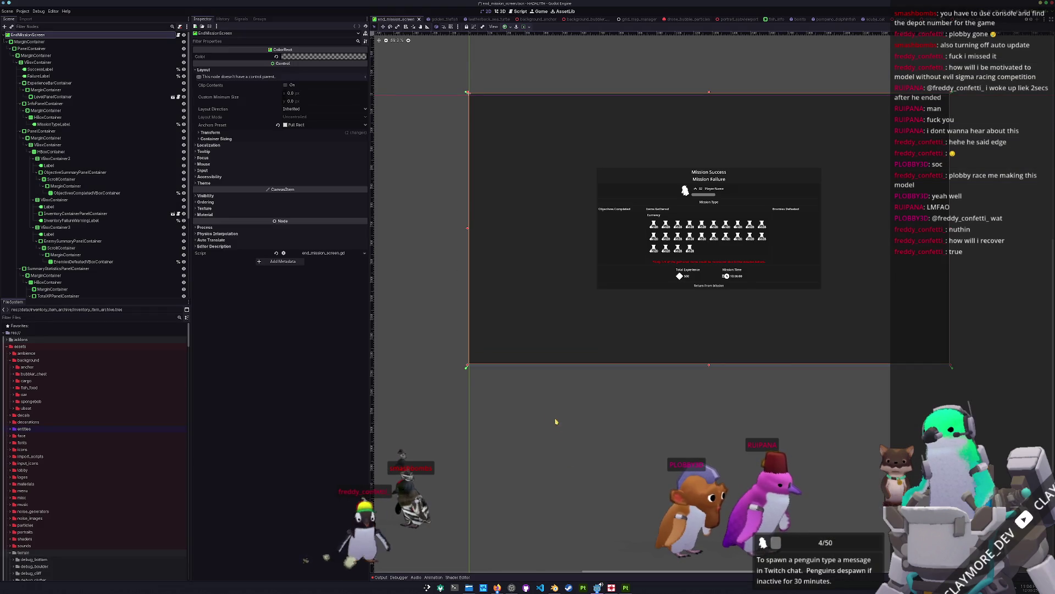
Step: Save the end-mission scene and run the game to the HADALYTH ALPHA v0.6 title screen
{"action": "middle_click_drag", "start_coordinate": [486, 367], "coordinate": [562, 389]}
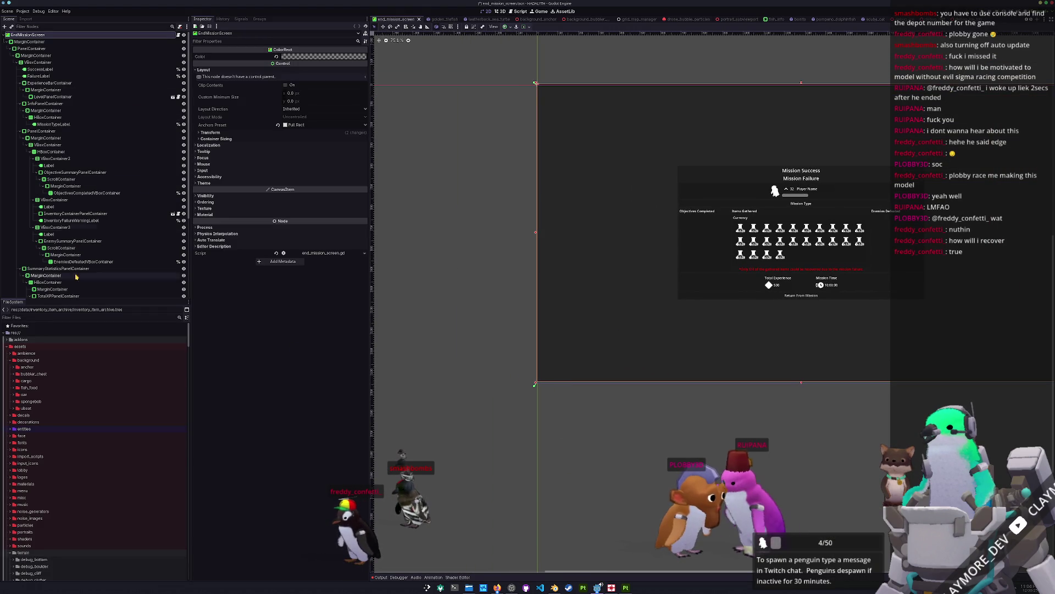
{"action": "scroll", "coordinate": [47, 455], "scroll_direction": "down", "scroll_amount": 10}
{"action": "scroll", "coordinate": [48, 455], "scroll_direction": "down", "scroll_amount": 5}
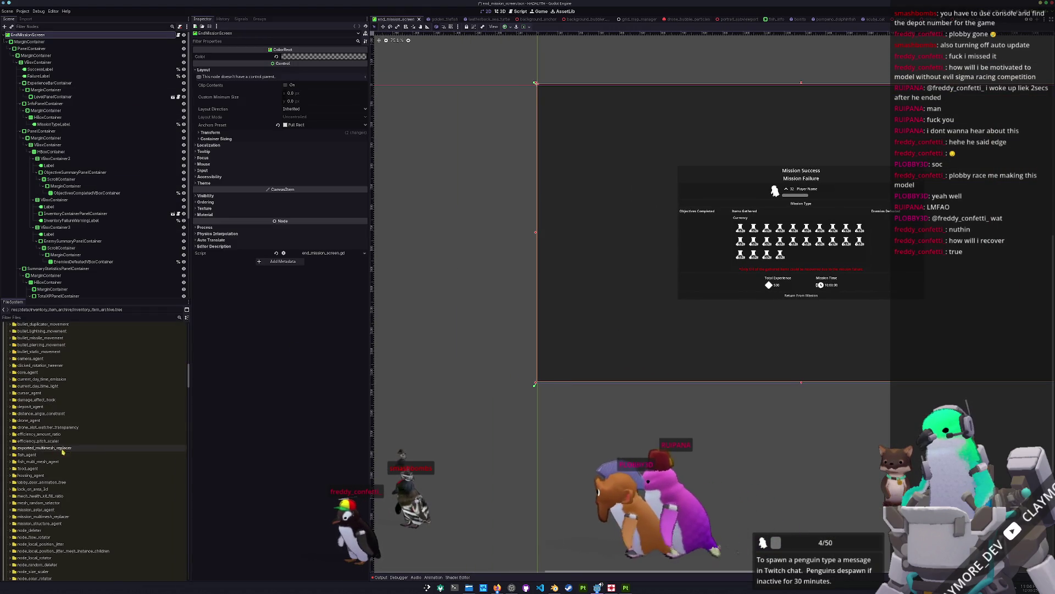
{"action": "left_click", "coordinate": [497, 443]}
{"action": "key", "text": "ctrl+s"}
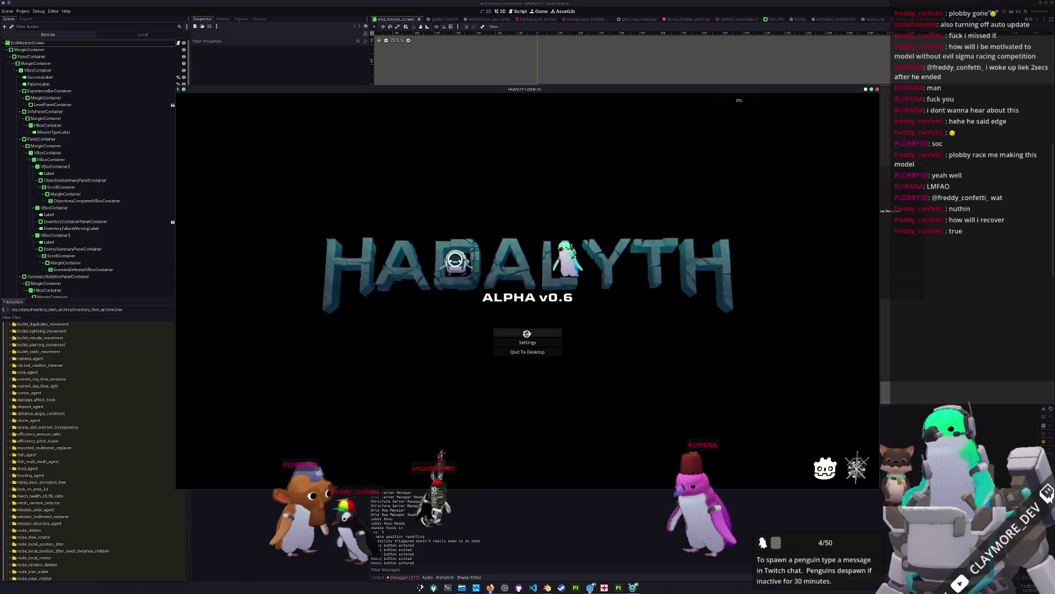
Step: Open the Play Menu and play save slot 1
{"action": "left_click", "coordinate": [527, 332]}
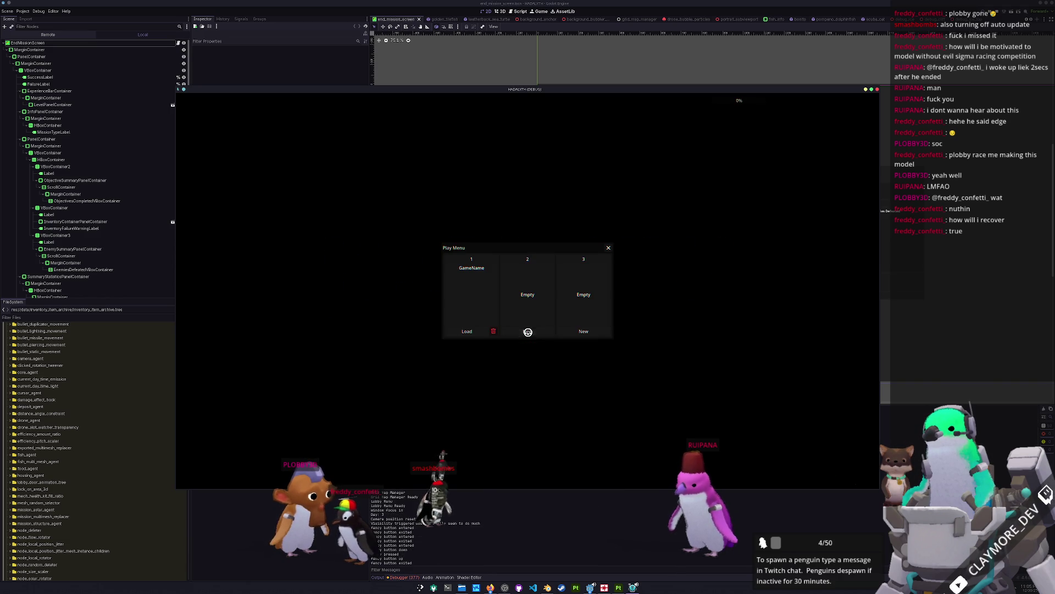
{"action": "left_click", "coordinate": [467, 332]}
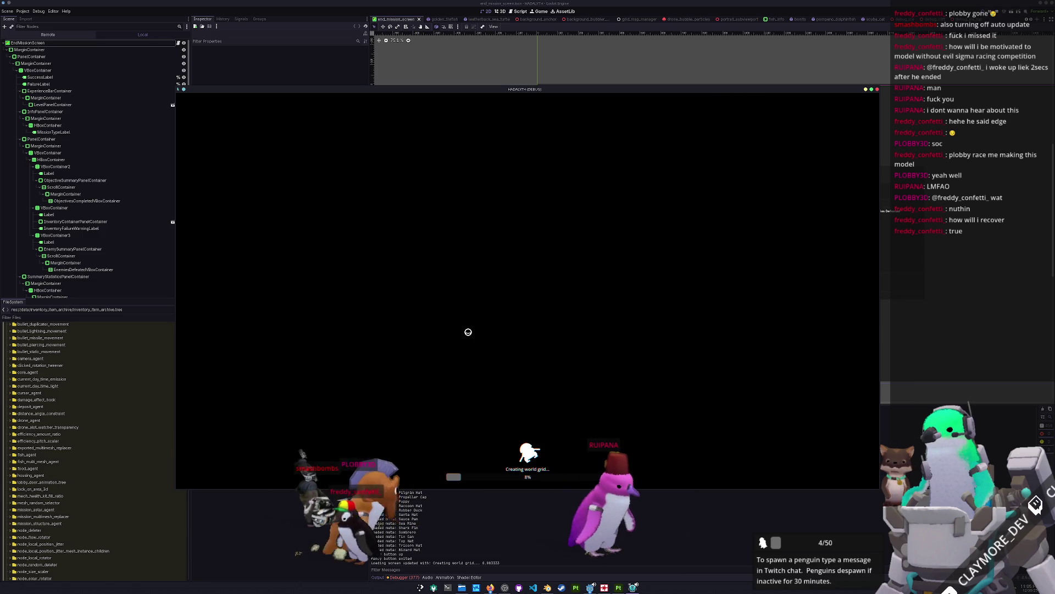
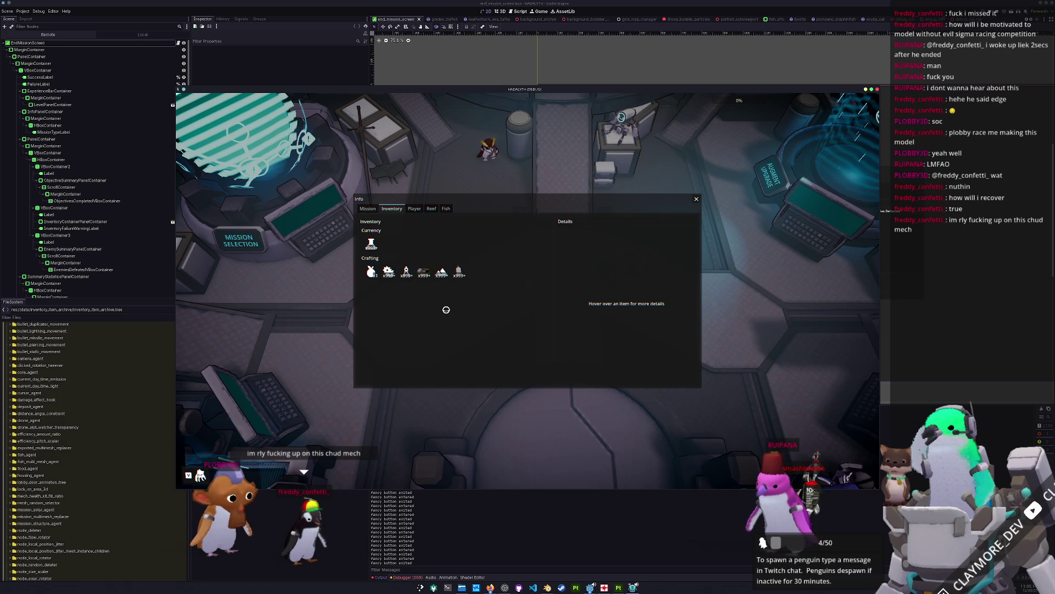
Step: Close the inventory panel and walk the player around the hub with D, E and S
{"action": "key", "text": "Escape"}
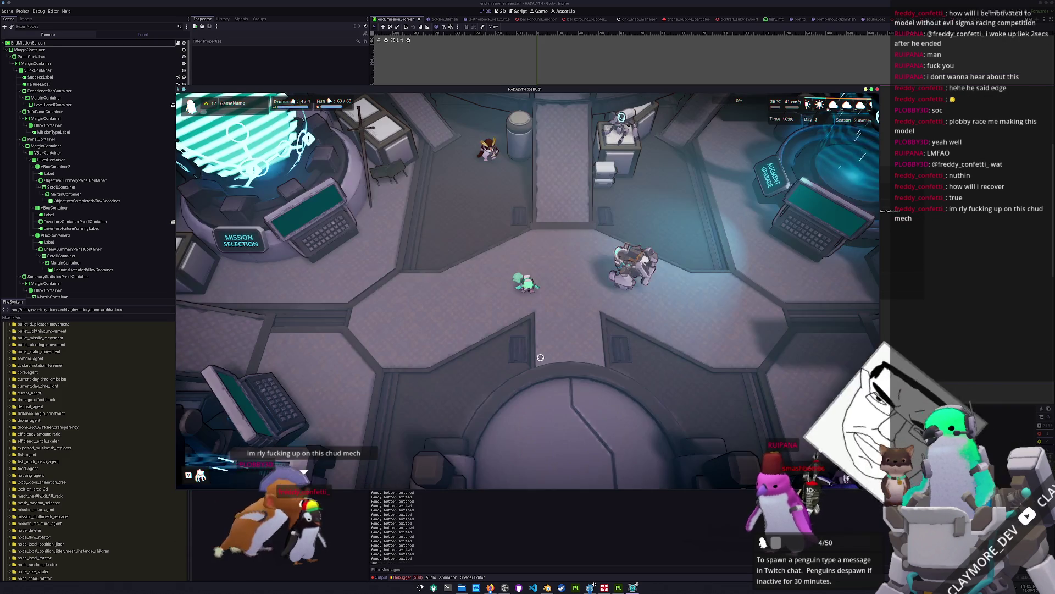
{"action": "key", "text": "d"}
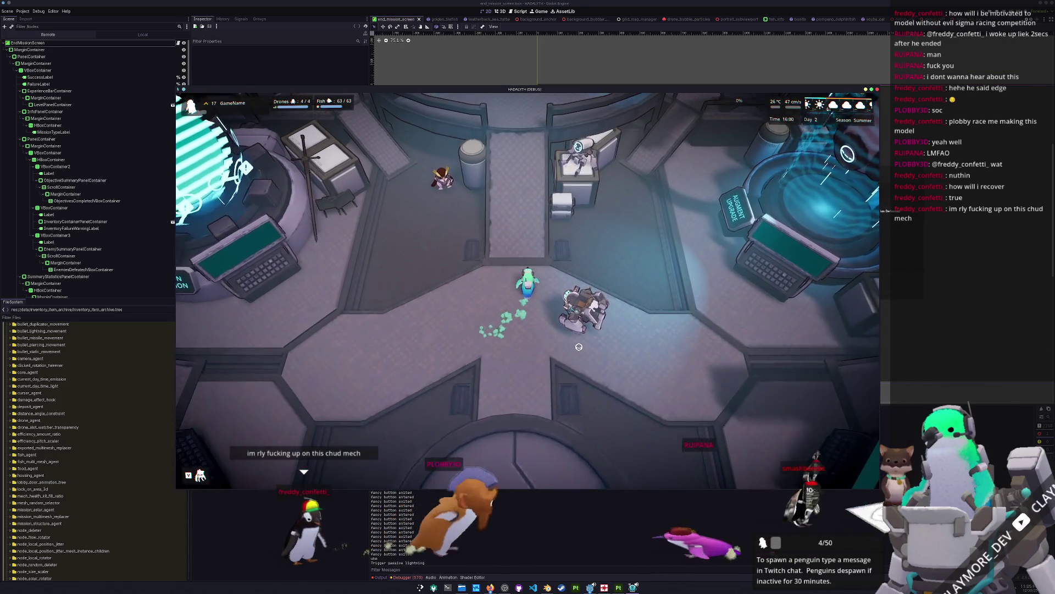
{"action": "key", "text": "e"}
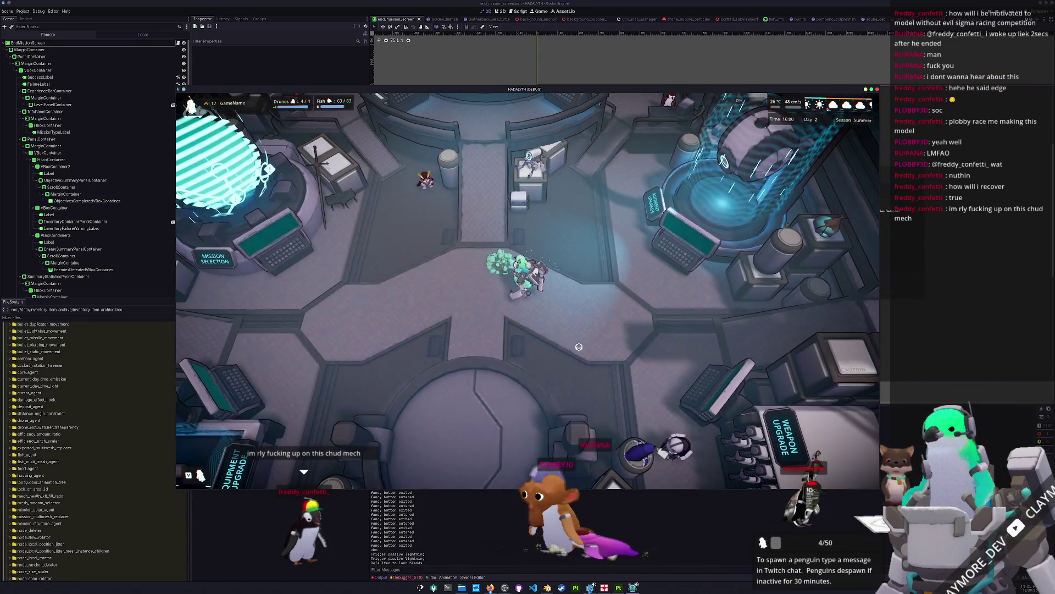
{"action": "key", "text": "s"}
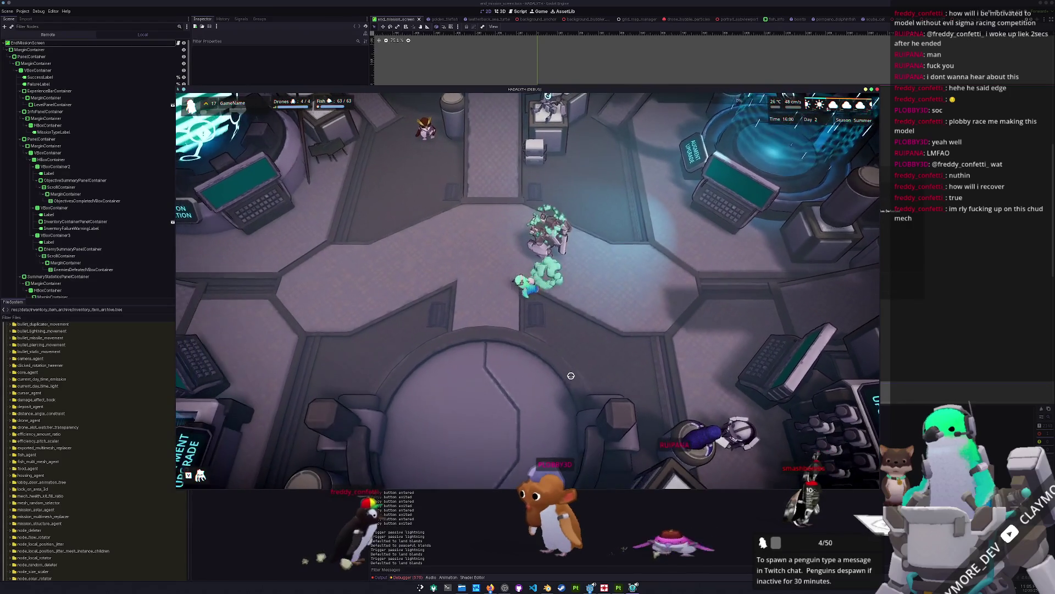
Step: Stop the running game with F8 and switch over to Blender
{"action": "key", "text": "F8"}
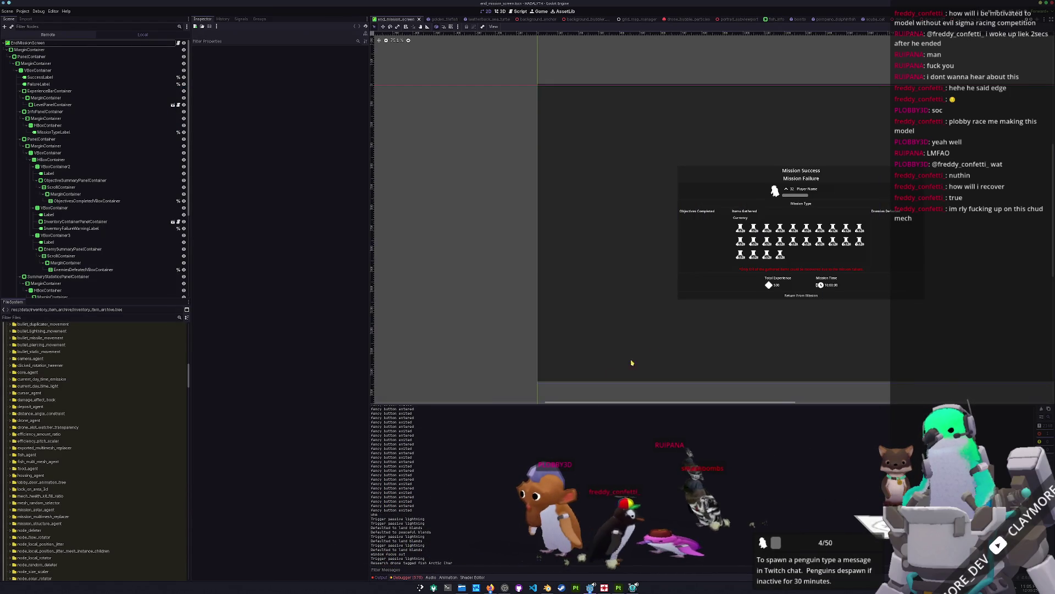
{"action": "scroll", "coordinate": [641, 332], "scroll_direction": "up", "scroll_amount": 1}
{"action": "key", "text": "alt+Tab"}
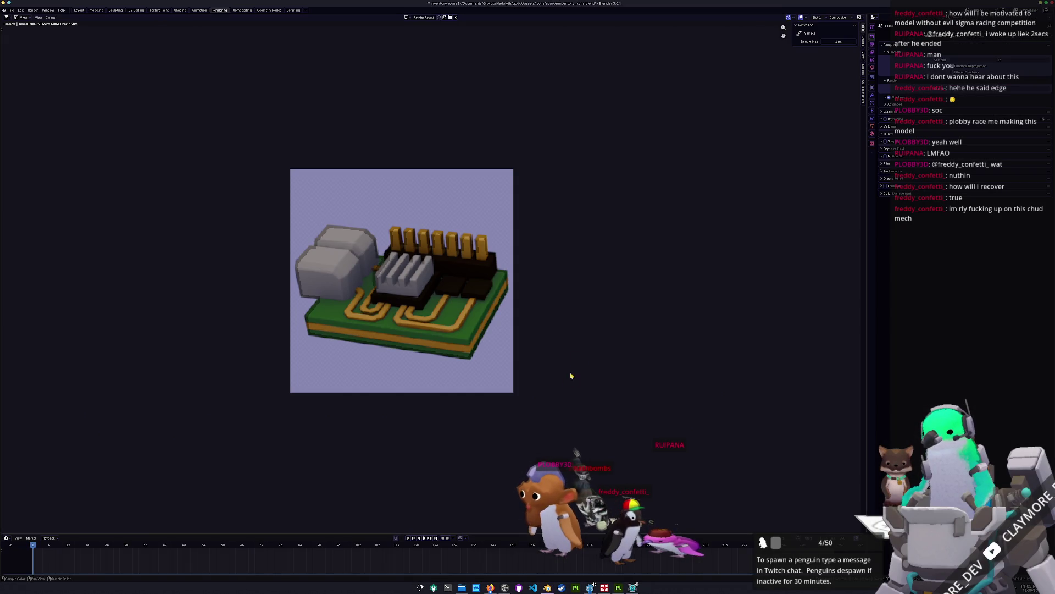
Step: In the Layout scene, hide the circuit-board model and add a cylinder mesh
{"action": "left_click", "coordinate": [80, 12]}
{"action": "scroll", "coordinate": [491, 223], "scroll_direction": "down", "scroll_amount": 5}
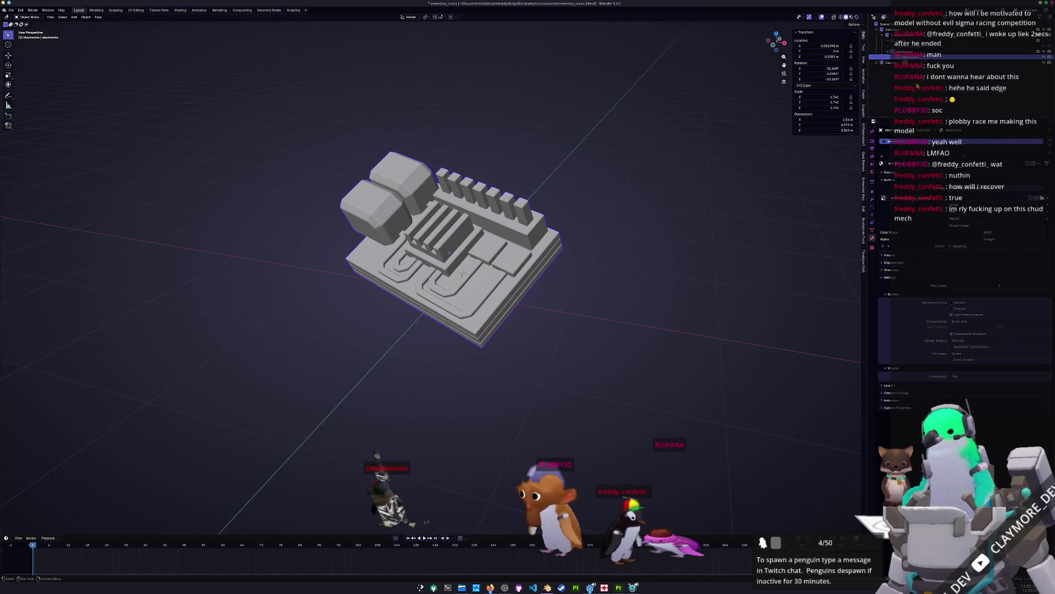
{"action": "key", "text": "h"}
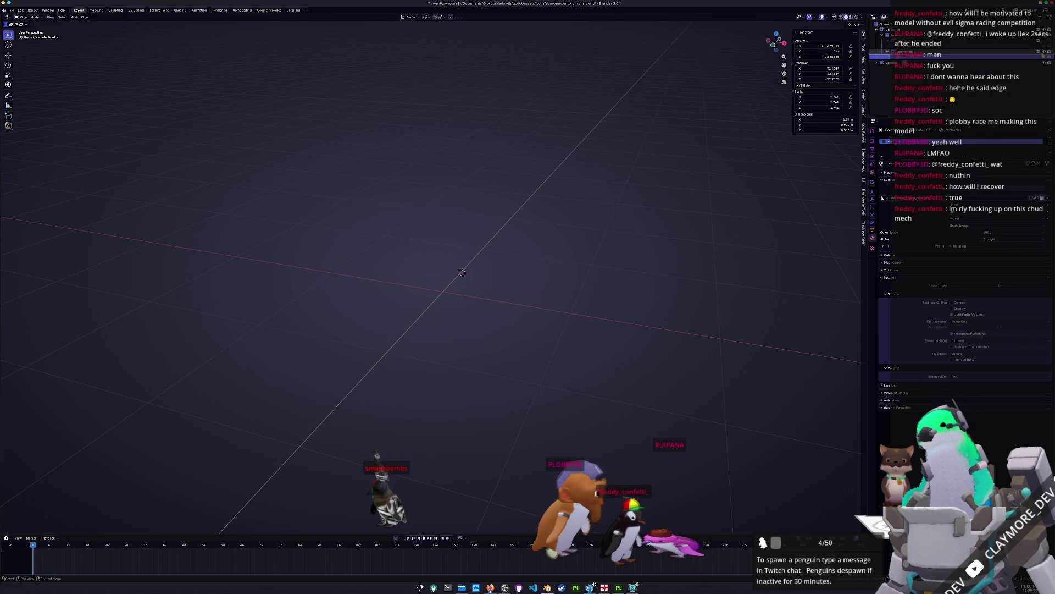
{"action": "key", "text": "shift+a"}
{"action": "mouse_move", "coordinate": [636, 211]}
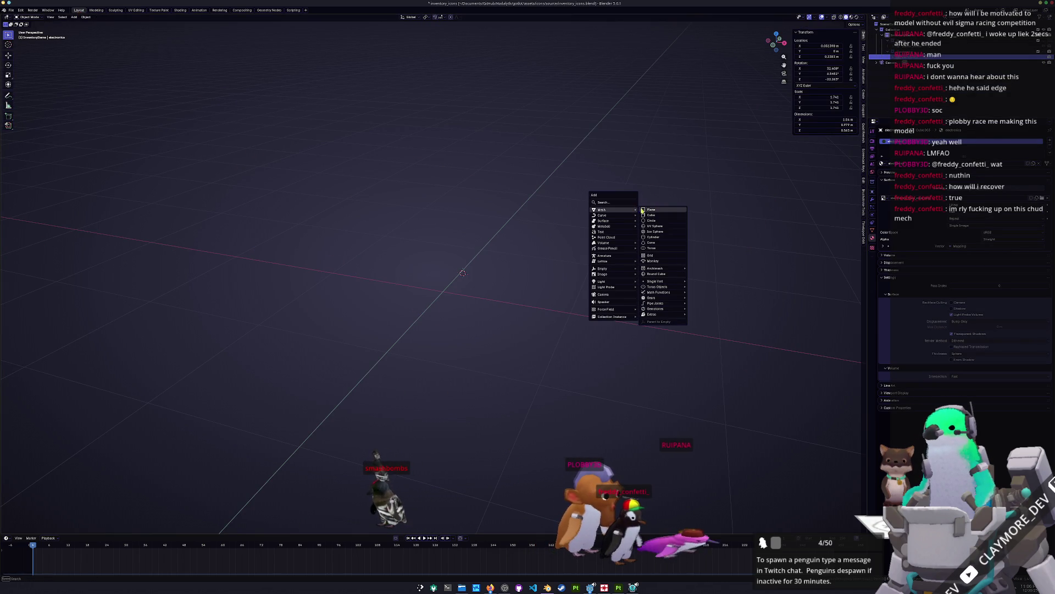
{"action": "left_click", "coordinate": [655, 237]}
Step: Snap the cylinder back to the origin and view it through the scene camera
{"action": "scroll", "coordinate": [654, 242], "scroll_direction": "down", "scroll_amount": 3}
{"action": "key", "text": "KP_1"}
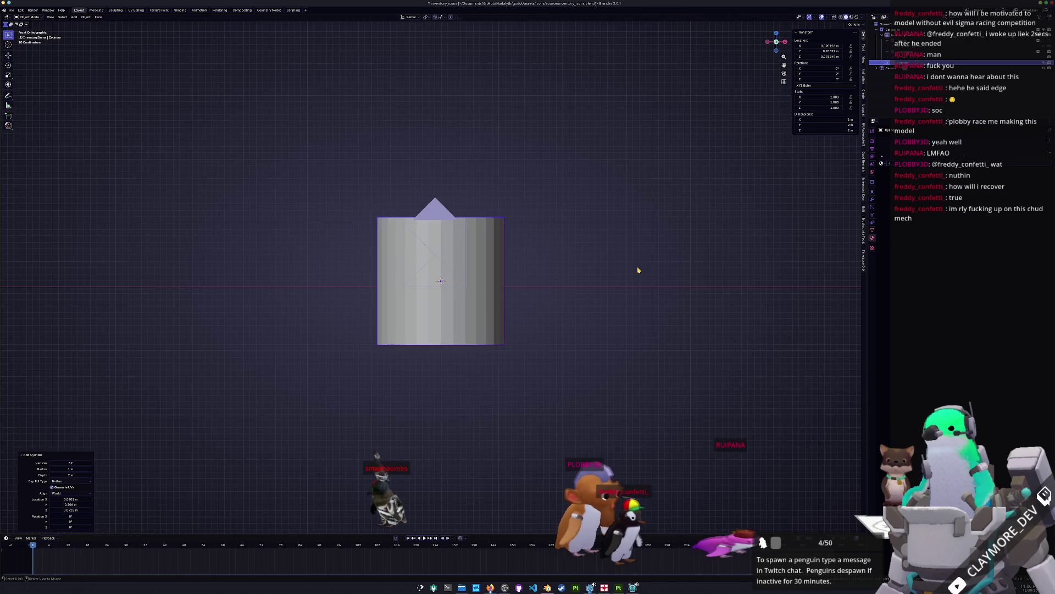
{"action": "key", "text": "alt+g"}
{"action": "scroll", "coordinate": [621, 278], "scroll_direction": "up", "scroll_amount": 1}
{"action": "key", "text": "KP_0"}
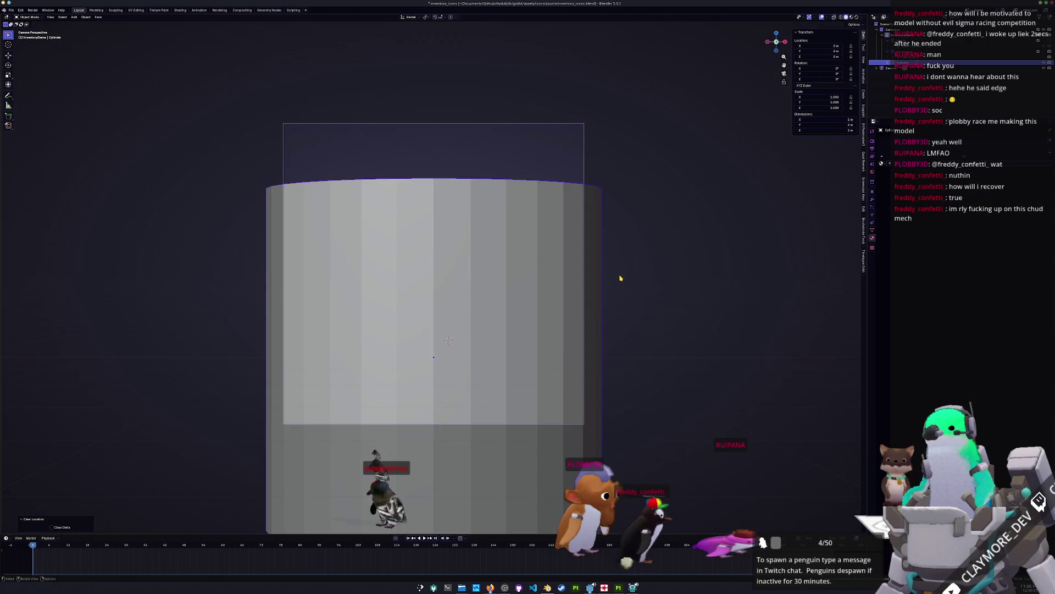
{"action": "scroll", "coordinate": [635, 273], "scroll_direction": "down", "scroll_amount": 2}
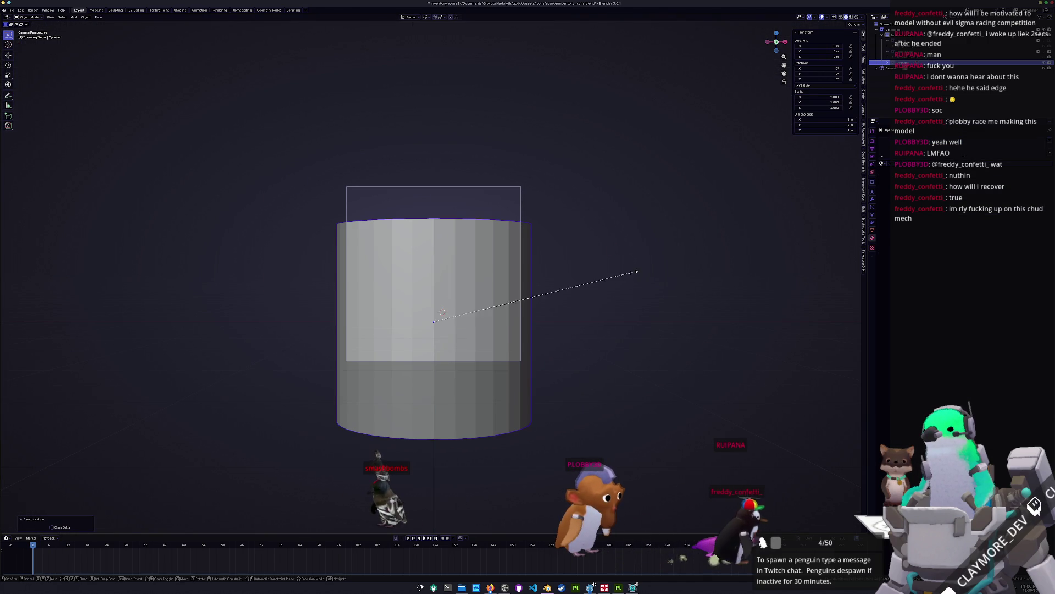
Step: Flatten the cylinder to 0.438 along Z and shrink it to about 0.207
{"action": "key", "text": "z"}
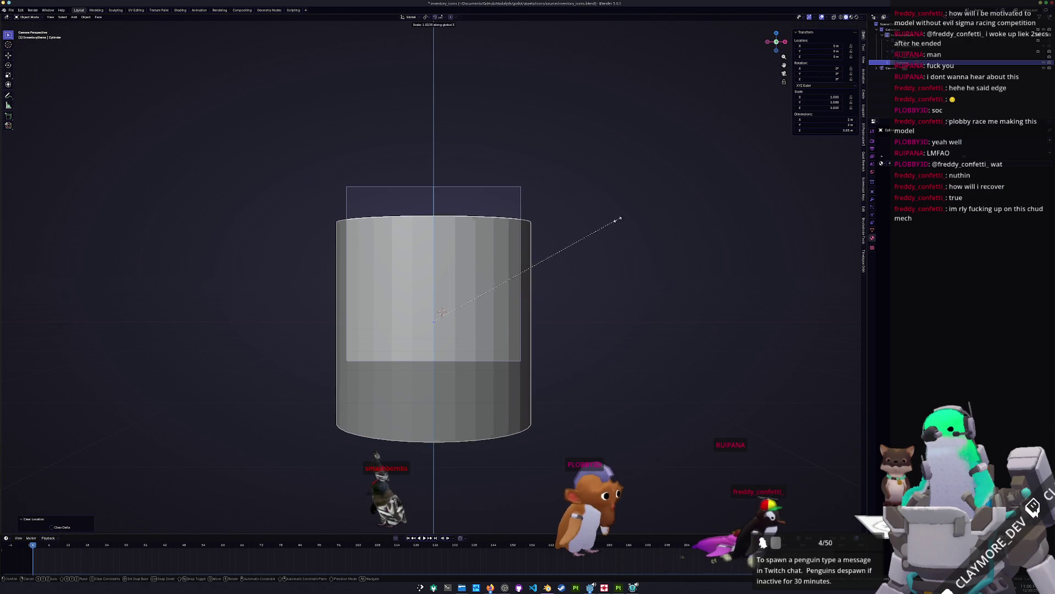
{"action": "key", "text": "Return"}
{"action": "key", "text": "s"}
{"action": "left_click", "coordinate": [474, 295]}
{"action": "middle_click_drag", "start_coordinate": [474, 295], "coordinate": [490, 353]}
{"action": "scroll", "coordinate": [471, 266], "scroll_direction": "up", "scroll_amount": 4}
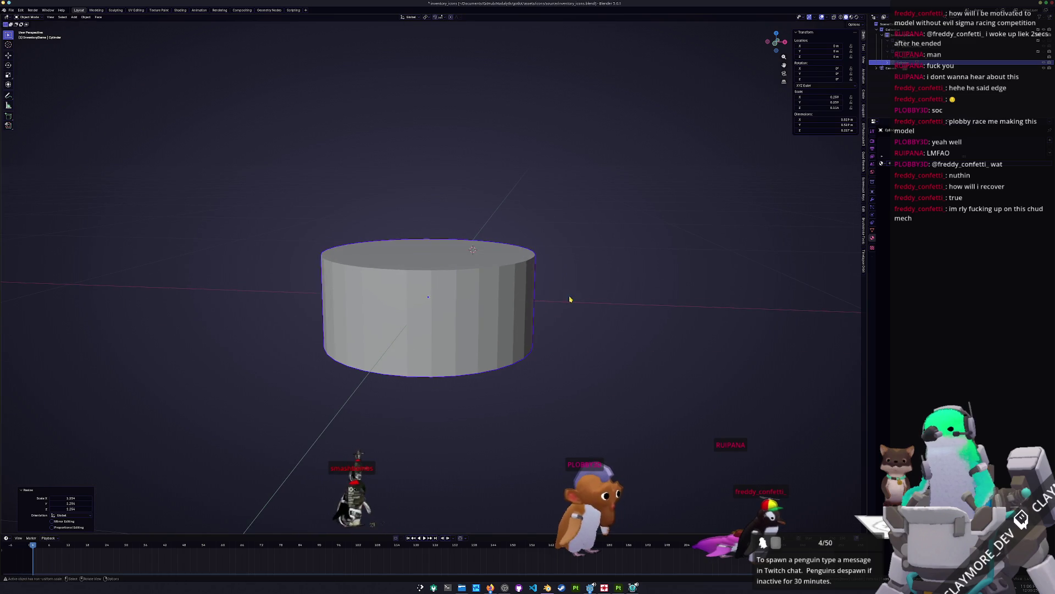
Step: Extrude and raise the cylinder's top face, then narrow it into a tapered body
{"action": "key", "text": "Tab"}
{"action": "key", "text": "3"}
{"action": "left_click", "coordinate": [440, 262]}
{"action": "middle_click_drag", "start_coordinate": [440, 263], "coordinate": [471, 280]}
{"action": "key", "text": "e"}
{"action": "left_click", "coordinate": [471, 263]}
{"action": "key", "text": "g"}
{"action": "key", "text": "z"}
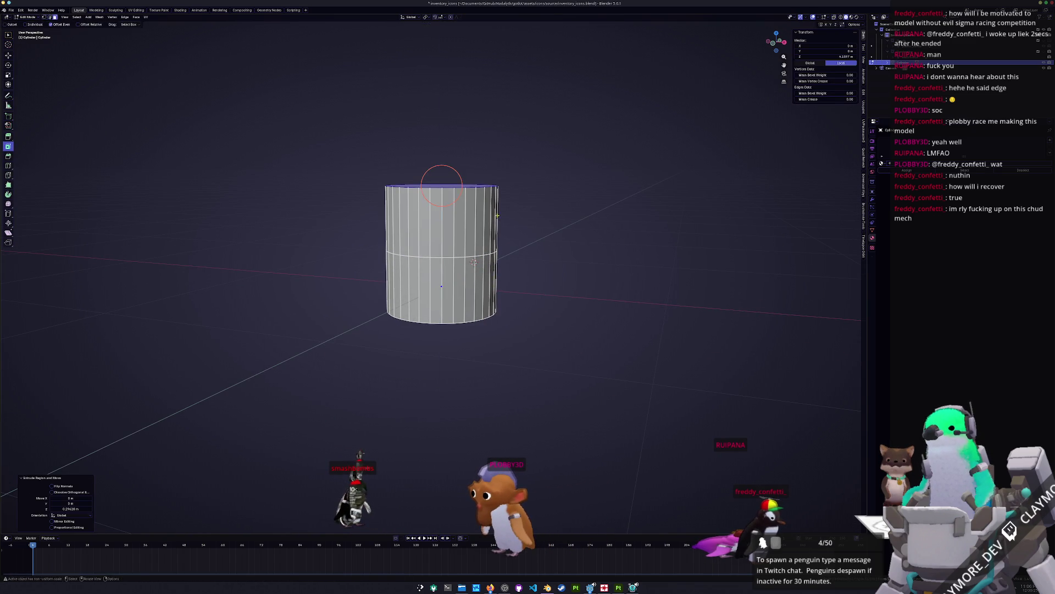
{"action": "left_click", "coordinate": [498, 203]}
{"action": "key", "text": "s"}
{"action": "left_click", "coordinate": [509, 181]}
{"action": "middle_click_drag", "start_coordinate": [509, 181], "coordinate": [497, 271]}
{"action": "scroll", "coordinate": [497, 271], "scroll_direction": "down", "scroll_amount": 3}
Step: Extrude the top face into a narrow neck and thicken its ring outward into a lip
{"action": "key", "text": "e"}
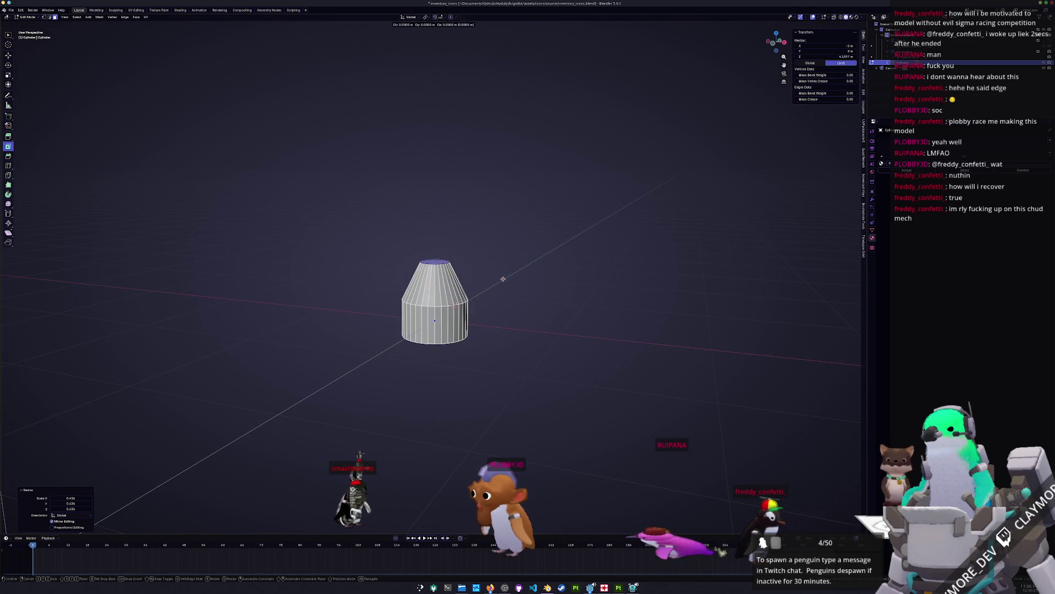
{"action": "left_click", "coordinate": [501, 271]}
{"action": "key", "text": "e"}
{"action": "left_click", "coordinate": [515, 259]}
{"action": "scroll", "coordinate": [515, 259], "scroll_direction": "up", "scroll_amount": 4}
{"action": "key", "text": "s"}
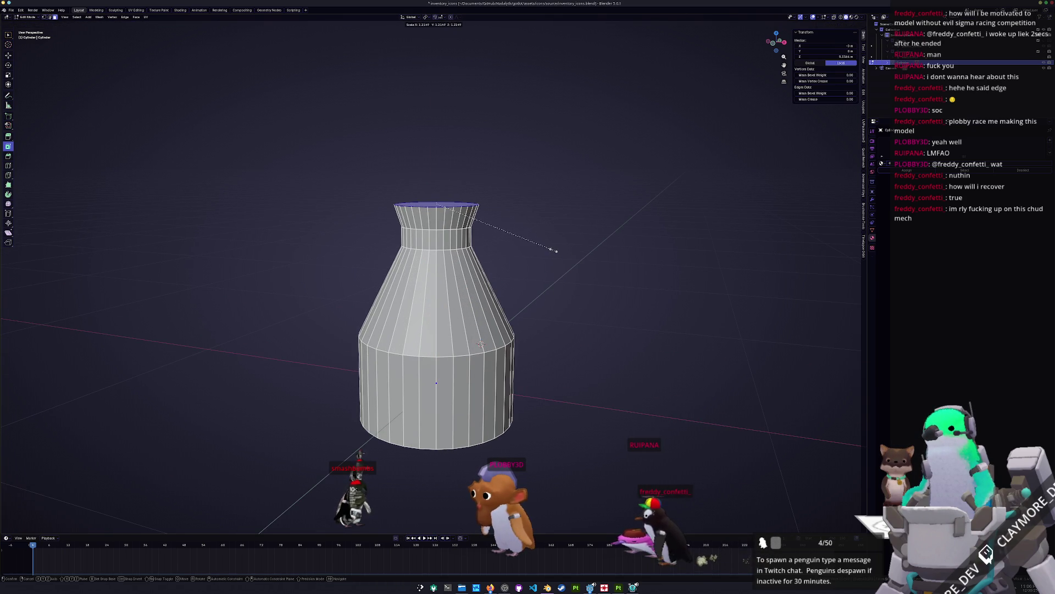
{"action": "right_click", "coordinate": [436, 209]}
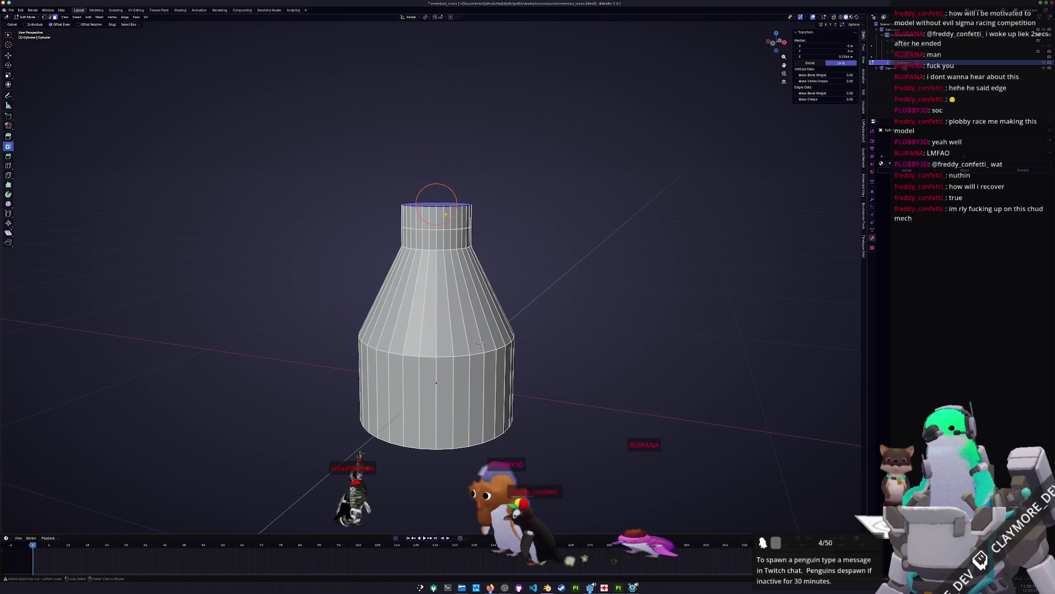
{"action": "key", "text": "e"}
{"action": "right_click", "coordinate": [528, 228]}
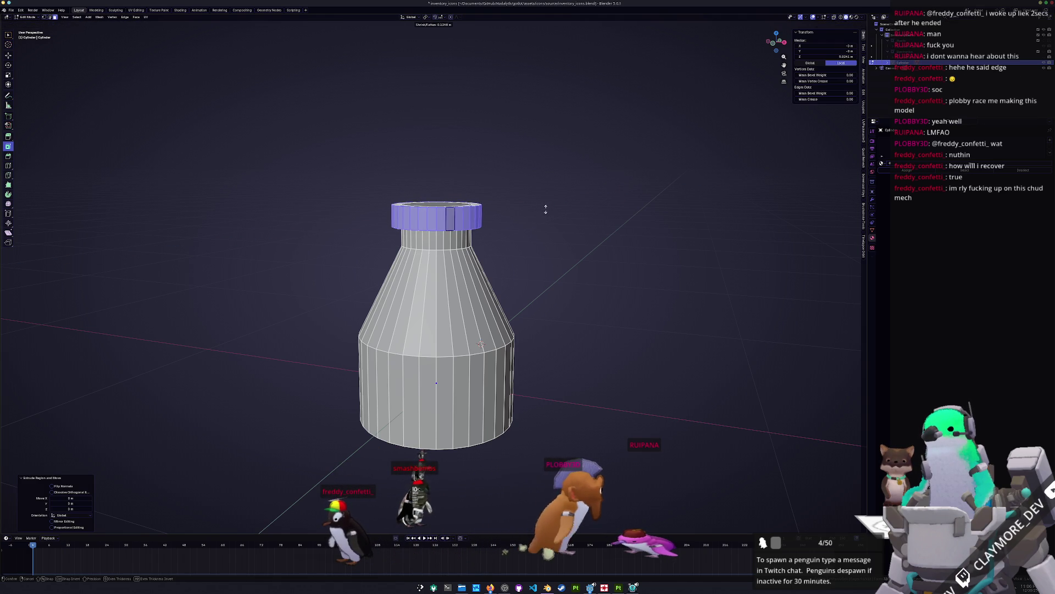
{"action": "left_click", "coordinate": [523, 254]}
{"action": "scroll", "coordinate": [522, 253], "scroll_direction": "down", "scroll_amount": 3}
{"action": "middle_click_drag", "start_coordinate": [522, 254], "coordinate": [457, 302]}
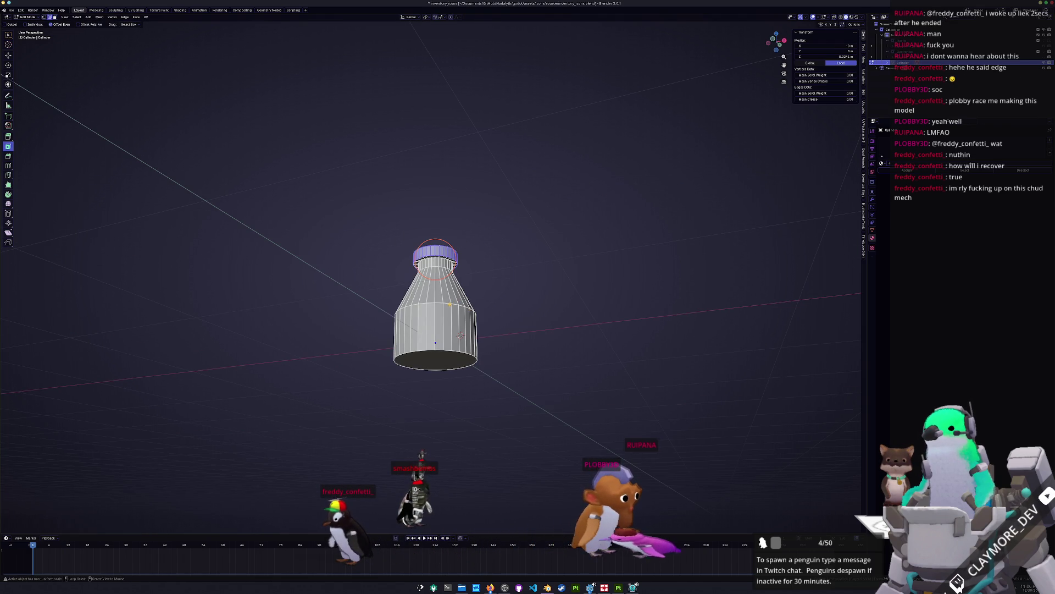
Step: Lower a lower edge loop by 0.163 m and bevel the bottom loop of the base
{"action": "left_click", "coordinate": [461, 335], "text": "alt"}
{"action": "key", "text": "g"}
{"action": "key", "text": "z"}
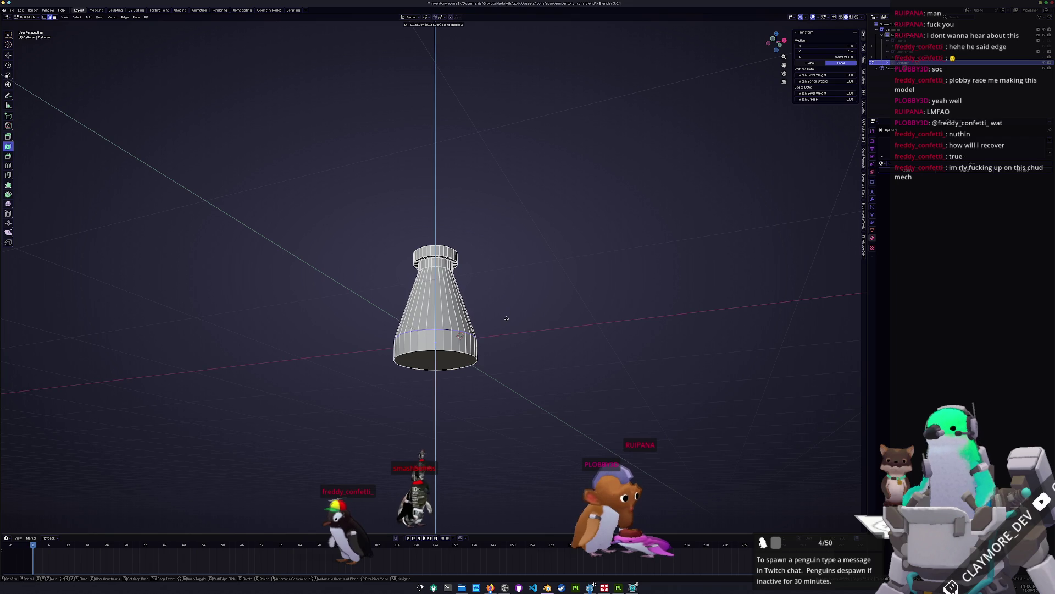
{"action": "left_click", "coordinate": [506, 318]}
{"action": "left_click", "coordinate": [440, 361], "text": "alt"}
{"action": "middle_click_drag", "start_coordinate": [441, 361], "coordinate": [479, 367]}
{"action": "key", "text": "ctrl+b"}
{"action": "left_click", "coordinate": [503, 362]}
Step: Apply all transforms to the flask and return to Edit Mode
{"action": "key", "text": "Tab"}
{"action": "key", "text": "ctrl+a"}
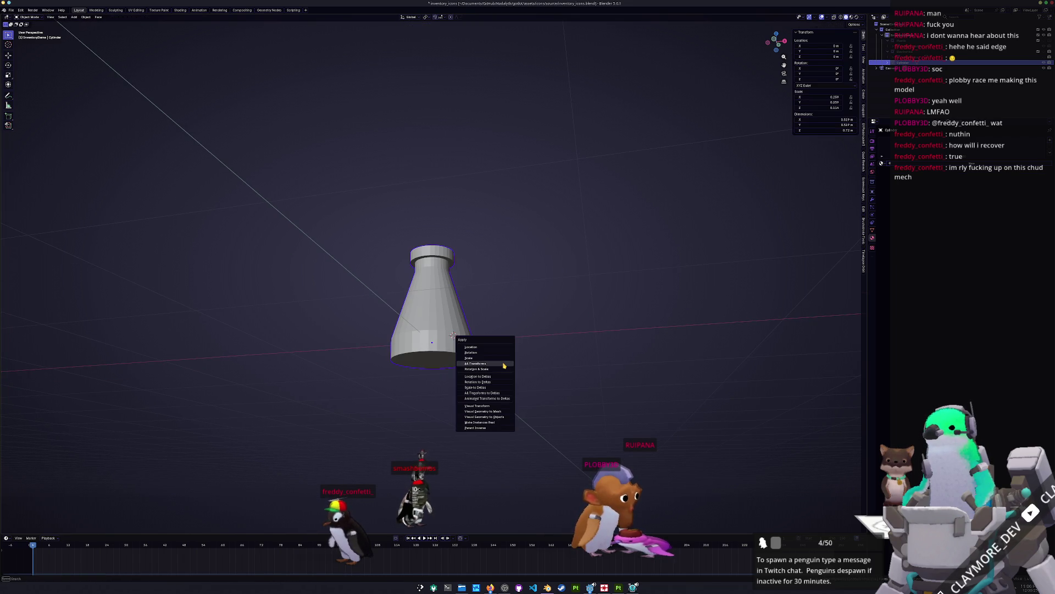
{"action": "left_click", "coordinate": [504, 363]}
{"action": "key", "text": "Tab"}
{"action": "scroll", "coordinate": [511, 361], "scroll_direction": "up", "scroll_amount": 2}
Step: Re-bevel the base loop with two segments and inspect the flask's top lip
{"action": "key", "text": "ctrl+b"}
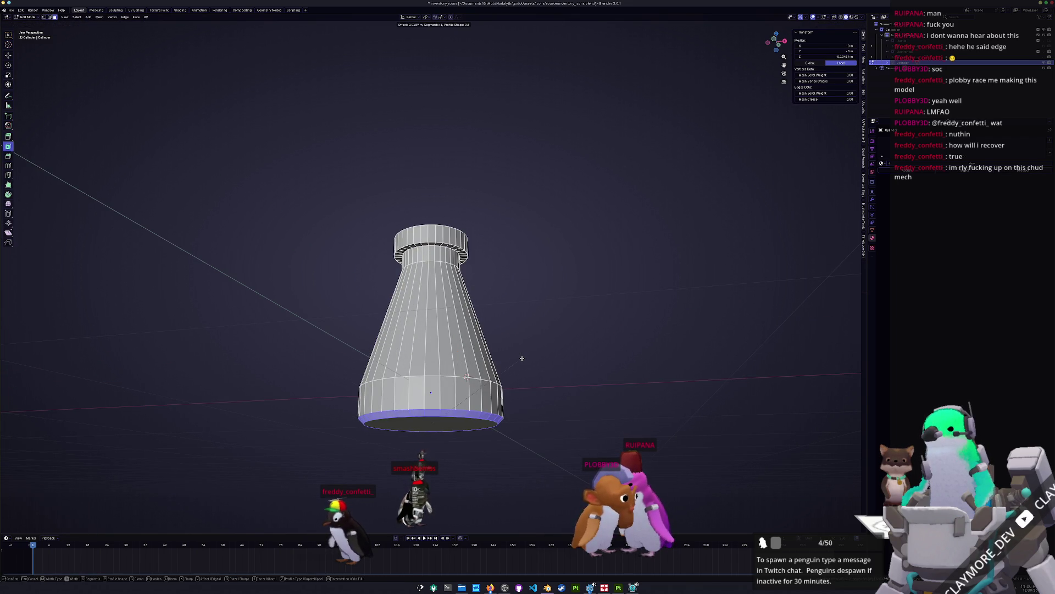
{"action": "scroll", "coordinate": [525, 359], "scroll_direction": "up", "scroll_amount": 1}
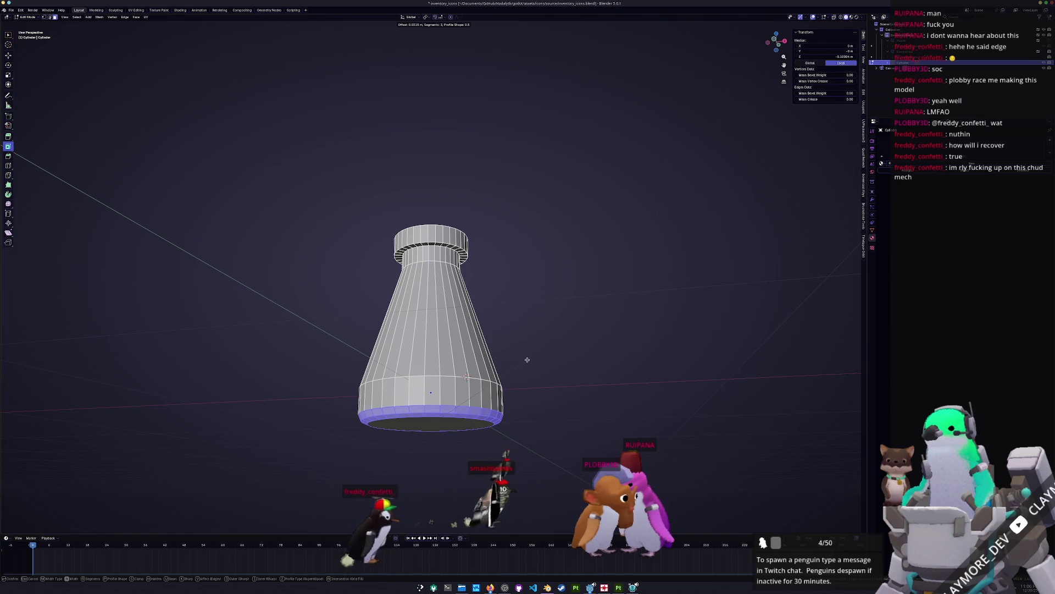
{"action": "left_click", "coordinate": [528, 360]}
{"action": "key", "text": "Tab"}
{"action": "scroll", "coordinate": [495, 361], "scroll_direction": "down", "scroll_amount": 4}
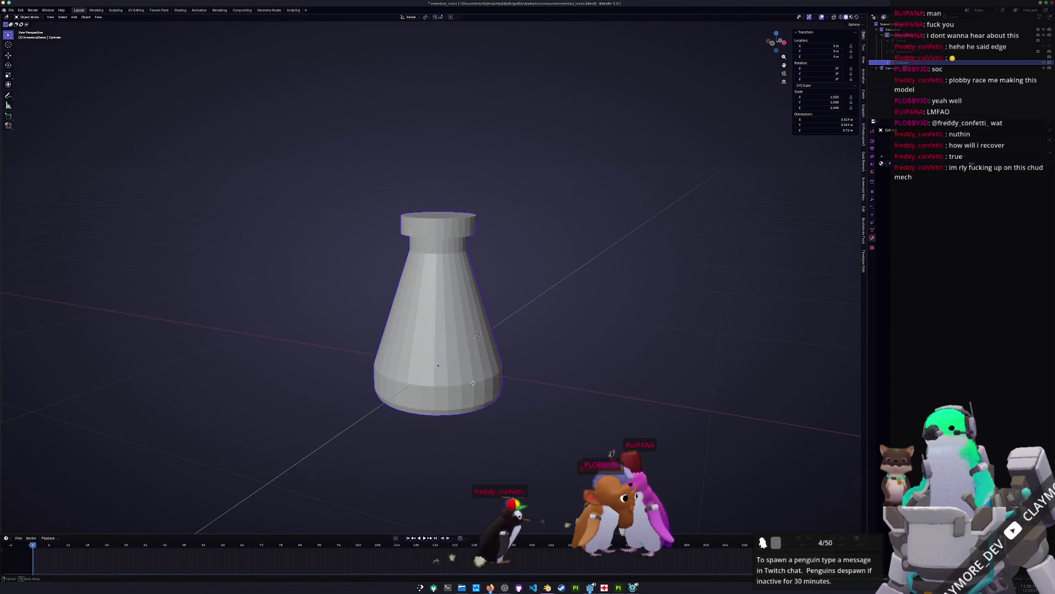
{"action": "mouse_move", "coordinate": [462, 365]}
{"action": "middle_mouse_down"}
{"action": "mouse_move", "coordinate": [450, 384]}
{"action": "mouse_move", "coordinate": [455, 358]}
{"action": "mouse_move", "coordinate": [347, 365]}
{"action": "mouse_move", "coordinate": [429, 365]}
{"action": "middle_mouse_up"}
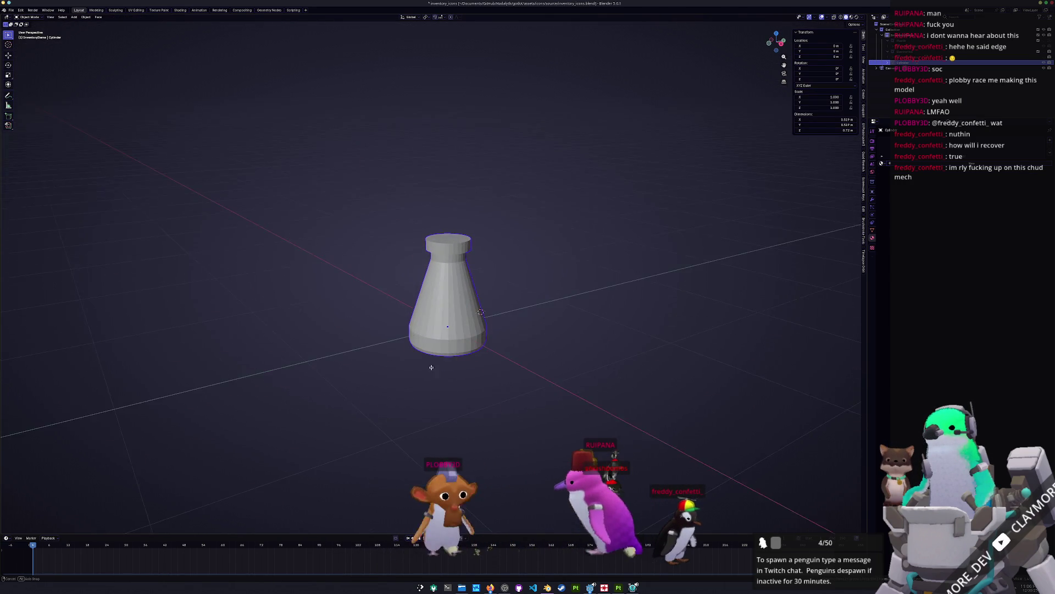
{"action": "scroll", "coordinate": [429, 365], "scroll_direction": "up", "scroll_amount": 3}
{"action": "key", "text": "Tab"}
{"action": "middle_click_drag", "start_coordinate": [422, 283], "coordinate": [441, 226]}
{"action": "middle_click_drag", "start_coordinate": [548, 450], "coordinate": [552, 275]}
Step: Round the top lip with a two-segment bevel and inset the top cap face
{"action": "key", "text": "ctrl+b"}
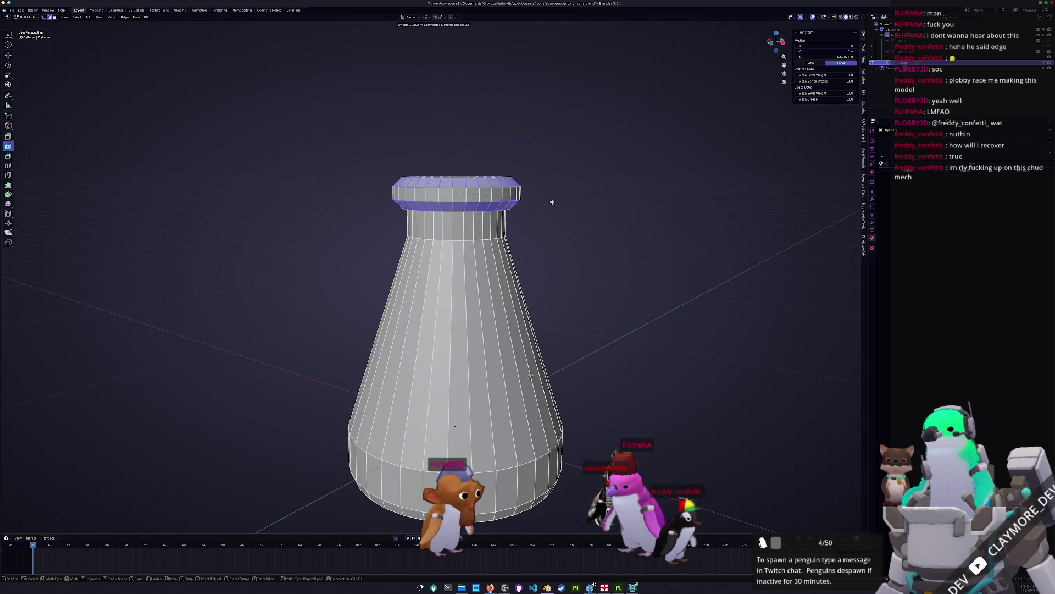
{"action": "left_click", "coordinate": [555, 202]}
{"action": "middle_click_drag", "start_coordinate": [555, 202], "coordinate": [474, 174]}
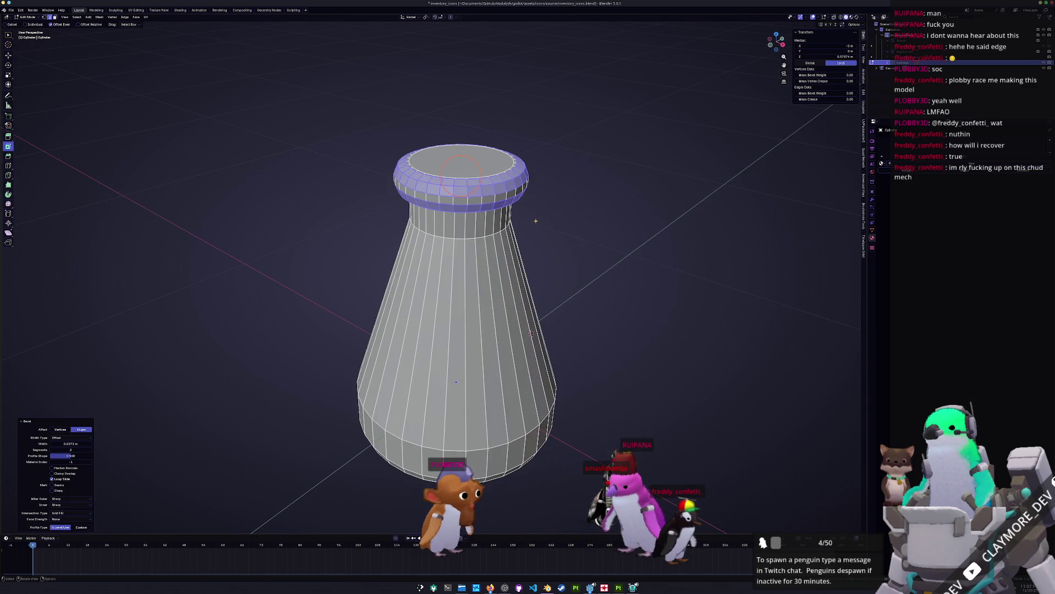
{"action": "left_click", "coordinate": [496, 159]}
{"action": "key", "text": "shift+s"}
{"action": "left_click", "coordinate": [504, 273]}
{"action": "key", "text": "i"}
{"action": "left_click", "coordinate": [504, 274]}
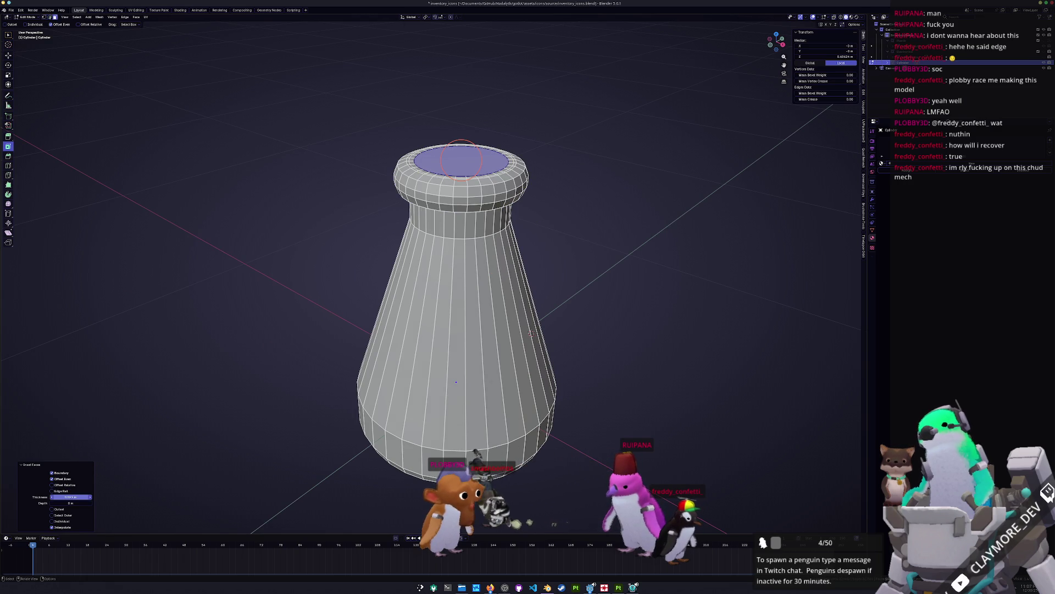
Step: Extrude the top cap downward into a recessed flask mouth
{"action": "key", "text": "e"}
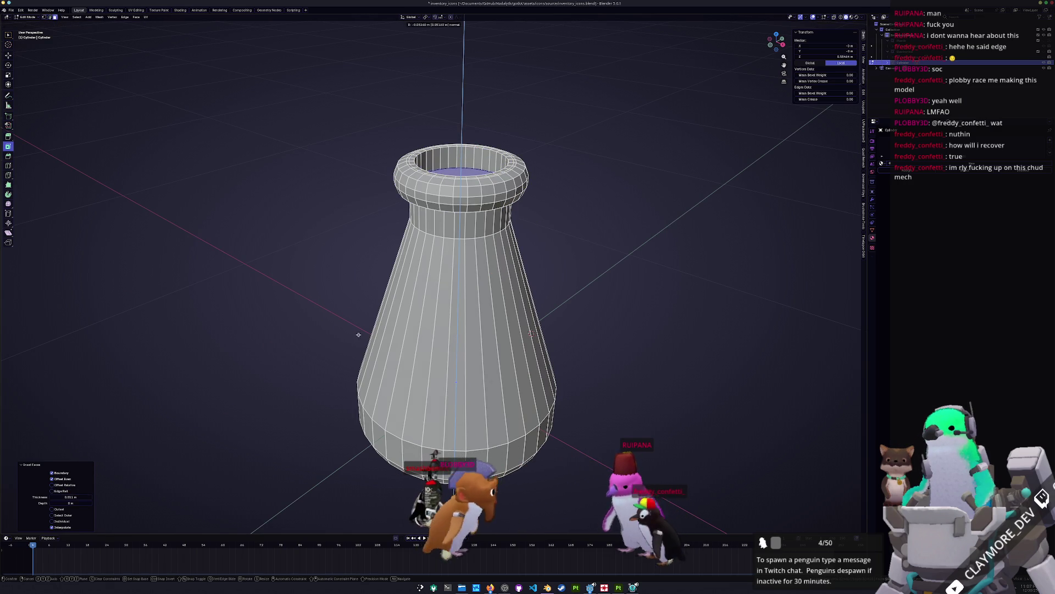
{"action": "left_click", "coordinate": [362, 324]}
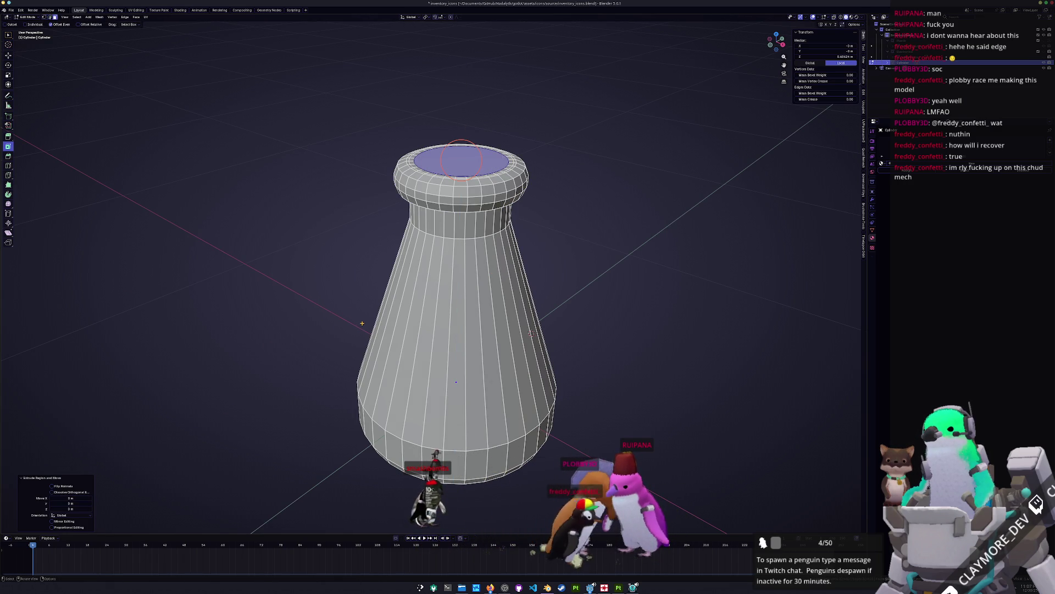
{"action": "scroll", "coordinate": [359, 326], "scroll_direction": "down", "scroll_amount": 3}
{"action": "scroll", "coordinate": [355, 330], "scroll_direction": "up", "scroll_amount": 2}
{"action": "key", "text": "e"}
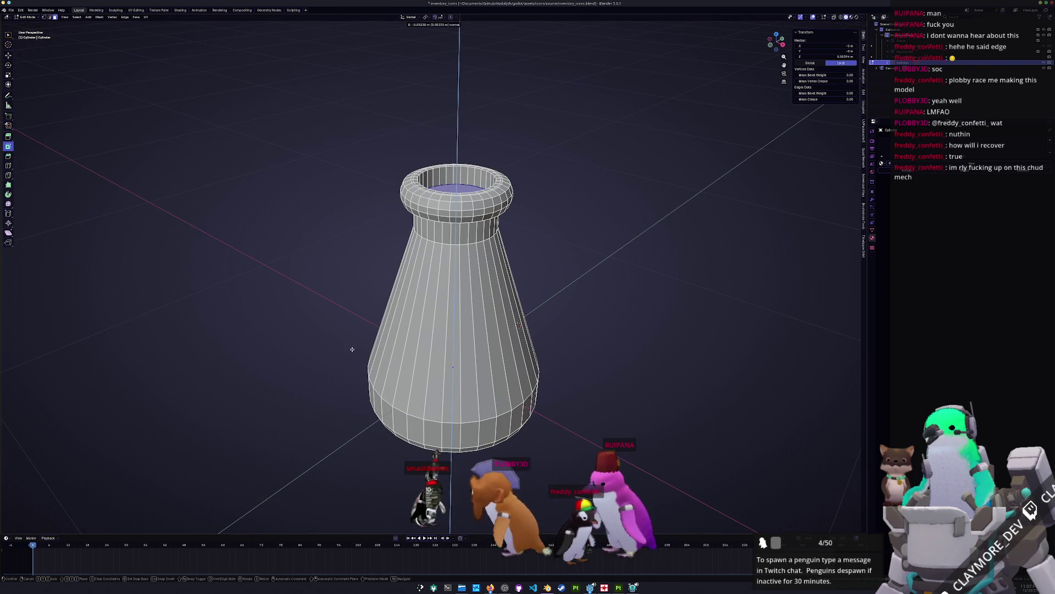
{"action": "left_click", "coordinate": [480, 226]}
{"action": "scroll", "coordinate": [480, 226], "scroll_direction": "up", "scroll_amount": 3}
{"action": "middle_click_drag", "start_coordinate": [479, 226], "coordinate": [483, 273]}
{"action": "scroll", "coordinate": [483, 273], "scroll_direction": "up", "scroll_amount": 2}
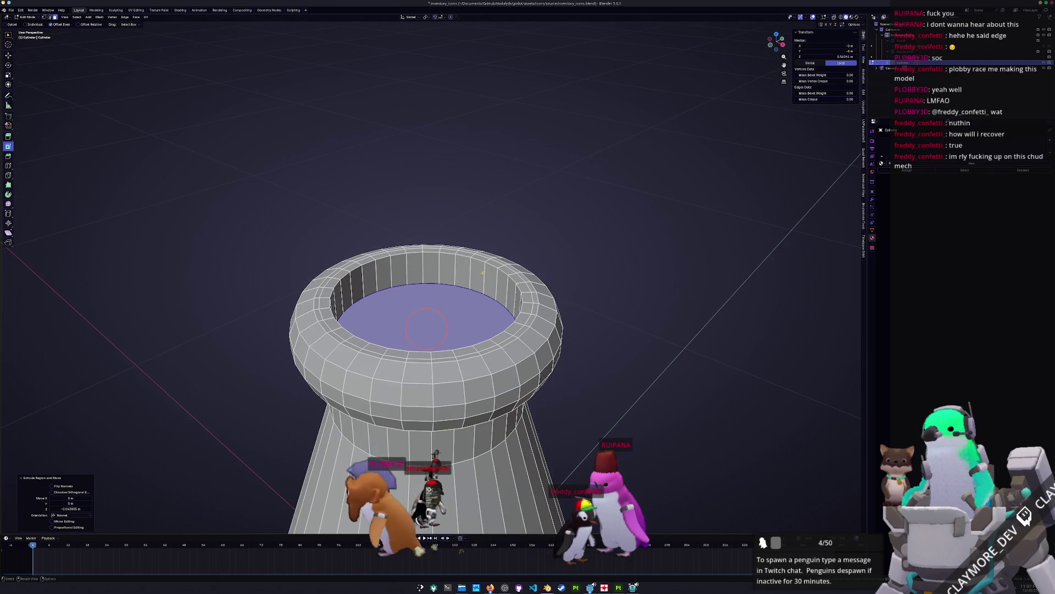
Step: Bevel the inner rim edge loop by 0.00649 m and lower the inner face
{"action": "key", "text": "2"}
{"action": "left_click", "coordinate": [488, 267], "text": "alt"}
{"action": "scroll", "coordinate": [491, 268], "scroll_direction": "up", "scroll_amount": 2}
{"action": "key", "text": "ctrl+b"}
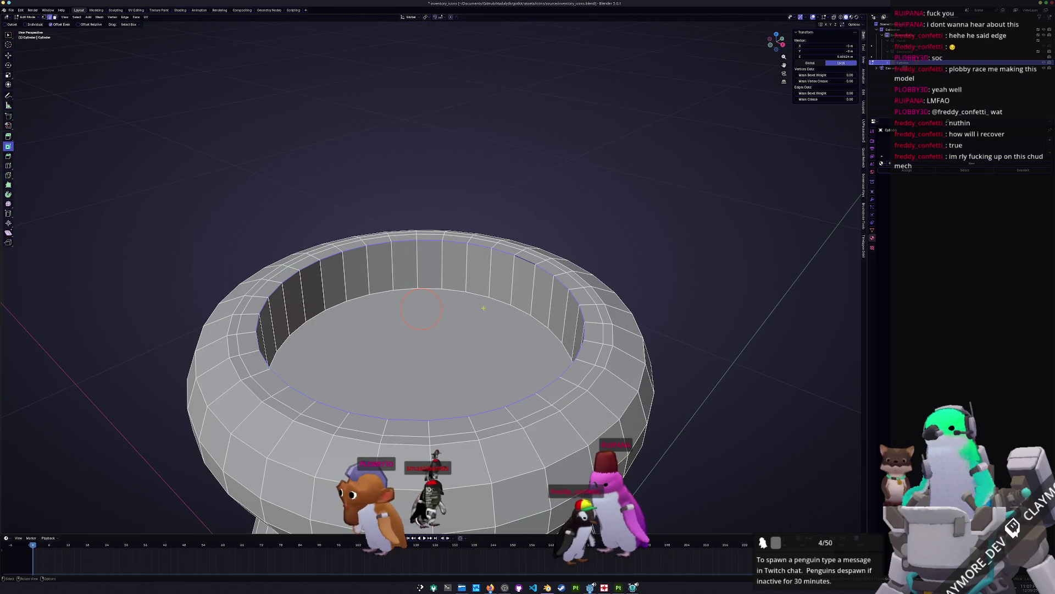
{"action": "left_click", "coordinate": [560, 279]}
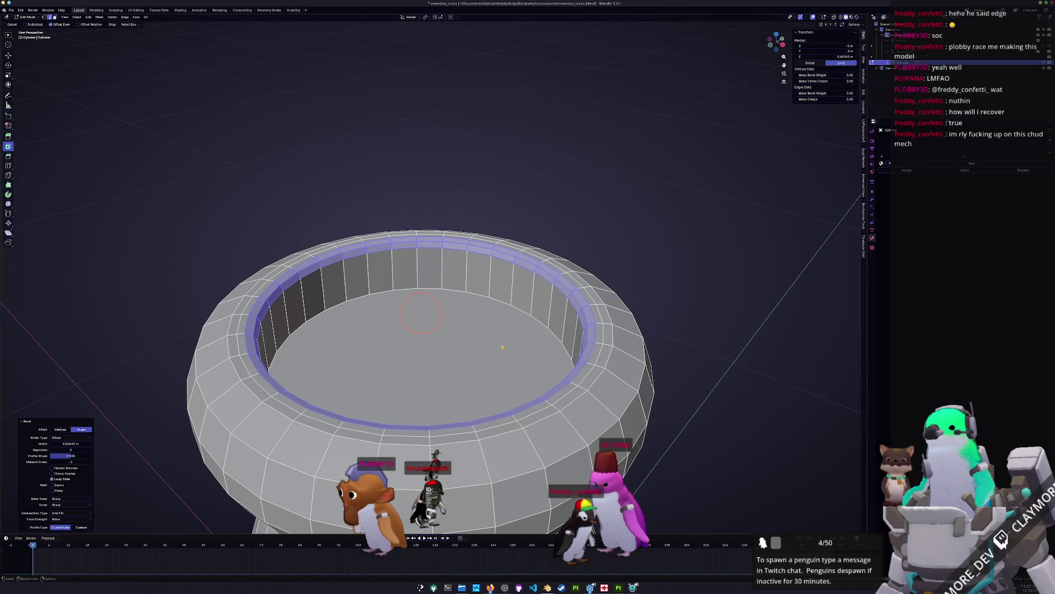
{"action": "scroll", "coordinate": [503, 347], "scroll_direction": "down", "scroll_amount": 6}
{"action": "left_click", "coordinate": [429, 297]}
{"action": "key", "text": "g"}
{"action": "key", "text": "z"}
{"action": "left_click", "coordinate": [420, 325]}
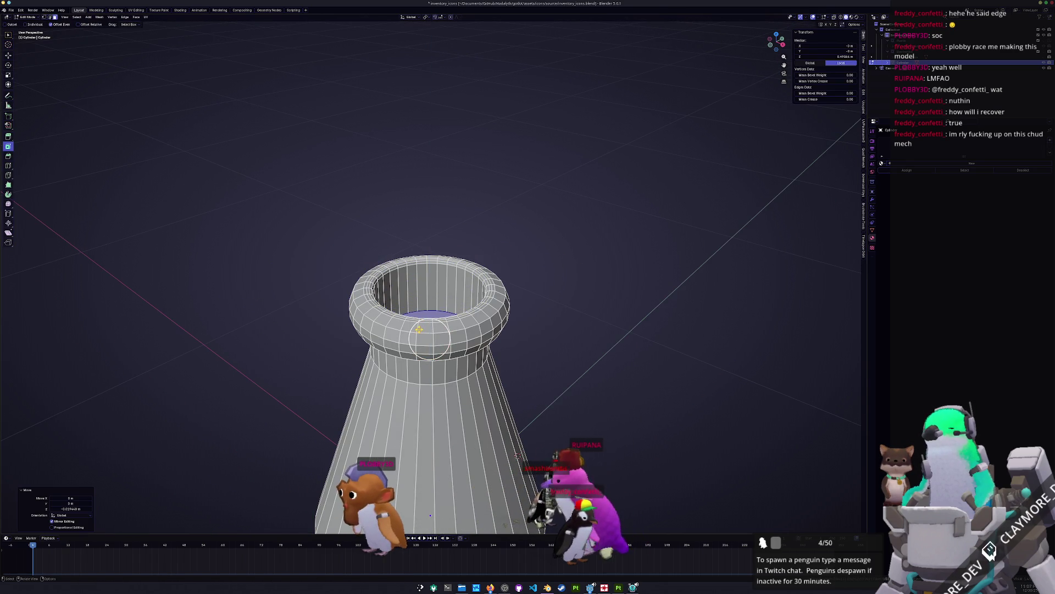
Step: In camera view, tilt the whole flask about 13.6° around the X axis
{"action": "key", "text": "Tab"}
{"action": "key", "text": "KP_0"}
{"action": "scroll", "coordinate": [483, 347], "scroll_direction": "down", "scroll_amount": 1}
{"action": "scroll", "coordinate": [493, 356], "scroll_direction": "up", "scroll_amount": 3}
{"action": "key", "text": "r"}
{"action": "key", "text": "x"}
{"action": "left_click", "coordinate": [493, 350]}
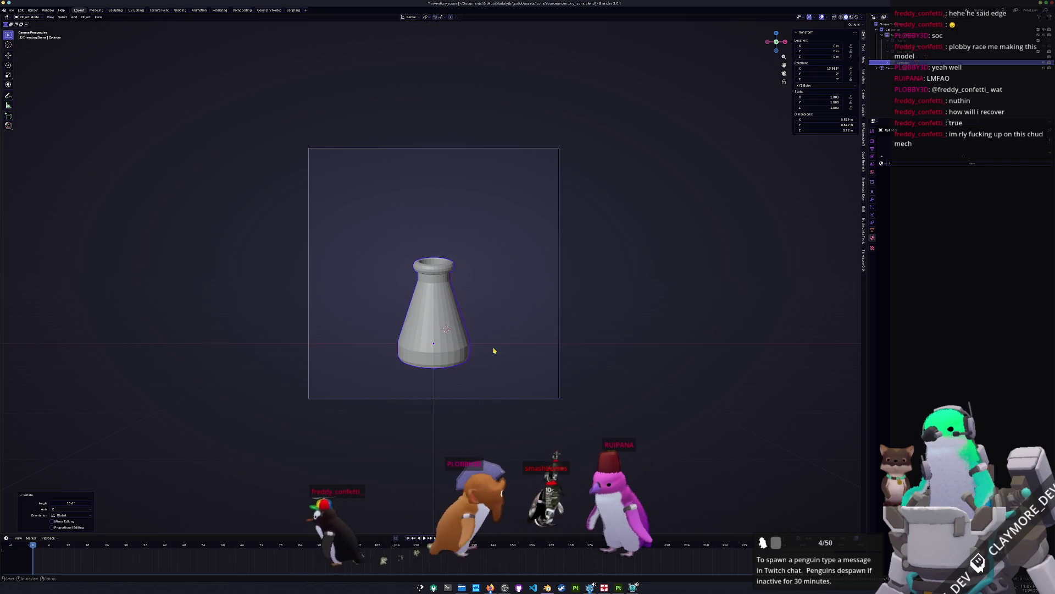
Step: Enlarge the flask to 2.015, then clear its scale back to 1
{"action": "key", "text": "s"}
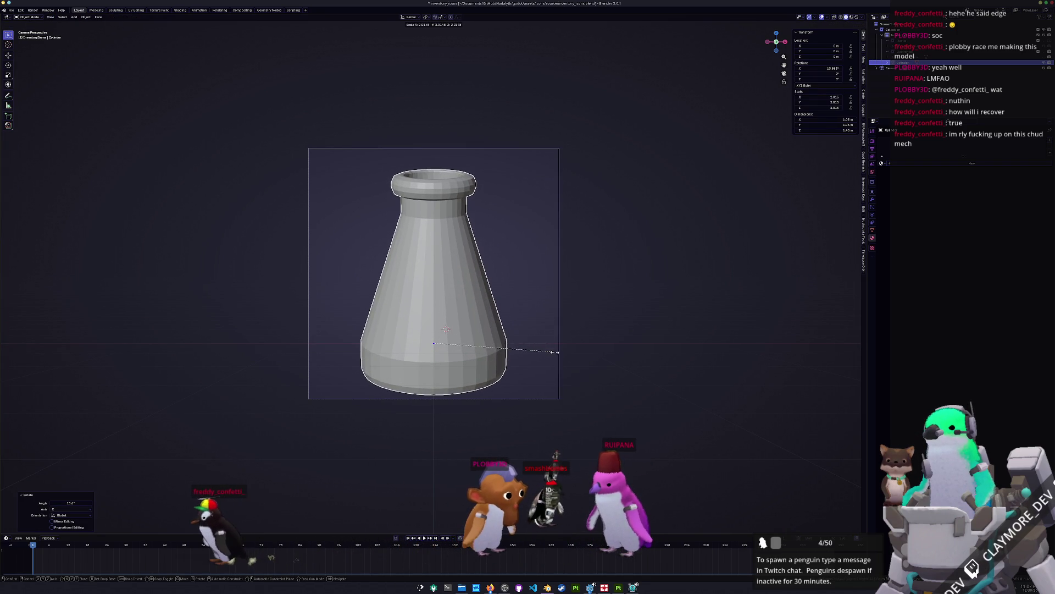
{"action": "left_click", "coordinate": [556, 352]}
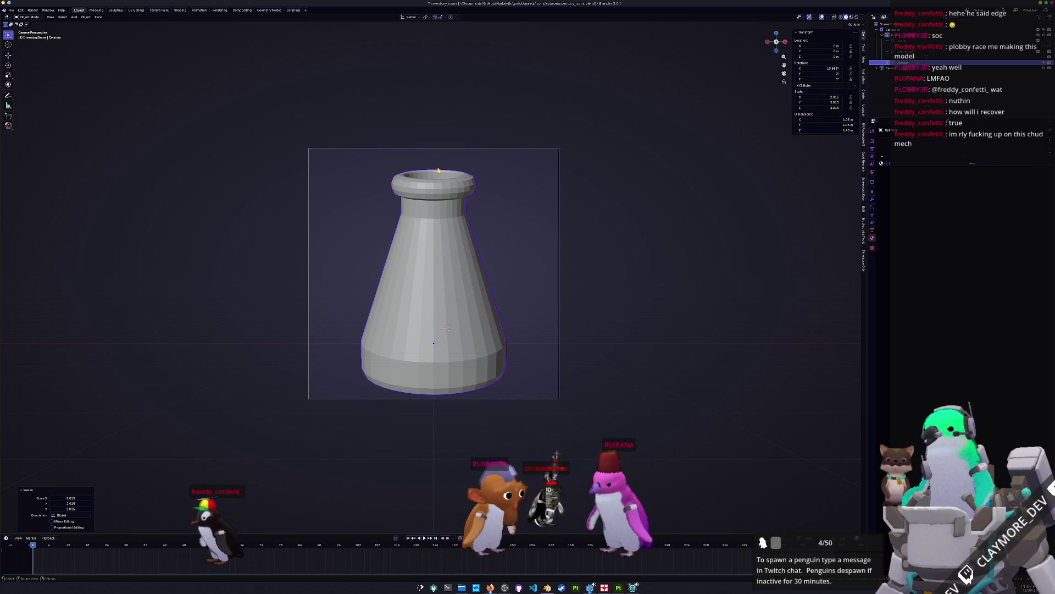
{"action": "key", "text": "r"}
{"action": "key", "text": "z"}
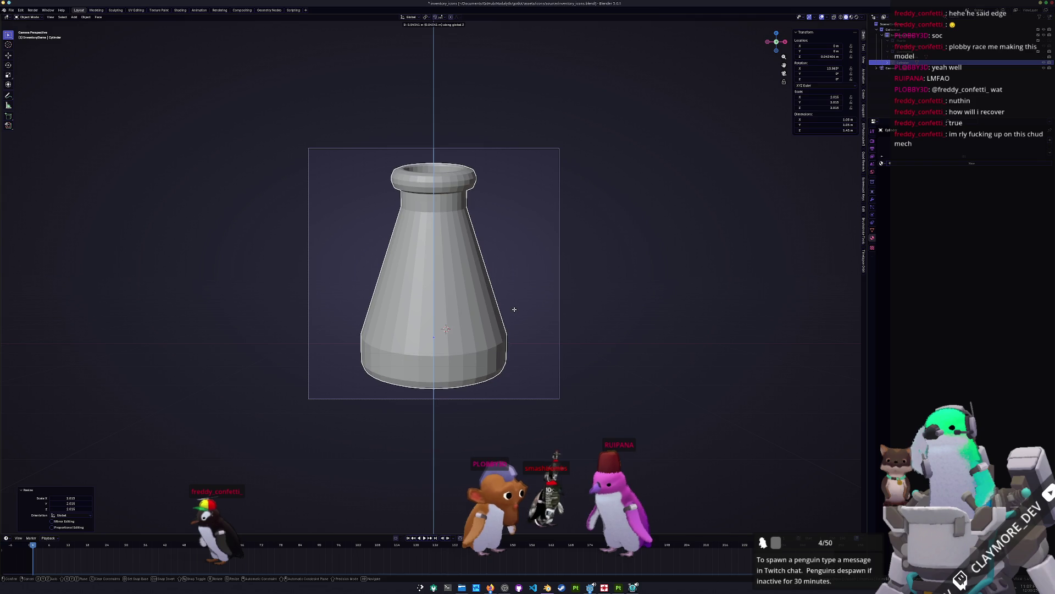
{"action": "key", "text": "Escape"}
{"action": "key", "text": "alt+s"}
Step: Bevel a lower edge loop into a rounded band near the flask's base
{"action": "key", "text": "Tab"}
{"action": "scroll", "coordinate": [505, 384], "scroll_direction": "up", "scroll_amount": 3}
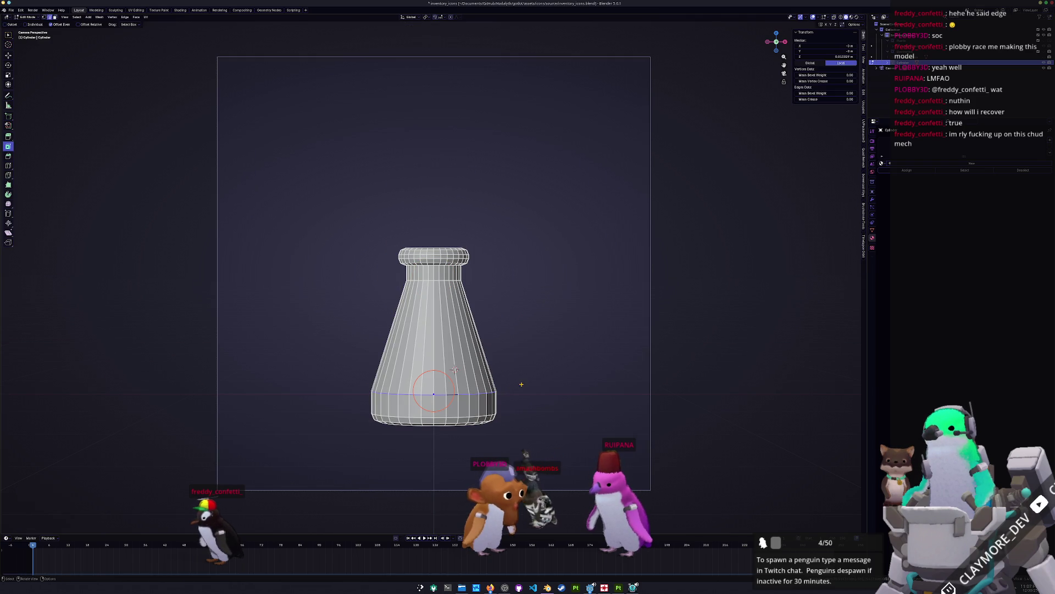
{"action": "key", "text": "ctrl+b"}
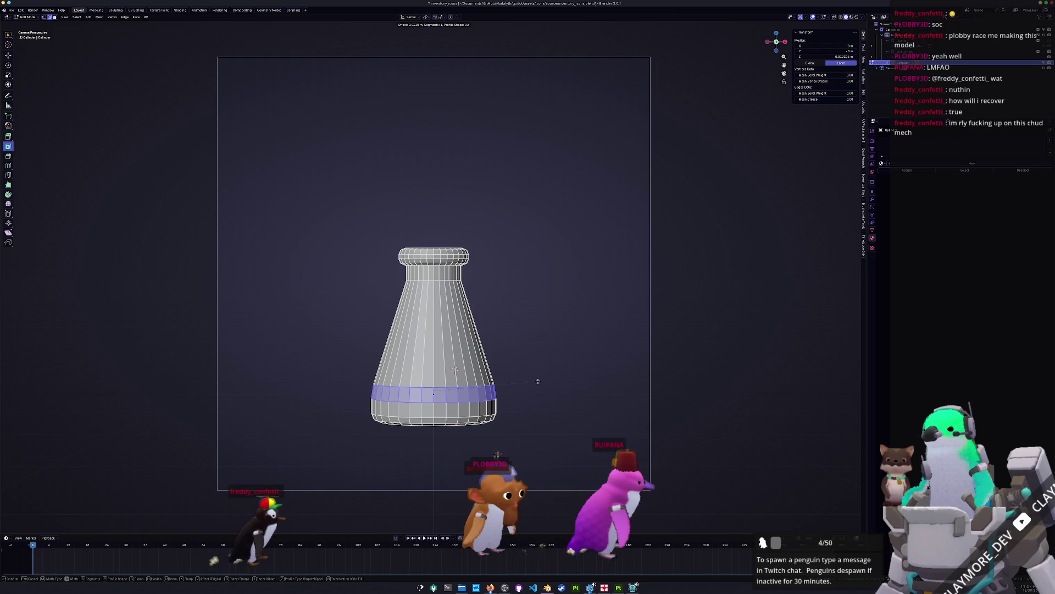
{"action": "left_click", "coordinate": [538, 381]}
{"action": "key", "text": "Tab"}
Step: Apply Shade Auto Smooth to the flask
{"action": "right_click", "coordinate": [453, 388]}
{"action": "left_click", "coordinate": [452, 388]}
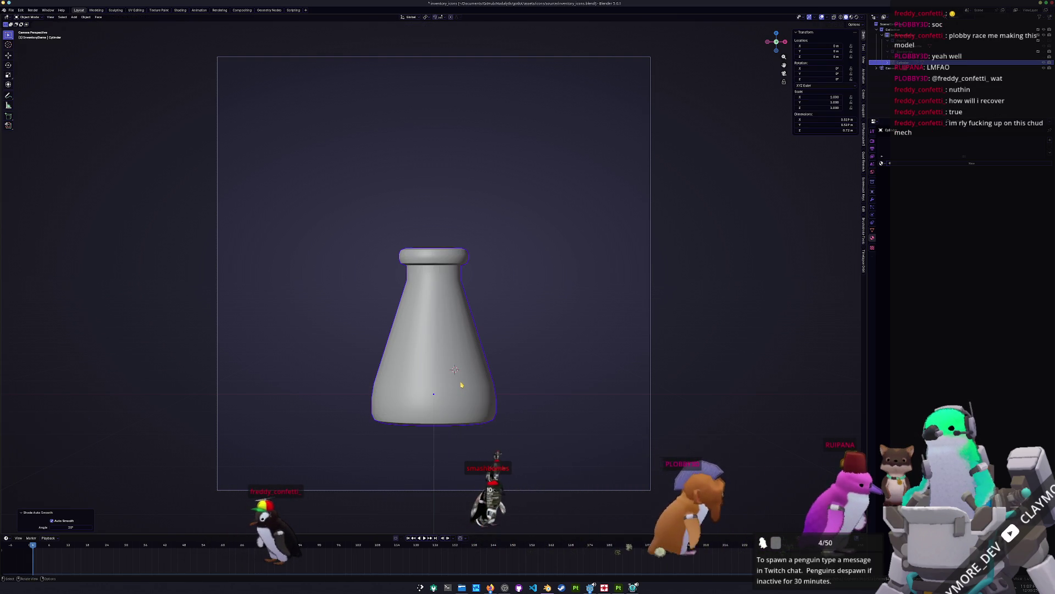
{"action": "middle_click_drag", "start_coordinate": [453, 367], "coordinate": [457, 370]}
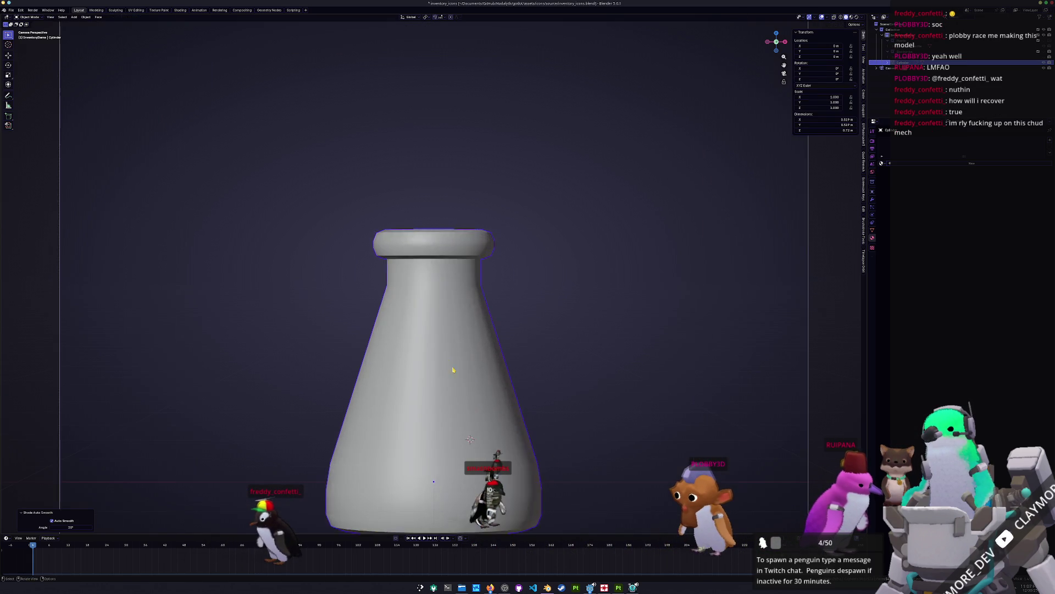
{"action": "scroll", "coordinate": [457, 370], "scroll_direction": "down", "scroll_amount": 5}
{"action": "middle_click_drag", "start_coordinate": [434, 330], "coordinate": [395, 272]}
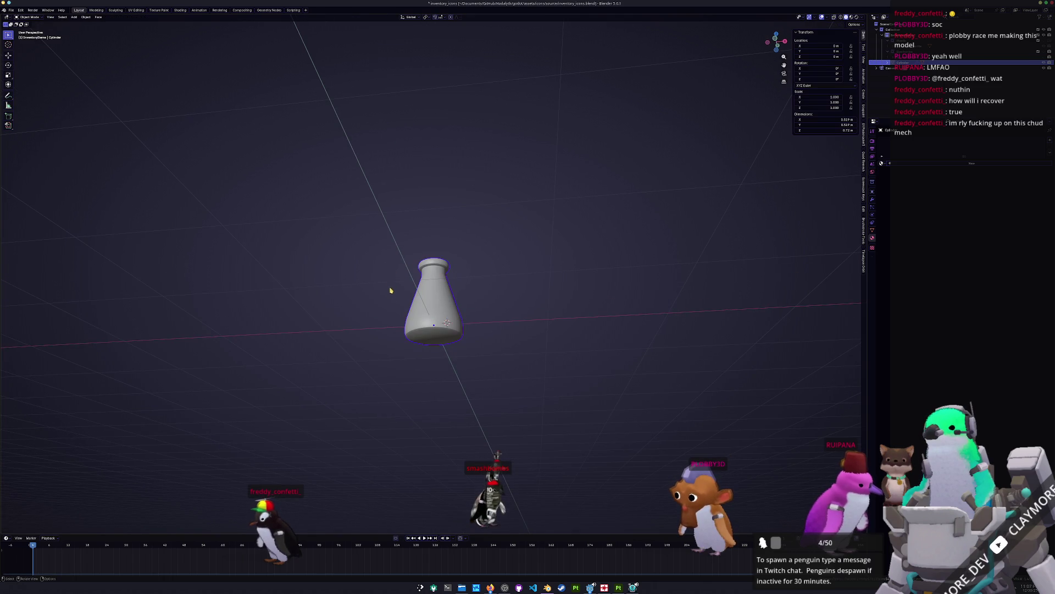
Step: In Edit Mode, check the side and front views and box-select the body below the neck
{"action": "key", "text": "Tab"}
{"action": "key", "text": "KP_3"}
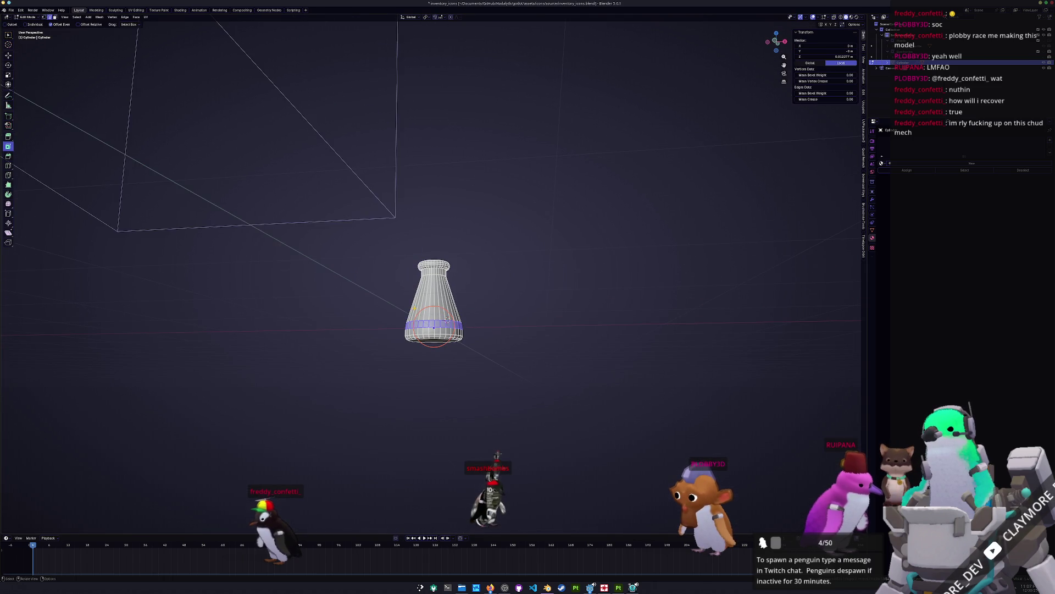
{"action": "key", "text": "KP_1"}
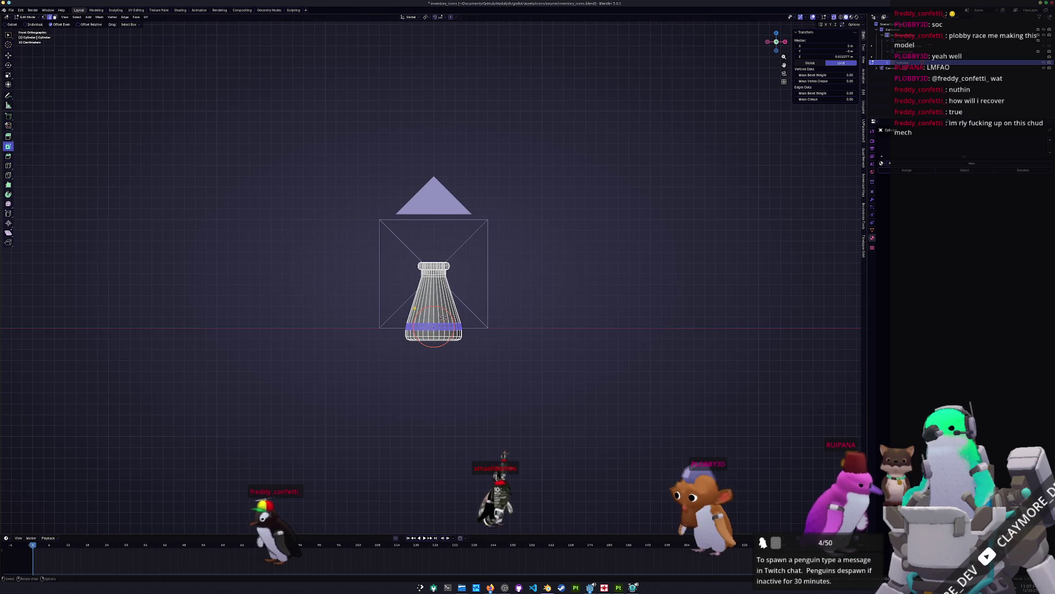
{"action": "scroll", "coordinate": [454, 365], "scroll_direction": "up", "scroll_amount": 4}
{"action": "mouse_move", "coordinate": [540, 433]}
{"action": "left_mouse_down"}
{"action": "mouse_move", "coordinate": [318, 296]}
{"action": "mouse_move", "coordinate": [310, 277]}
{"action": "left_mouse_up"}
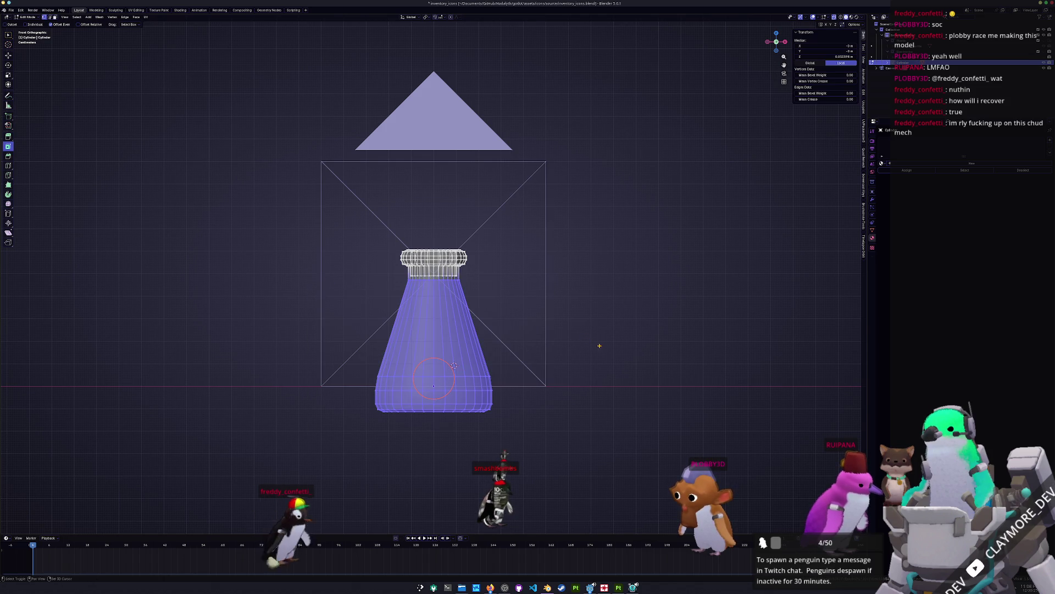
Step: Duplicate the flask body's vertices and separate the copy into its own object
{"action": "key", "text": "shift+d"}
{"action": "right_click", "coordinate": [582, 325]}
{"action": "right_click", "coordinate": [575, 318]}
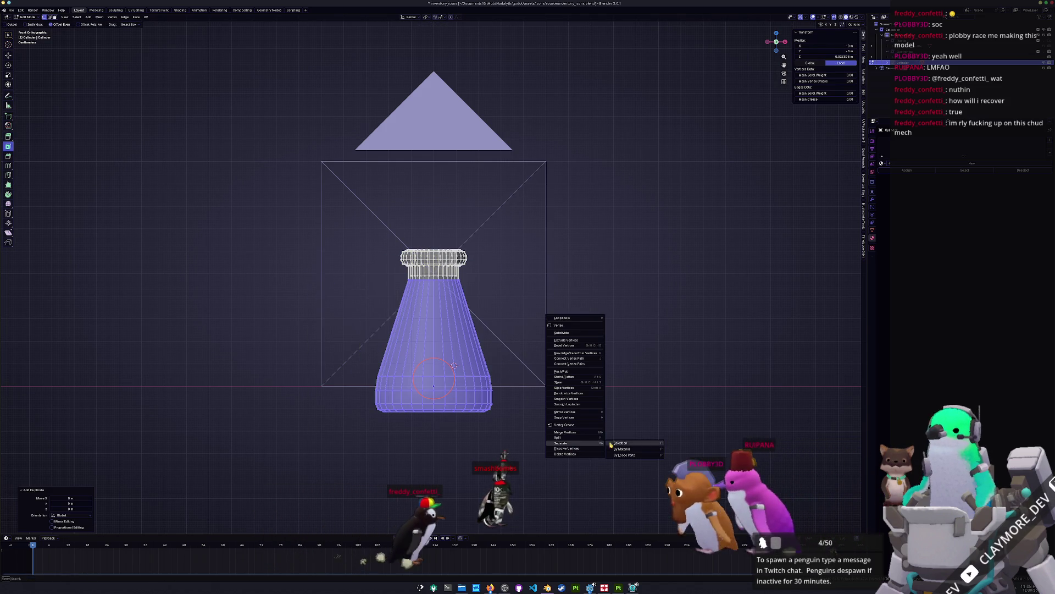
{"action": "left_click", "coordinate": [621, 442]}
{"action": "key", "text": "Tab"}
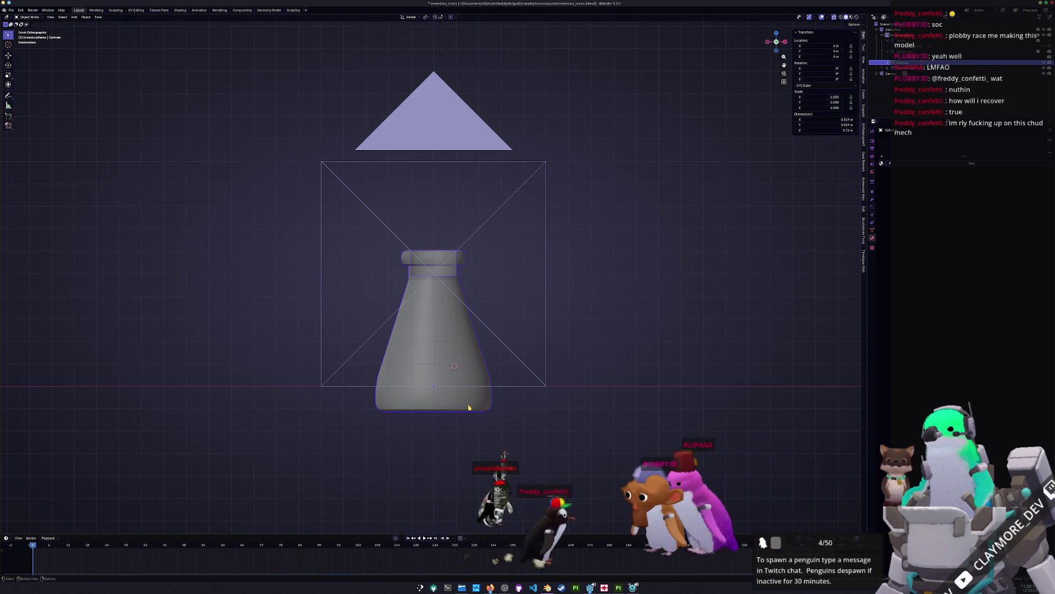
Step: Scale the separated inner copy to 0.777 and raise it 0.0196 m along Z
{"action": "left_click", "coordinate": [469, 407]}
{"action": "key", "text": "Tab"}
{"action": "key", "text": "a"}
{"action": "key", "text": "s"}
{"action": "left_click", "coordinate": [596, 362]}
{"action": "key", "text": "g"}
{"action": "key", "text": "z"}
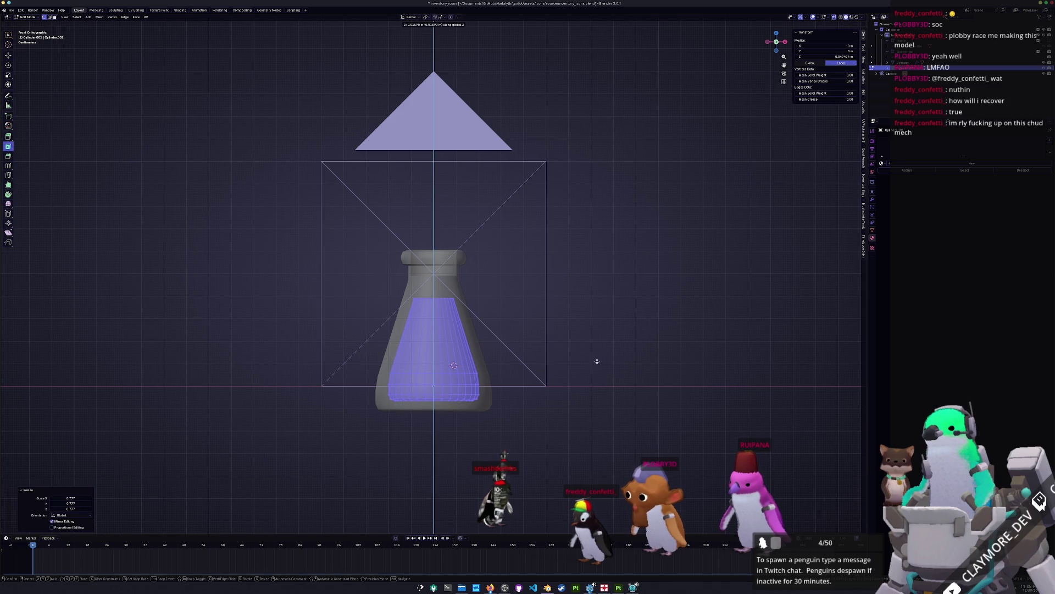
{"action": "left_click", "coordinate": [597, 360]}
Step: Fill the liquid copy's top edge loop with a face, inset it, and extrude it upward
{"action": "scroll", "coordinate": [596, 360], "scroll_direction": "up", "scroll_amount": 3}
{"action": "middle_click_drag", "start_coordinate": [596, 360], "coordinate": [438, 338]}
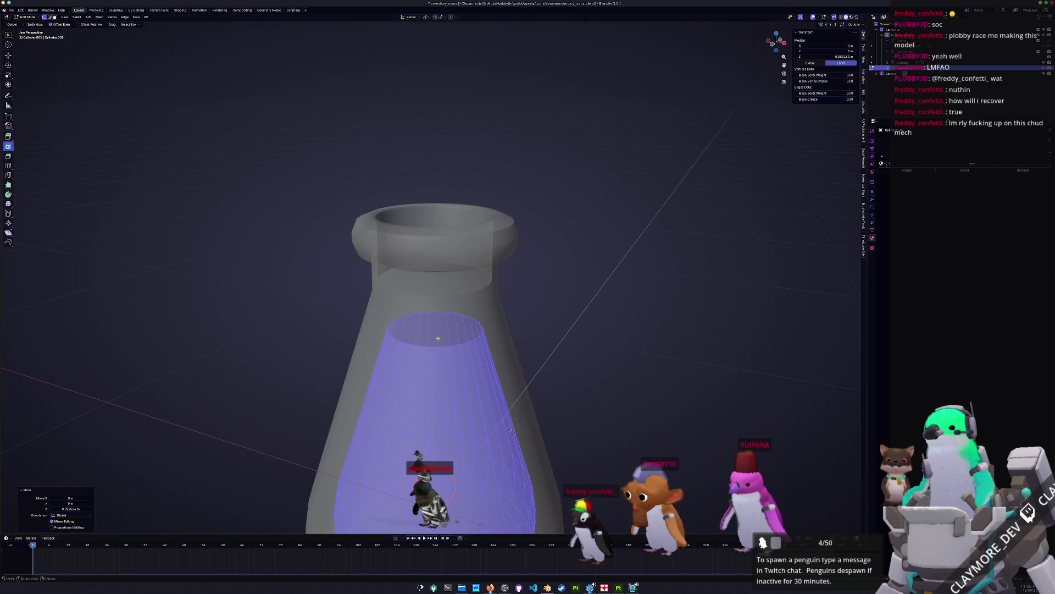
{"action": "key", "text": "2"}
{"action": "left_click", "coordinate": [472, 342], "text": "alt"}
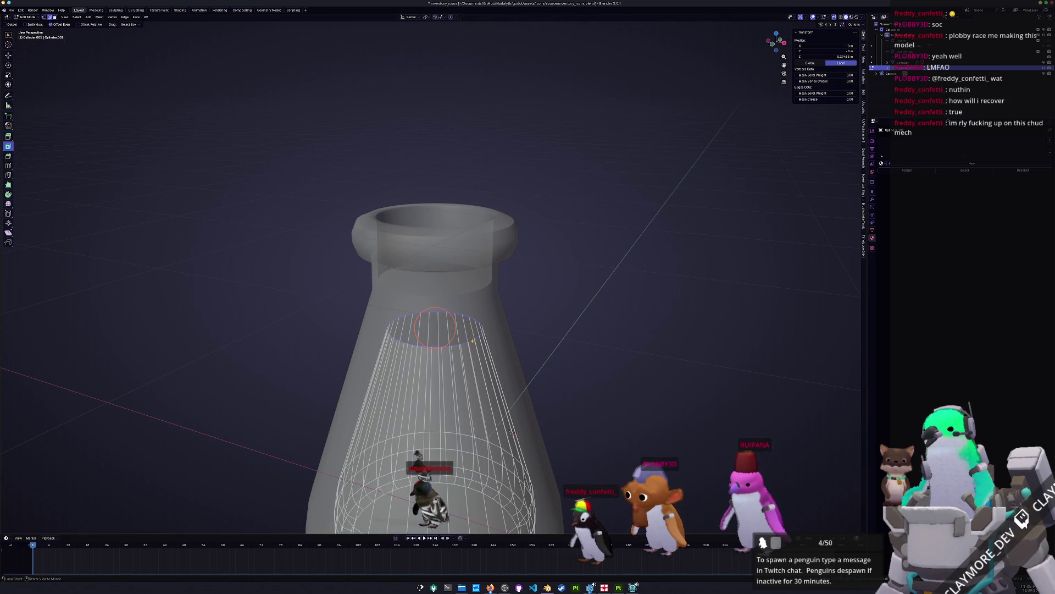
{"action": "key", "text": "f"}
{"action": "right_click", "coordinate": [511, 335]}
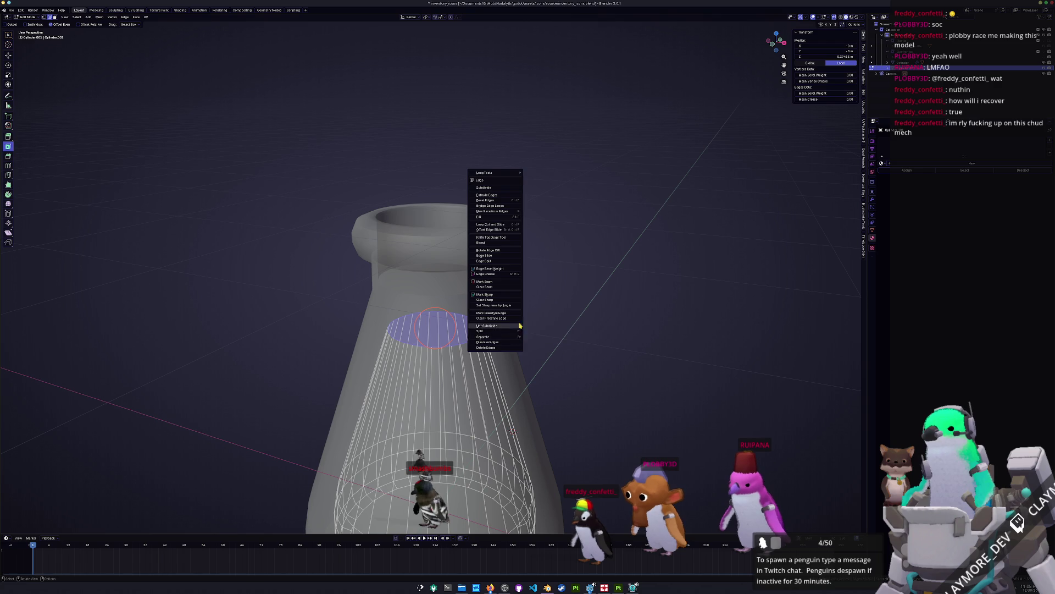
{"action": "left_click", "coordinate": [441, 329]}
{"action": "key", "text": "alt+z"}
{"action": "key", "text": "e"}
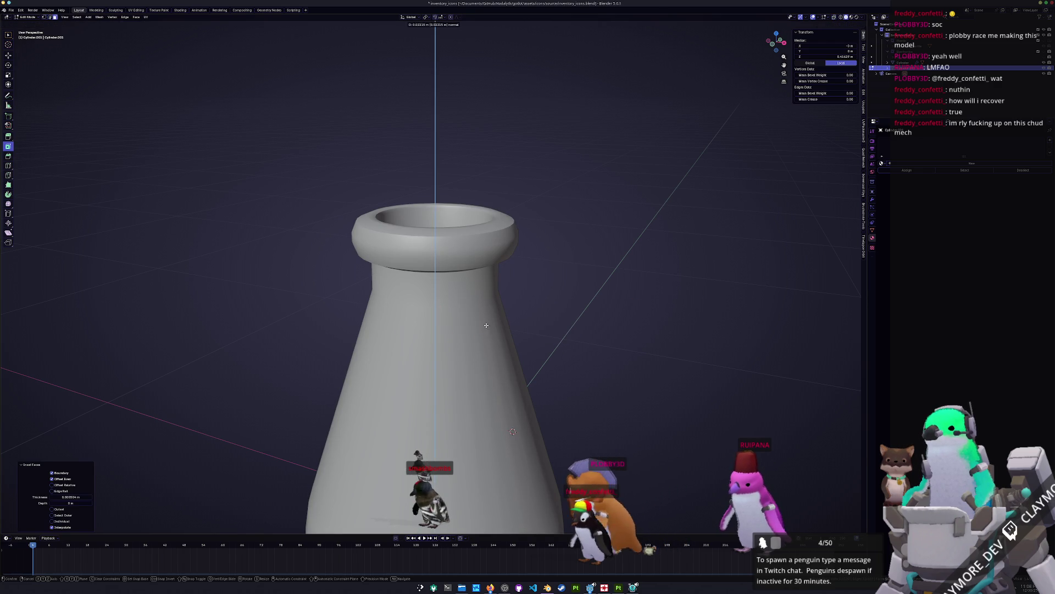
{"action": "left_click", "coordinate": [485, 252]}
Step: Switch to the flask glass and dissolve the selected faces inside its neck
{"action": "key", "text": "alt+q"}
{"action": "middle_click_drag", "start_coordinate": [485, 251], "coordinate": [443, 308]}
{"action": "key", "text": "alt+z"}
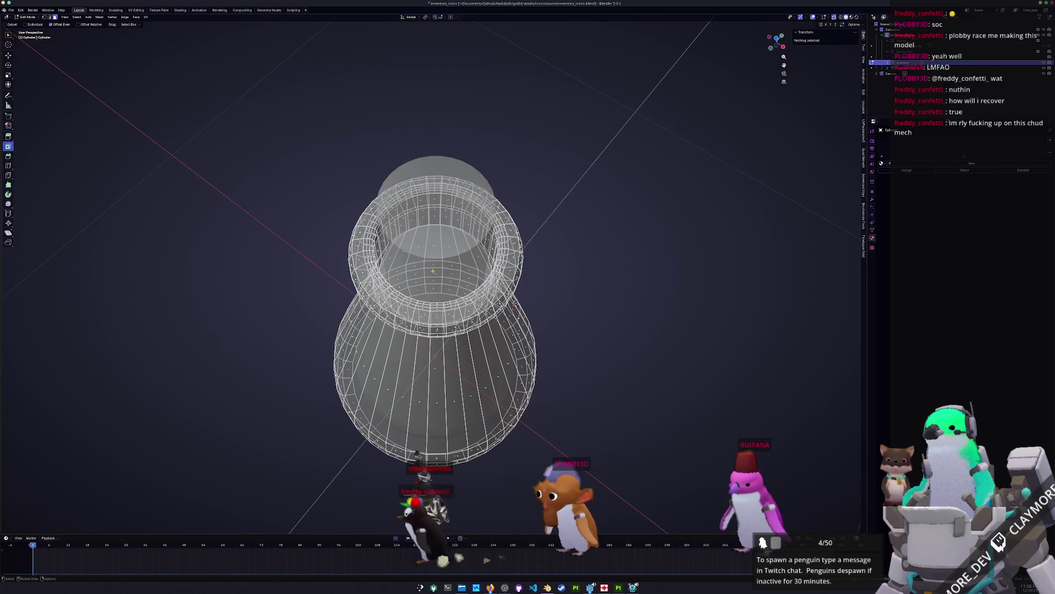
{"action": "left_click", "coordinate": [431, 271]}
{"action": "middle_click_drag", "start_coordinate": [432, 271], "coordinate": [407, 296]}
{"action": "key", "text": "alt+z"}
{"action": "left_click", "coordinate": [432, 270], "text": "alt"}
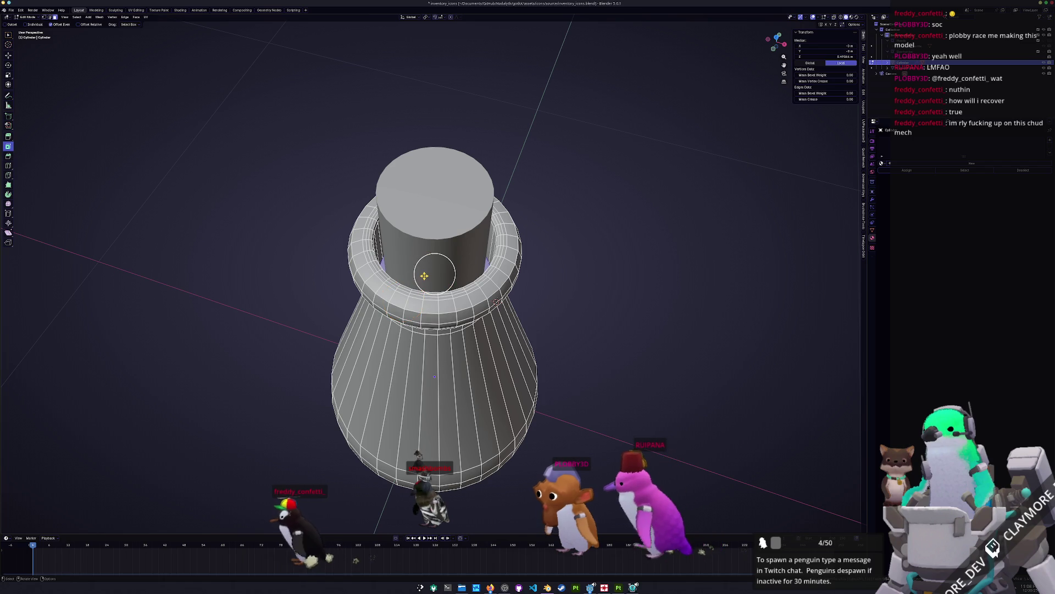
{"action": "key", "text": "x"}
{"action": "left_click", "coordinate": [412, 319]}
Step: Dissolve the lip's inner ring edges and scale the inner ring loop down
{"action": "middle_click_drag", "start_coordinate": [413, 318], "coordinate": [380, 228]}
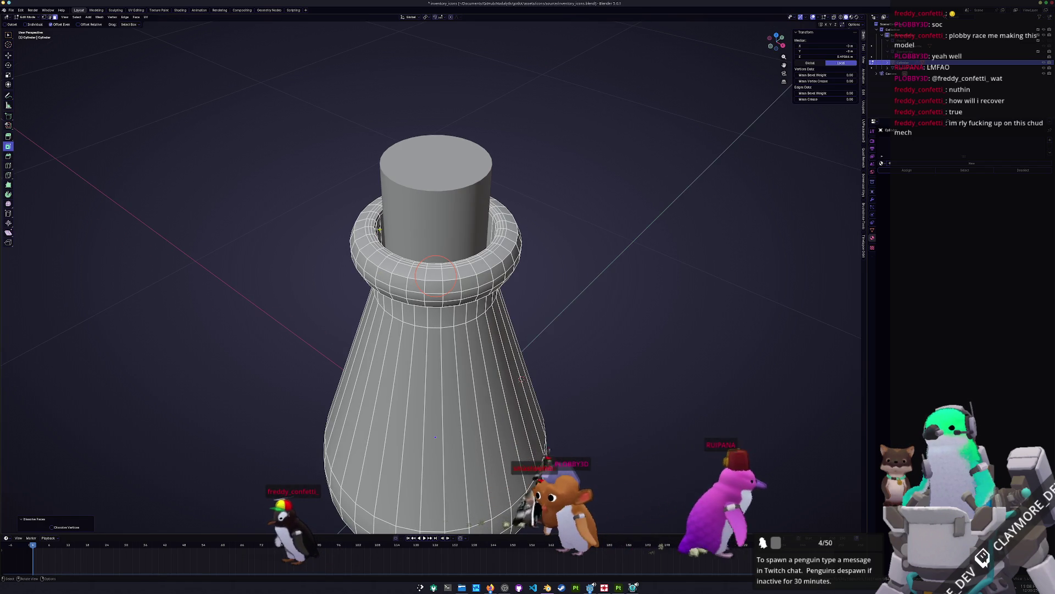
{"action": "left_click", "coordinate": [380, 228], "text": "alt"}
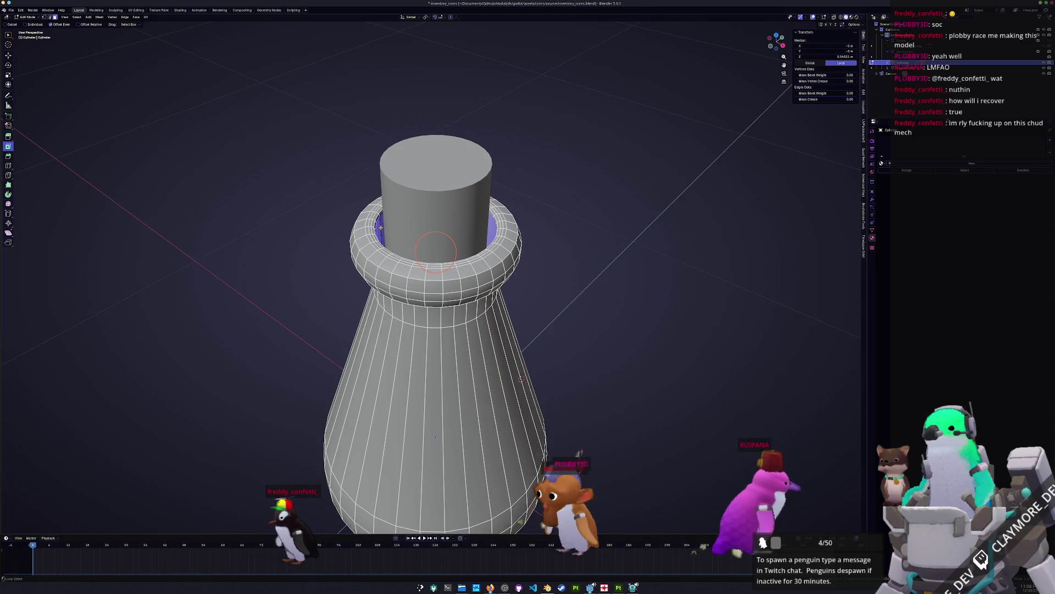
{"action": "key", "text": "x"}
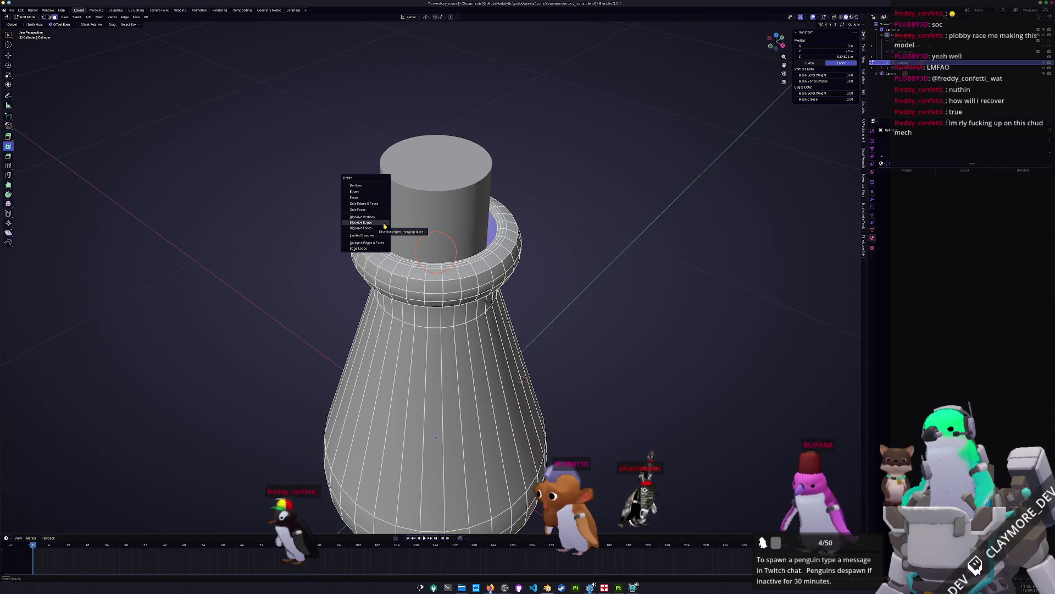
{"action": "left_click", "coordinate": [384, 225]}
{"action": "middle_click_drag", "start_coordinate": [384, 225], "coordinate": [381, 226]}
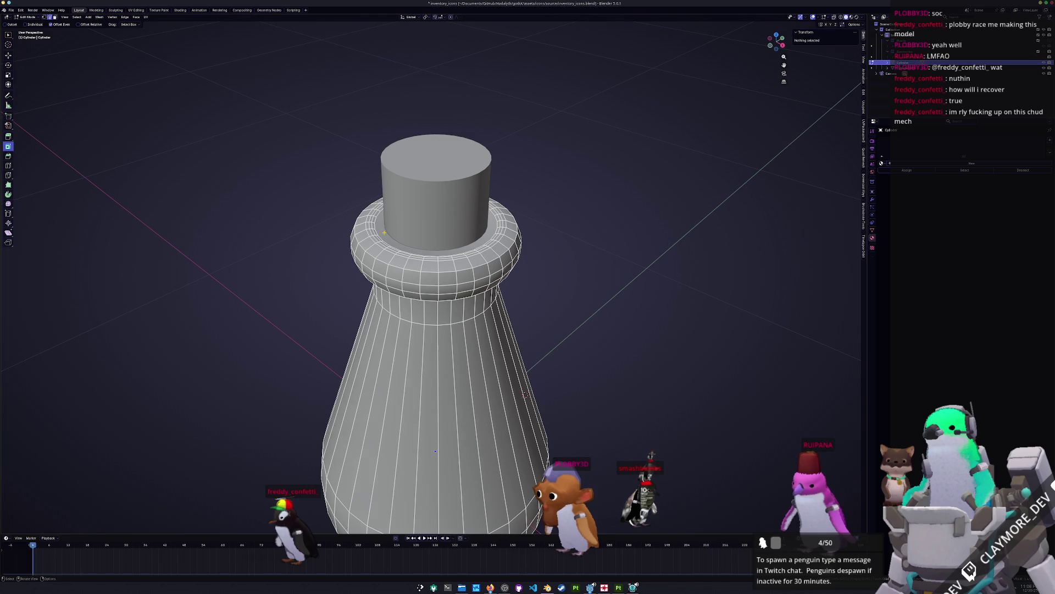
{"action": "left_click", "coordinate": [383, 237], "text": "alt"}
{"action": "scroll", "coordinate": [383, 237], "scroll_direction": "up", "scroll_amount": 2}
{"action": "key", "text": "s"}
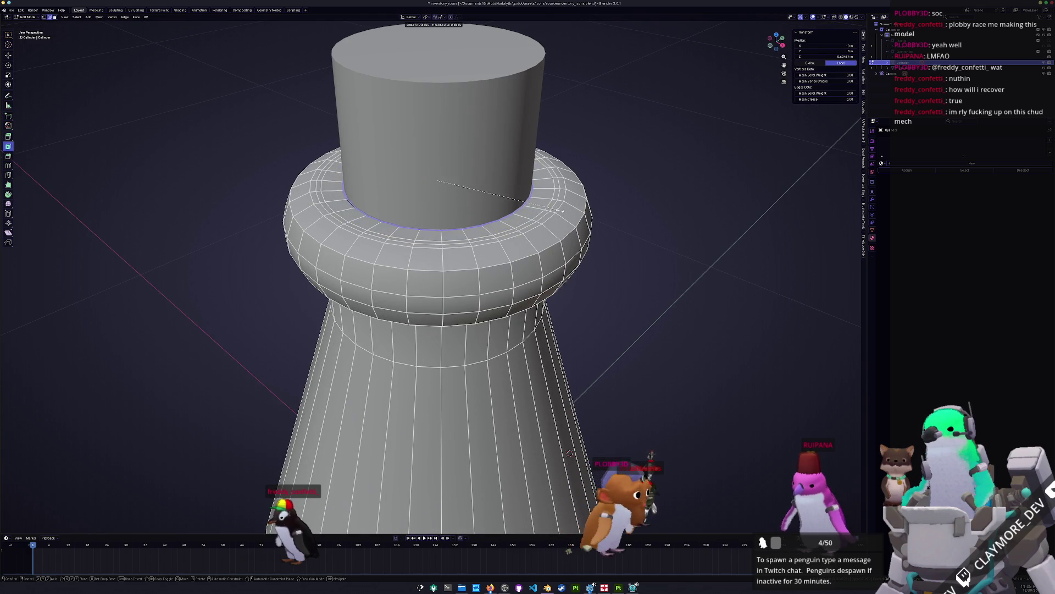
{"action": "left_click", "coordinate": [558, 212]}
{"action": "scroll", "coordinate": [515, 231], "scroll_direction": "down", "scroll_amount": 3}
{"action": "key", "text": "Tab"}
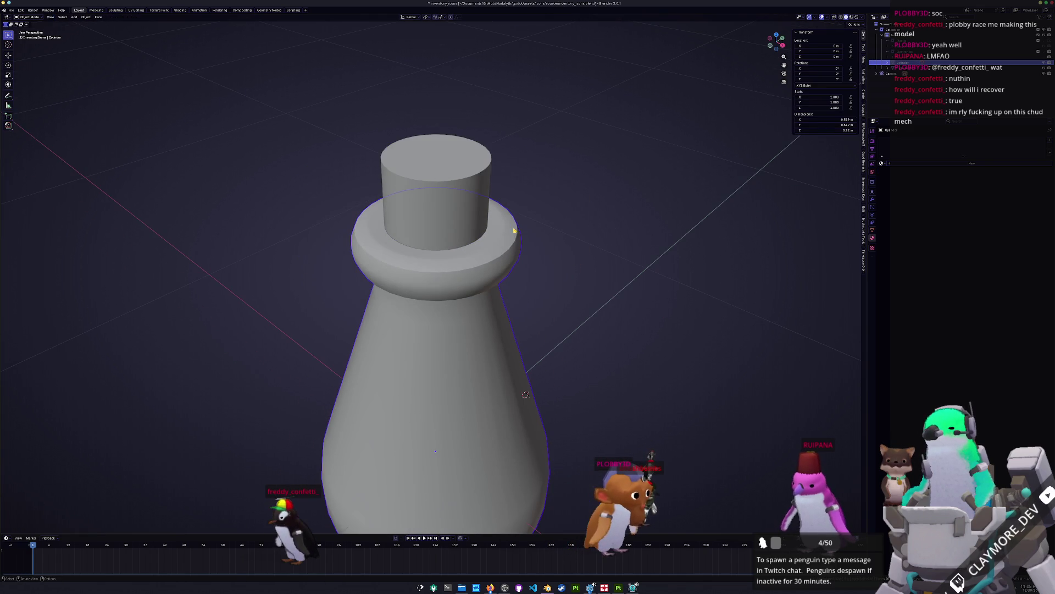
Step: Select the top cylinder and try Boolean Difference cuts on the flask, undoing them
{"action": "left_click", "coordinate": [457, 213]}
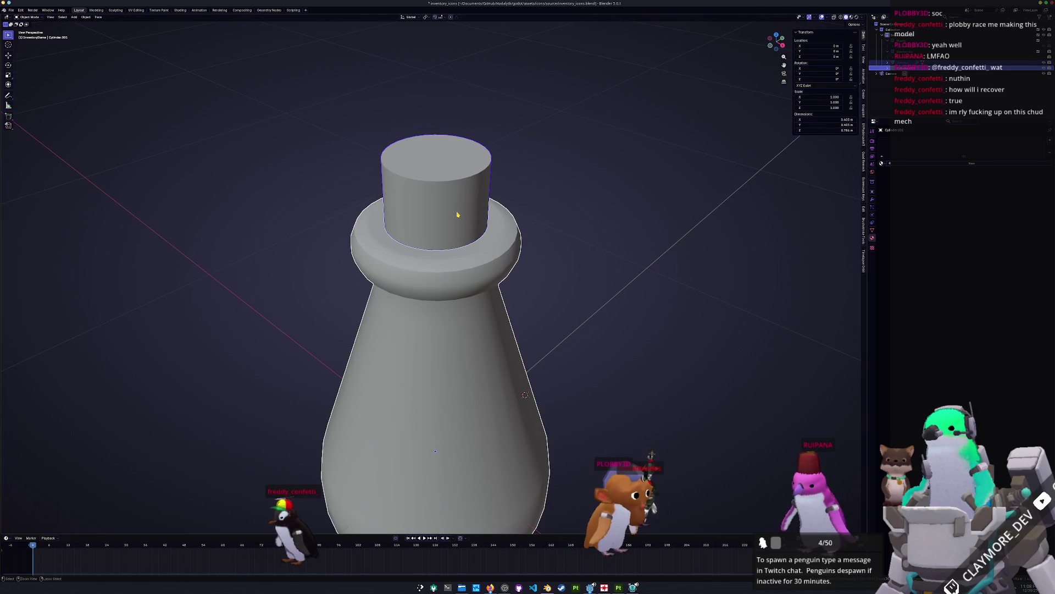
{"action": "key", "text": "ctrl+KP_Subtract"}
{"action": "key", "text": "ctrl+z"}
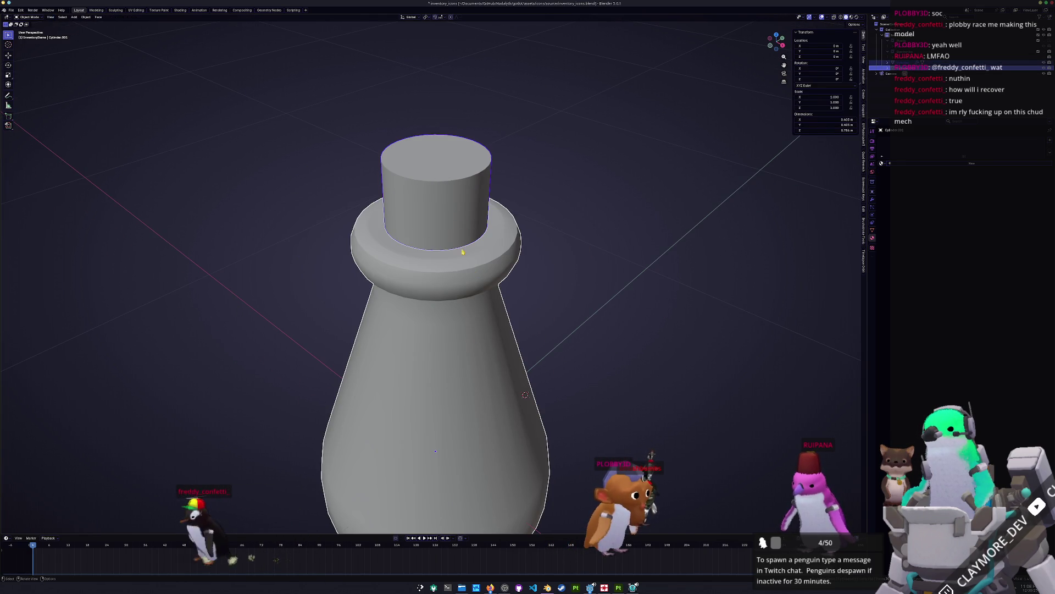
{"action": "key", "text": "ctrl+z"}
{"action": "key", "text": "ctrl+KP_Subtract"}
{"action": "middle_click_drag", "start_coordinate": [479, 280], "coordinate": [550, 287]}
{"action": "key", "text": "ctrl+z"}
Step: Test a duplicate cylinder and reapply the Boolean cut, undoing both attempts
{"action": "key", "text": "shift+d"}
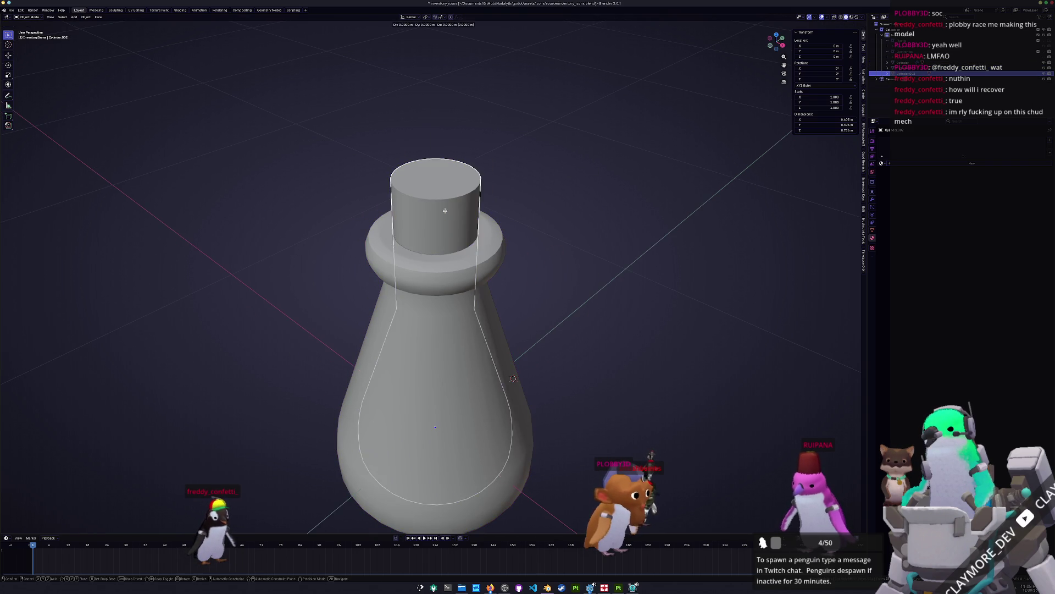
{"action": "key", "text": "x"}
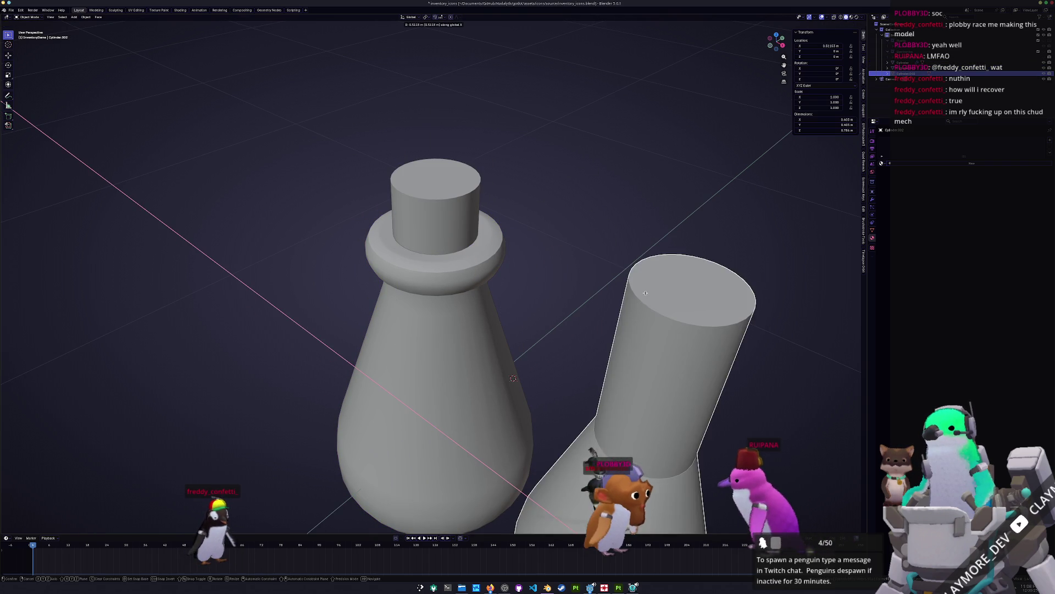
{"action": "key", "text": "Escape"}
{"action": "key", "text": "ctrl+z"}
{"action": "key", "text": "ctrl+KP_Subtract"}
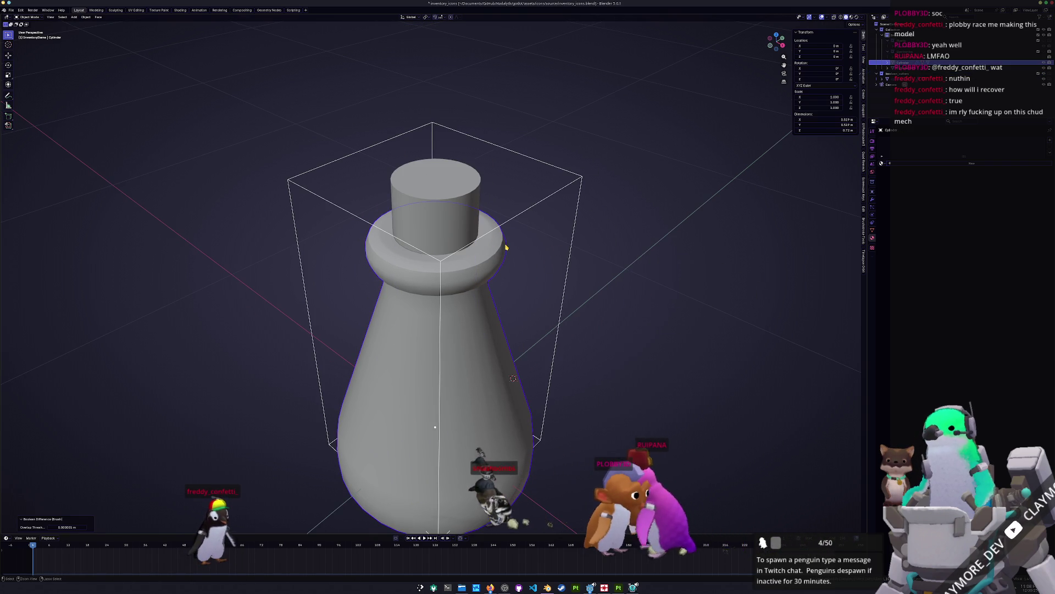
{"action": "key", "text": "ctrl+z"}
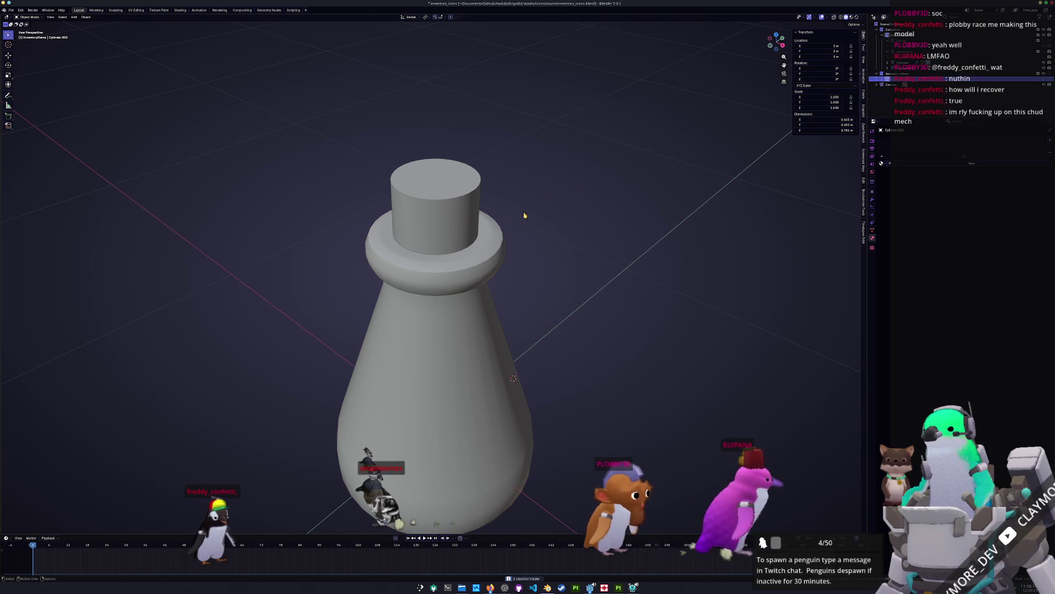
Step: Delete all geometry of the top cutter cylinder
{"action": "left_click", "coordinate": [446, 212]}
{"action": "key", "text": "Tab"}
{"action": "left_click", "coordinate": [436, 183]}
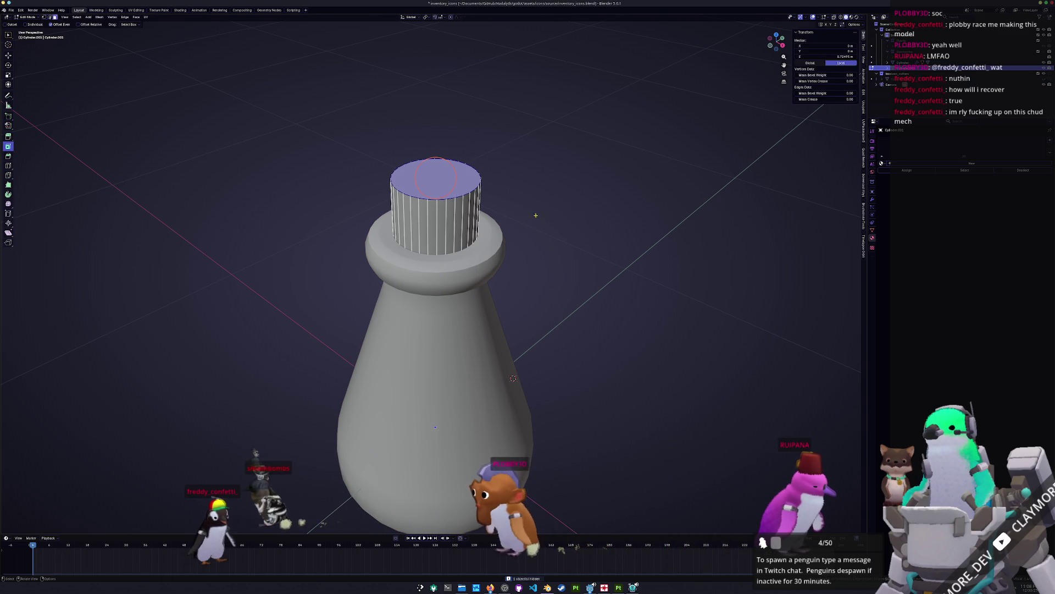
{"action": "middle_click_drag", "start_coordinate": [532, 218], "coordinate": [538, 208]}
{"action": "left_click_drag", "start_coordinate": [532, 223], "coordinate": [328, 140]}
{"action": "key", "text": "x"}
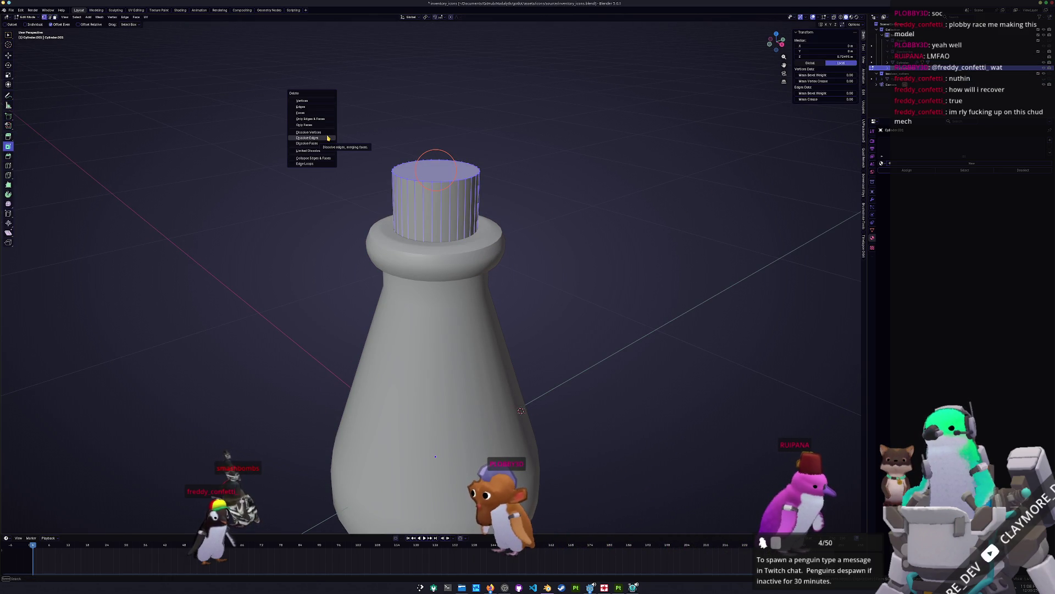
{"action": "left_click", "coordinate": [328, 135]}
Step: Delete the inner face at the bottom of the flask's opening
{"action": "middle_click_drag", "start_coordinate": [354, 176], "coordinate": [389, 268]}
{"action": "left_click", "coordinate": [405, 266]}
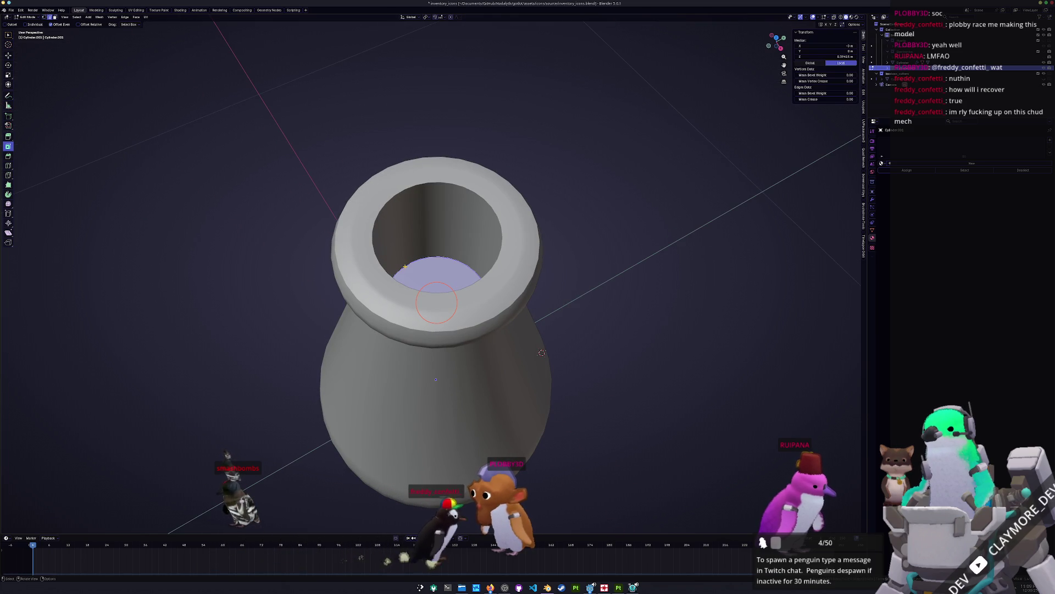
{"action": "middle_click_drag", "start_coordinate": [521, 251], "coordinate": [514, 265]}
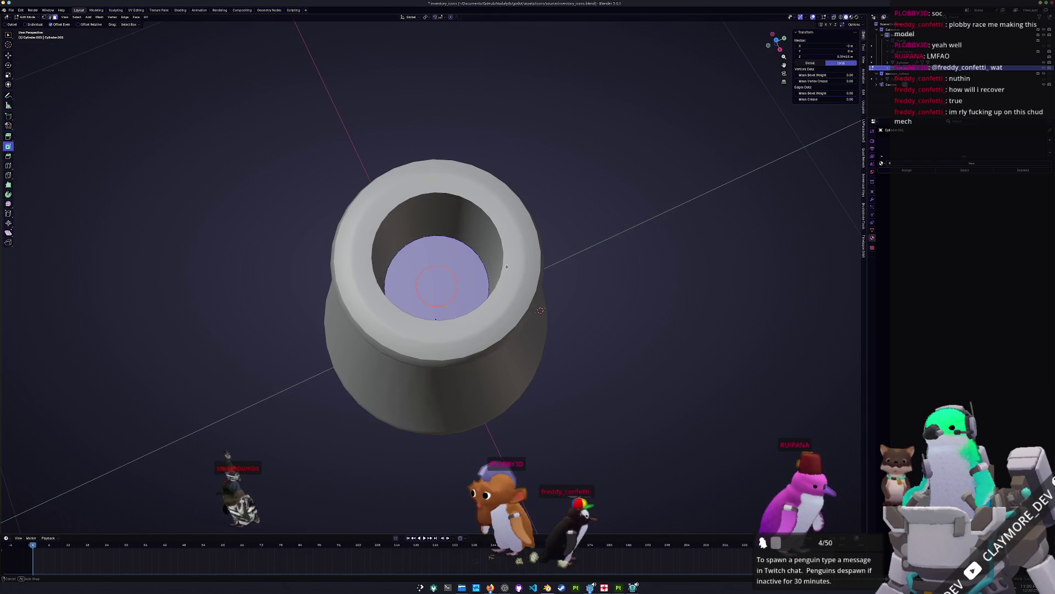
{"action": "key", "text": "g"}
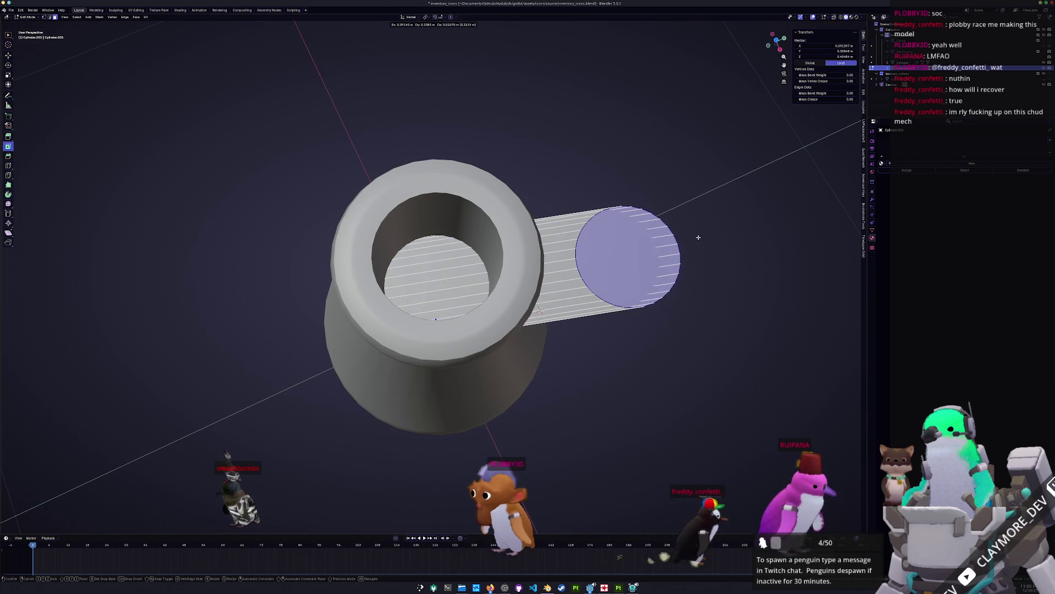
{"action": "mouse_move", "coordinate": [677, 237]}
{"action": "middle_mouse_down"}
{"action": "mouse_move", "coordinate": [613, 228]}
{"action": "mouse_move", "coordinate": [580, 183]}
{"action": "mouse_move", "coordinate": [455, 283]}
{"action": "middle_mouse_up"}
{"action": "key", "text": "Escape"}
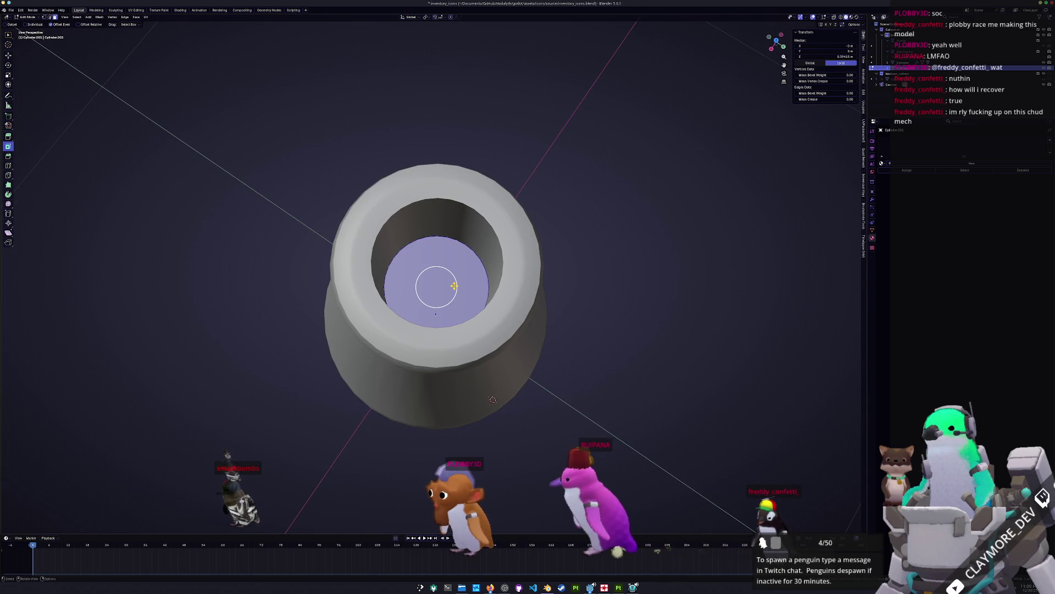
{"action": "key", "text": "x"}
{"action": "left_click", "coordinate": [445, 264]}
Step: Select the opening's bottom face and view the front orthographic view in X-ray
{"action": "mouse_move", "coordinate": [445, 264]}
{"action": "middle_mouse_down"}
{"action": "mouse_move", "coordinate": [445, 220]}
{"action": "mouse_move", "coordinate": [445, 258]}
{"action": "middle_mouse_up"}
{"action": "left_click", "coordinate": [431, 282]}
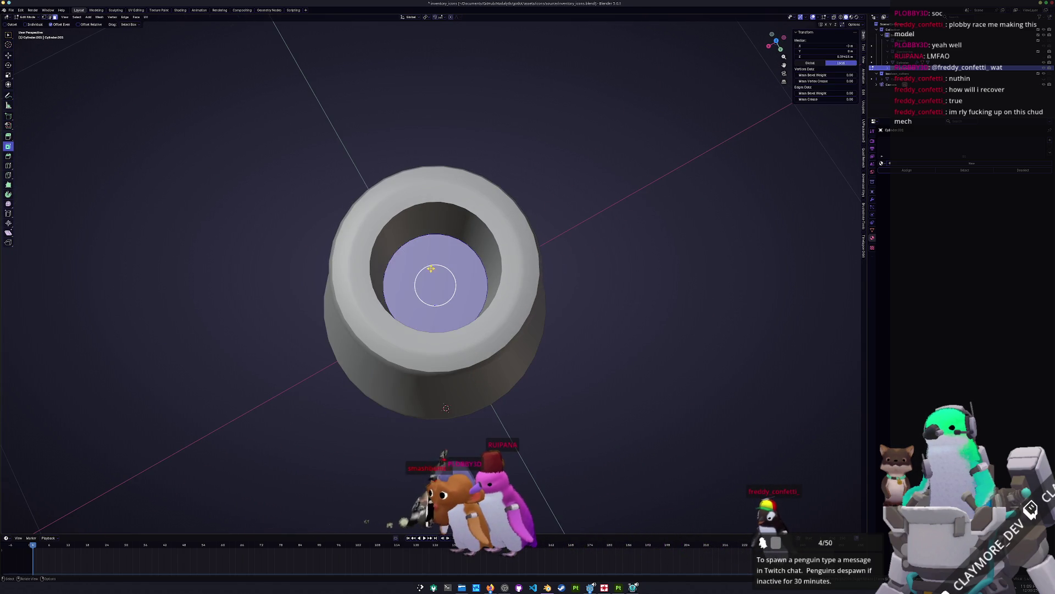
{"action": "middle_click_drag", "start_coordinate": [436, 327], "coordinate": [494, 234]}
{"action": "key", "text": "KP_1"}
{"action": "key", "text": "alt+z"}
{"action": "scroll", "coordinate": [491, 307], "scroll_direction": "down", "scroll_amount": 3}
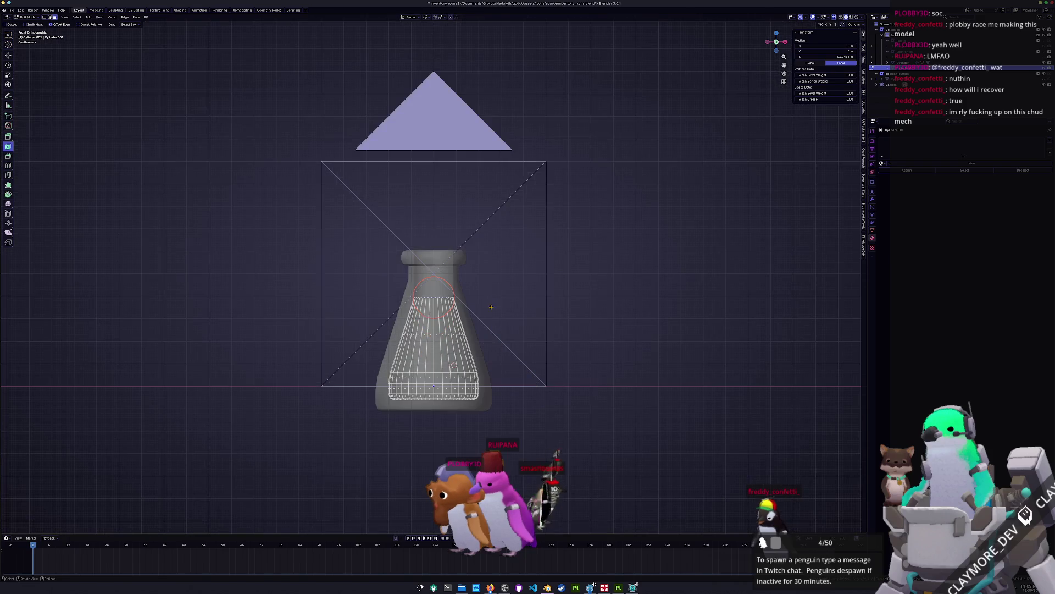
Step: Vertex-slide the inner mesh's top two rings down the flask
{"action": "key", "text": "shift+v"}
{"action": "left_click", "coordinate": [551, 312]}
{"action": "scroll", "coordinate": [551, 317], "scroll_direction": "up", "scroll_amount": 4}
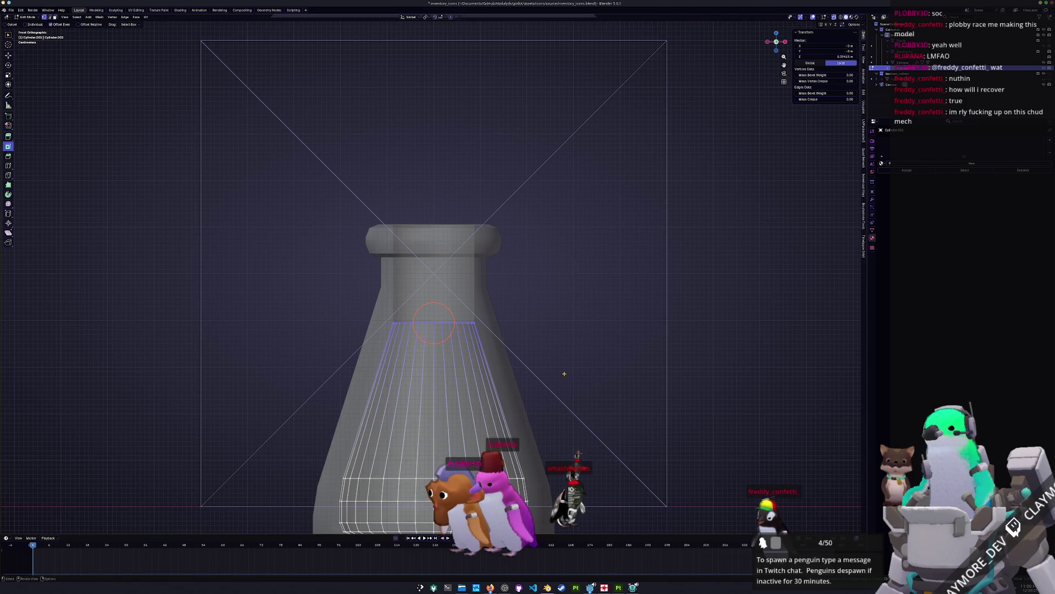
{"action": "left_click_drag", "start_coordinate": [561, 381], "coordinate": [320, 282]}
{"action": "key", "text": "shift+v"}
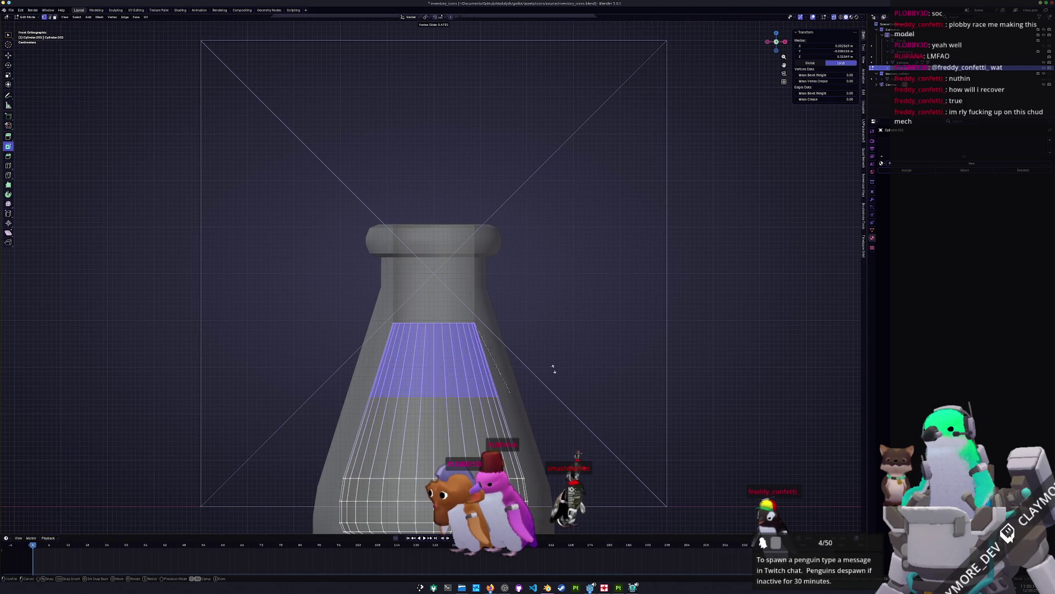
Step: Delete the inner mesh's top face and dissolve its rim edge loop
{"action": "key", "text": "f"}
{"action": "middle_click_drag", "start_coordinate": [519, 341], "coordinate": [438, 318]}
{"action": "key", "text": "x"}
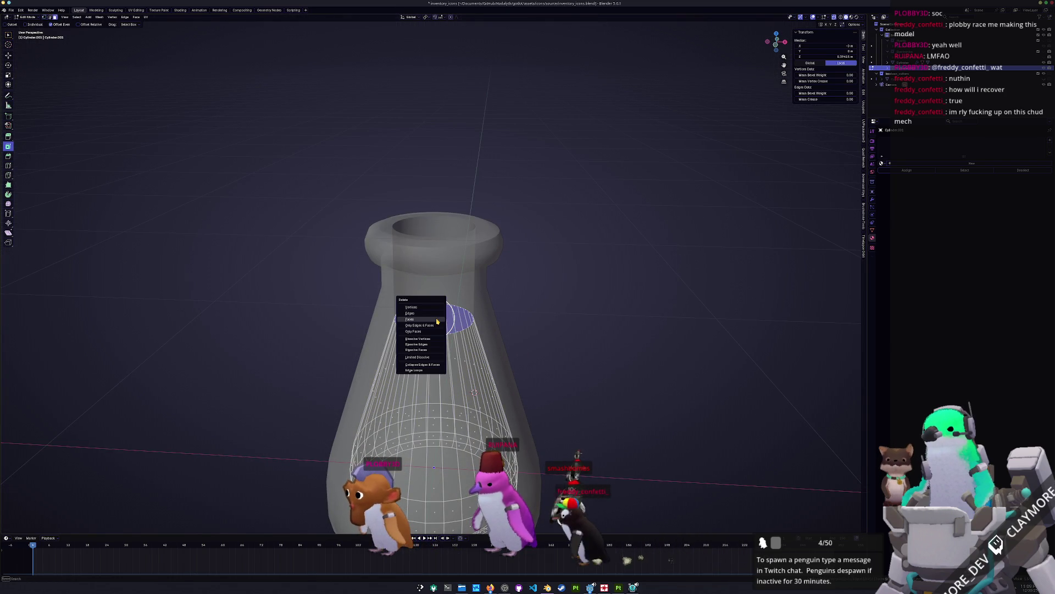
{"action": "left_click", "coordinate": [435, 319]}
{"action": "left_click", "coordinate": [446, 336], "text": "alt"}
{"action": "middle_click_drag", "start_coordinate": [446, 336], "coordinate": [508, 329]}
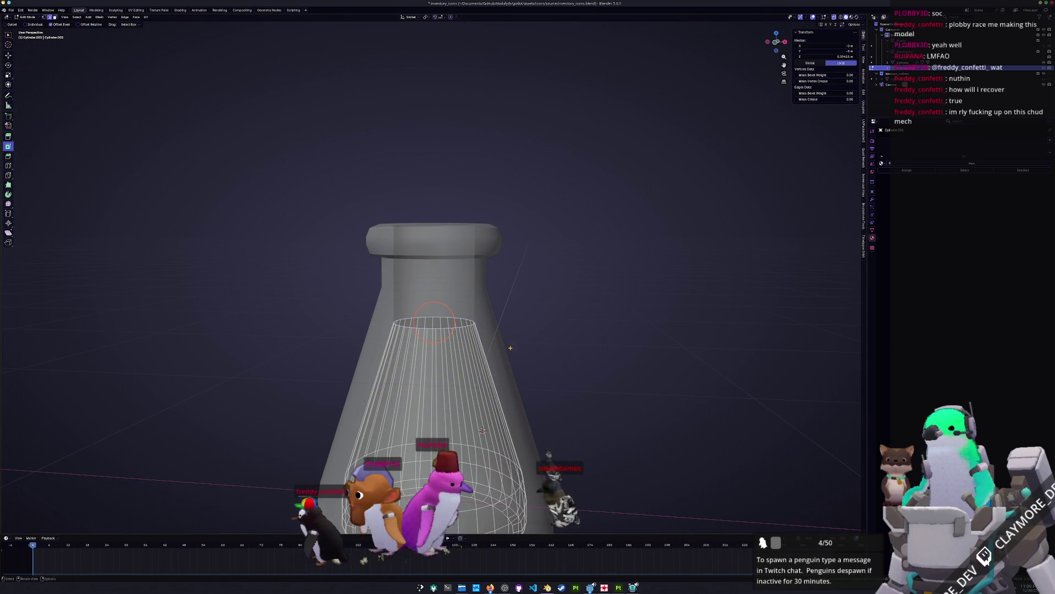
{"action": "key", "text": "x"}
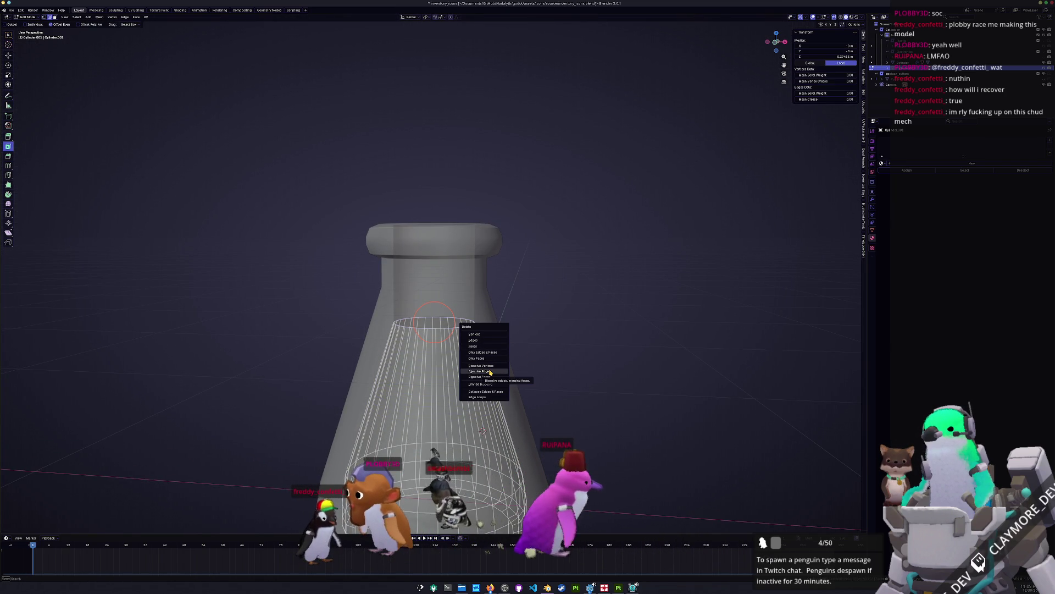
{"action": "left_click", "coordinate": [489, 371]}
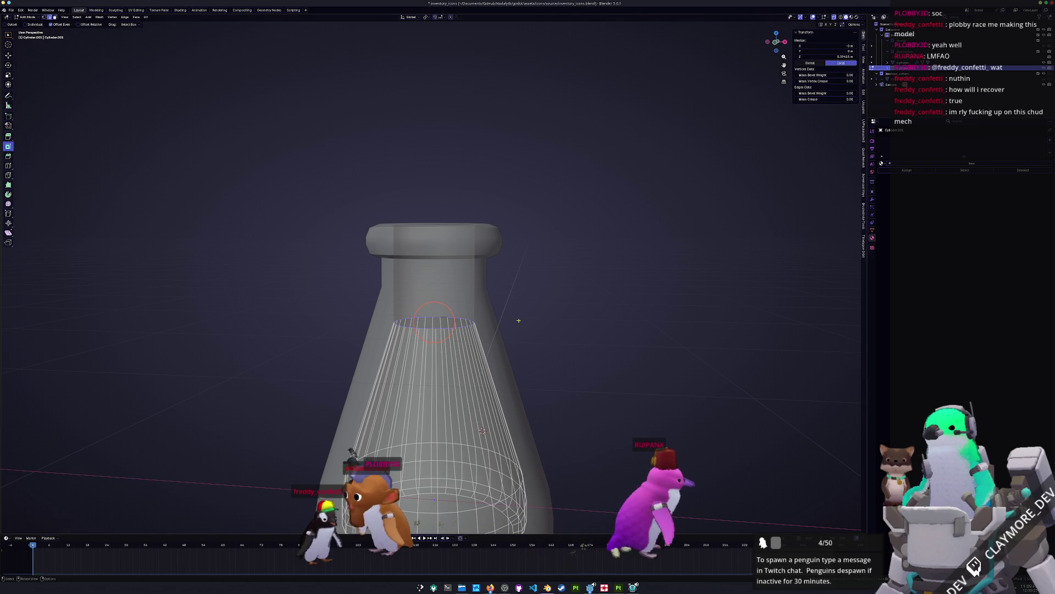
Step: Slide the top loop down to liquid height and cap it with a face
{"action": "key", "text": "g"}
{"action": "key", "text": "g"}
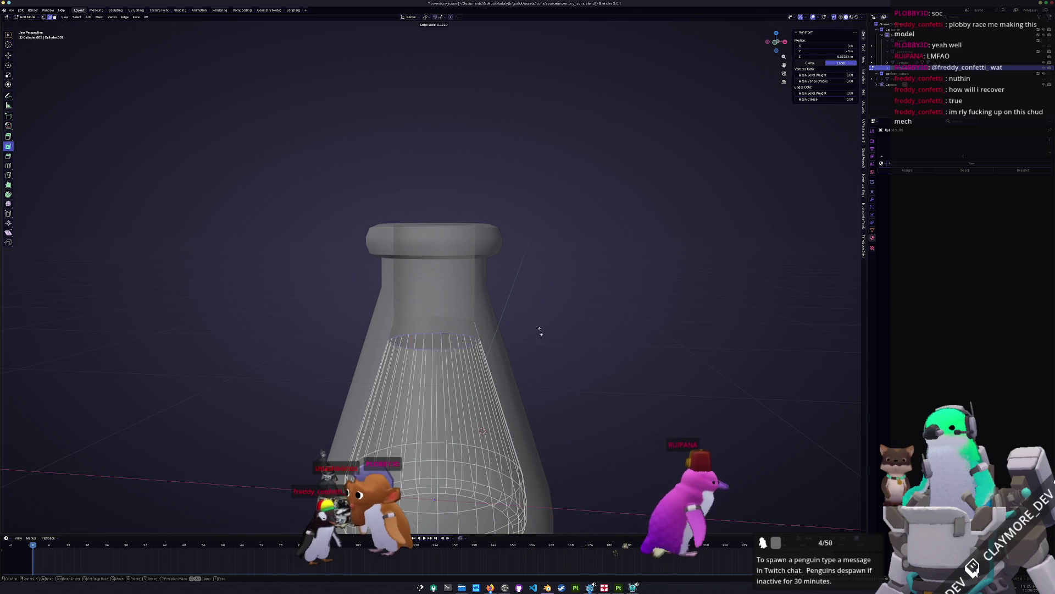
{"action": "left_click", "coordinate": [555, 362]}
{"action": "key", "text": "f"}
{"action": "scroll", "coordinate": [556, 361], "scroll_direction": "down", "scroll_amount": 4}
Step: View through the scene camera, return to Object Mode, and switch to the Shading workspace
{"action": "key", "text": "KP_0"}
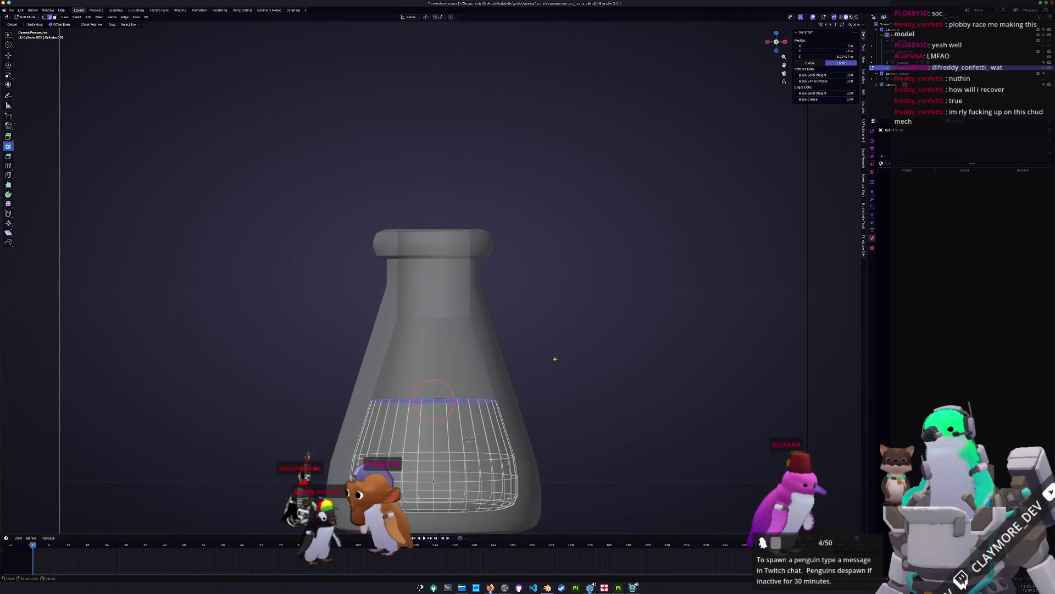
{"action": "scroll", "coordinate": [605, 345], "scroll_direction": "down", "scroll_amount": 4}
{"action": "key", "text": "Tab"}
{"action": "scroll", "coordinate": [495, 330], "scroll_direction": "up", "scroll_amount": 2}
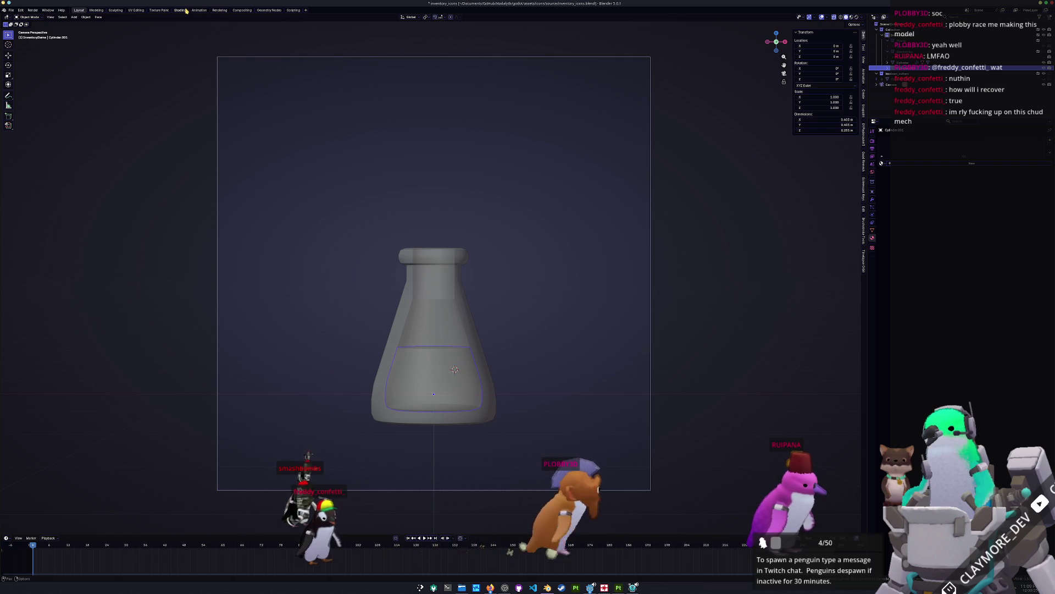
{"action": "left_click", "coordinate": [180, 10]}
{"action": "scroll", "coordinate": [512, 157], "scroll_direction": "up", "scroll_amount": 4}
Step: Give the liquid a new material with cyan emission, black base colour and roughness 1.000
{"action": "scroll", "coordinate": [512, 156], "scroll_direction": "down", "scroll_amount": 2, "text": "shift"}
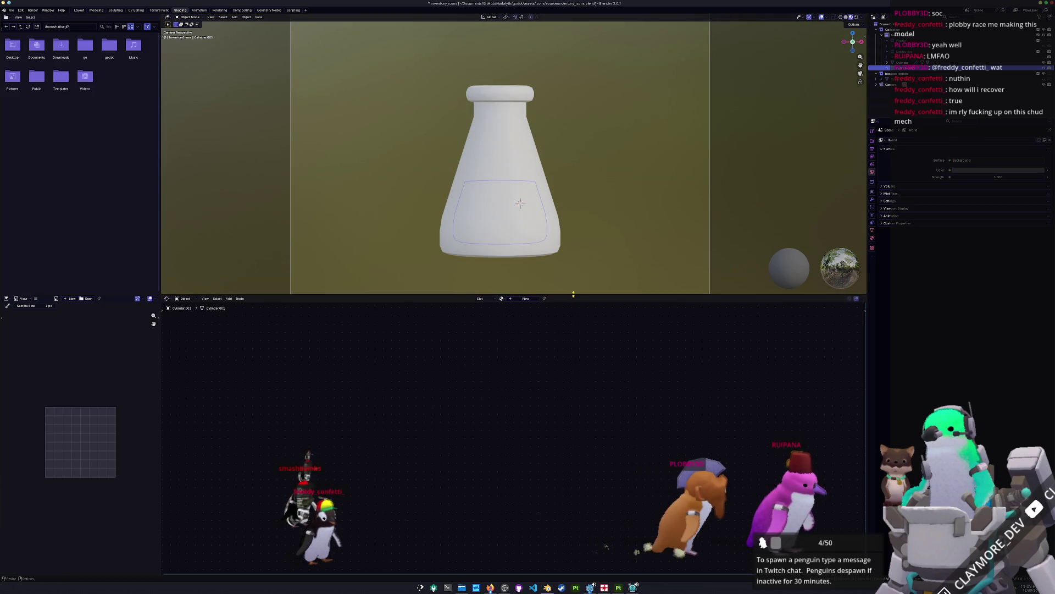
{"action": "left_click_drag", "start_coordinate": [574, 294], "coordinate": [573, 383]}
{"action": "left_click", "coordinate": [526, 386]}
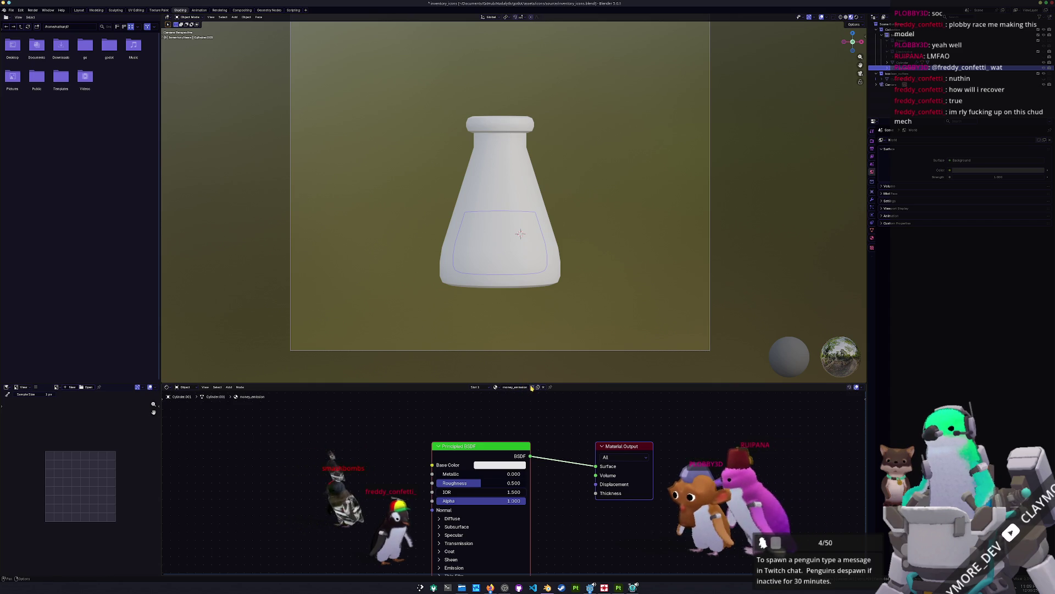
{"action": "key", "text": "Home"}
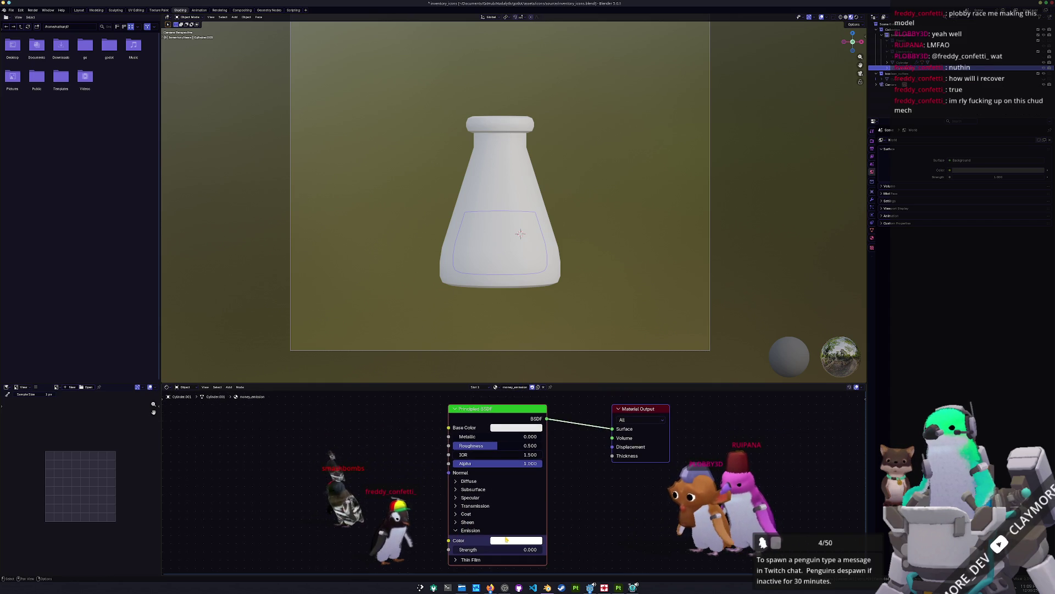
{"action": "left_click", "coordinate": [506, 540]}
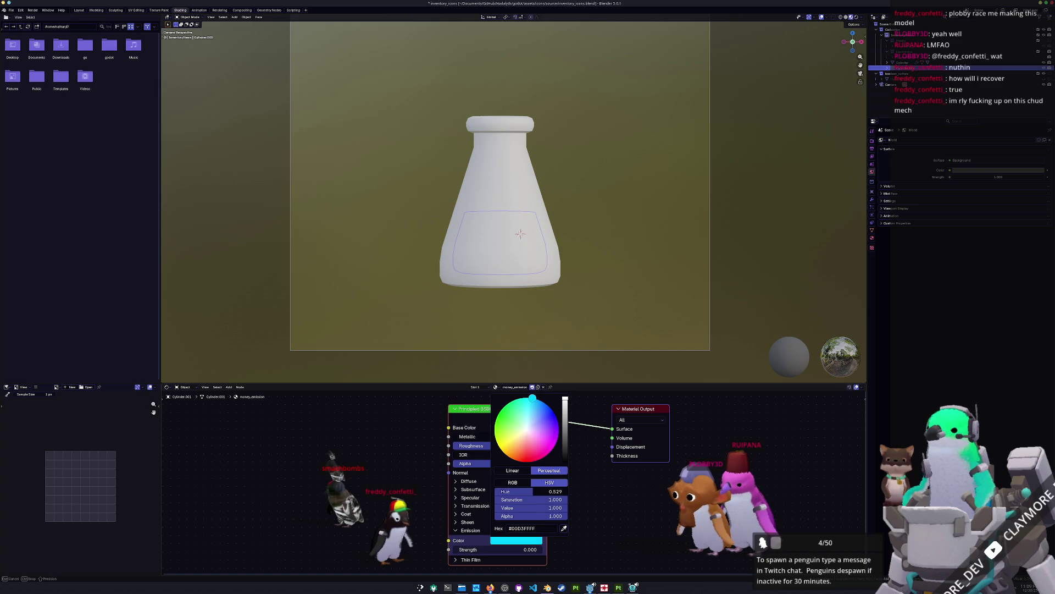
{"action": "left_click_drag", "start_coordinate": [531, 398], "coordinate": [531, 397]}
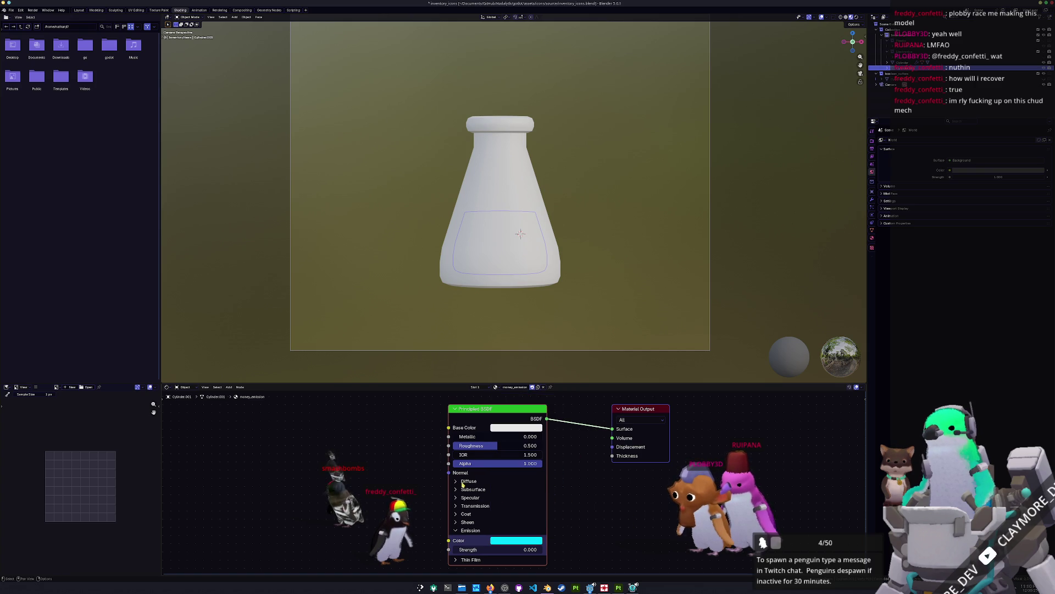
{"action": "left_click", "coordinate": [462, 482]}
{"action": "left_click", "coordinate": [512, 428]}
{"action": "left_click_drag", "start_coordinate": [565, 288], "coordinate": [565, 350]}
{"action": "left_click_drag", "start_coordinate": [497, 445], "coordinate": [541, 445]}
Step: Create a new flask material with a Fresnel node driving a Mix Shader
{"action": "left_click", "coordinate": [519, 194]}
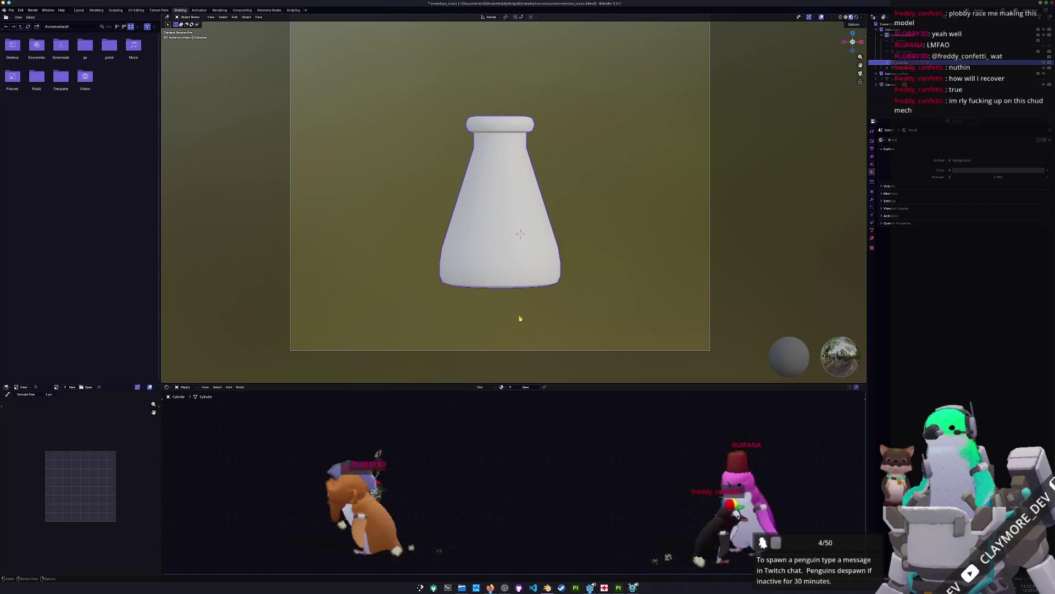
{"action": "left_click", "coordinate": [525, 388]}
{"action": "key", "text": "shift+a"}
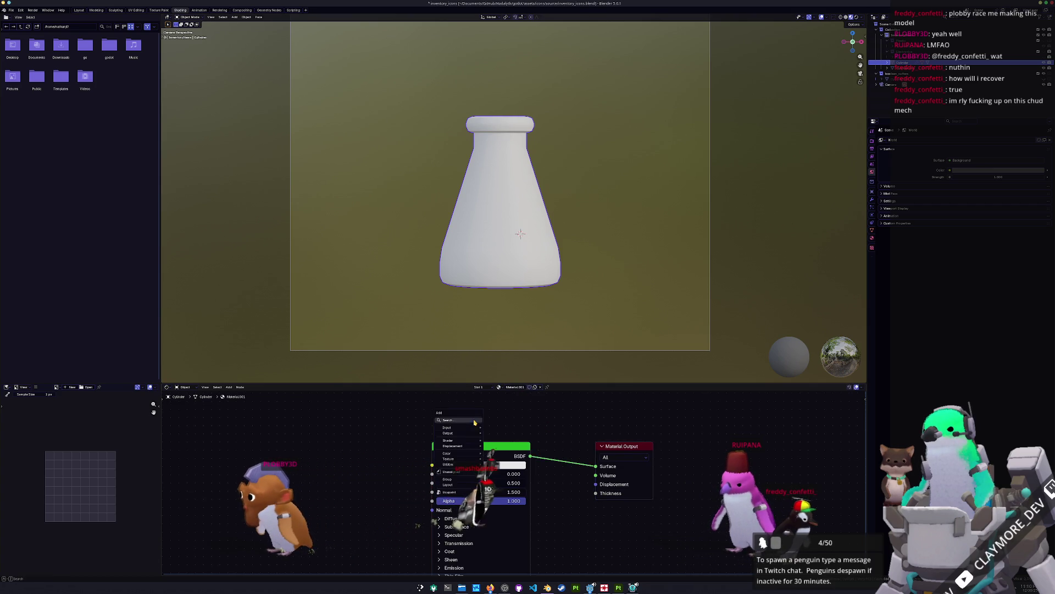
{"action": "type", "text": "fres"}
{"action": "left_click", "coordinate": [492, 448]}
{"action": "left_click", "coordinate": [340, 435]}
{"action": "left_click_drag", "start_coordinate": [341, 435], "coordinate": [520, 433]}
{"action": "type", "text": "m"}
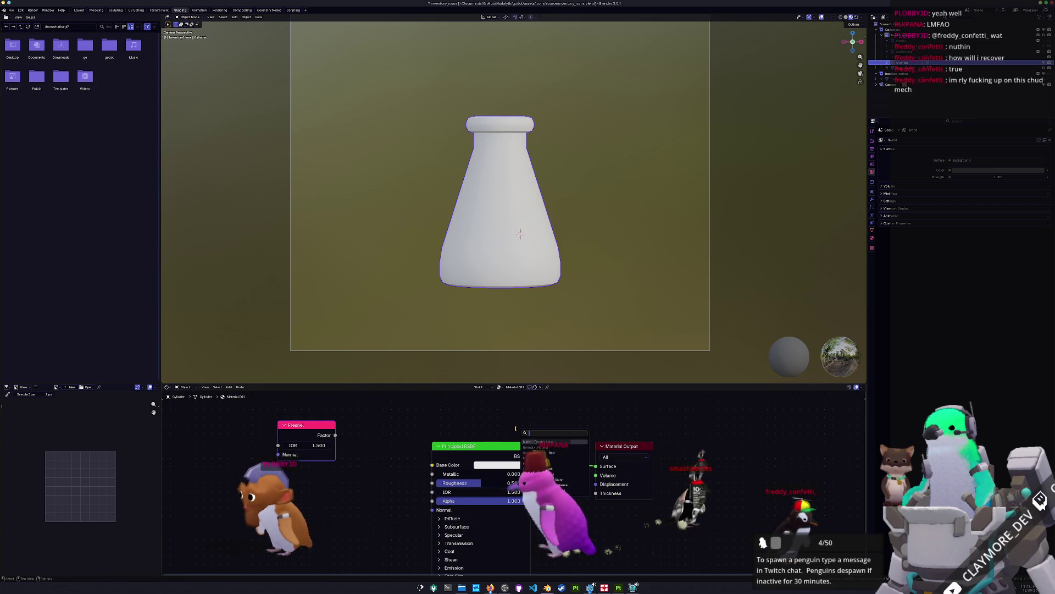
{"action": "type", "text": "ix shader"}
{"action": "key", "text": "Return"}
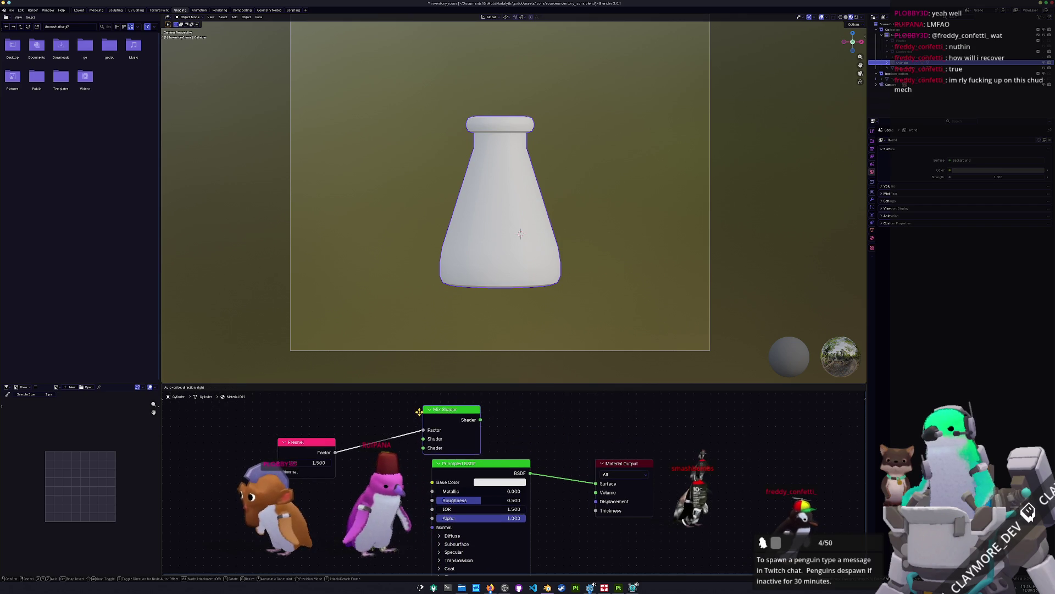
Step: Feed Transparent BSDF and Emission into the Mix Shader and connect it to Material Output
{"action": "left_click_drag", "start_coordinate": [516, 466], "coordinate": [418, 475]}
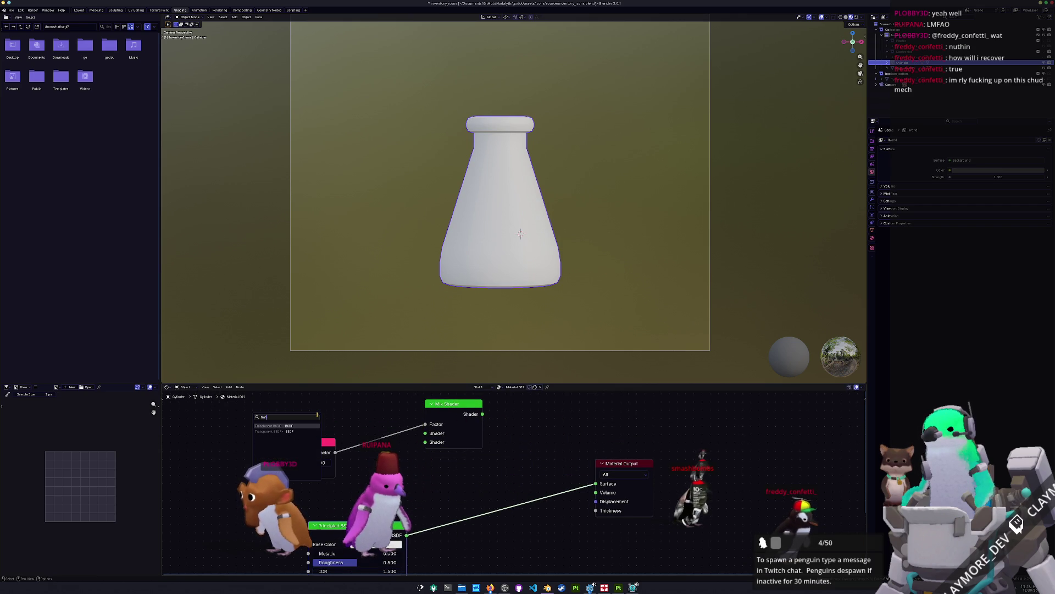
{"action": "key", "text": "Return"}
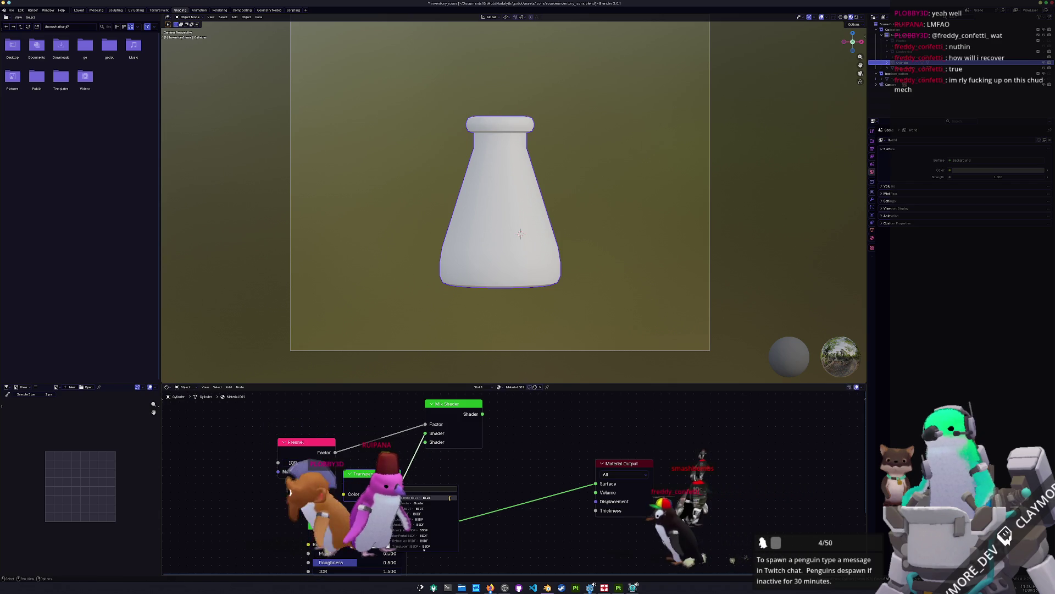
{"action": "type", "text": "emi"}
{"action": "key", "text": "Return"}
{"action": "left_click", "coordinate": [450, 498]}
{"action": "left_click_drag", "start_coordinate": [482, 414], "coordinate": [596, 484]}
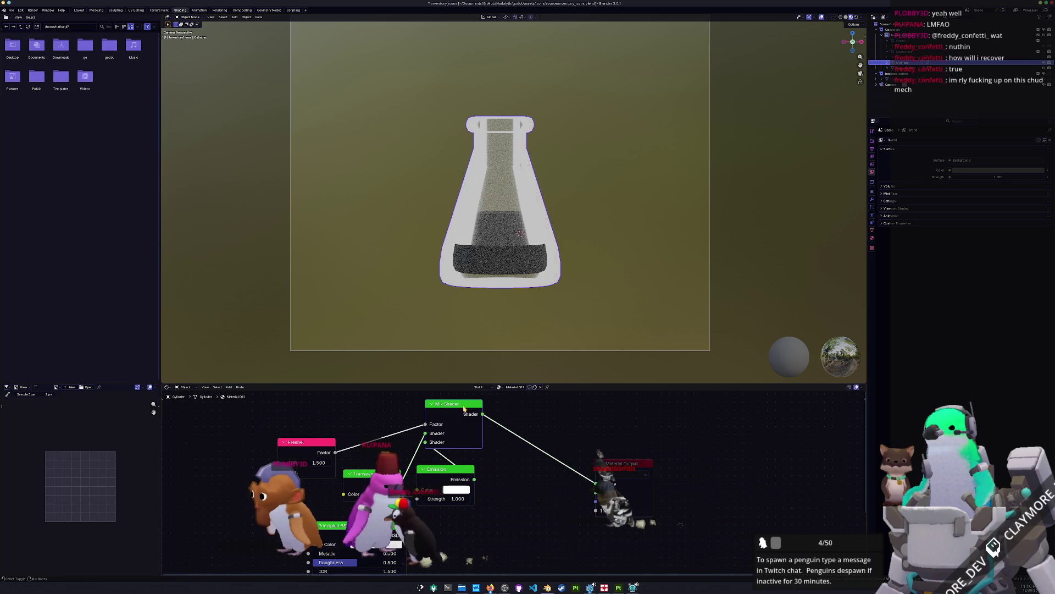
{"action": "scroll", "coordinate": [569, 252], "scroll_direction": "up", "scroll_amount": 2}
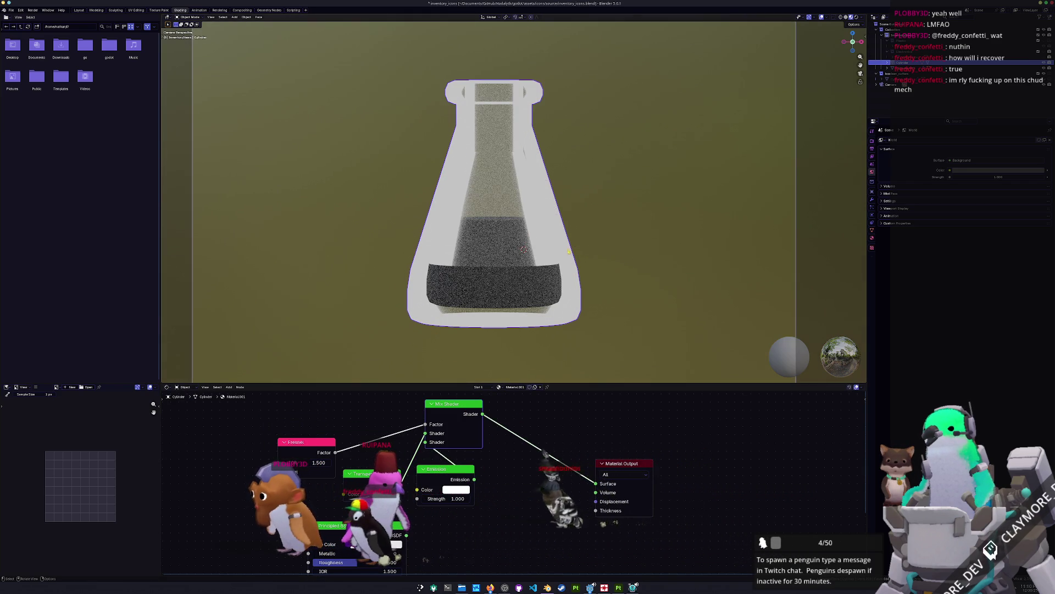
Step: Insert a Greater Than node between Fresnel and the mix factor, threshold about 0.760
{"action": "left_click", "coordinate": [498, 242]}
{"action": "left_click", "coordinate": [559, 235]}
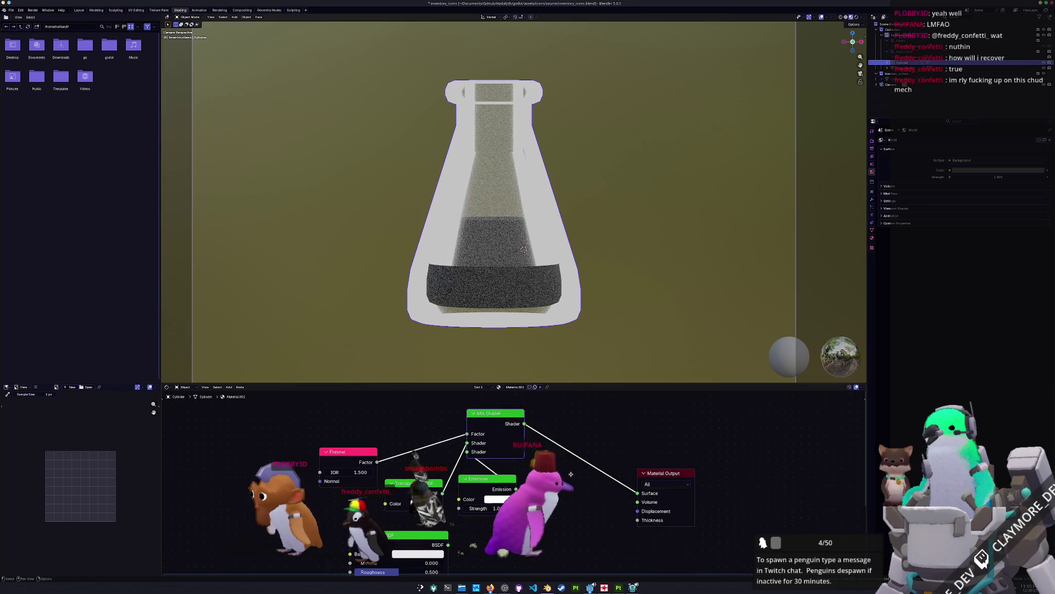
{"action": "key", "text": "shift+a"}
{"action": "left_click", "coordinate": [415, 456]}
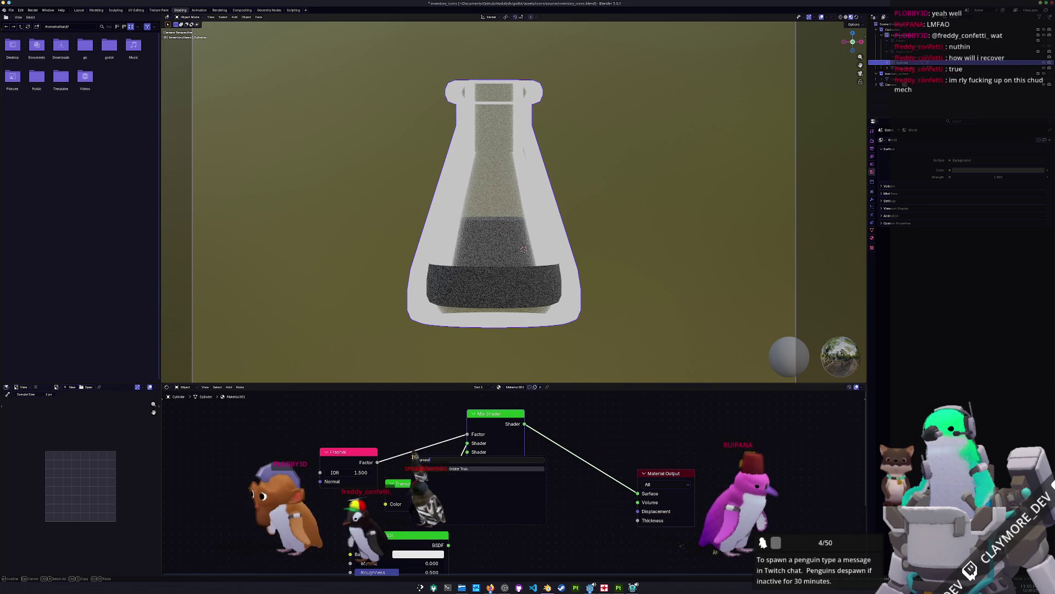
{"action": "key", "text": "Return"}
{"action": "left_click", "coordinate": [388, 416]}
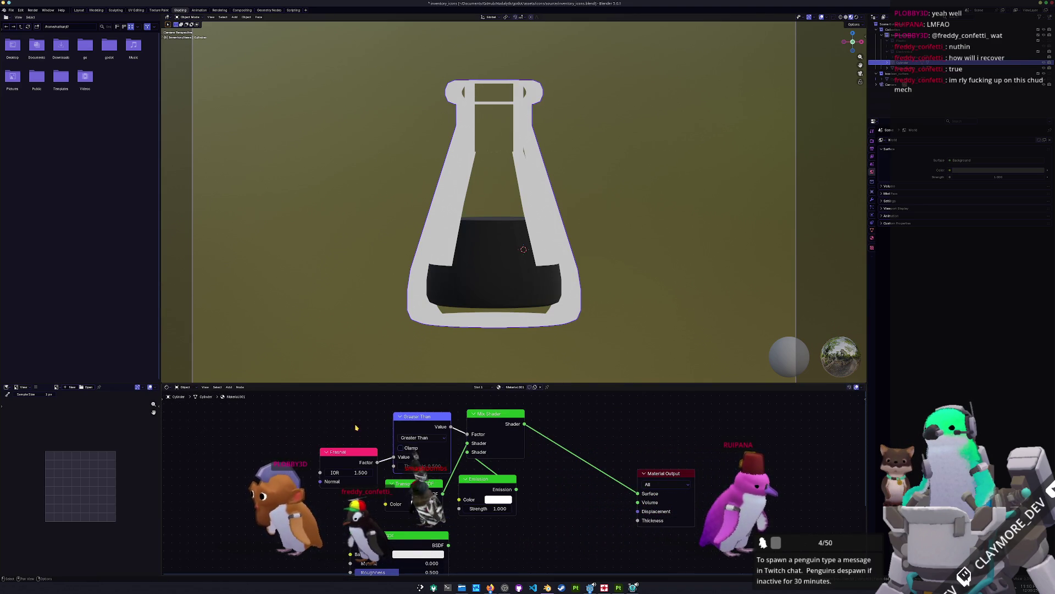
{"action": "middle_click_drag", "start_coordinate": [345, 457], "coordinate": [351, 470]}
{"action": "left_click_drag", "start_coordinate": [387, 471], "coordinate": [391, 470]}
{"action": "mouse_move", "coordinate": [494, 247]}
{"action": "middle_mouse_down"}
{"action": "mouse_move", "coordinate": [487, 274]}
{"action": "mouse_move", "coordinate": [468, 263]}
{"action": "middle_mouse_up"}
{"action": "key", "text": "KP_Decimal"}
{"action": "key", "text": "Tab"}
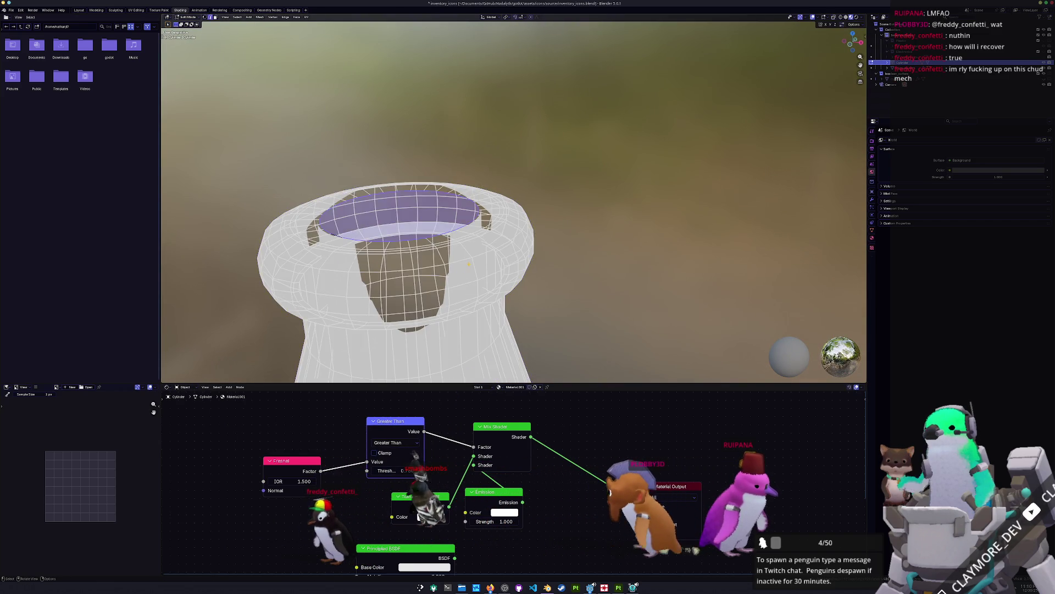
{"action": "scroll", "coordinate": [469, 264], "scroll_direction": "down", "scroll_amount": 3}
{"action": "key", "text": "a"}
{"action": "right_click", "coordinate": [539, 259]}
{"action": "mouse_move", "coordinate": [539, 259]}
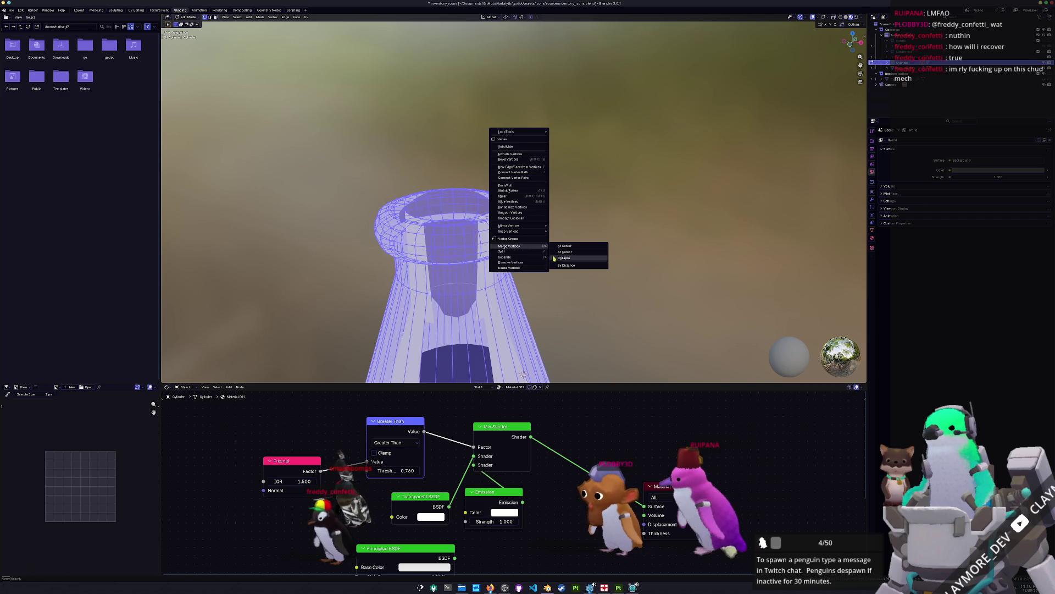
{"action": "left_click", "coordinate": [566, 266]}
{"action": "middle_click_drag", "start_coordinate": [523, 374], "coordinate": [533, 374]}
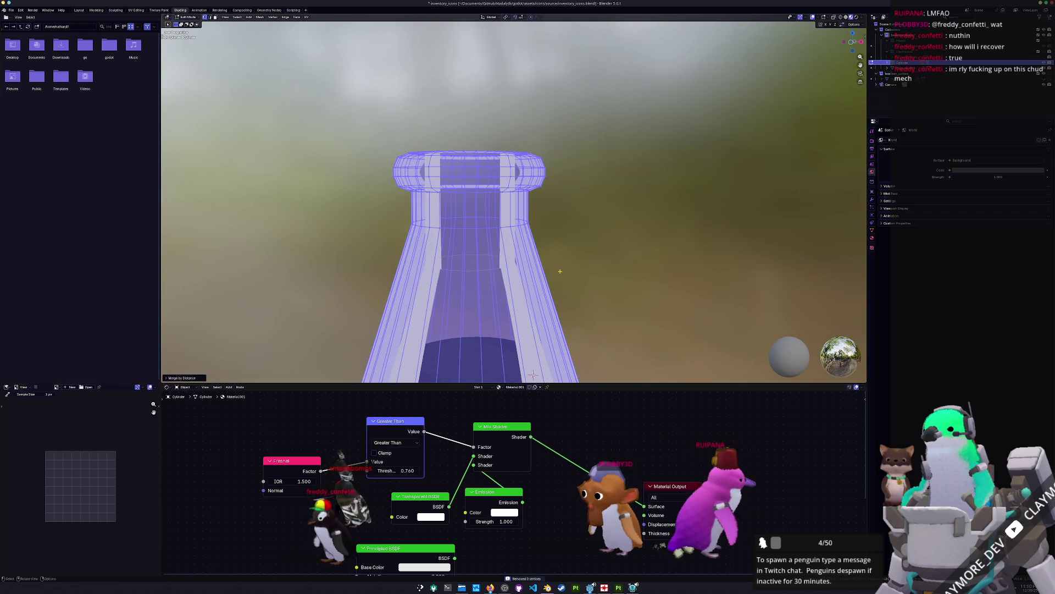
{"action": "scroll", "coordinate": [532, 374], "scroll_direction": "down", "scroll_amount": 5}
{"action": "key", "text": "Tab"}
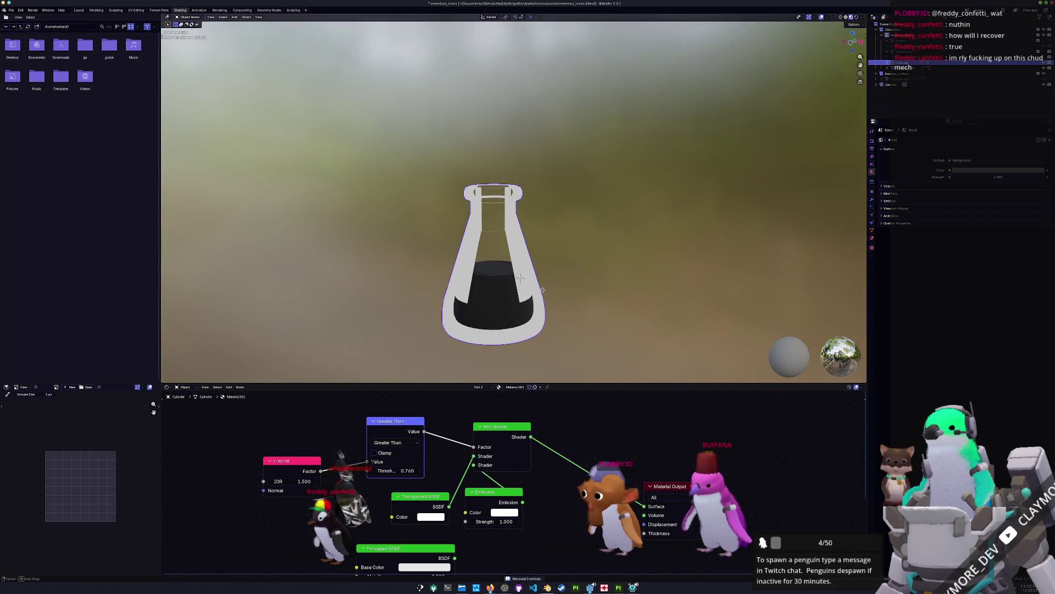
{"action": "key", "text": "KP_0"}
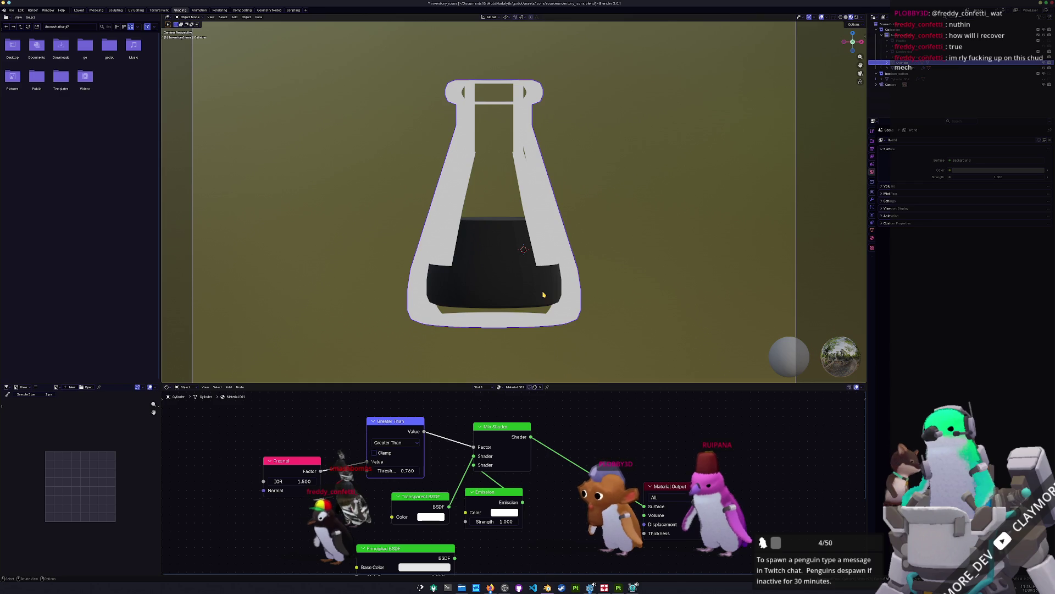
Step: Raise the cyan liquid's emission strength to 3.000
{"action": "left_click", "coordinate": [494, 293]}
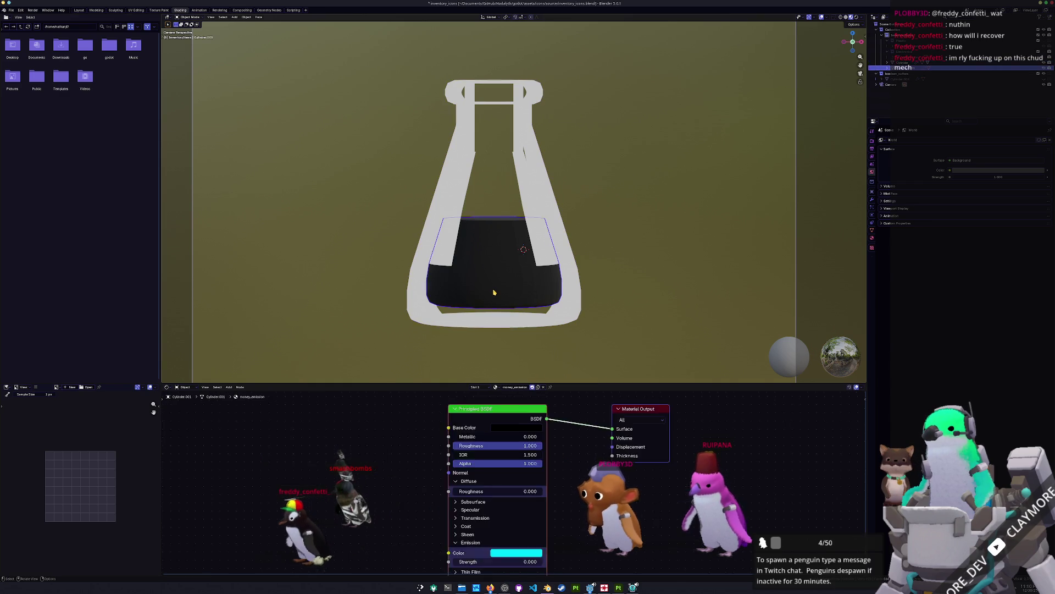
{"action": "scroll", "coordinate": [532, 406], "scroll_direction": "down", "scroll_amount": 3}
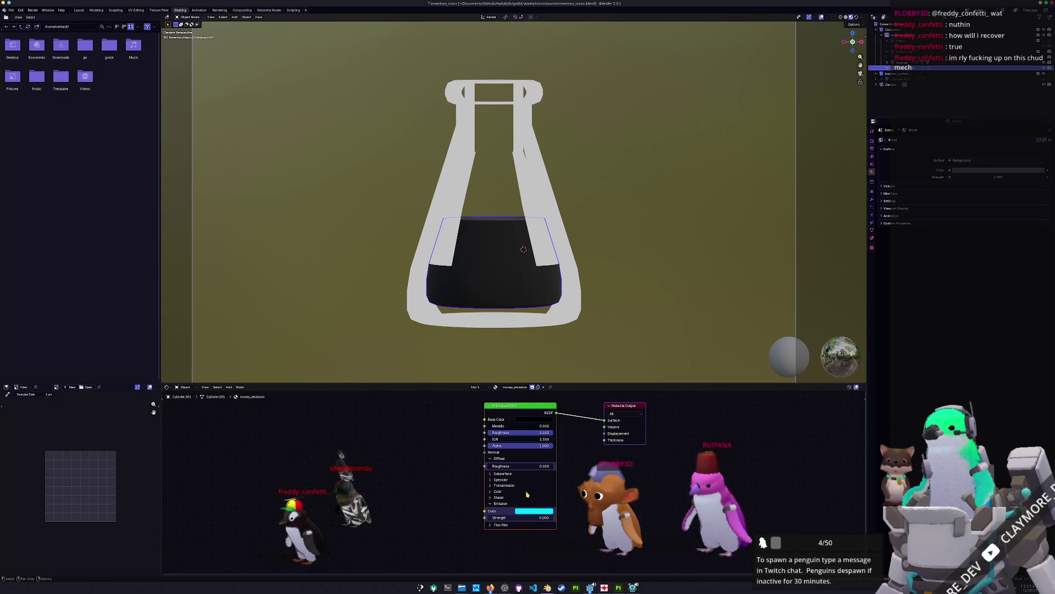
{"action": "left_click_drag", "start_coordinate": [519, 517], "coordinate": [541, 517]}
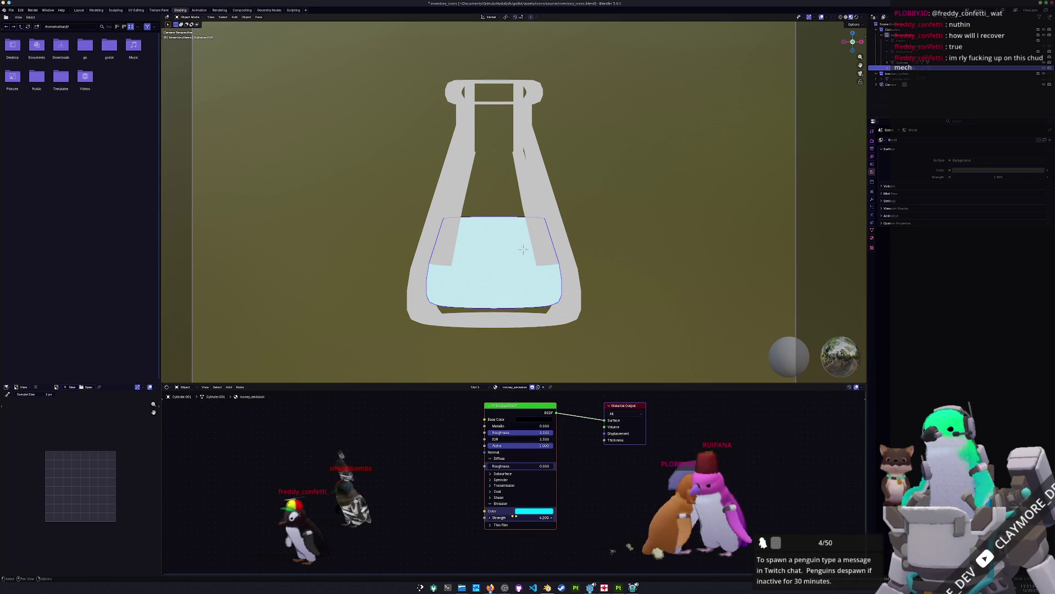
{"action": "key", "text": "Return"}
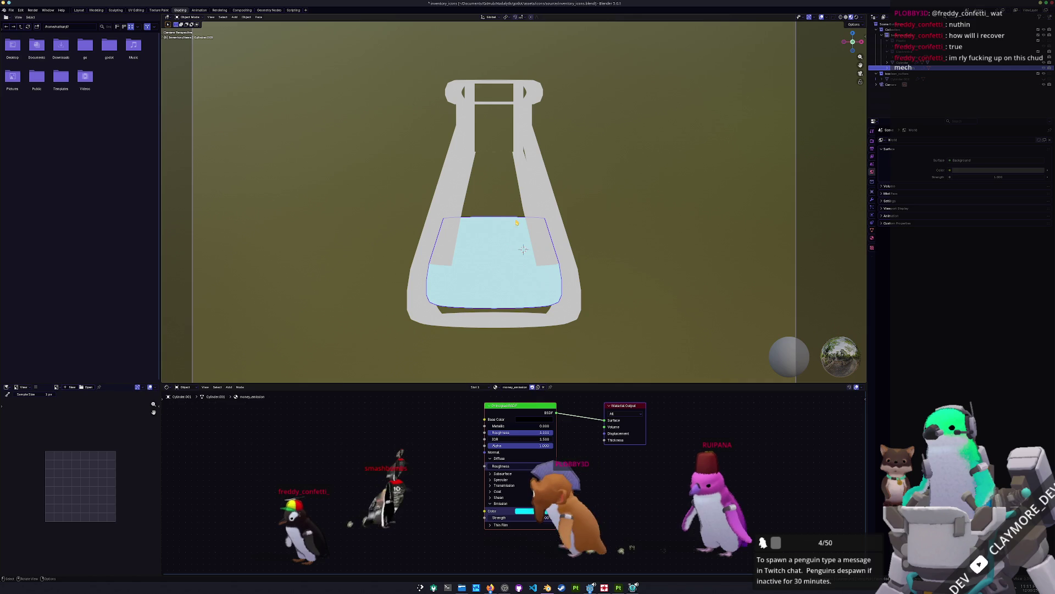
Step: Set the colour management view transform to Standard and preview in Rendered shading
{"action": "left_click", "coordinate": [555, 235]}
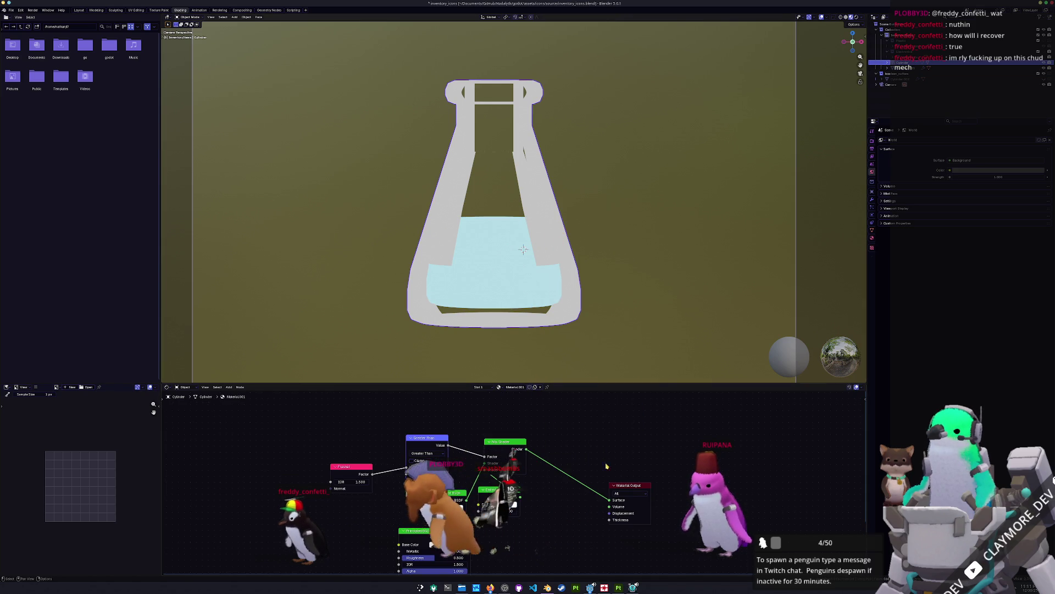
{"action": "left_click", "coordinate": [872, 141]}
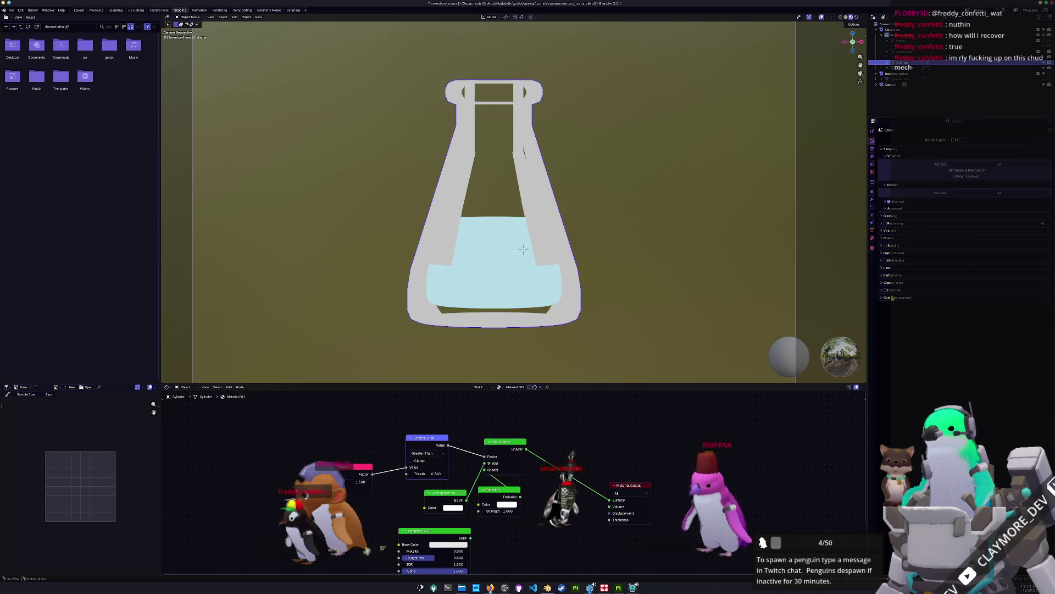
{"action": "left_click", "coordinate": [917, 321]}
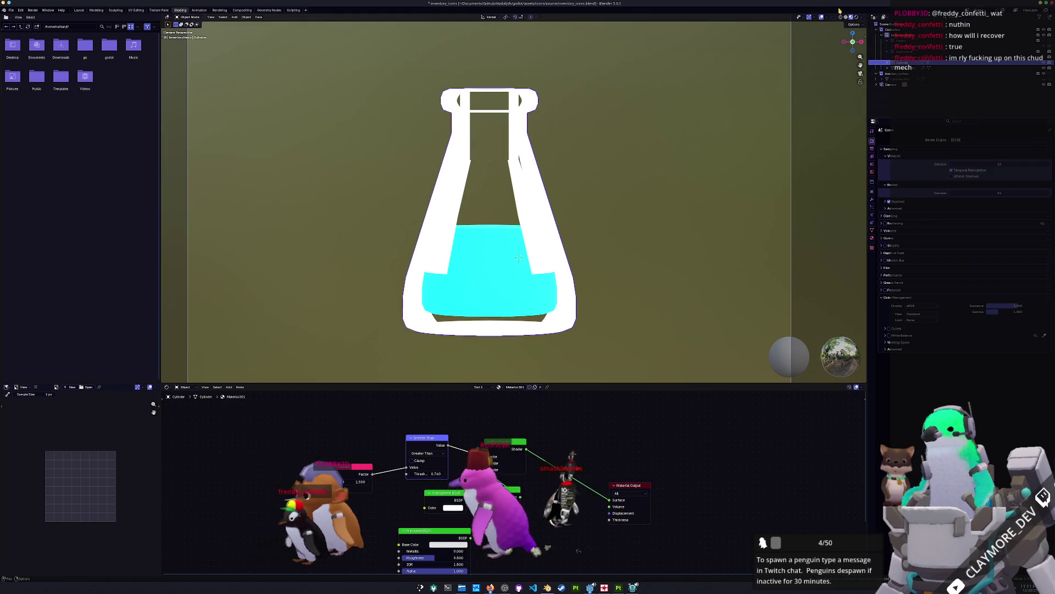
{"action": "key", "text": "z"}
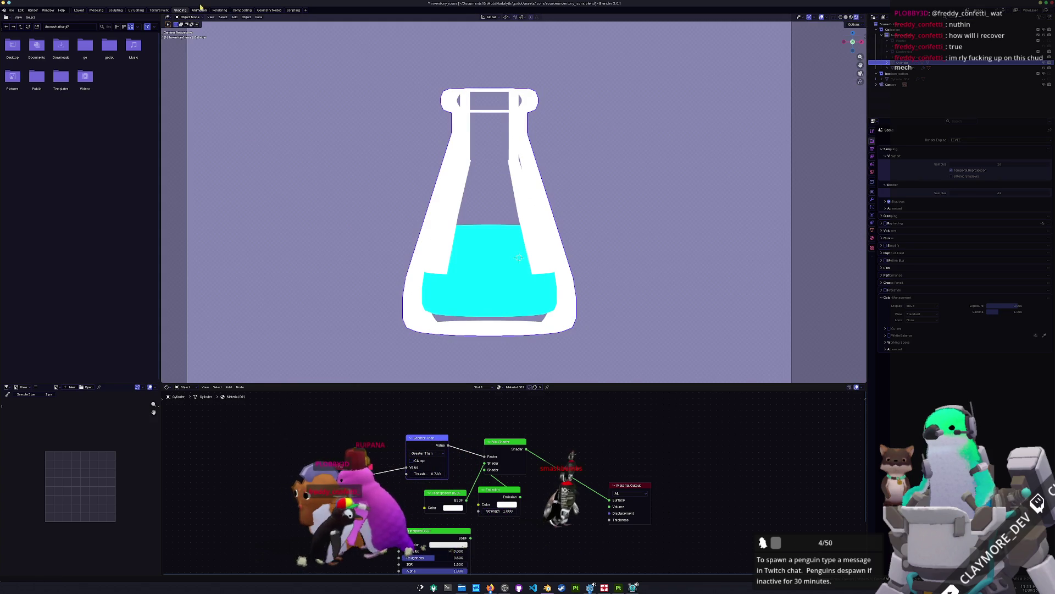
{"action": "left_click", "coordinate": [242, 10]}
Step: Insert a Glare node on the output link and add an Anti-Aliasing node
{"action": "key", "text": "shift+a"}
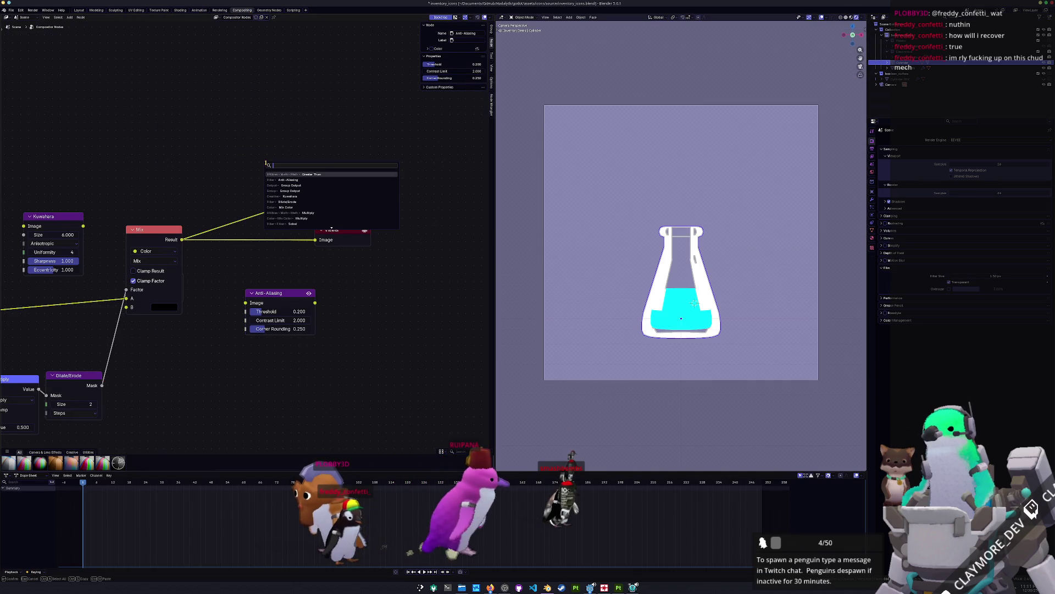
{"action": "type", "text": "bglare"}
{"action": "key", "text": "Return"}
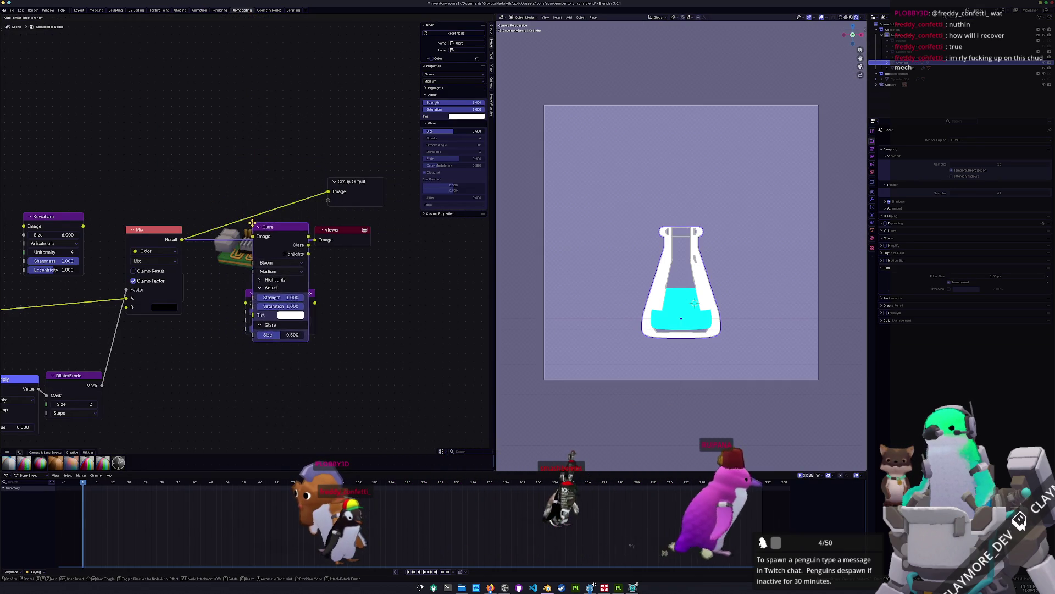
{"action": "left_click", "coordinate": [244, 217]}
{"action": "key", "text": "shift+a"}
{"action": "type", "text": "anti"}
{"action": "key", "text": "Return"}
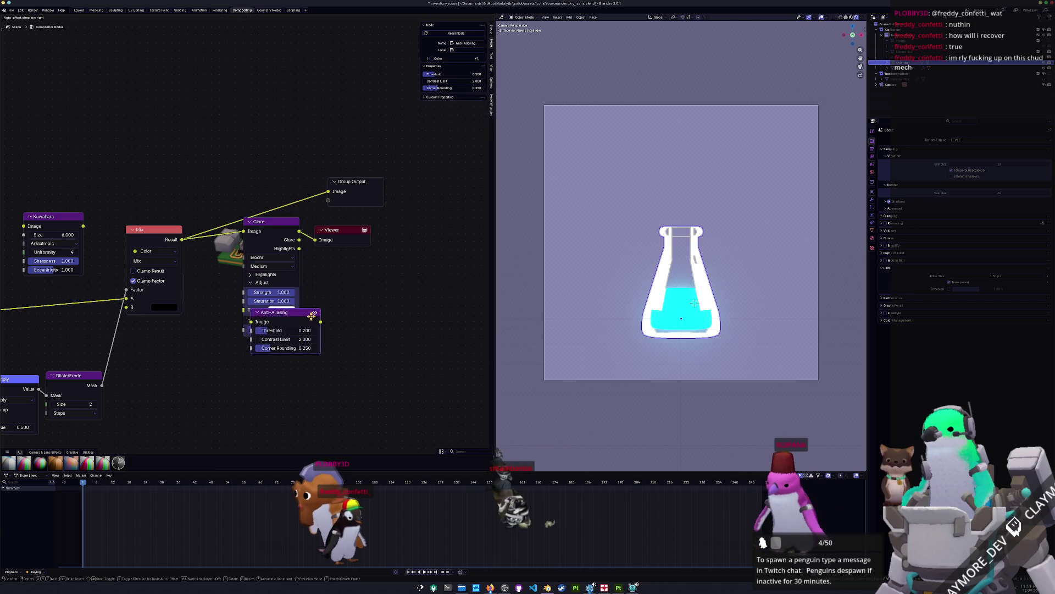
{"action": "left_click", "coordinate": [292, 389]}
Step: Rearrange the Glare, Group Output, Viewer and Anti-Aliasing nodes for a tidy graph
{"action": "left_click_drag", "start_coordinate": [281, 221], "coordinate": [333, 225]}
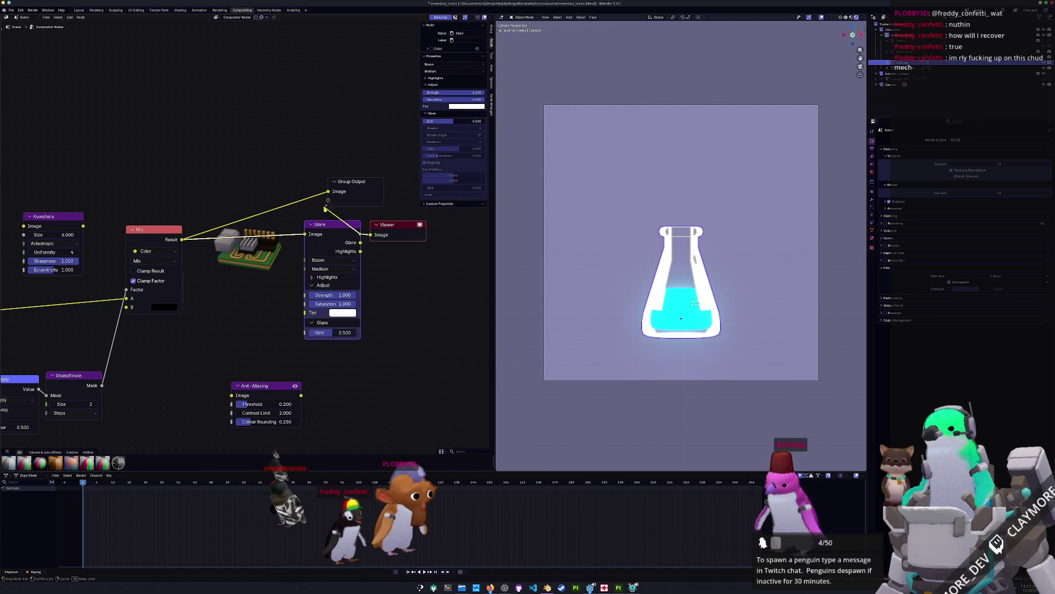
{"action": "left_click_drag", "start_coordinate": [354, 183], "coordinate": [389, 182]}
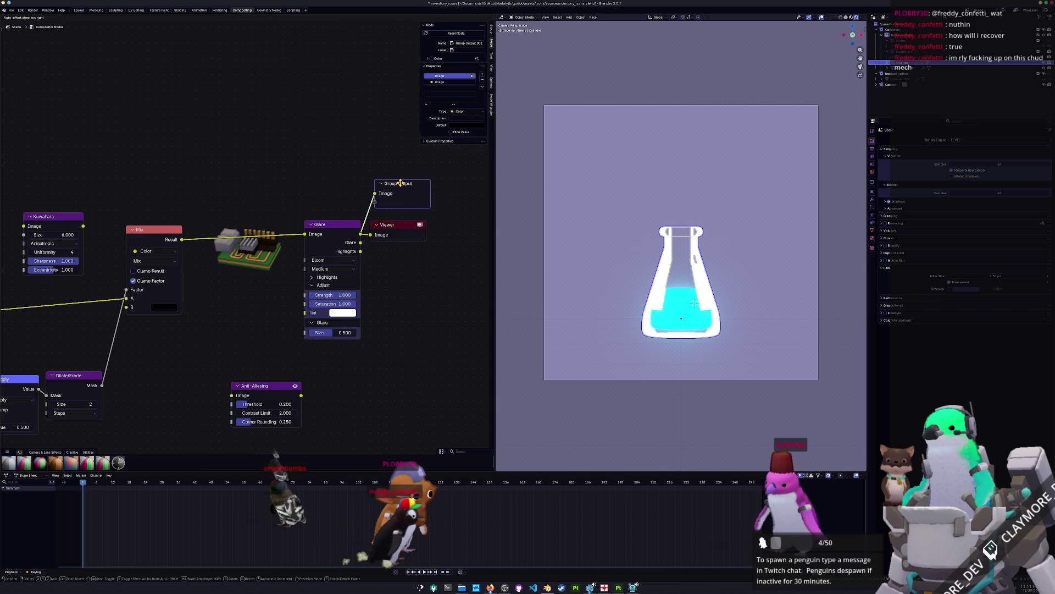
{"action": "left_click_drag", "start_coordinate": [393, 221], "coordinate": [414, 222]}
{"action": "left_click_drag", "start_coordinate": [399, 183], "coordinate": [416, 190]}
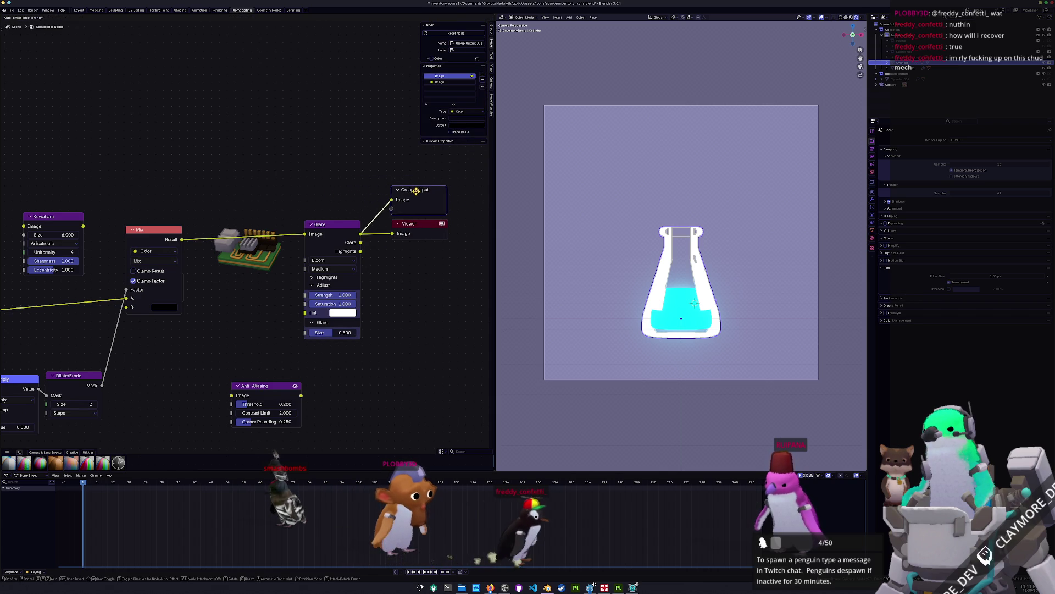
{"action": "left_click", "coordinate": [393, 301]}
{"action": "middle_click_drag", "start_coordinate": [314, 357], "coordinate": [333, 304]}
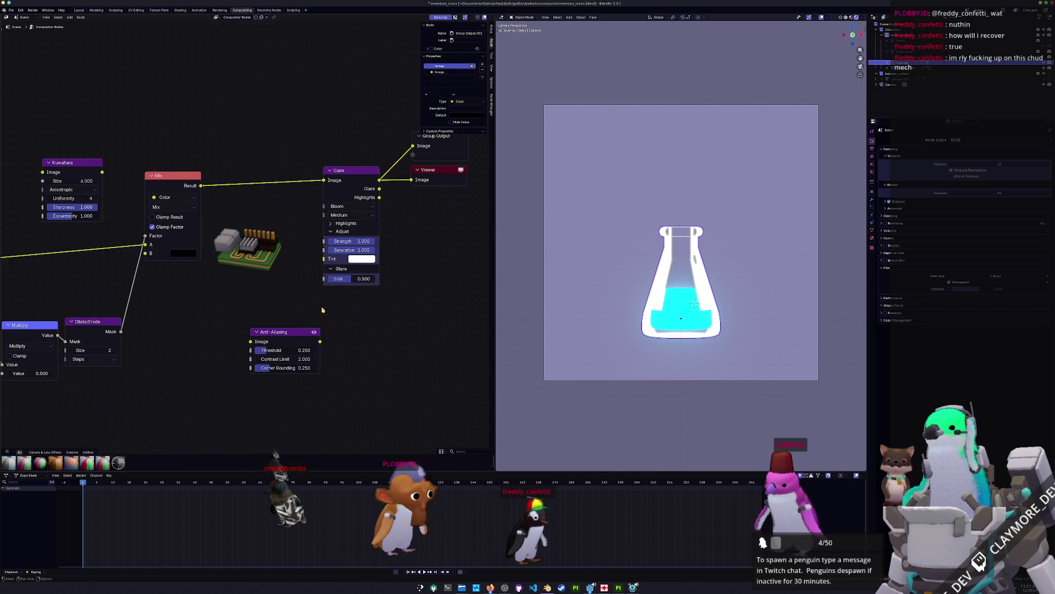
{"action": "left_click_drag", "start_coordinate": [272, 338], "coordinate": [264, 359]}
{"action": "scroll", "coordinate": [635, 297], "scroll_direction": "up", "scroll_amount": 5}
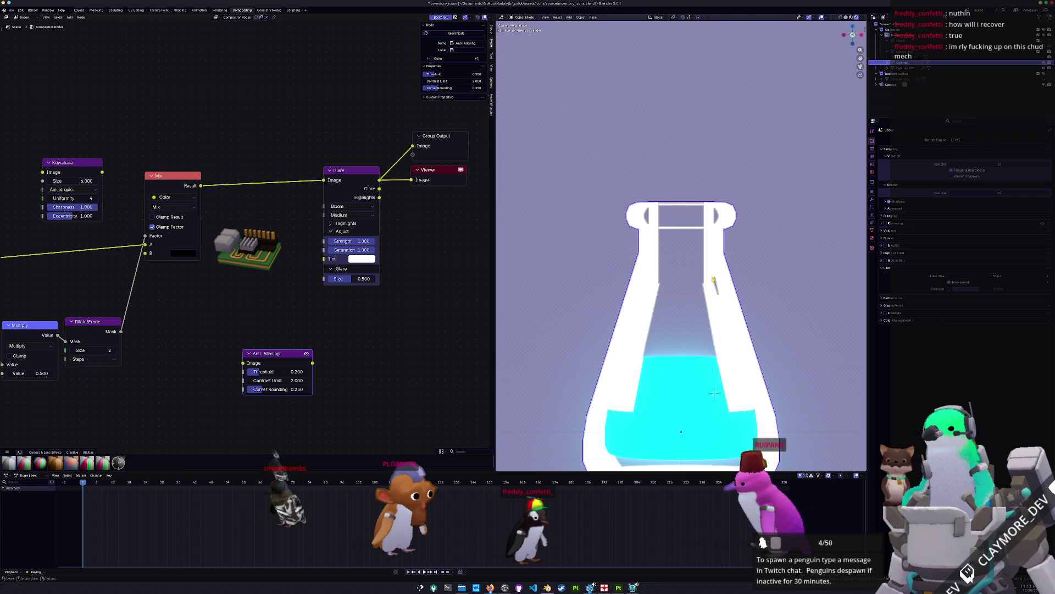
Step: Leave the camera view and frame the flask from above
{"action": "scroll", "coordinate": [703, 269], "scroll_direction": "down", "scroll_amount": 2}
{"action": "key", "text": "KP_0"}
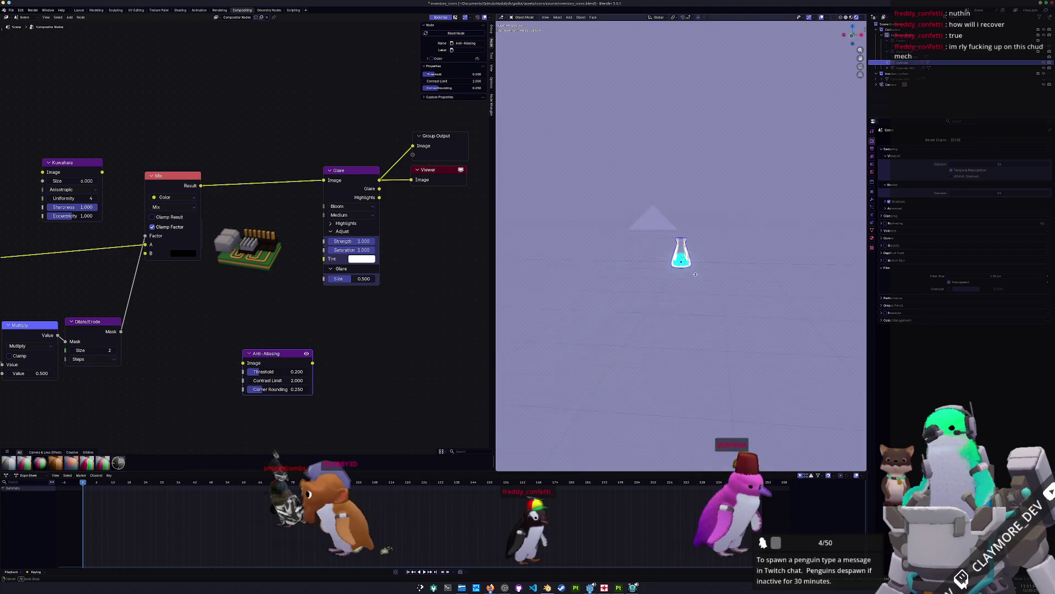
{"action": "key", "text": "KP_Decimal"}
{"action": "scroll", "coordinate": [640, 307], "scroll_direction": "up", "scroll_amount": 5}
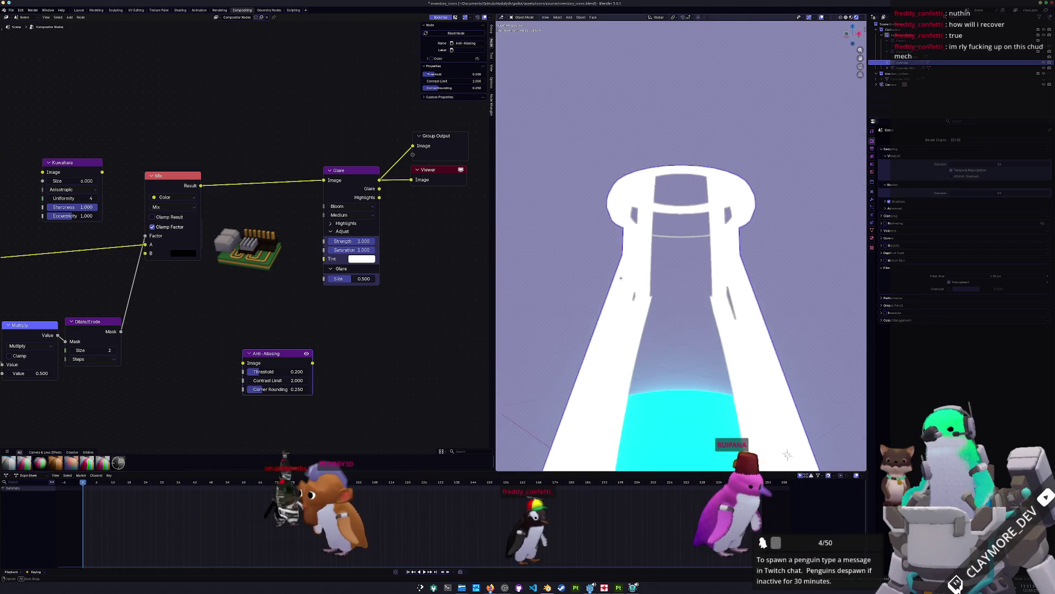
{"action": "key", "text": "KP_Decimal"}
{"action": "mouse_move", "coordinate": [641, 307]}
{"action": "middle_mouse_down"}
{"action": "mouse_move", "coordinate": [664, 265]}
{"action": "mouse_move", "coordinate": [656, 319]}
{"action": "middle_mouse_up"}
Step: Inspect the flask mesh in Edit Mode using solid MatCap shading
{"action": "key", "text": "Tab"}
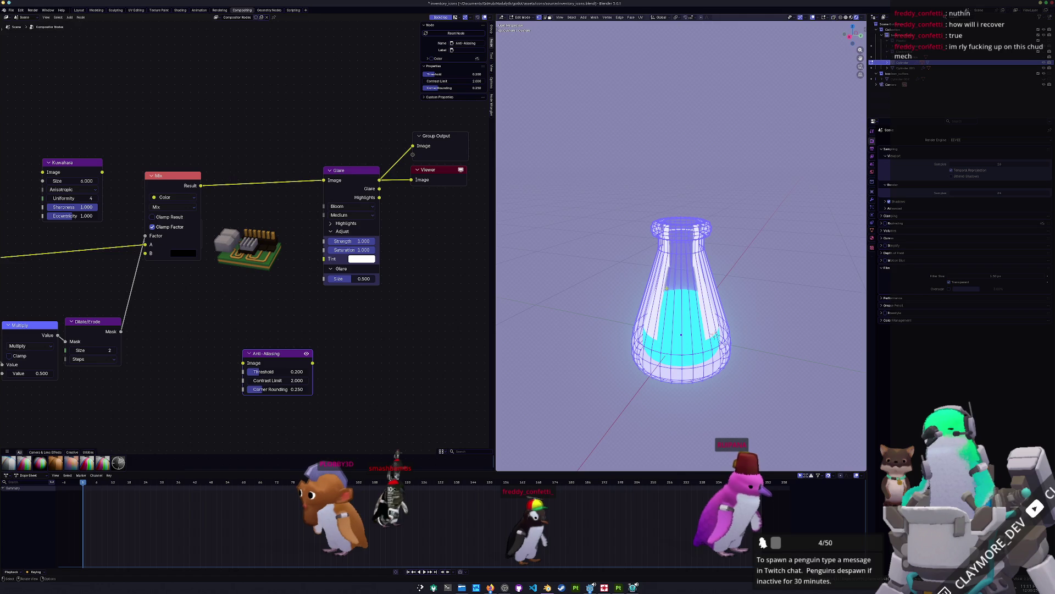
{"action": "scroll", "coordinate": [727, 400], "scroll_direction": "up", "scroll_amount": 3}
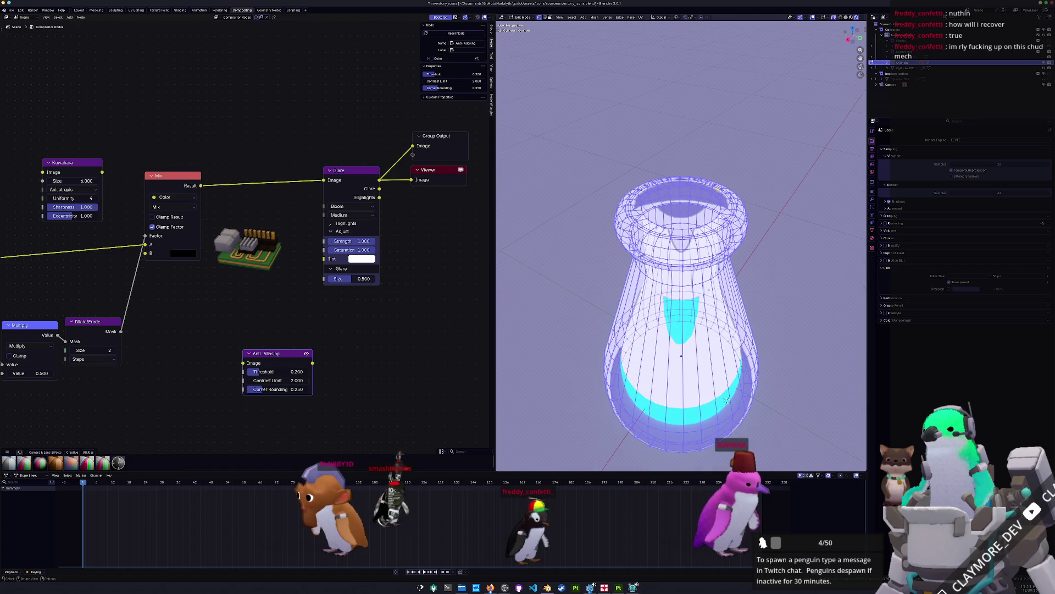
{"action": "left_click", "coordinate": [855, 18]}
{"action": "left_click", "coordinate": [862, 18]}
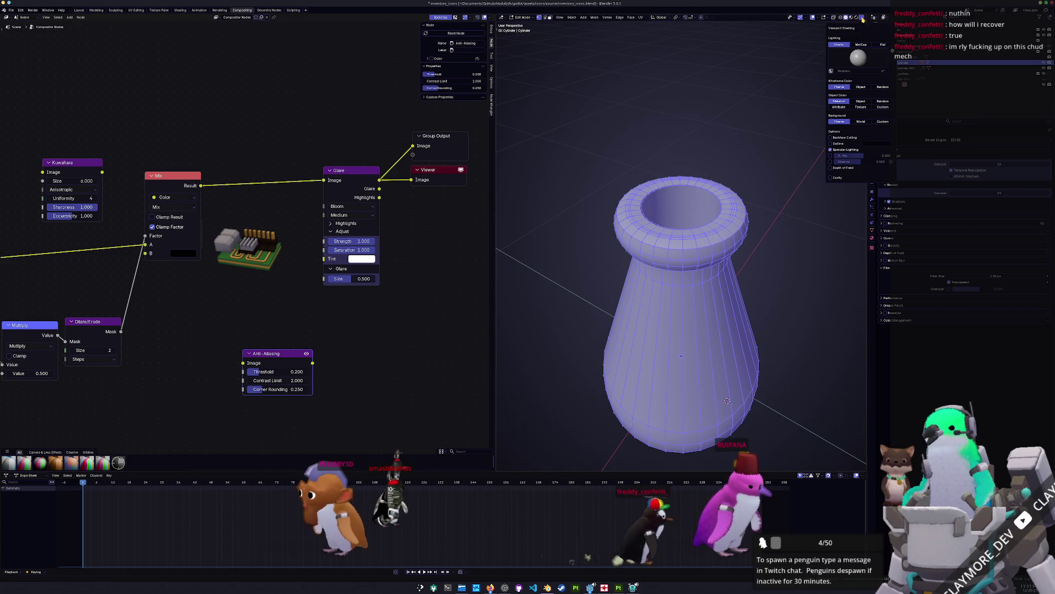
{"action": "left_click", "coordinate": [861, 45]}
{"action": "left_click", "coordinate": [860, 63]}
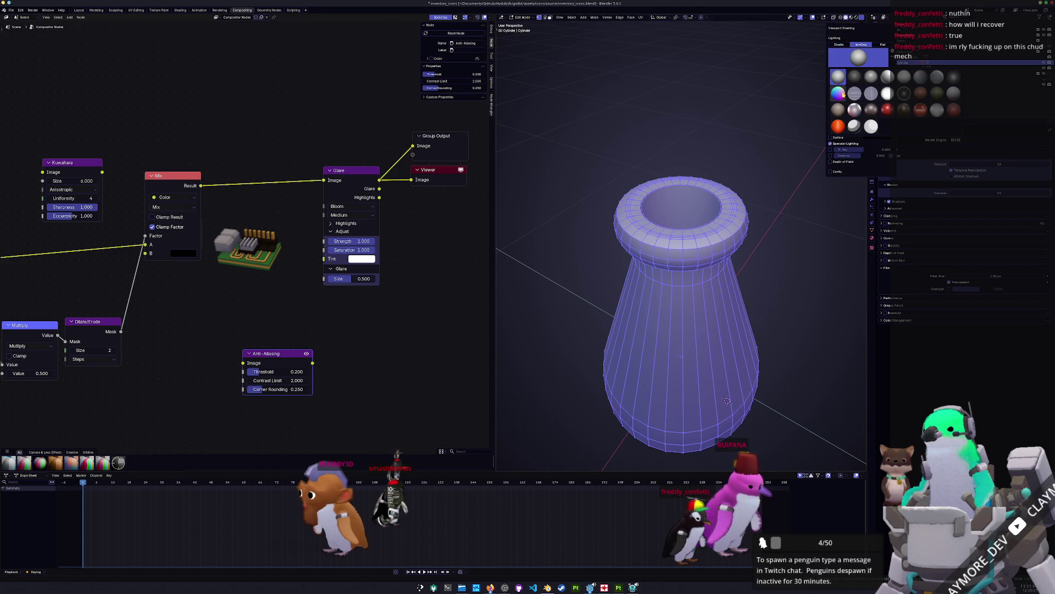
{"action": "mouse_move", "coordinate": [727, 400]}
{"action": "middle_mouse_down"}
{"action": "mouse_move", "coordinate": [737, 194]}
{"action": "mouse_move", "coordinate": [646, 179]}
{"action": "middle_mouse_up"}
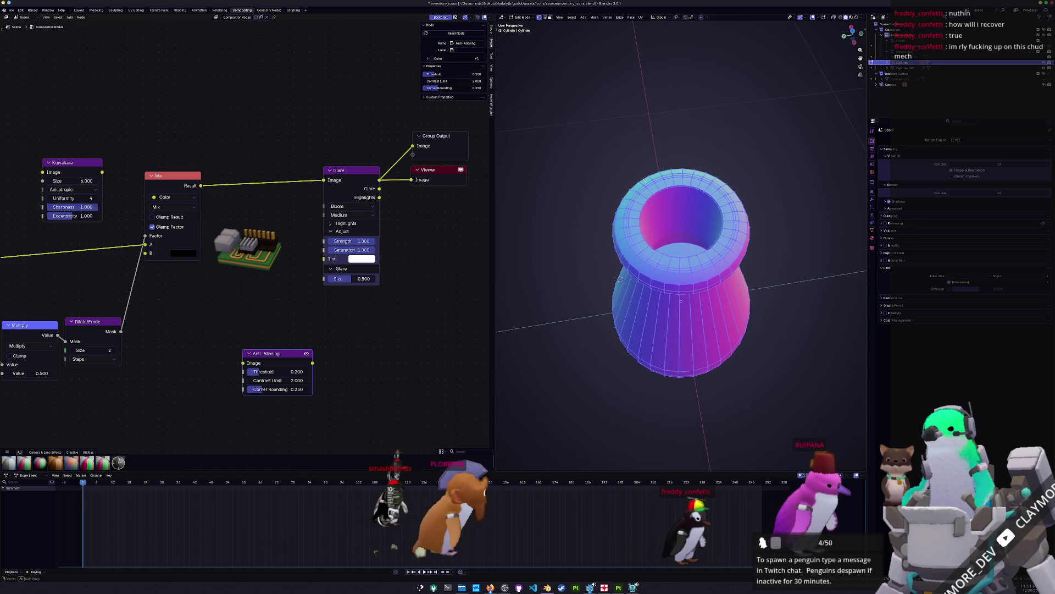
{"action": "scroll", "coordinate": [662, 268], "scroll_direction": "up", "scroll_amount": 10}
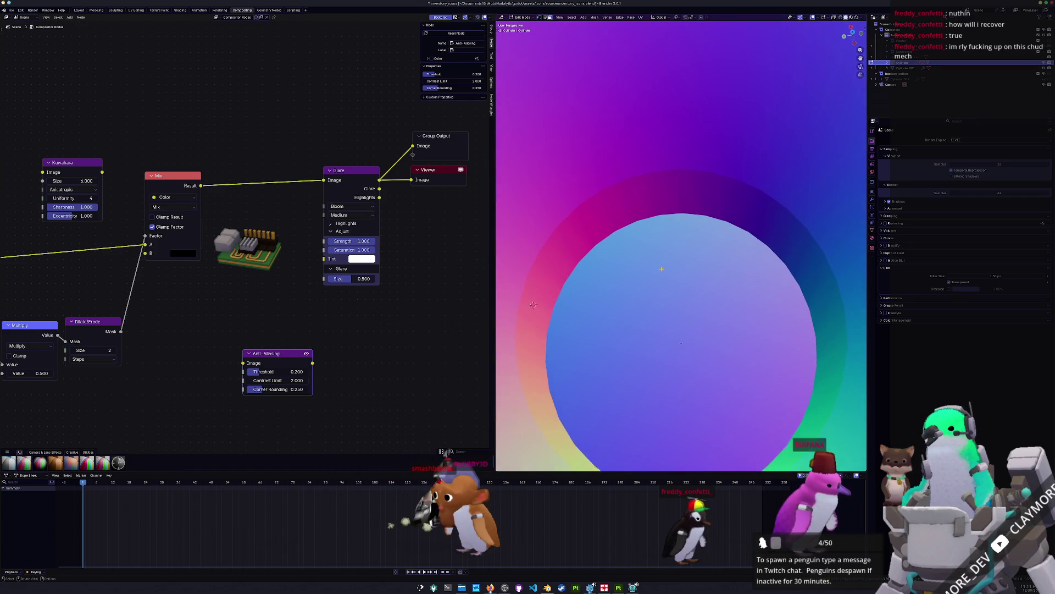
{"action": "scroll", "coordinate": [662, 268], "scroll_direction": "down", "scroll_amount": 10}
{"action": "key", "text": "Tab"}
Step: Apply Shade Smooth to the flask
{"action": "right_click", "coordinate": [660, 253]}
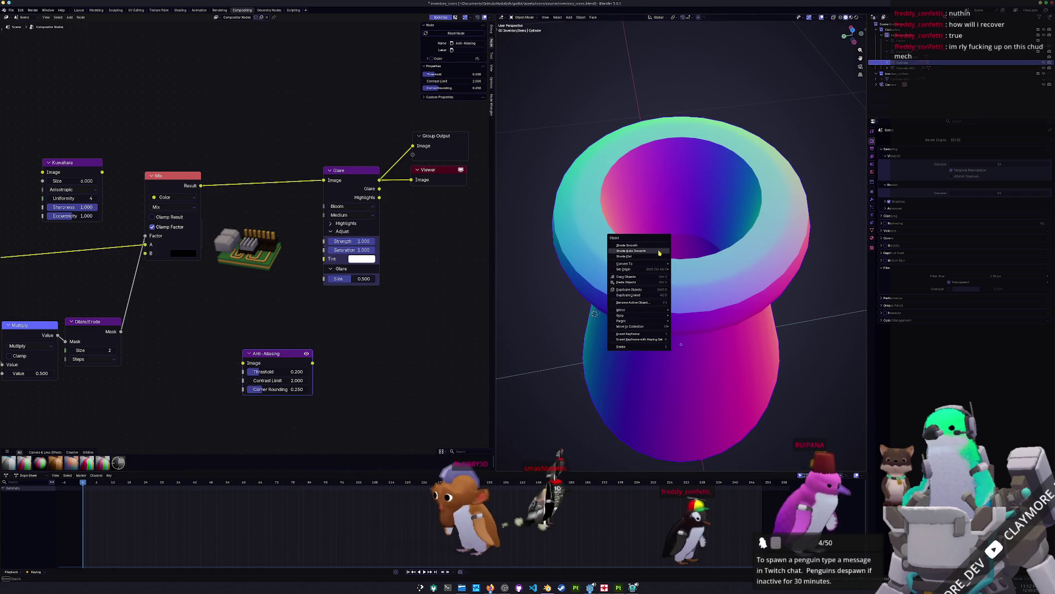
{"action": "left_click", "coordinate": [649, 245]}
{"action": "scroll", "coordinate": [648, 246], "scroll_direction": "down", "scroll_amount": 5}
{"action": "scroll", "coordinate": [681, 230], "scroll_direction": "up", "scroll_amount": 4}
{"action": "middle_click_drag", "start_coordinate": [681, 230], "coordinate": [705, 218]}
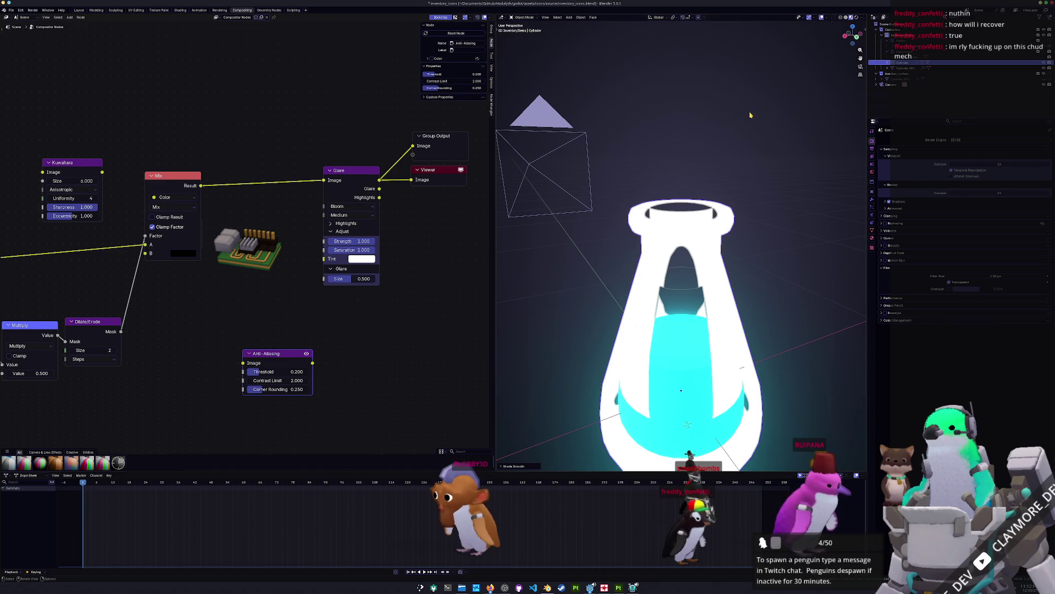
{"action": "middle_click_drag", "start_coordinate": [724, 160], "coordinate": [725, 201]}
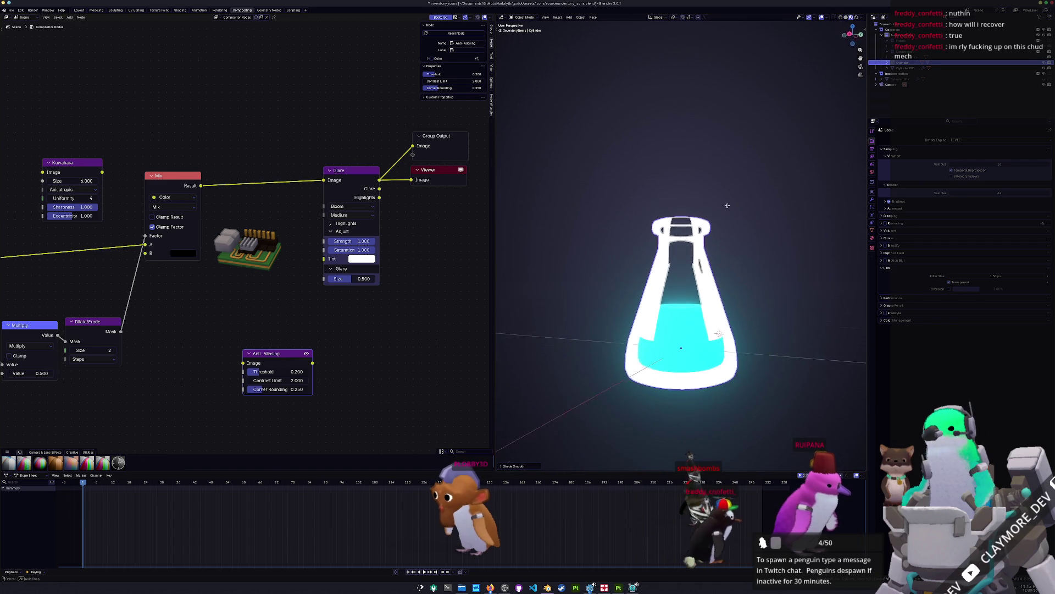
{"action": "mouse_move", "coordinate": [726, 212]}
{"action": "middle_mouse_down"}
{"action": "mouse_move", "coordinate": [722, 162]}
{"action": "mouse_move", "coordinate": [717, 271]}
{"action": "middle_mouse_up"}
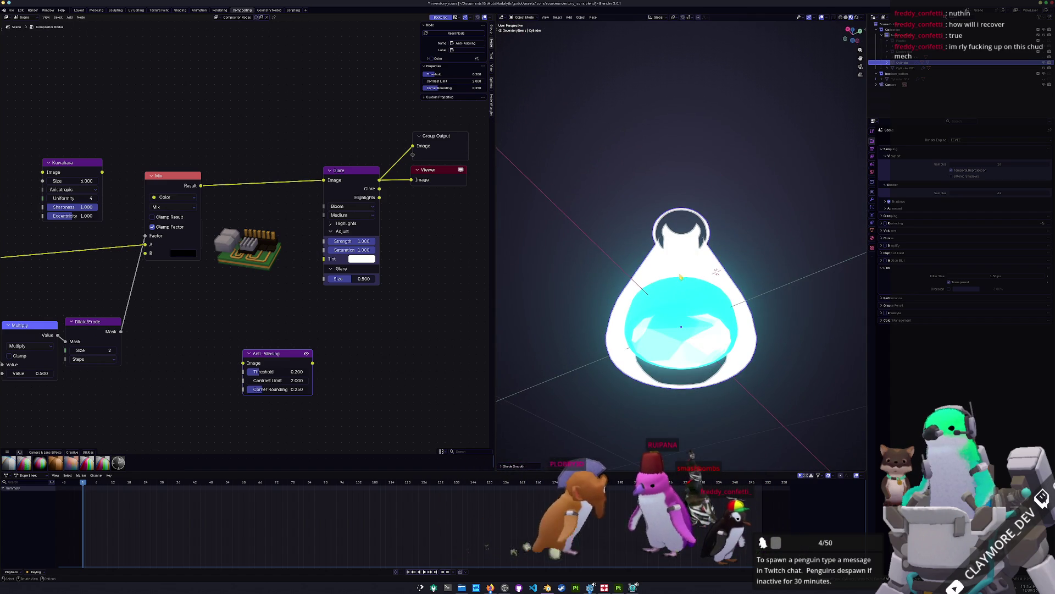
Step: Hide the cyan liquid, then select and frame the flask glass
{"action": "left_click", "coordinate": [717, 271]}
{"action": "key", "text": "h"}
{"action": "middle_click_drag", "start_coordinate": [753, 188], "coordinate": [740, 222]}
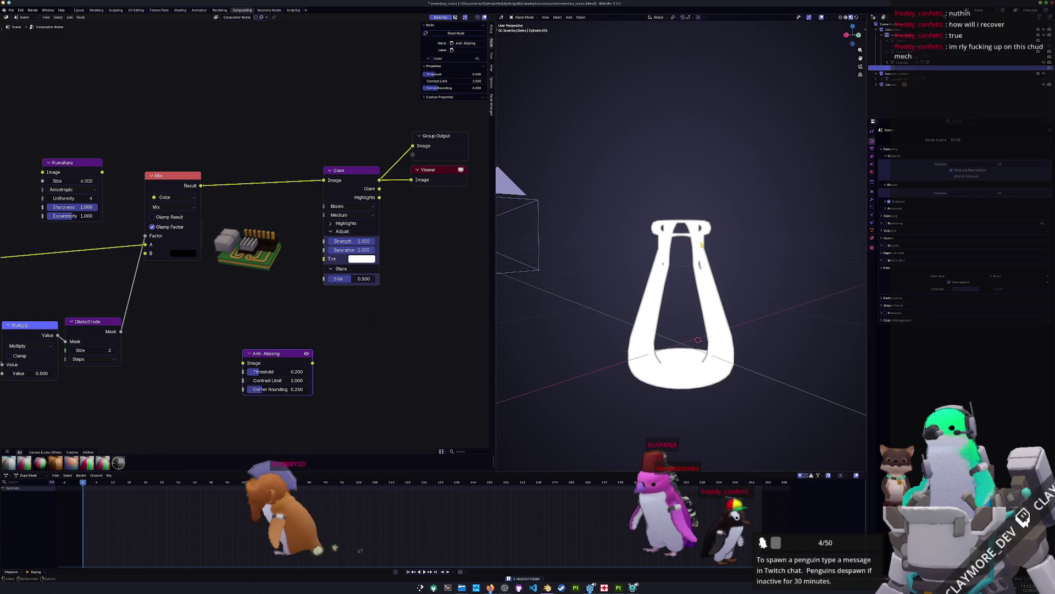
{"action": "left_click", "coordinate": [740, 222]}
{"action": "key", "text": "KP_Decimal"}
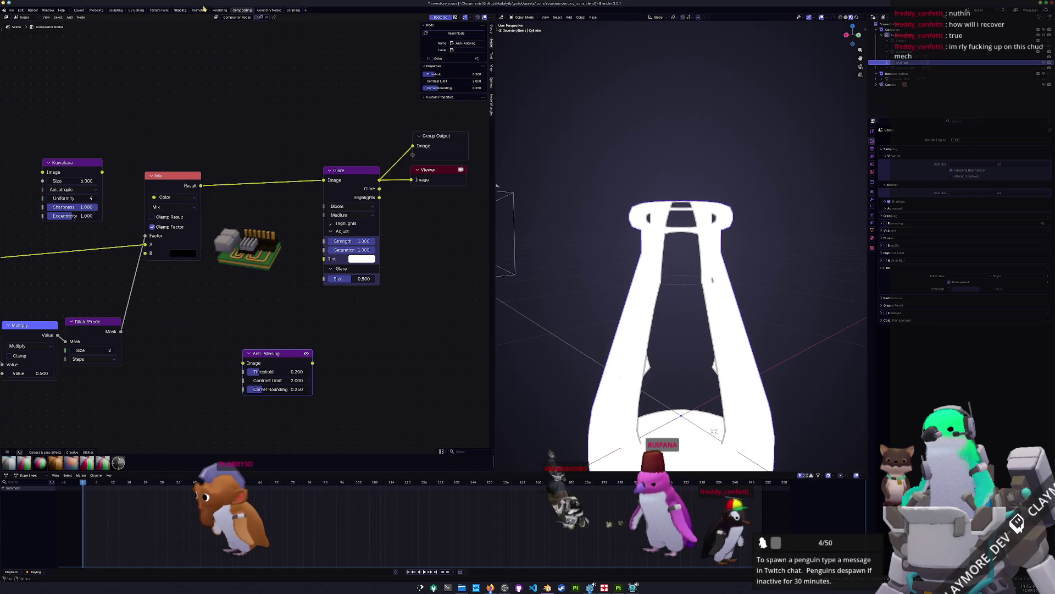
{"action": "left_click", "coordinate": [180, 10]}
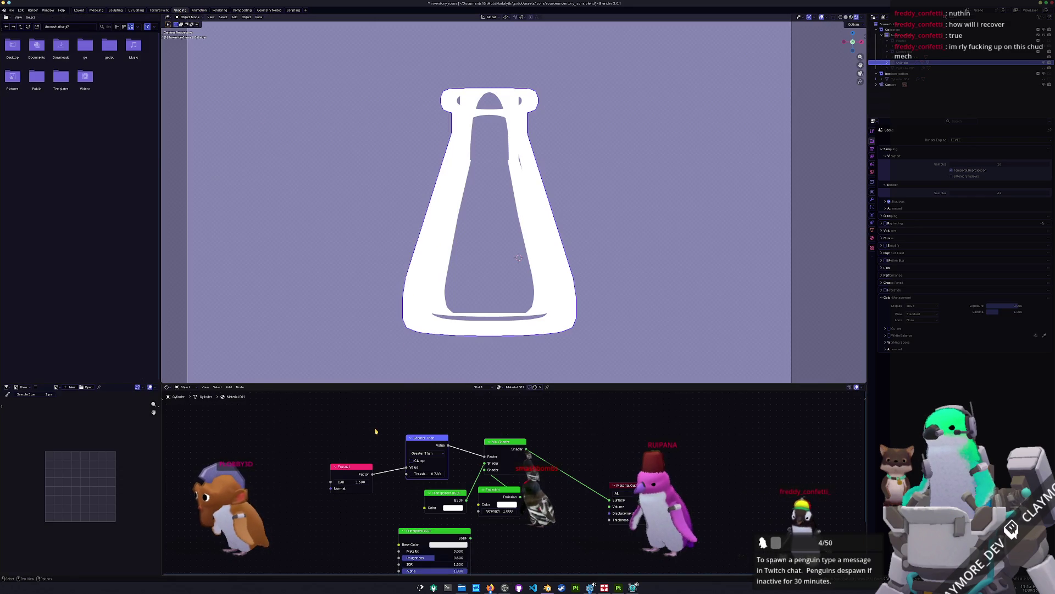
Step: Thin the glass to an outline (threshold 0.920, Fresnel IOR 0.900) and unhide the liquid
{"action": "scroll", "coordinate": [385, 439], "scroll_direction": "up", "scroll_amount": 2}
{"action": "mouse_move", "coordinate": [394, 445]}
{"action": "left_mouse_down"}
{"action": "mouse_move", "coordinate": [380, 446]}
{"action": "mouse_move", "coordinate": [435, 446]}
{"action": "mouse_move", "coordinate": [380, 453]}
{"action": "left_mouse_up"}
{"action": "mouse_move", "coordinate": [264, 458]}
{"action": "left_mouse_down"}
{"action": "mouse_move", "coordinate": [225, 458]}
{"action": "mouse_move", "coordinate": [243, 458]}
{"action": "left_mouse_up"}
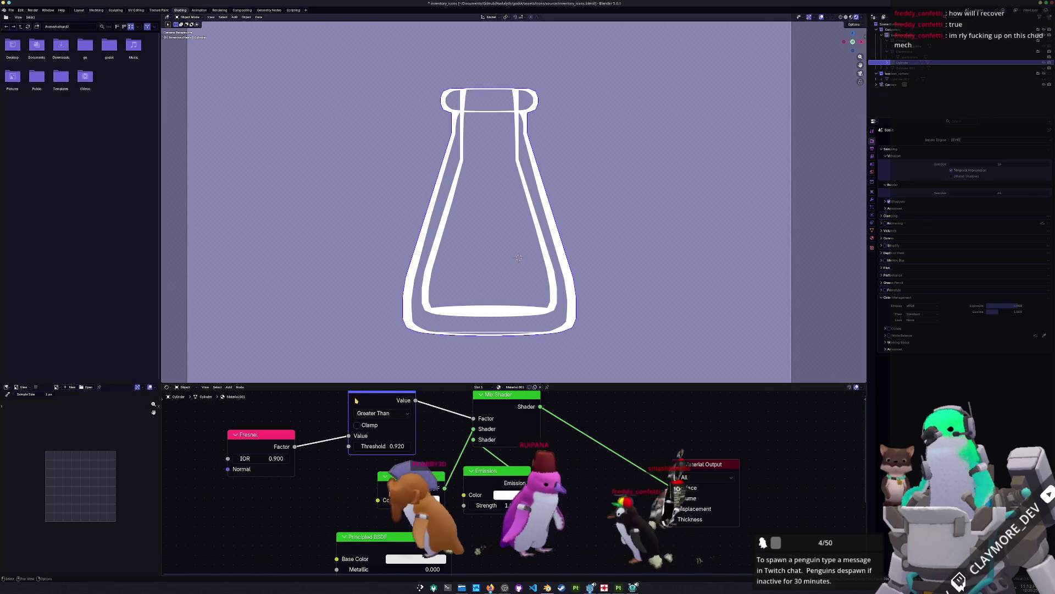
{"action": "left_click", "coordinate": [1044, 68]}
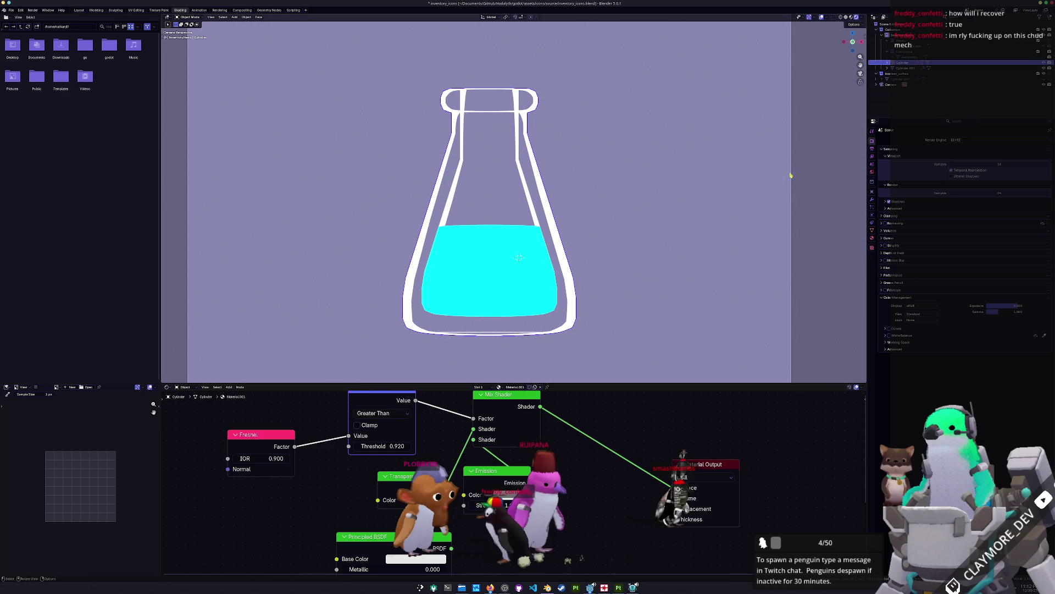
{"action": "scroll", "coordinate": [442, 348], "scroll_direction": "down", "scroll_amount": 2}
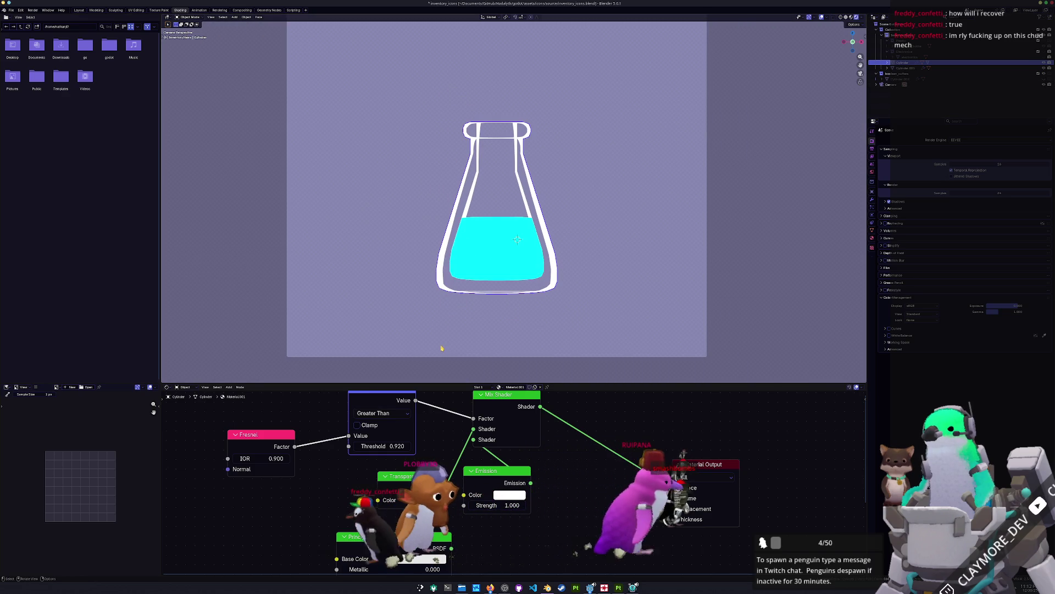
{"action": "scroll", "coordinate": [431, 311], "scroll_direction": "up", "scroll_amount": 1}
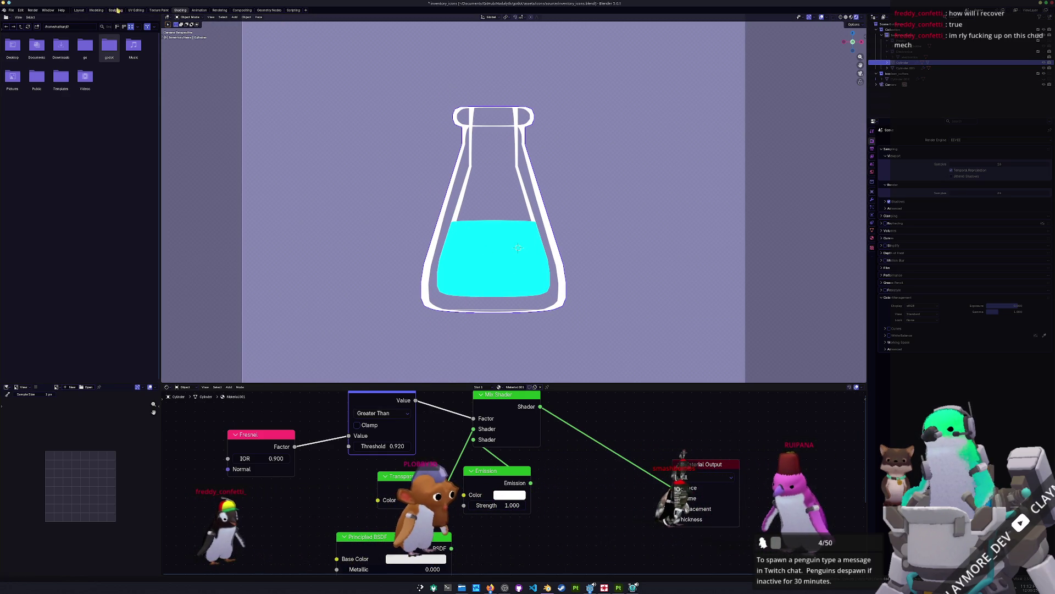
Step: Tilt the whole flask 15° about the X axis in Layout
{"action": "left_click", "coordinate": [79, 10]}
{"action": "left_click_drag", "start_coordinate": [496, 419], "coordinate": [297, 236]}
{"action": "key", "text": "r"}
{"action": "key", "text": "x"}
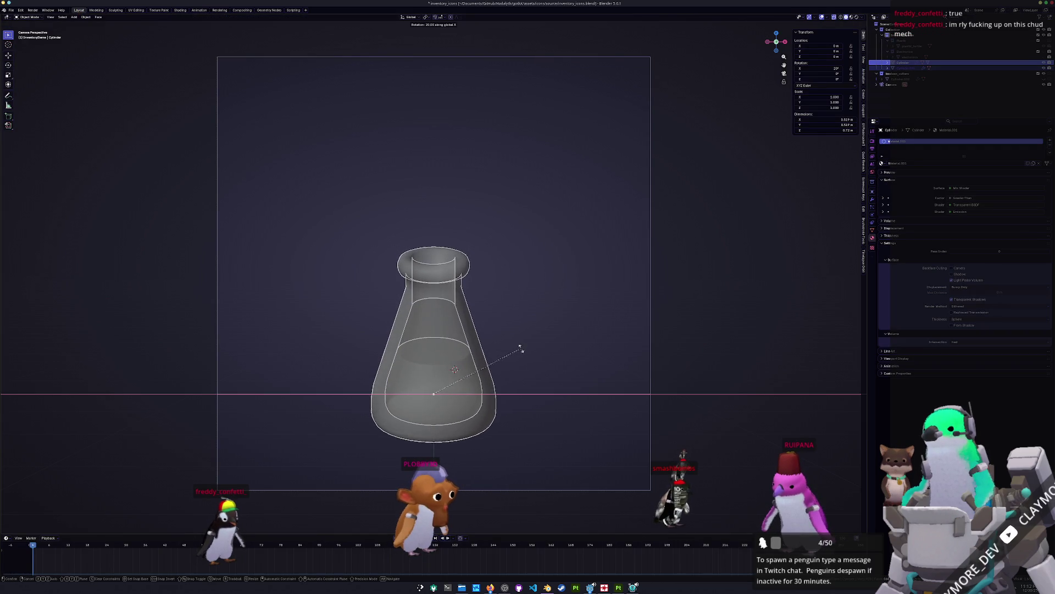
{"action": "left_click", "coordinate": [522, 346]}
{"action": "left_click", "coordinate": [856, 18]}
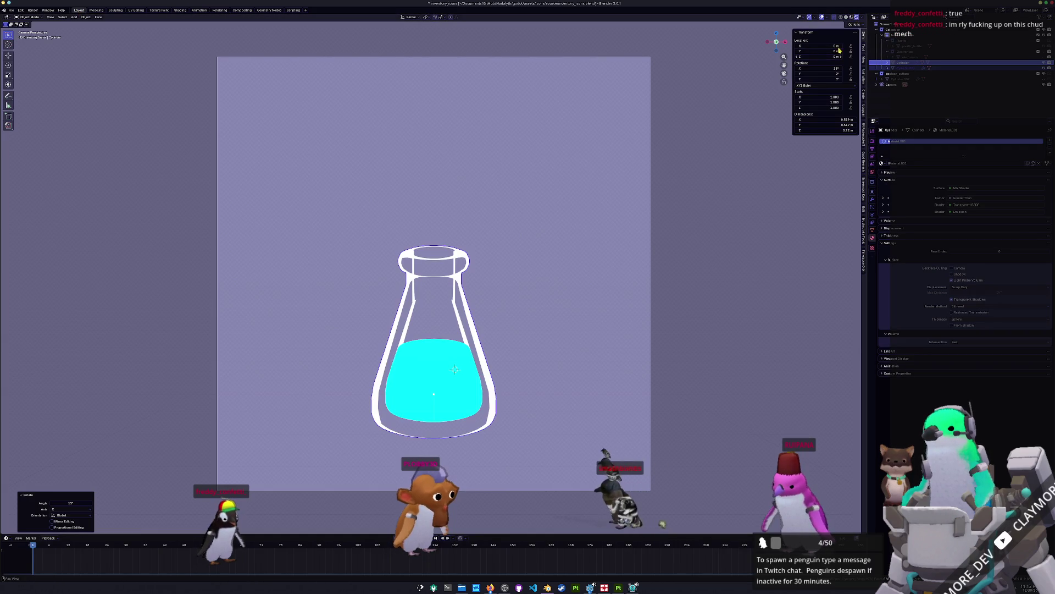
Step: Turn on the viewport compositor for camera view
{"action": "left_click", "coordinate": [861, 17]}
{"action": "left_click", "coordinate": [862, 101]}
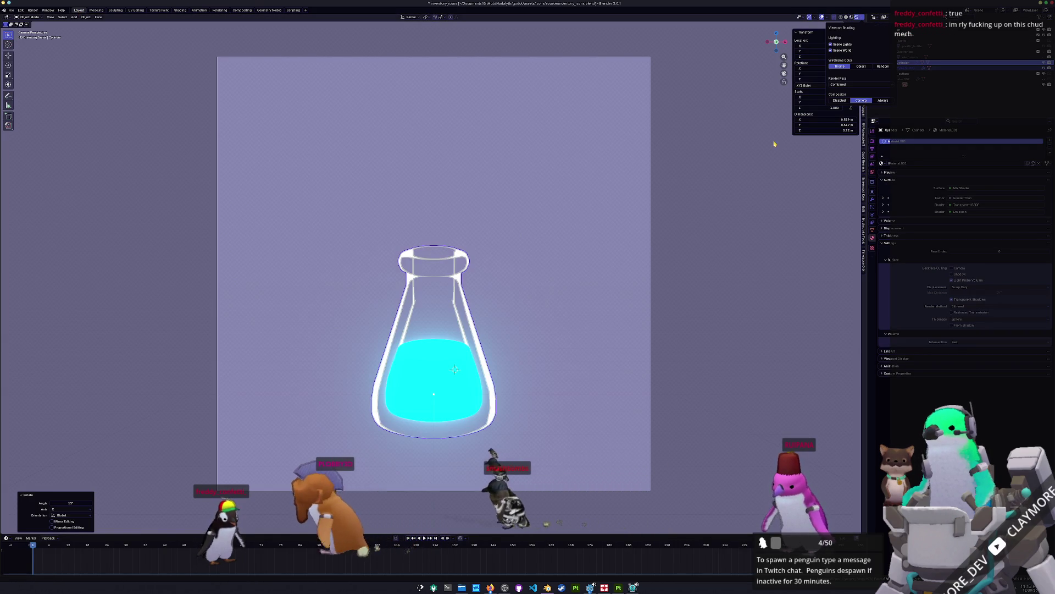
{"action": "left_click", "coordinate": [532, 424]}
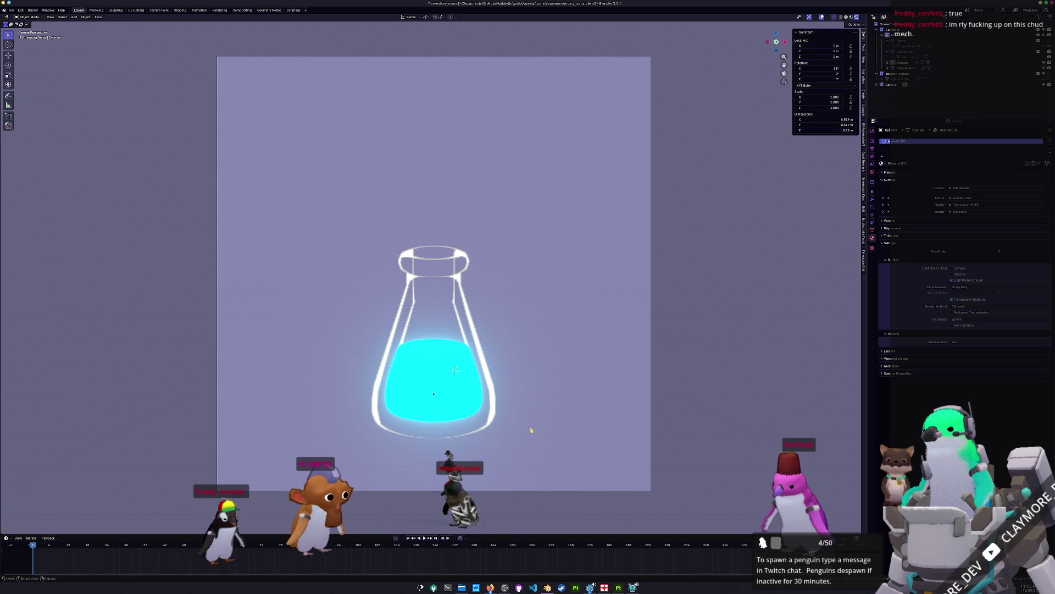
Step: Double the flask's size and raise it along Z
{"action": "left_click_drag", "start_coordinate": [346, 230], "coordinate": [347, 230]}
{"action": "key", "text": "s"}
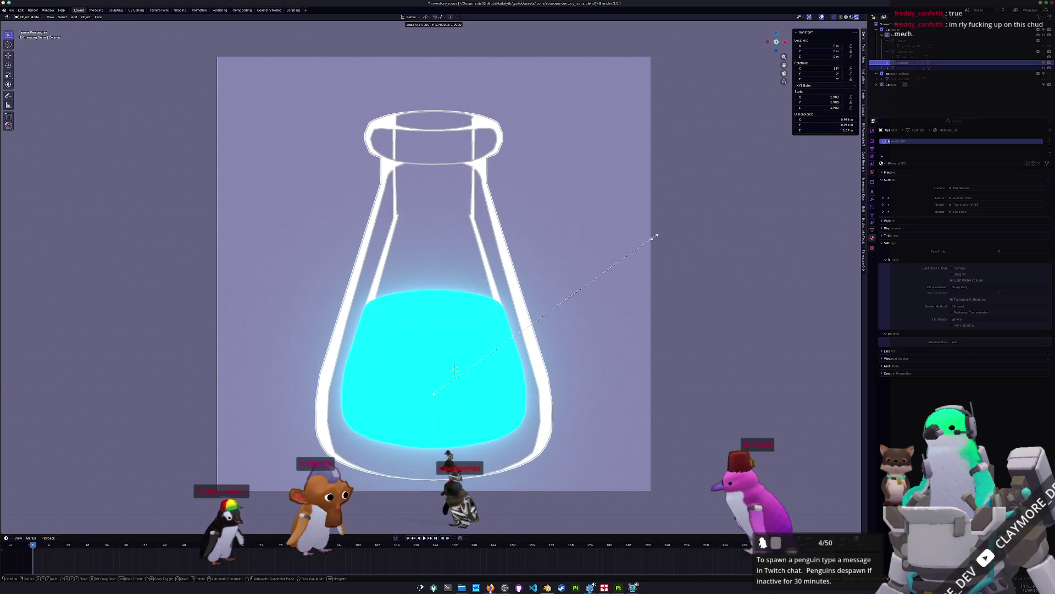
{"action": "left_click", "coordinate": [663, 233]}
{"action": "key", "text": "g"}
{"action": "key", "text": "z"}
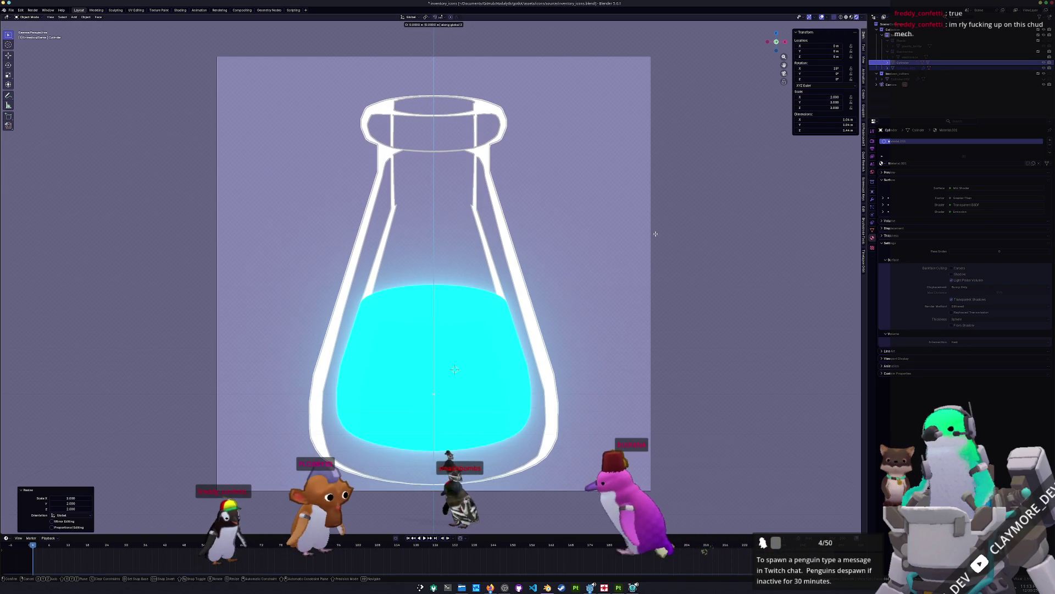
{"action": "left_click", "coordinate": [659, 231]}
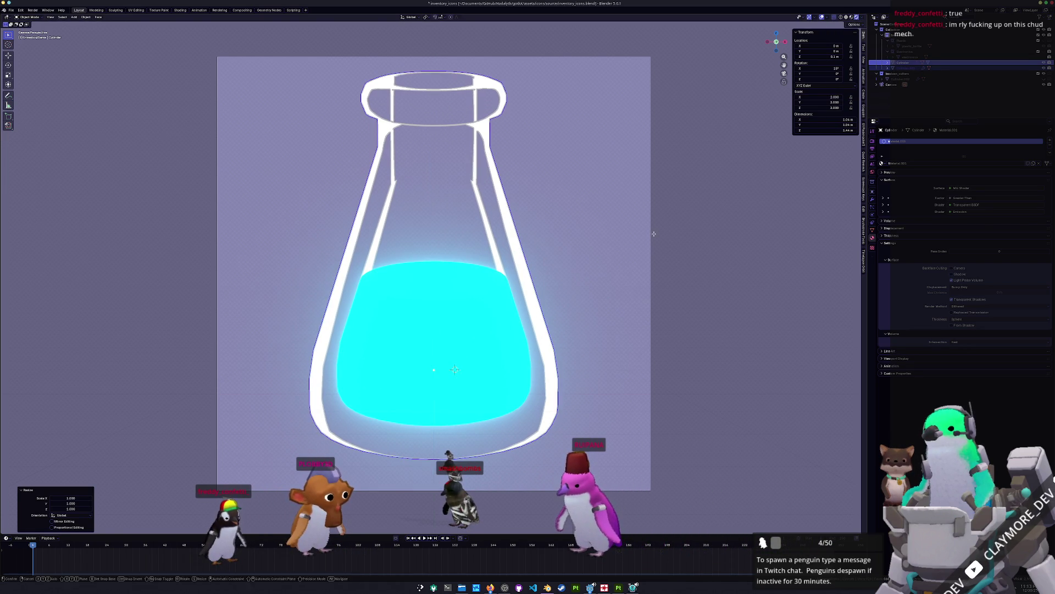
Step: Rescale the flask to 2.061 and readjust its height along Z
{"action": "left_click", "coordinate": [653, 243]}
{"action": "key", "text": "g"}
{"action": "key", "text": "z"}
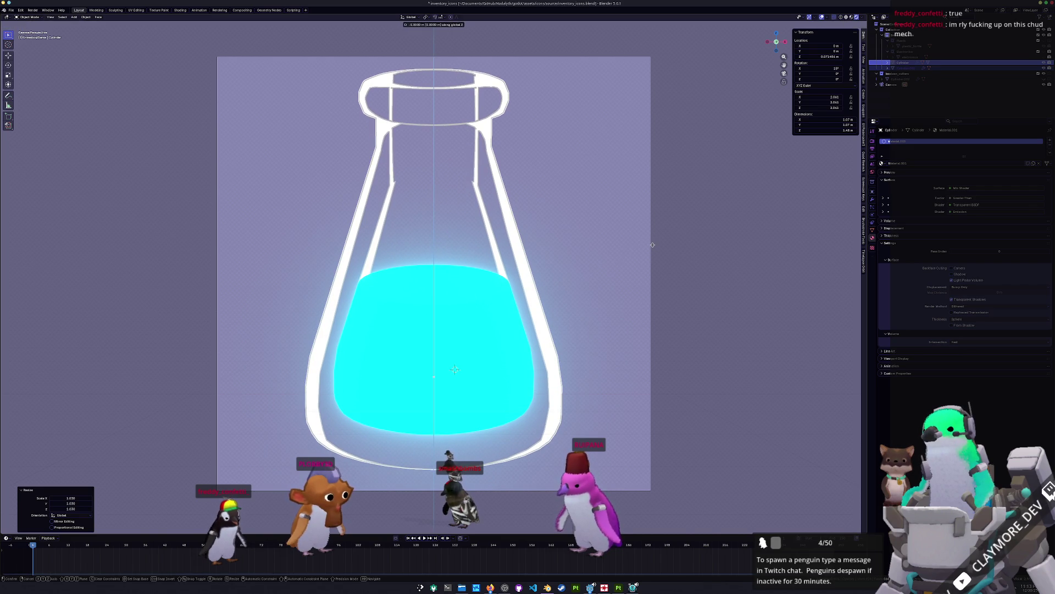
{"action": "left_click", "coordinate": [652, 245]}
{"action": "scroll", "coordinate": [531, 342], "scroll_direction": "down", "scroll_amount": 1}
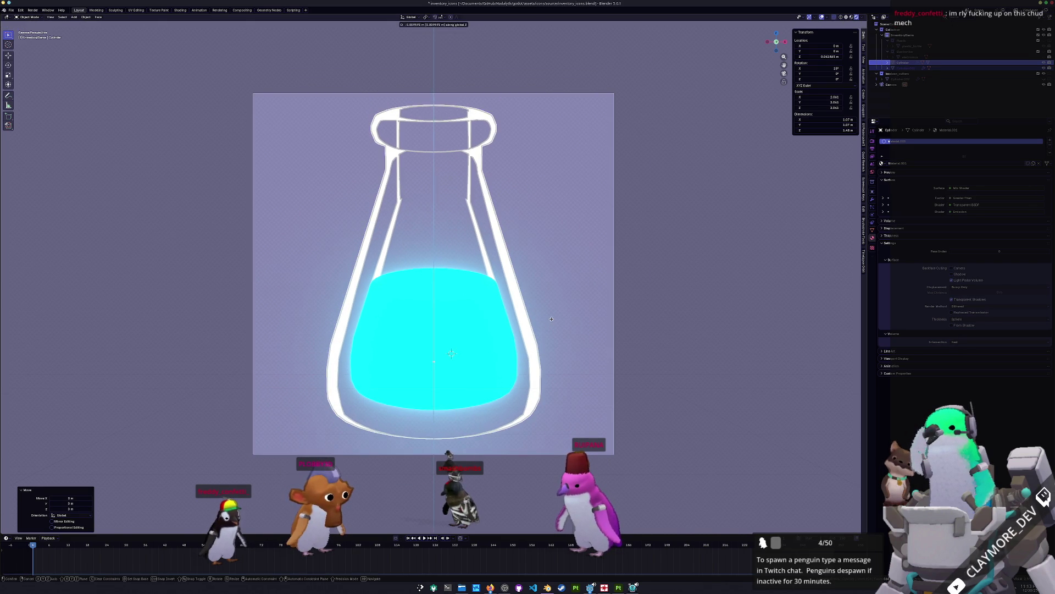
{"action": "left_click", "coordinate": [181, 10]}
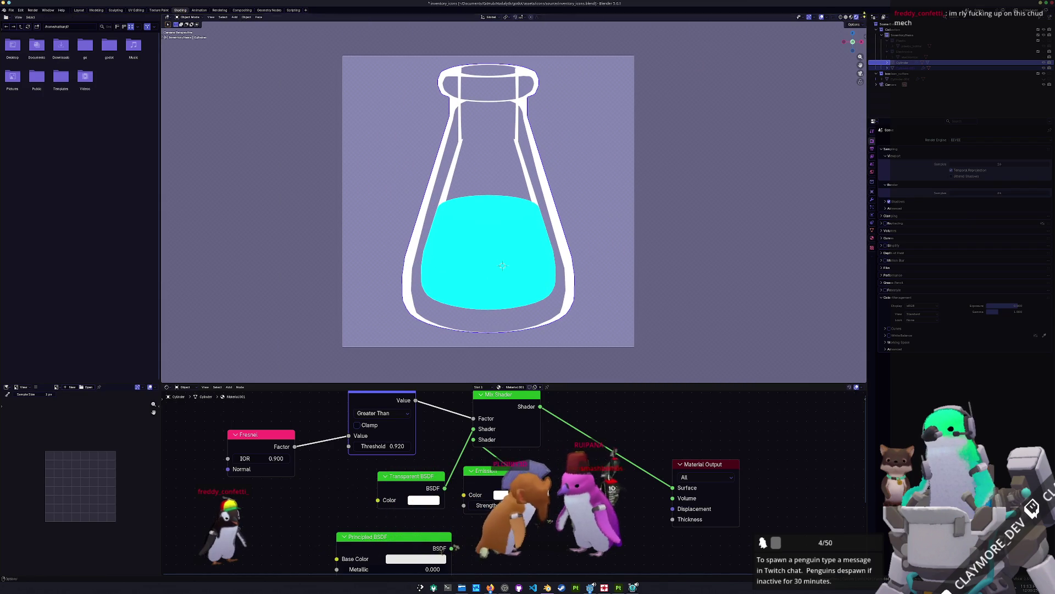
Step: Set the viewport compositor to Always
{"action": "left_click", "coordinate": [862, 18]}
{"action": "left_click", "coordinate": [883, 100]}
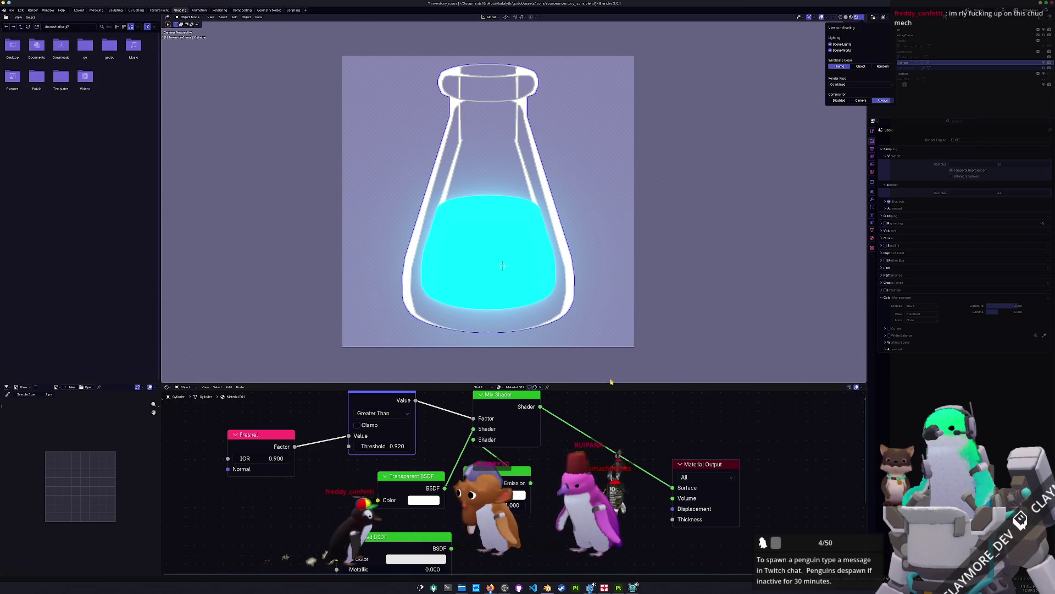
{"action": "mouse_move", "coordinate": [365, 453]}
{"action": "middle_mouse_down"}
{"action": "mouse_move", "coordinate": [368, 486]}
{"action": "mouse_move", "coordinate": [427, 490]}
{"action": "middle_mouse_up"}
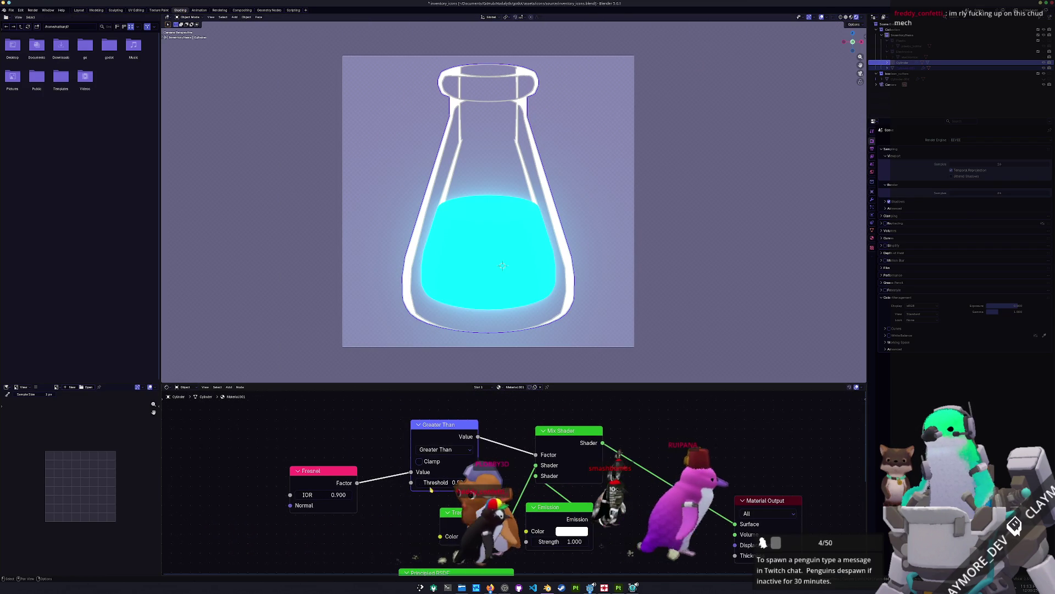
{"action": "scroll", "coordinate": [322, 466], "scroll_direction": "up", "scroll_amount": 2}
Step: Drag the Fresnel IOR to 0.840 and the Greater Than threshold to 0.310
{"action": "mouse_move", "coordinate": [330, 501]}
{"action": "left_mouse_down"}
{"action": "mouse_move", "coordinate": [308, 502]}
{"action": "mouse_move", "coordinate": [326, 502]}
{"action": "left_mouse_up"}
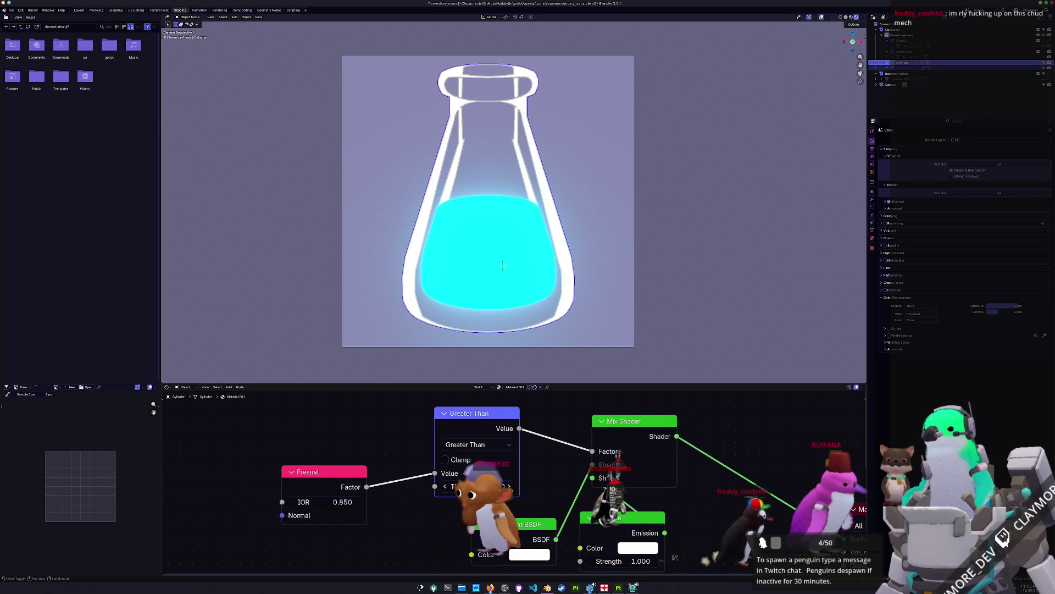
{"action": "left_click_drag", "start_coordinate": [515, 487], "coordinate": [522, 487]}
{"action": "mouse_move", "coordinate": [342, 502]}
{"action": "left_mouse_down"}
{"action": "mouse_move", "coordinate": [352, 502]}
{"action": "mouse_move", "coordinate": [341, 502]}
{"action": "left_mouse_up"}
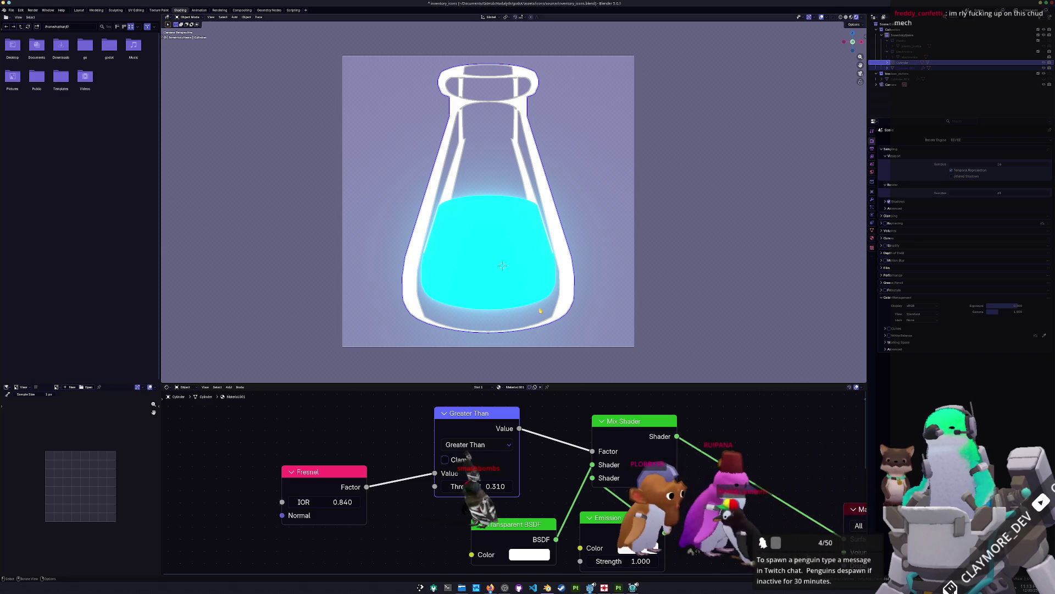
{"action": "key", "text": "Tab"}
Step: Slide the edge loop near the flask bottom lower
{"action": "left_click", "coordinate": [512, 311], "text": "alt"}
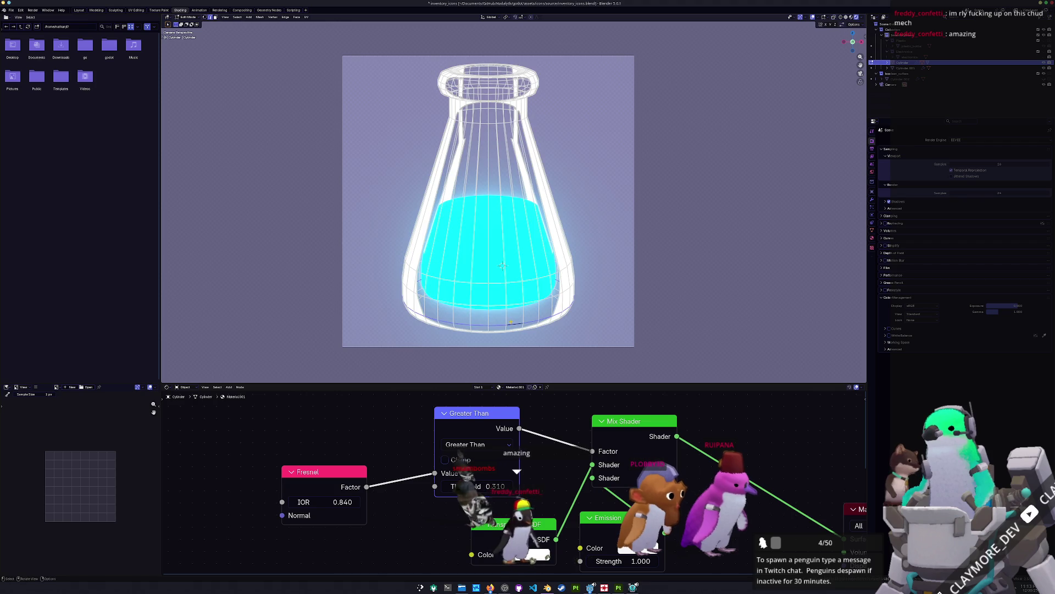
{"action": "key", "text": "g"}
{"action": "key", "text": "g"}
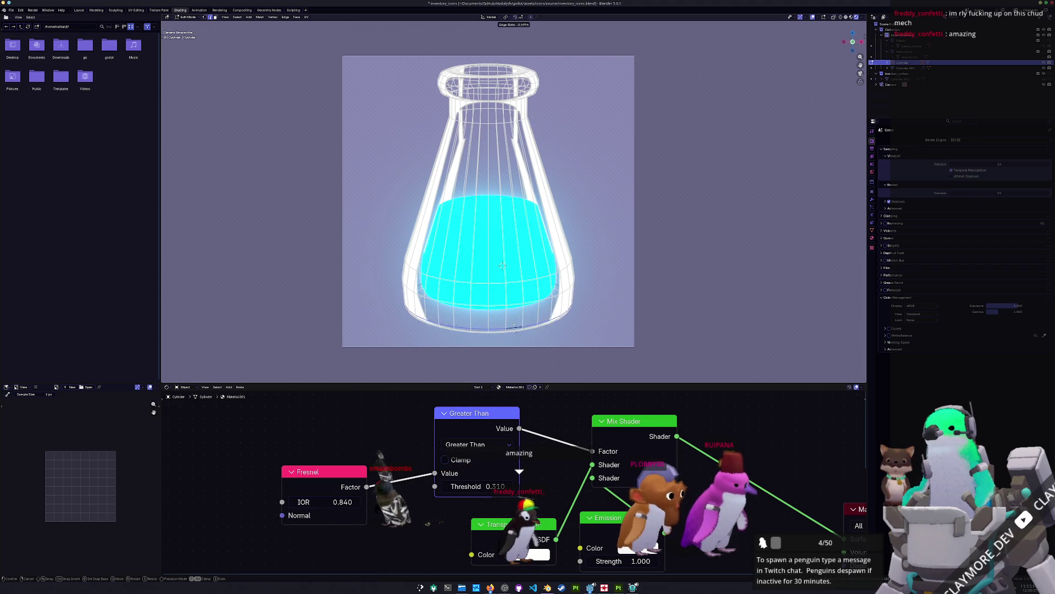
{"action": "left_click", "coordinate": [516, 323]}
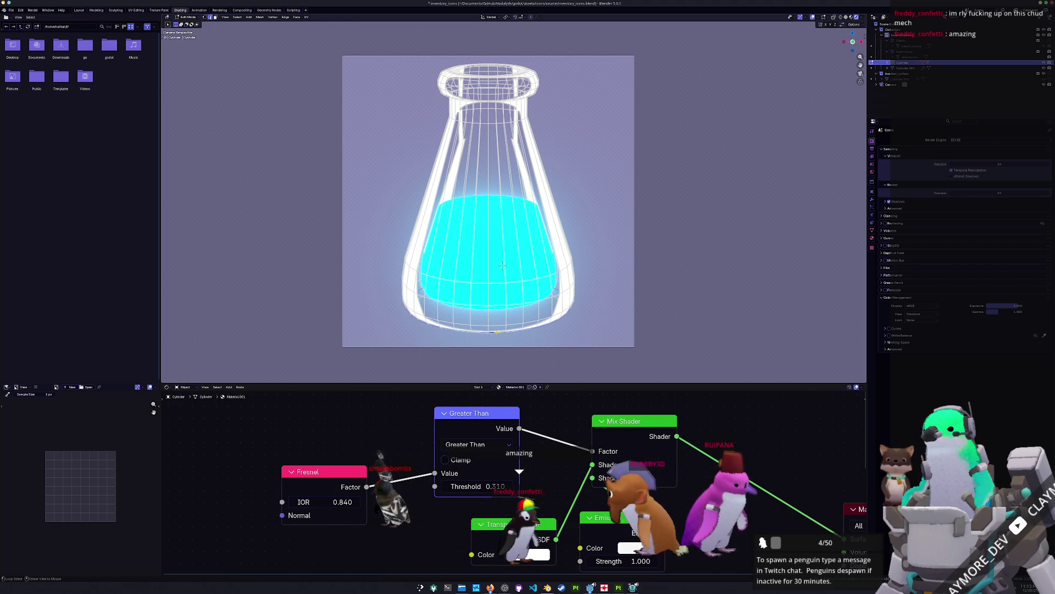
{"action": "key", "text": "s"}
{"action": "right_click", "coordinate": [665, 290]}
{"action": "middle_click_drag", "start_coordinate": [666, 290], "coordinate": [665, 259]}
{"action": "scroll", "coordinate": [666, 259], "scroll_direction": "up", "scroll_amount": 5}
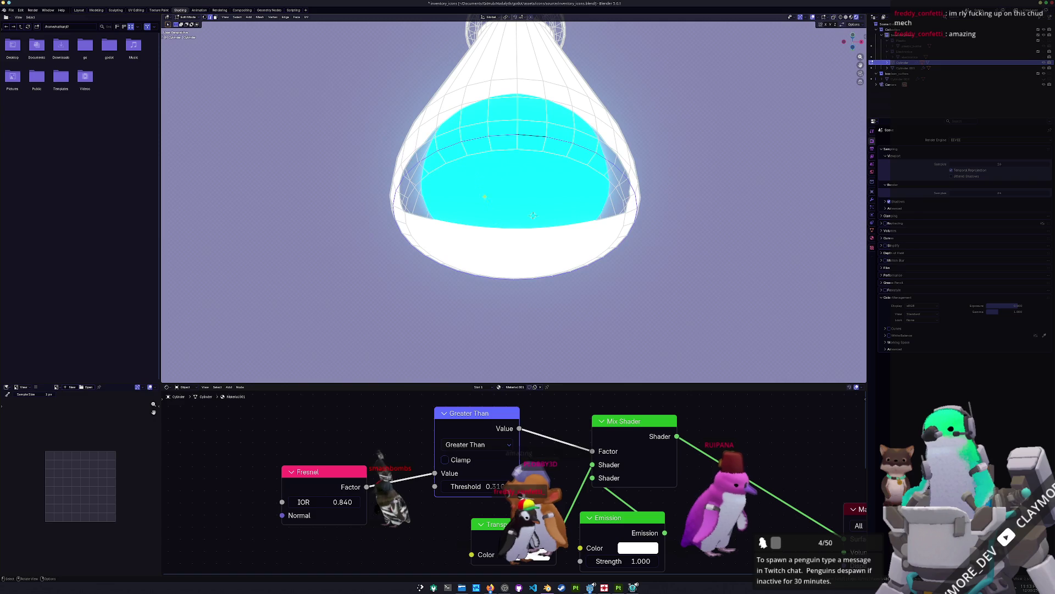
Step: Widen the lowest ring slightly to about 1.11 and return to Object Mode
{"action": "left_click", "coordinate": [480, 166], "text": "alt"}
{"action": "key", "text": "KP_0"}
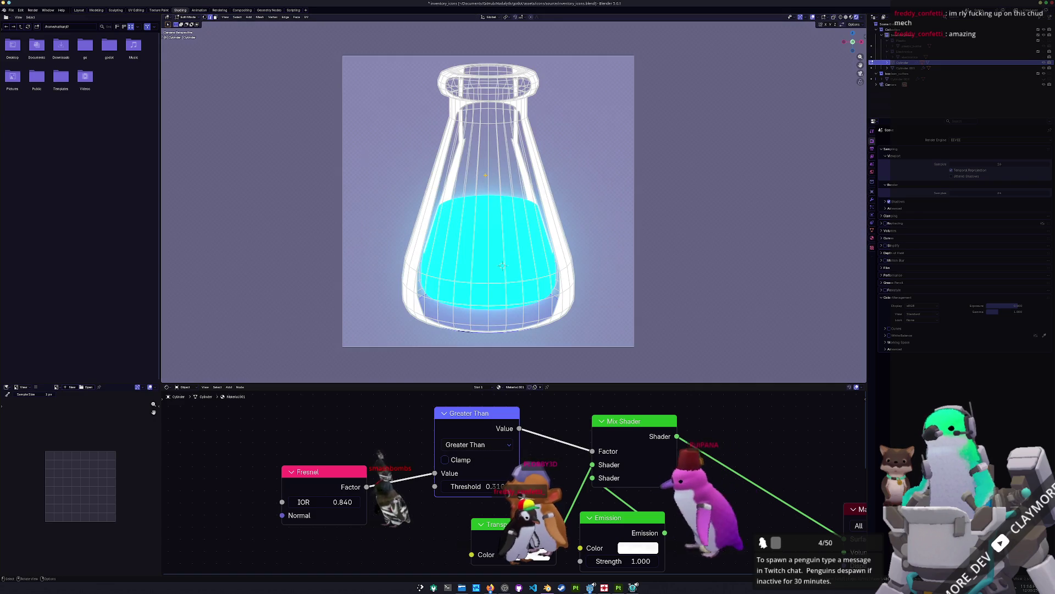
{"action": "key", "text": "s"}
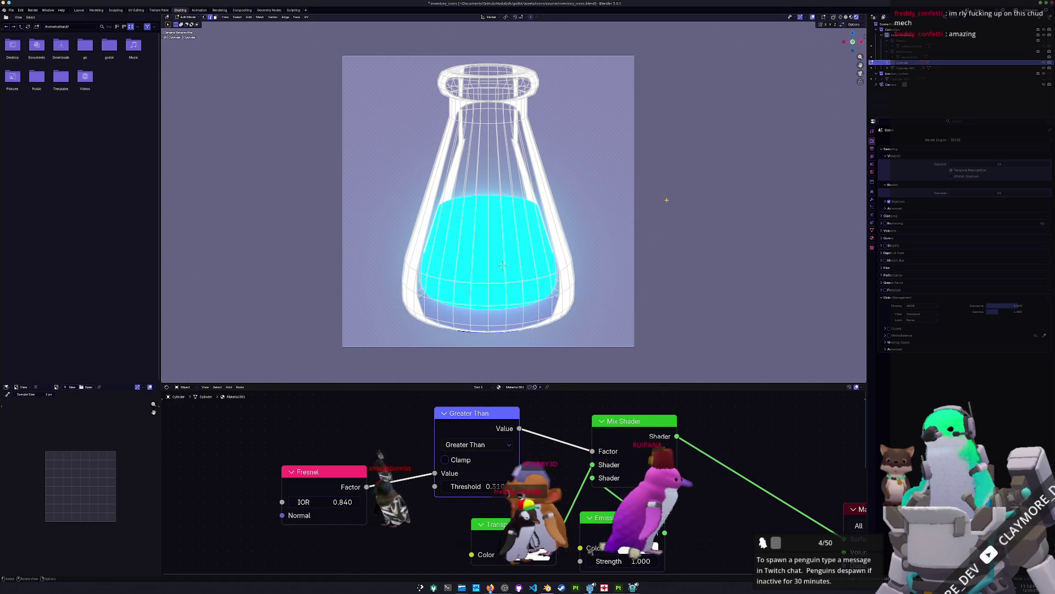
{"action": "left_click", "coordinate": [667, 203]}
{"action": "key", "text": "Tab"}
{"action": "scroll", "coordinate": [667, 203], "scroll_direction": "down", "scroll_amount": 3}
{"action": "middle_click_drag", "start_coordinate": [652, 196], "coordinate": [631, 213], "text": "shift"}
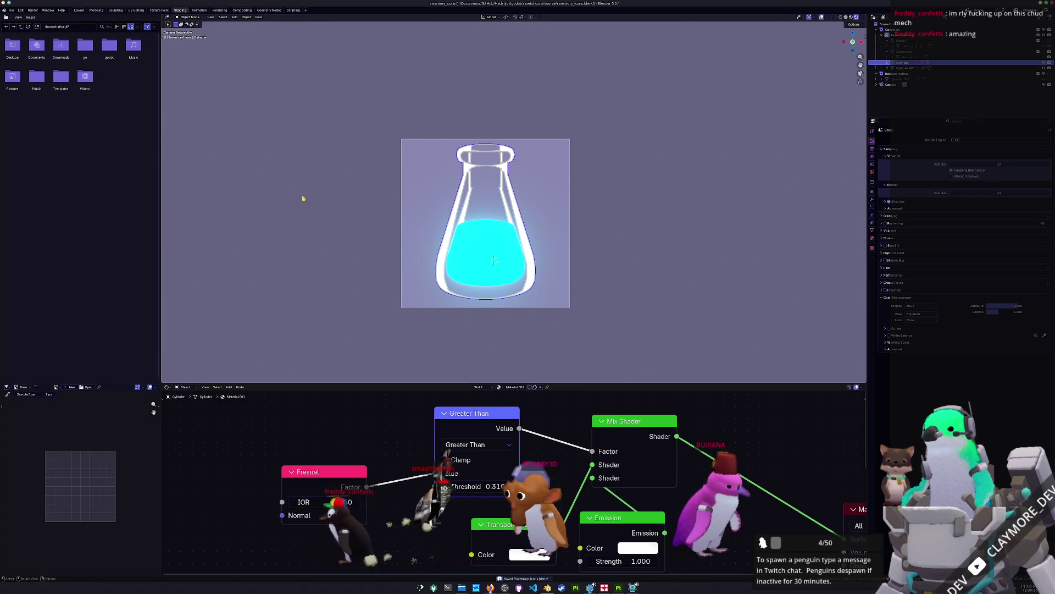
Step: Move the flask objects into a new collection named Money
{"action": "left_click", "coordinate": [223, 10]}
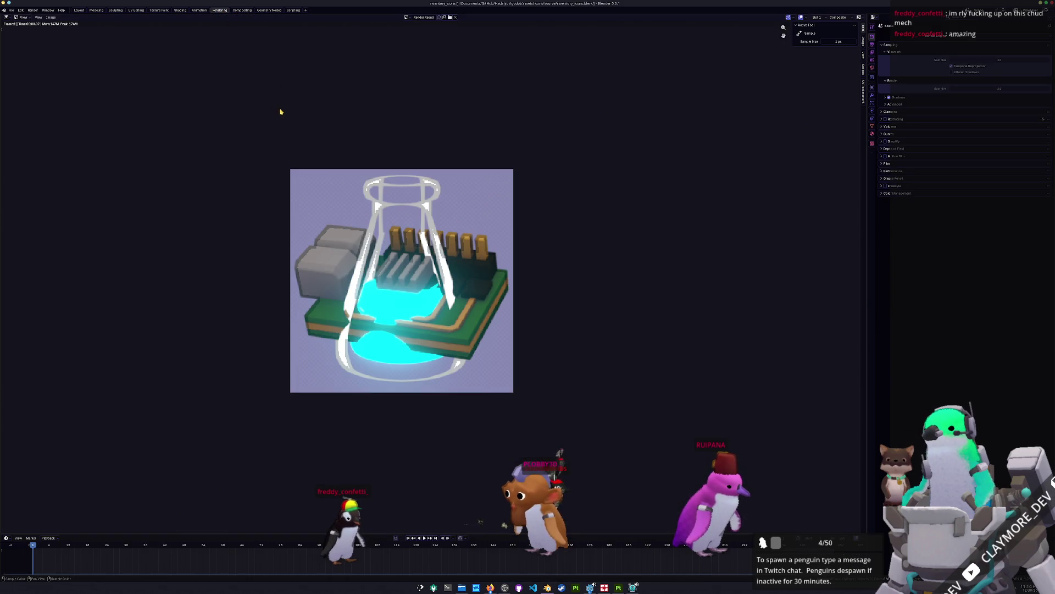
{"action": "left_click", "coordinate": [79, 10]}
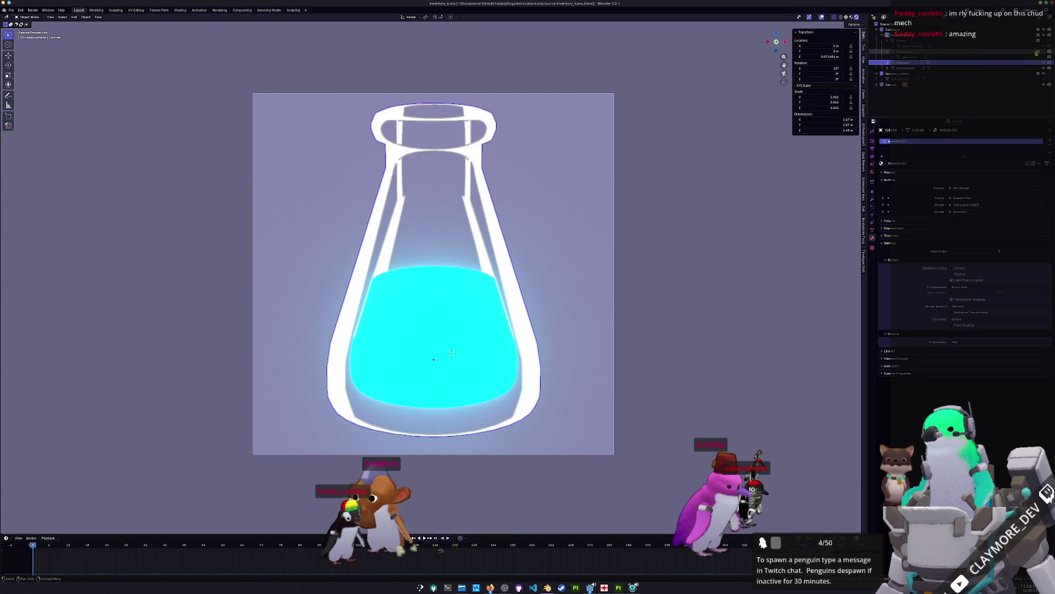
{"action": "key", "text": "c"}
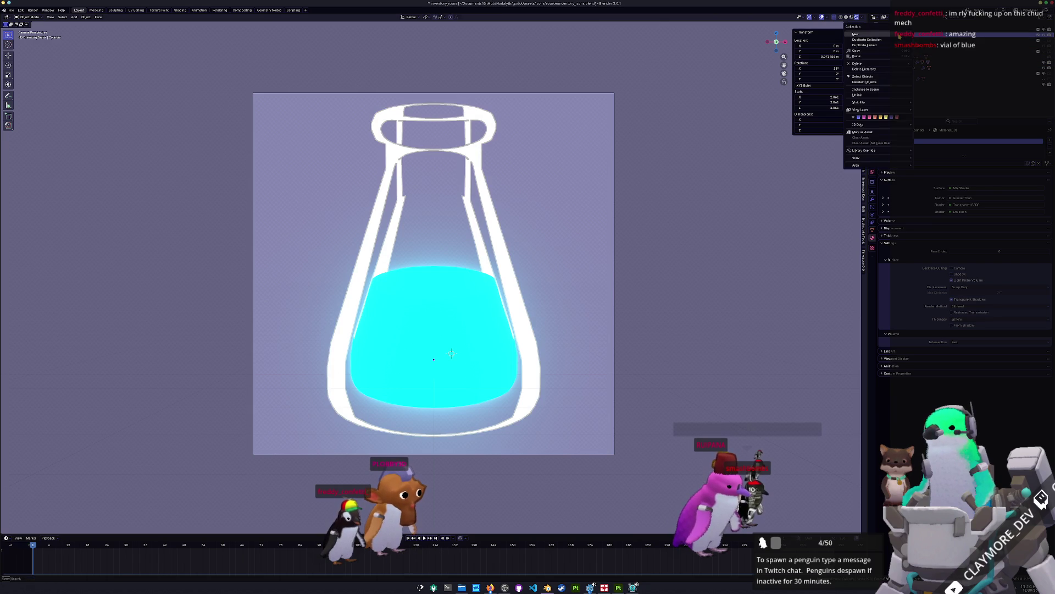
{"action": "double_click", "coordinate": [905, 64]}
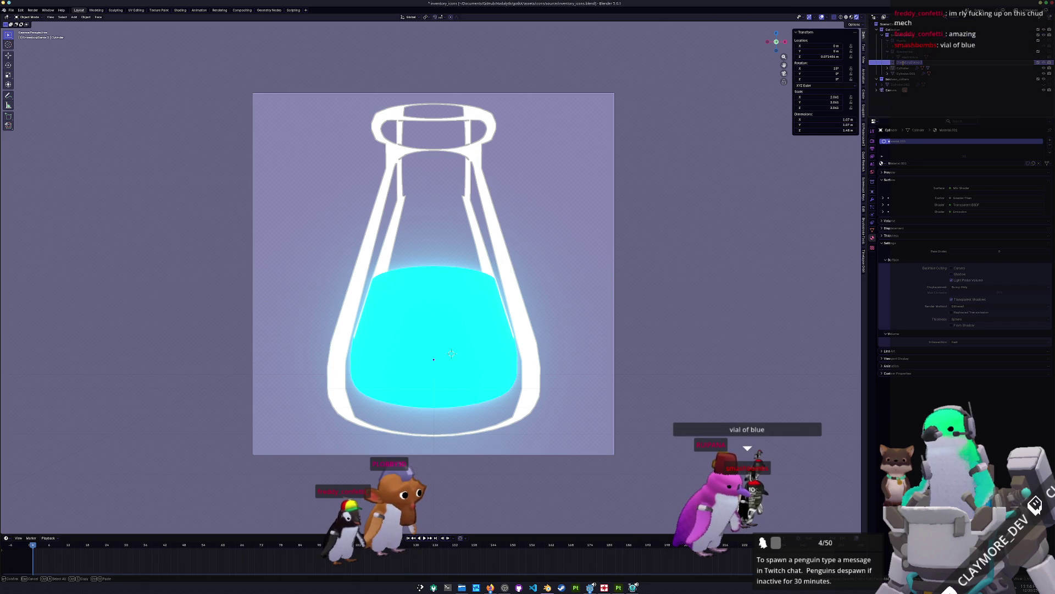
{"action": "left_click", "coordinate": [904, 68]}
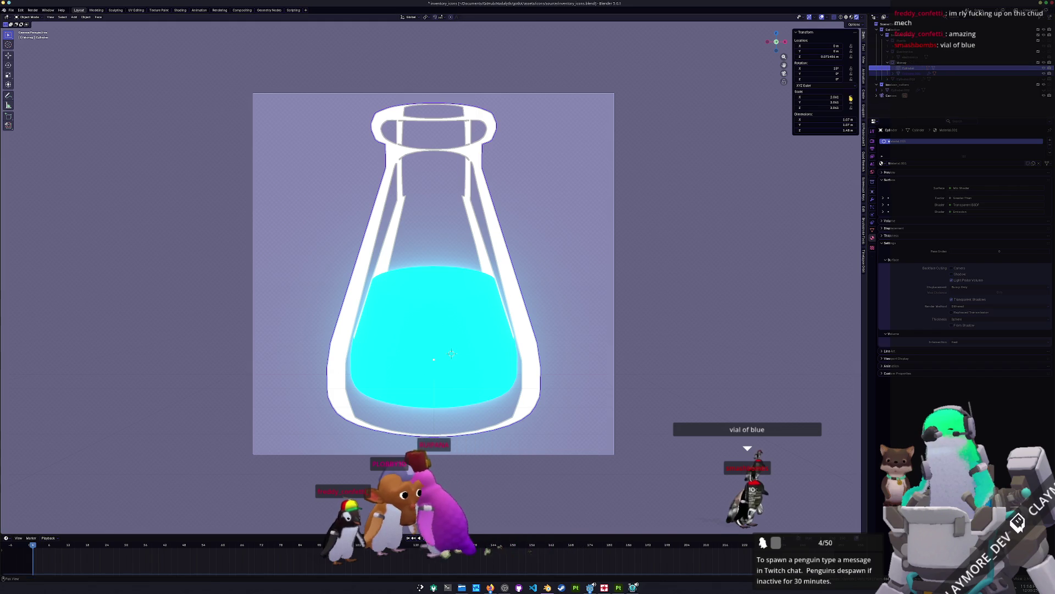
Step: Rename the two cylinder objects Money and Money_Emission
{"action": "double_click", "coordinate": [909, 69]}
{"action": "type", "text": "Money"}
{"action": "key", "text": "Return"}
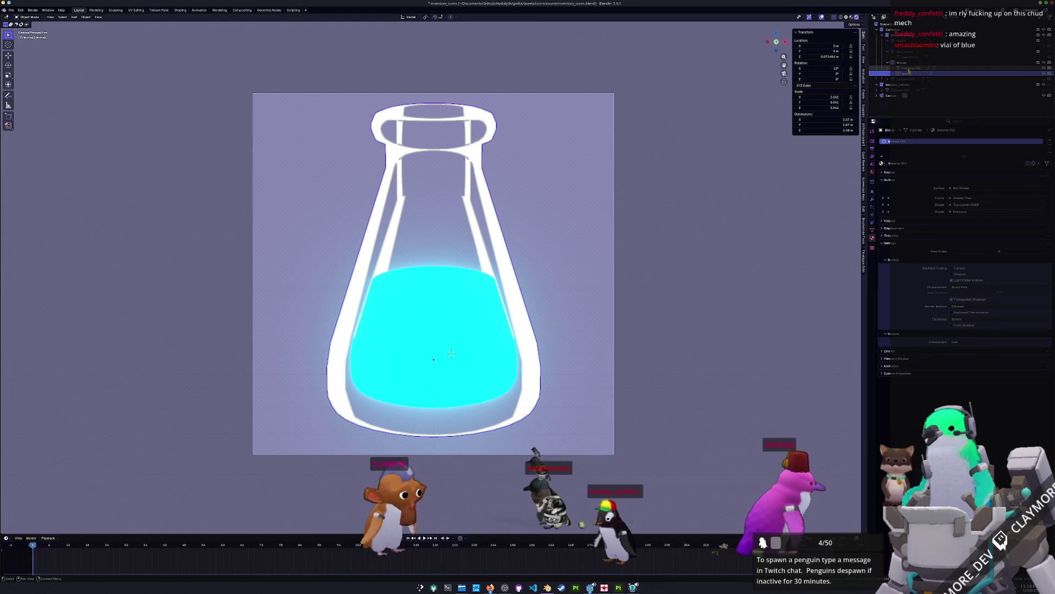
{"action": "double_click", "coordinate": [909, 68]}
{"action": "type", "text": "Money_Em"}
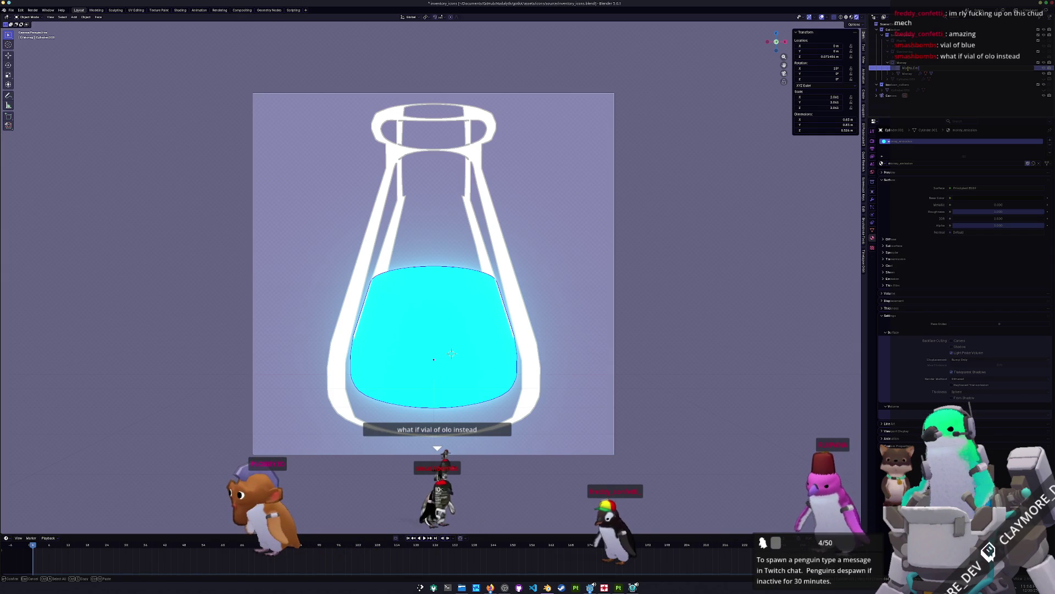
{"action": "key", "text": "Return"}
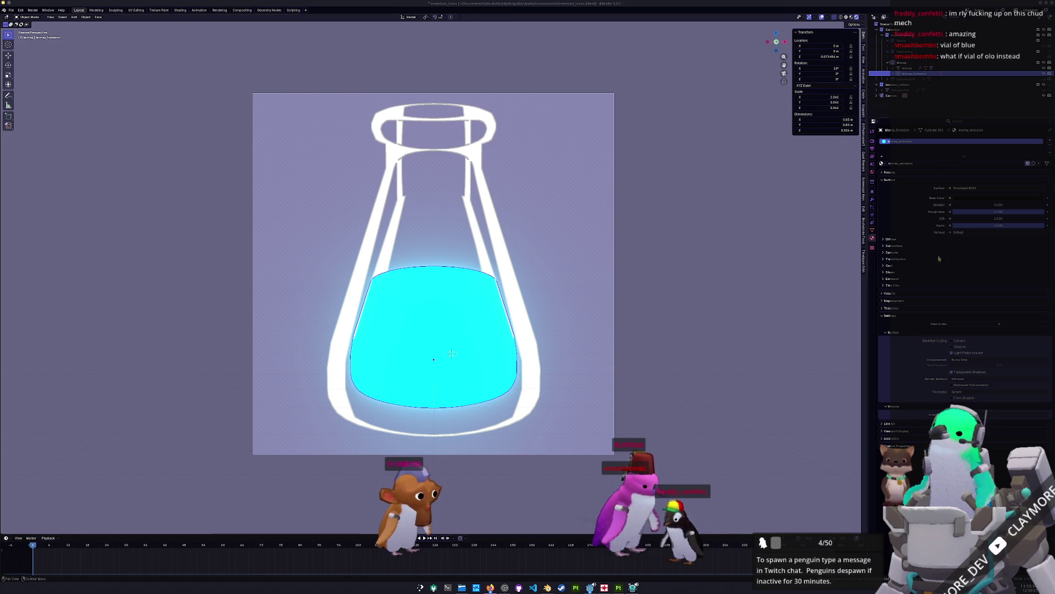
Step: Set the liquid's emission colour to teal hex 00FFCC
{"action": "left_click", "coordinate": [199, 9]}
{"action": "left_click", "coordinate": [182, 11]}
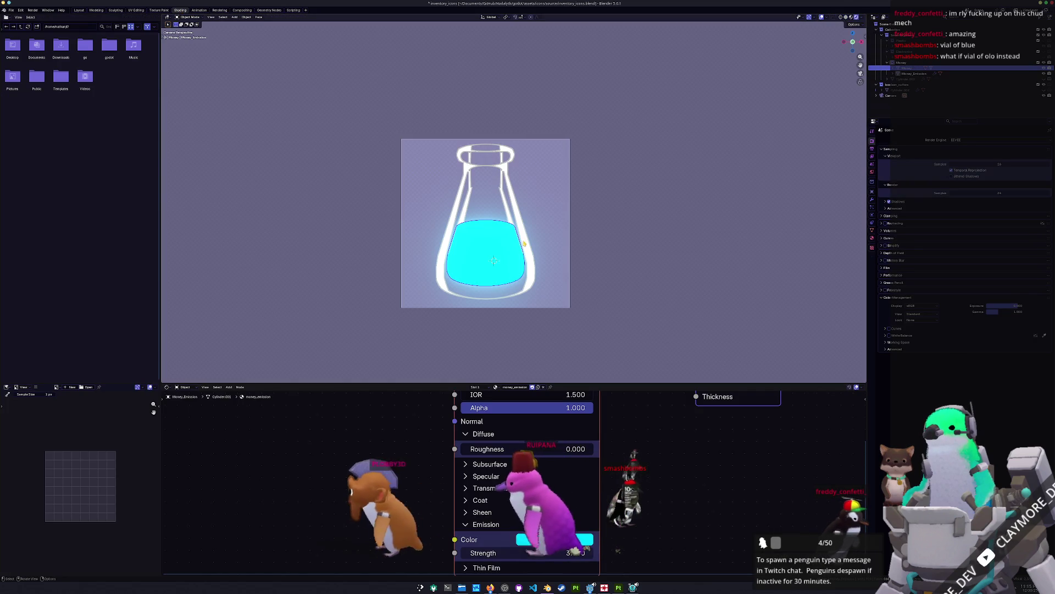
{"action": "left_click", "coordinate": [548, 540]}
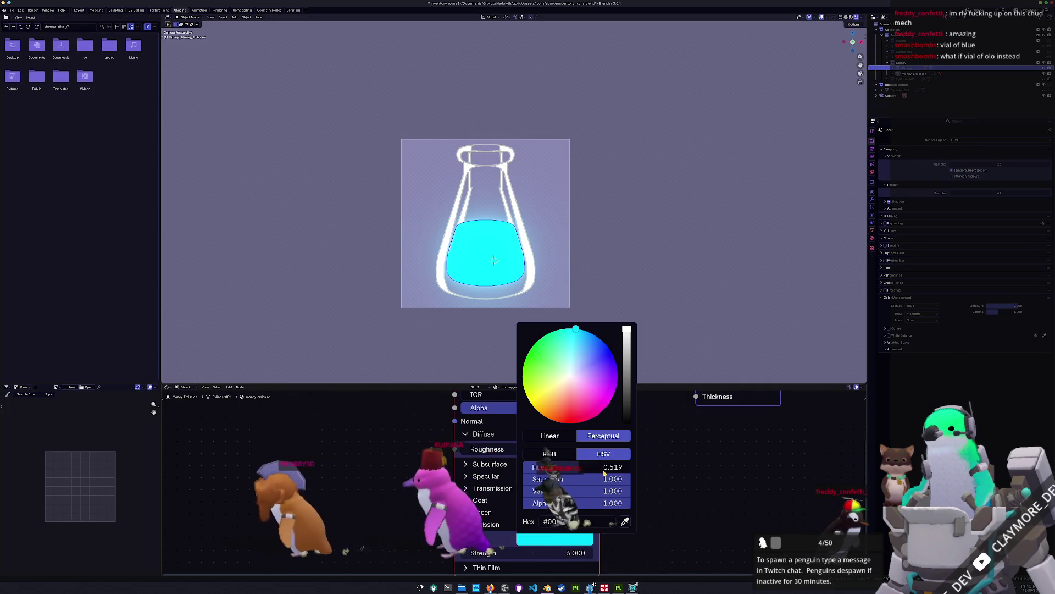
{"action": "left_click", "coordinate": [592, 521]}
{"action": "key", "text": "Return"}
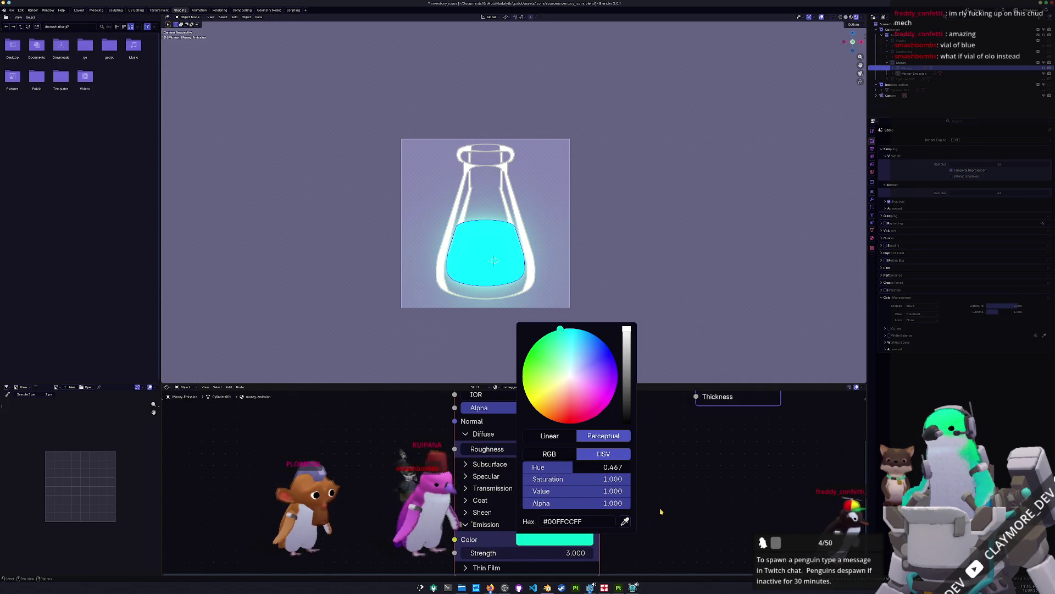
{"action": "scroll", "coordinate": [635, 498], "scroll_direction": "down", "scroll_amount": 1}
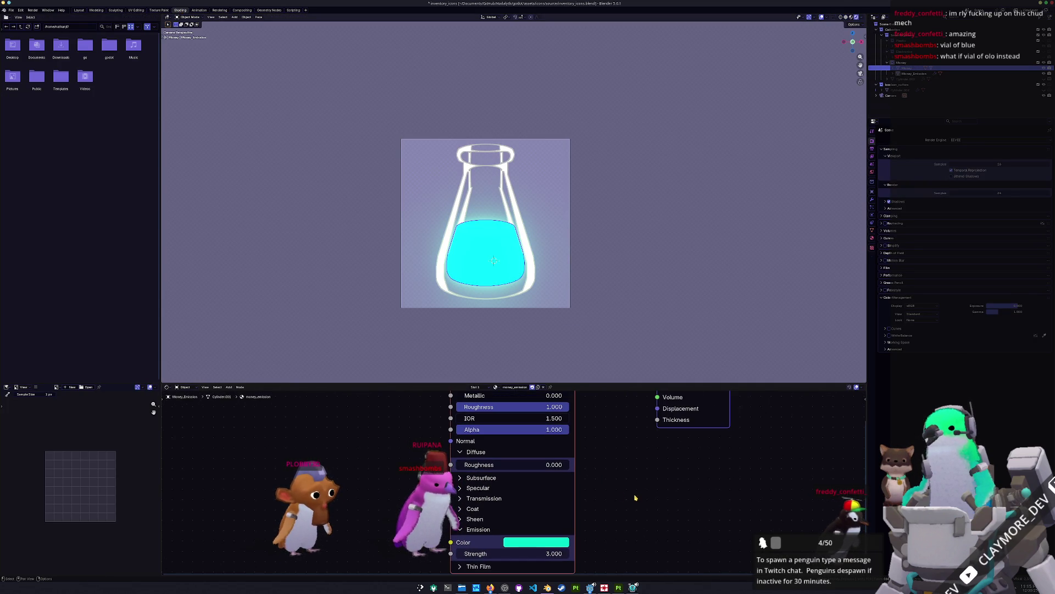
{"action": "left_click", "coordinate": [610, 328]}
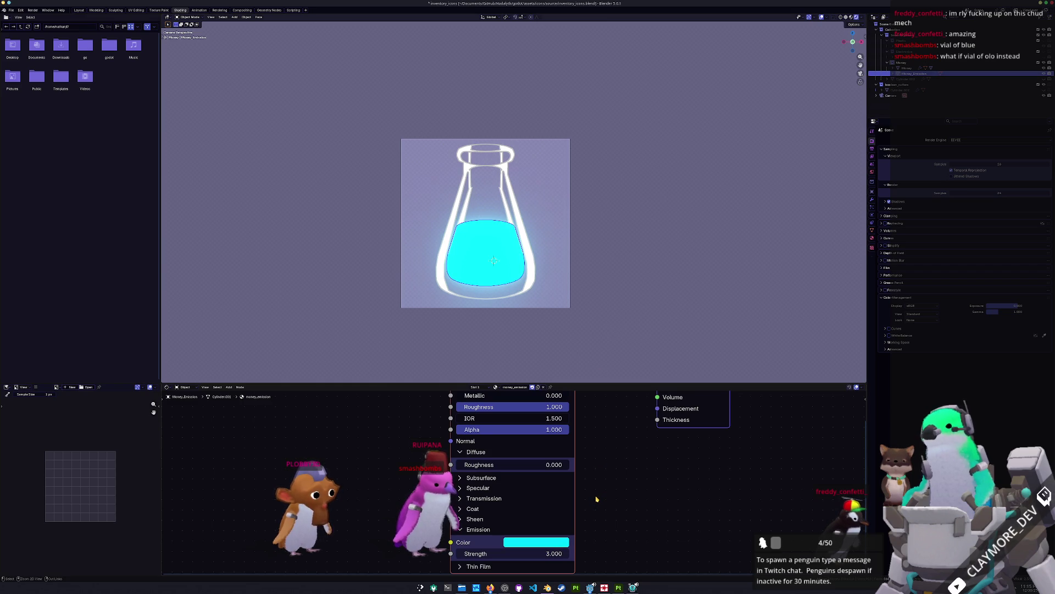
Step: Save inventory_icons.blend and render the flask icon with F12
{"action": "scroll", "coordinate": [601, 494], "scroll_direction": "down", "scroll_amount": 2}
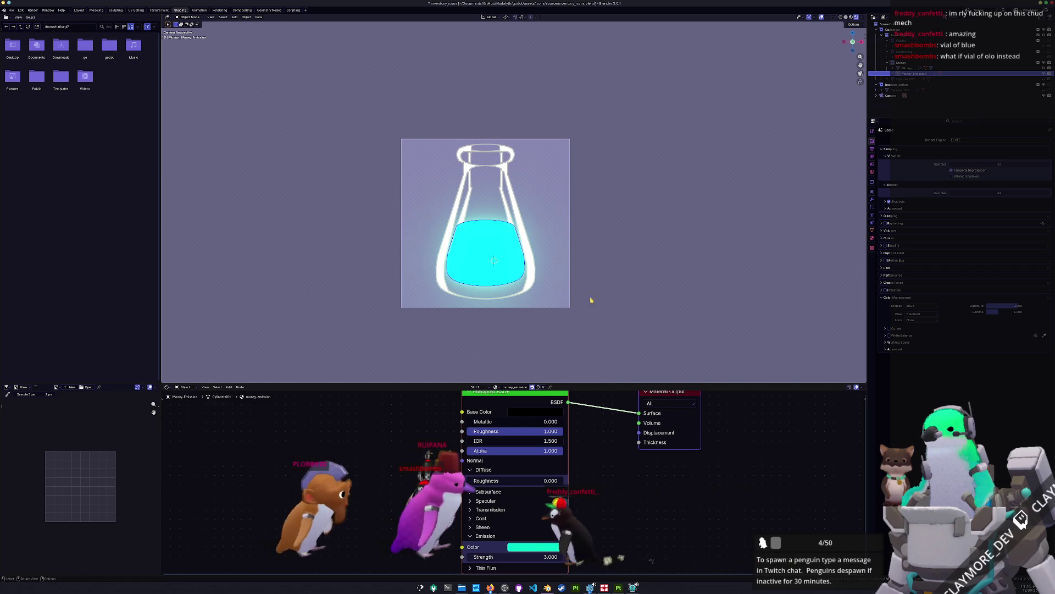
{"action": "scroll", "coordinate": [652, 266], "scroll_direction": "up", "scroll_amount": 3}
{"action": "scroll", "coordinate": [643, 275], "scroll_direction": "down", "scroll_amount": 1}
{"action": "key", "text": "ctrl+s"}
{"action": "middle_click_drag", "start_coordinate": [615, 273], "coordinate": [631, 259], "text": "shift"}
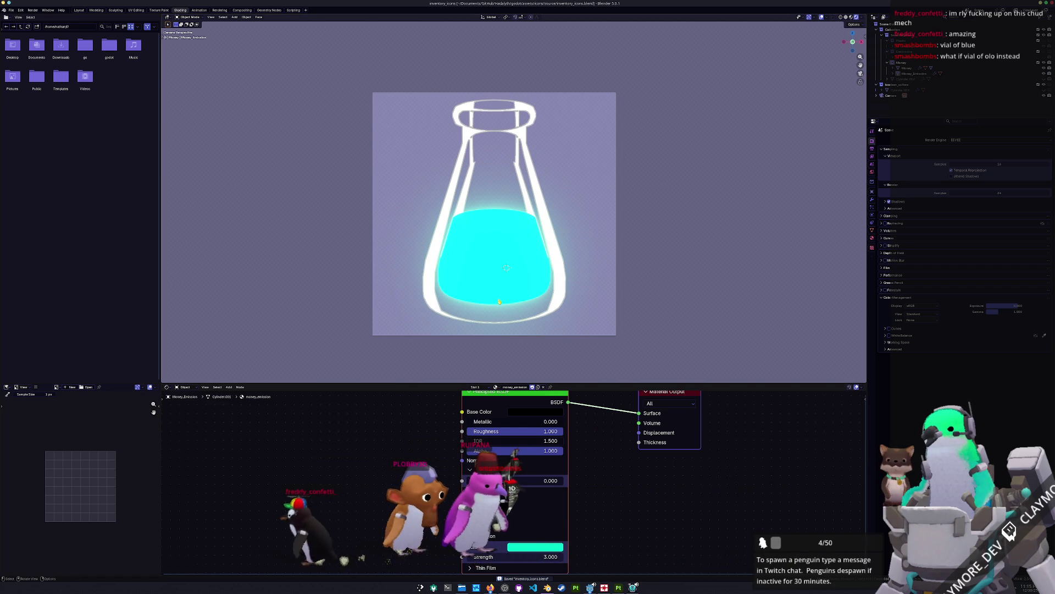
{"action": "key", "text": "F12"}
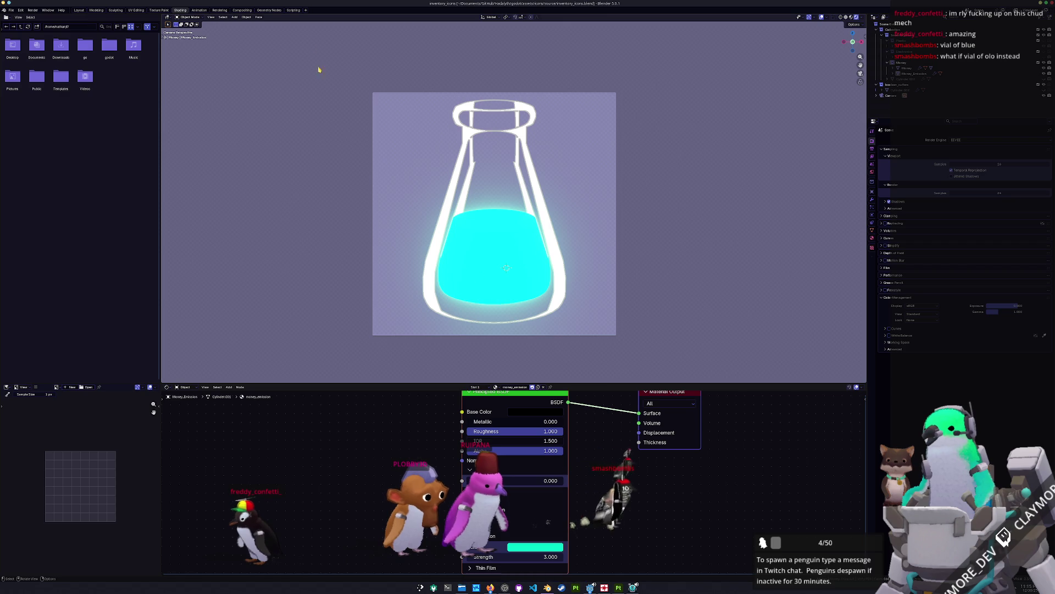
{"action": "left_click", "coordinate": [218, 11]}
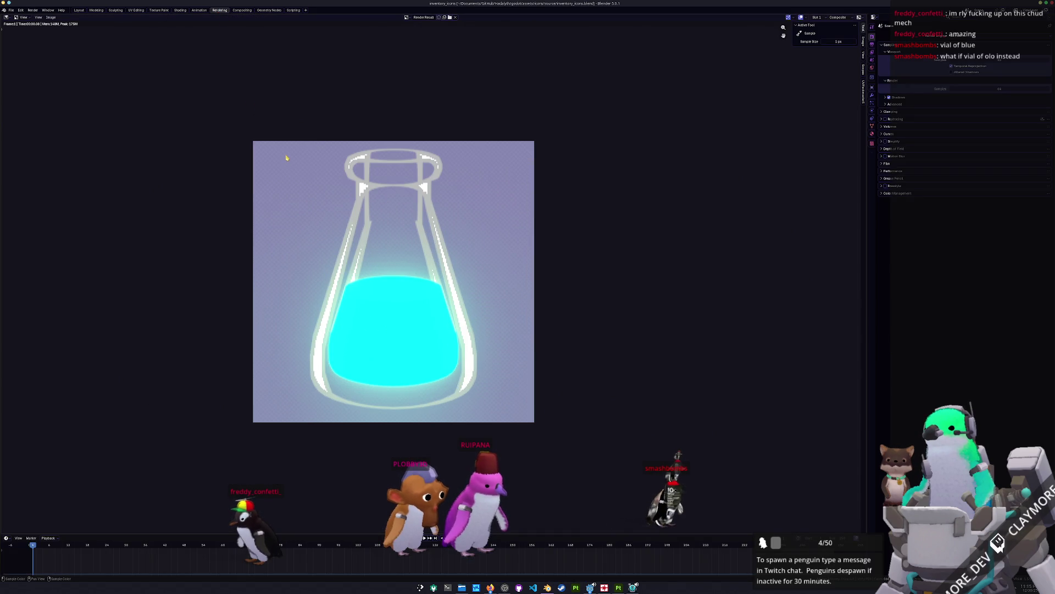
Step: Save the render as a PNG named money in the game's icons folder
{"action": "left_click", "coordinate": [55, 19]}
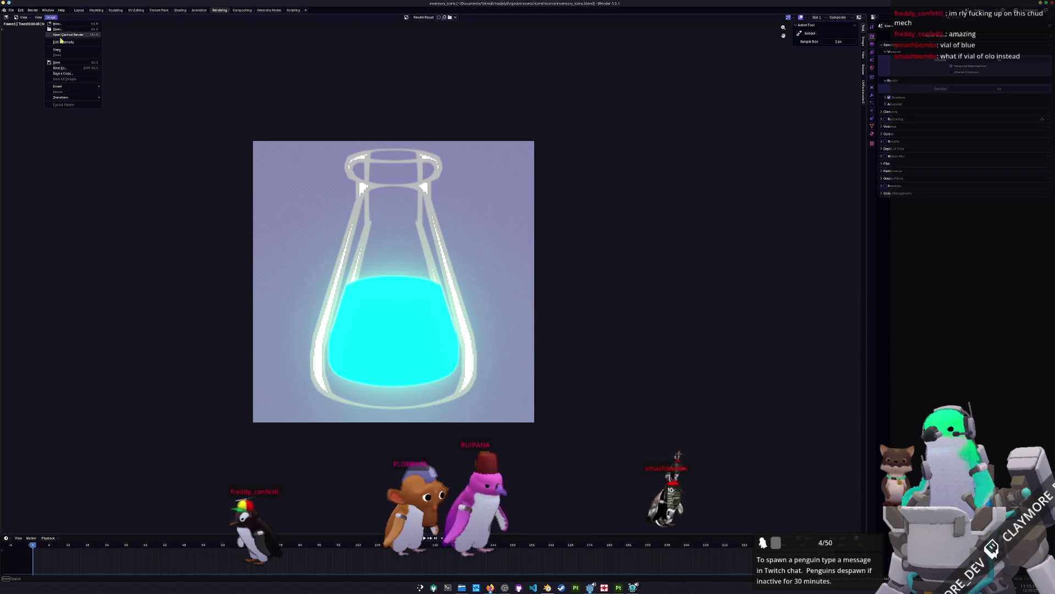
{"action": "left_click", "coordinate": [59, 67]}
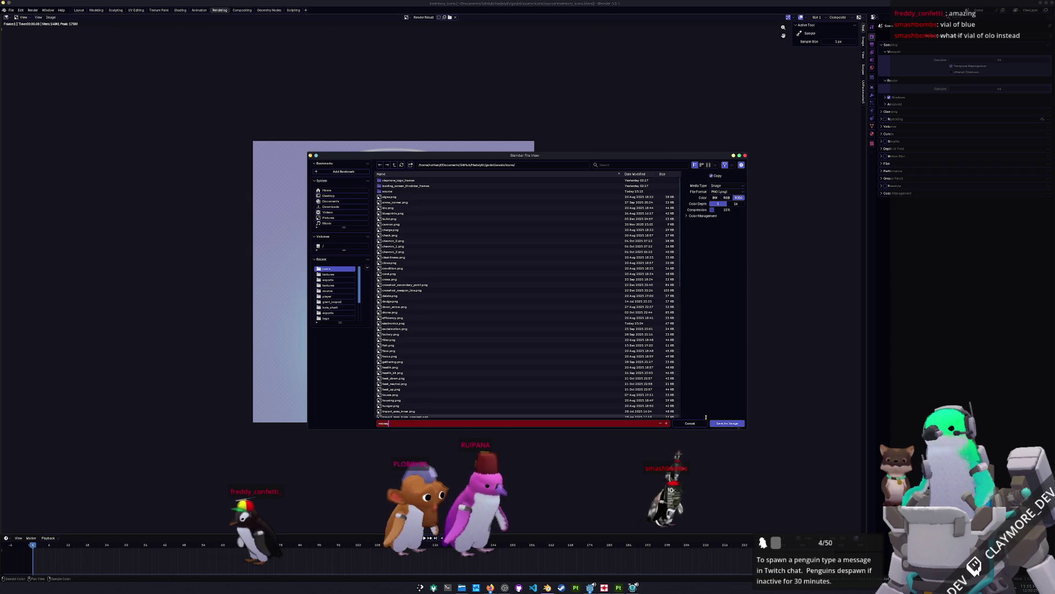
{"action": "left_click", "coordinate": [727, 423]}
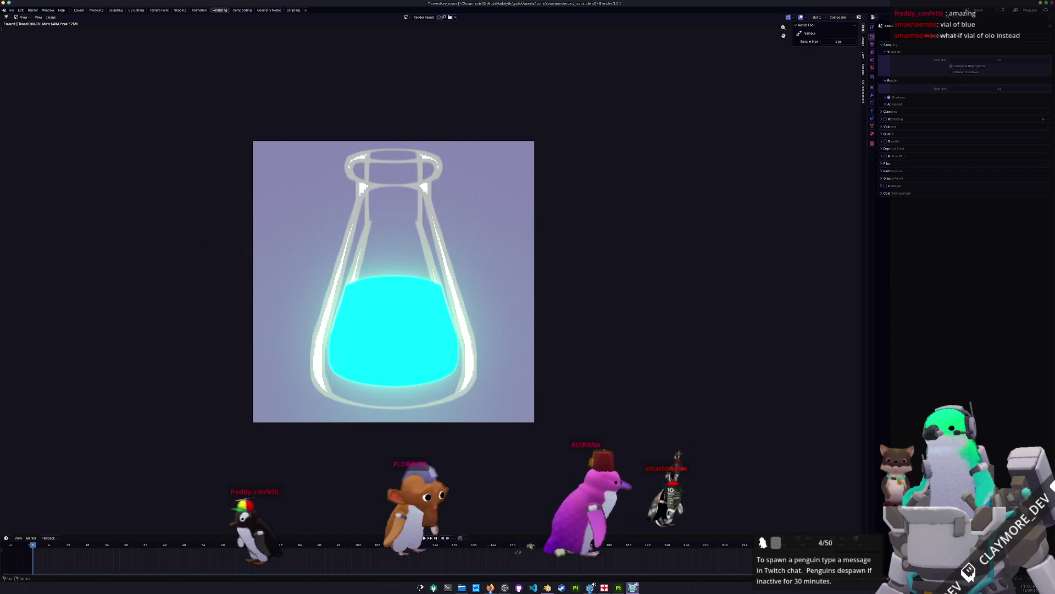
Step: Walk the character toward the glowing robot and south through the base, then pull the camera out
{"action": "key", "text": "w"}
{"action": "key", "text": "a"}
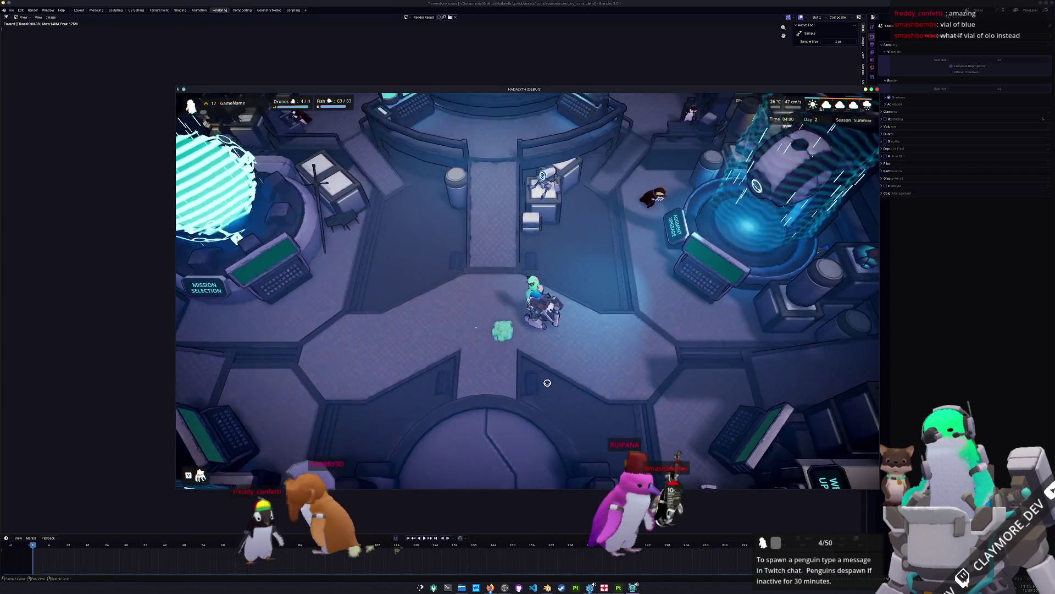
{"action": "key", "text": "s"}
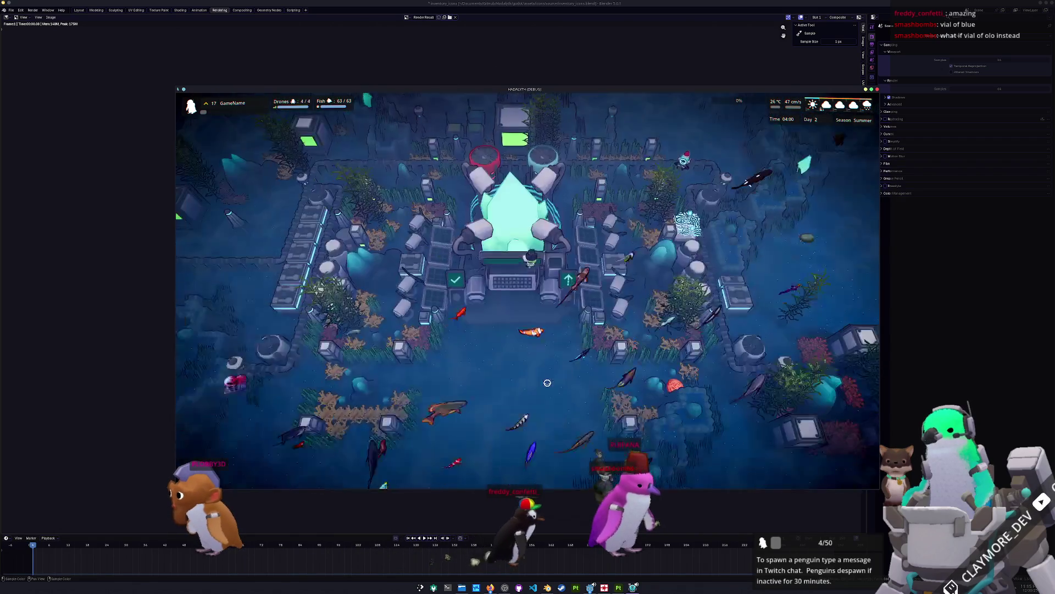
{"action": "key", "text": "b"}
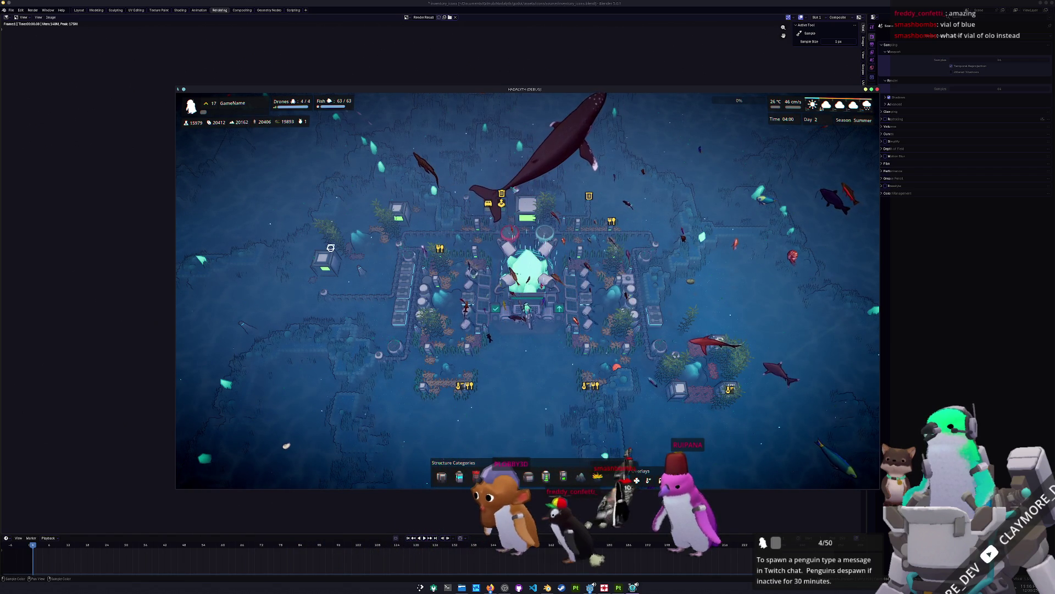
Step: Check the flask currency icon in the inventory panel, then leave the game for Blender's render
{"action": "key", "text": "Escape"}
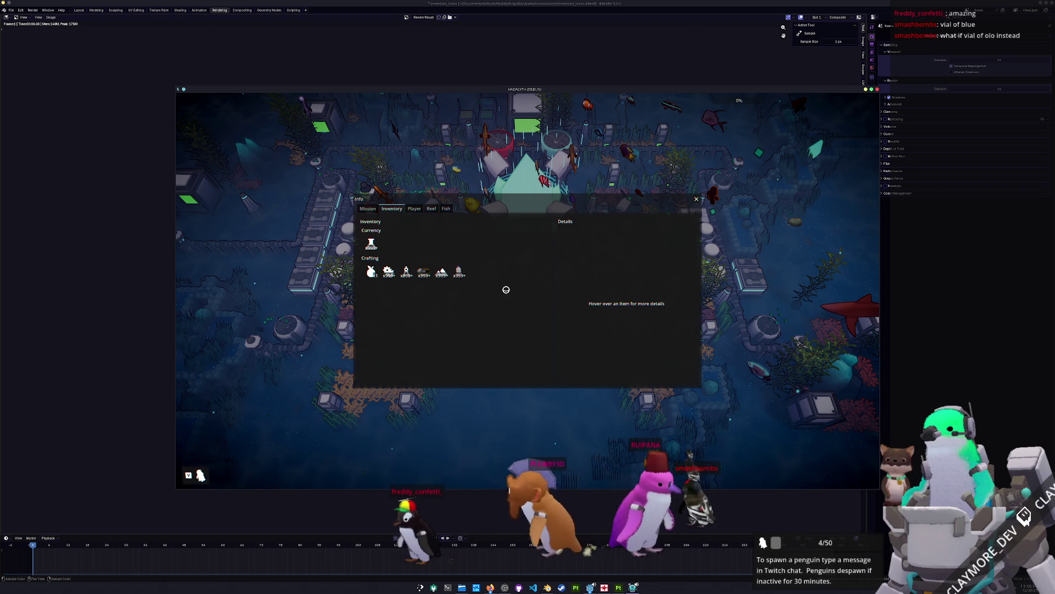
{"action": "key", "text": "Escape"}
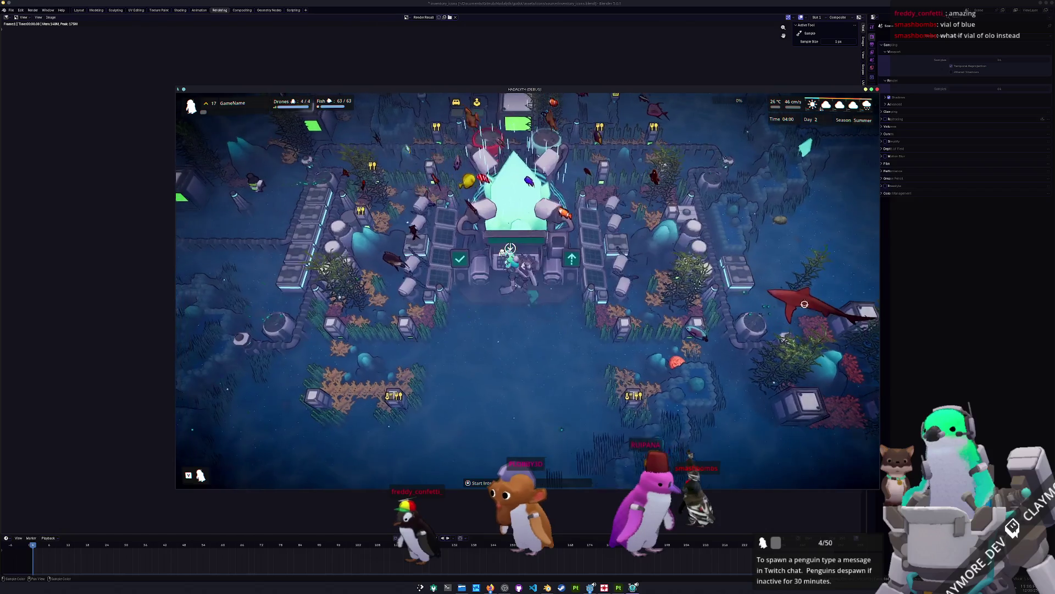
{"action": "scroll", "coordinate": [804, 302], "scroll_direction": "down", "scroll_amount": 3}
{"action": "scroll", "coordinate": [786, 317], "scroll_direction": "up", "scroll_amount": 5}
{"action": "key", "text": "b"}
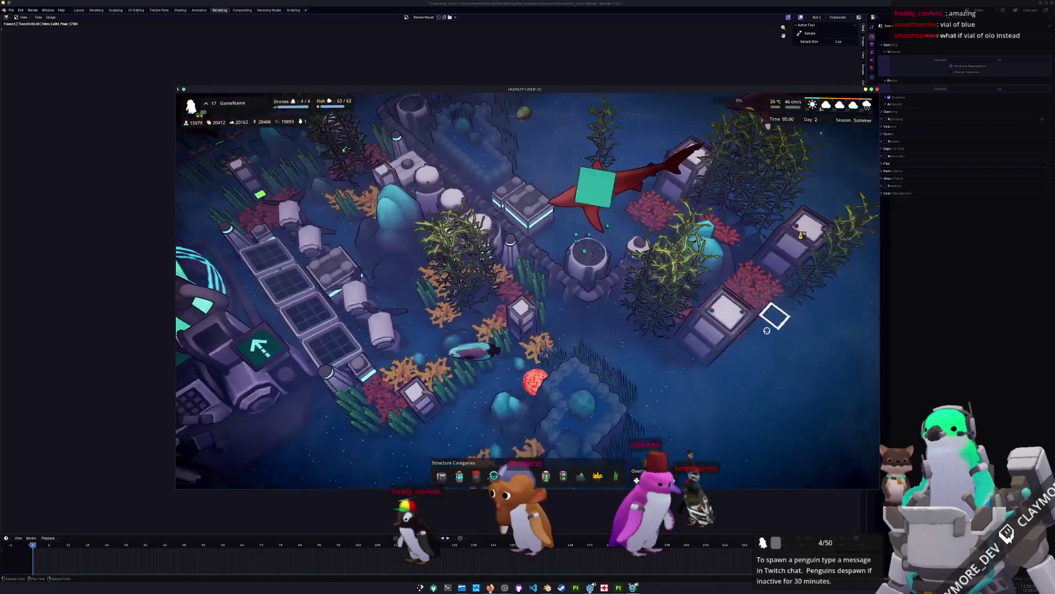
{"action": "scroll", "coordinate": [767, 330], "scroll_direction": "down", "scroll_amount": 4}
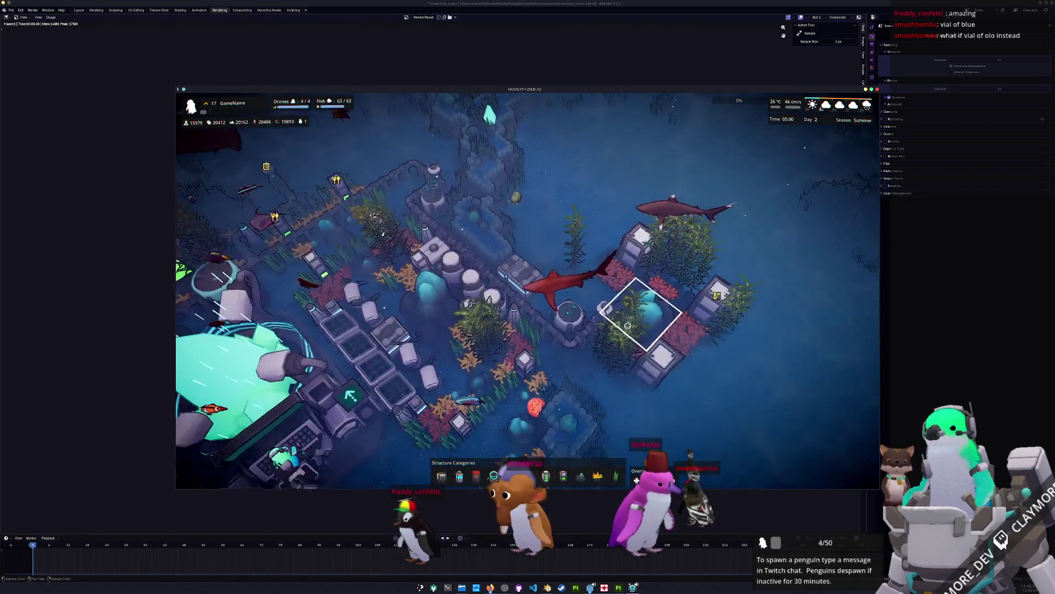
{"action": "scroll", "coordinate": [628, 325], "scroll_direction": "down", "scroll_amount": 5}
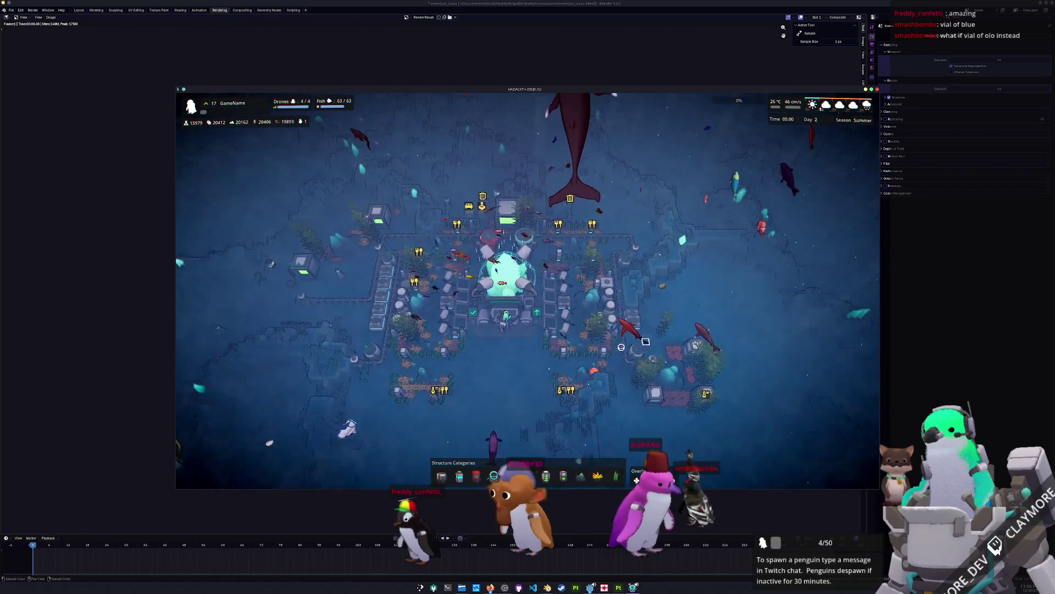
{"action": "left_click", "coordinate": [560, 513]}
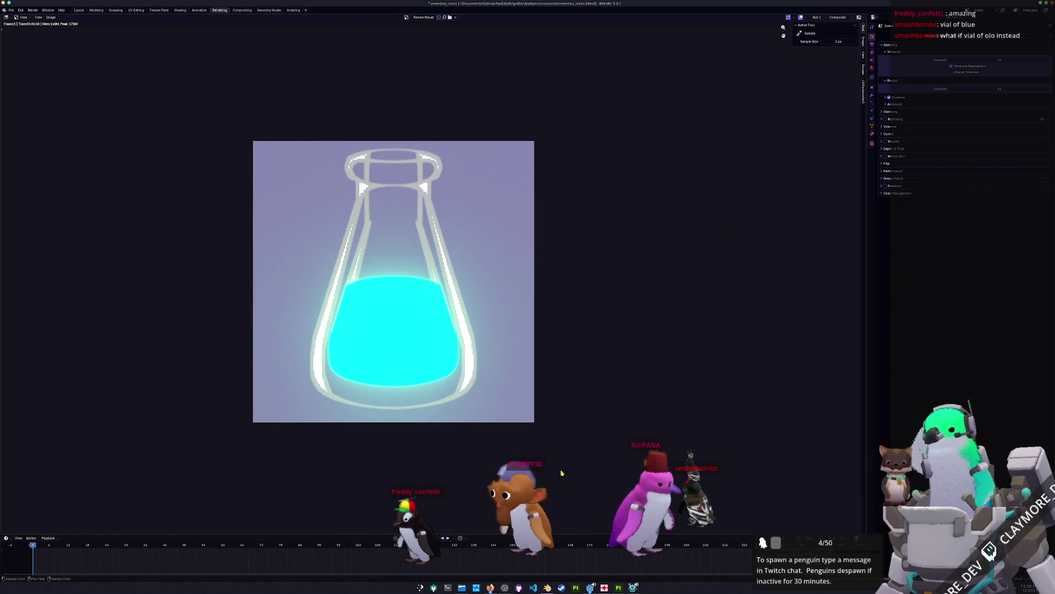
{"action": "scroll", "coordinate": [563, 474], "scroll_direction": "down", "scroll_amount": 1}
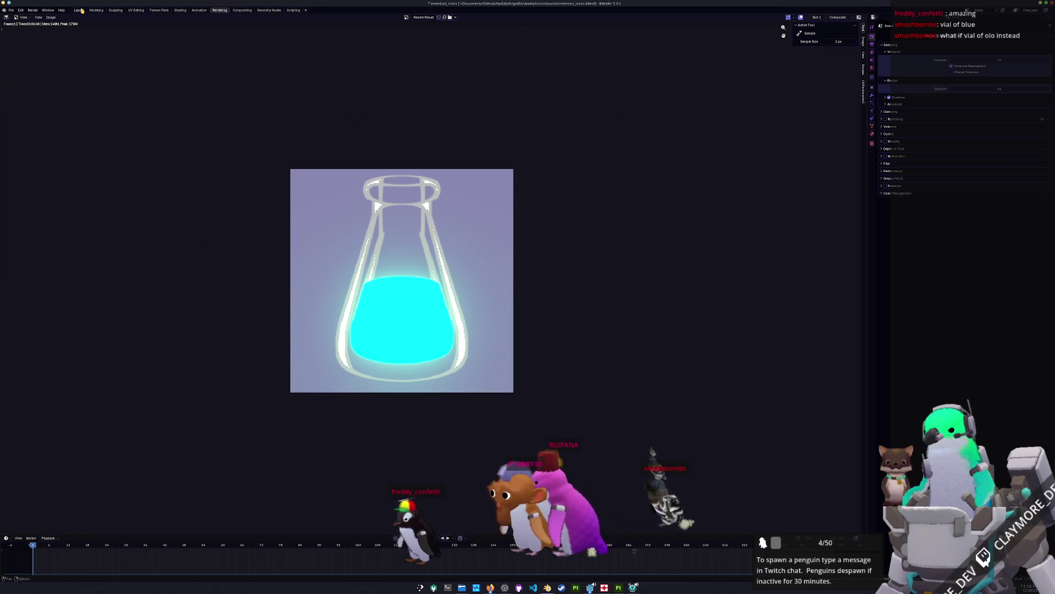
Step: In Layout, select Cylinder.002, the inner neck lines, and delete it
{"action": "left_click", "coordinate": [78, 10]}
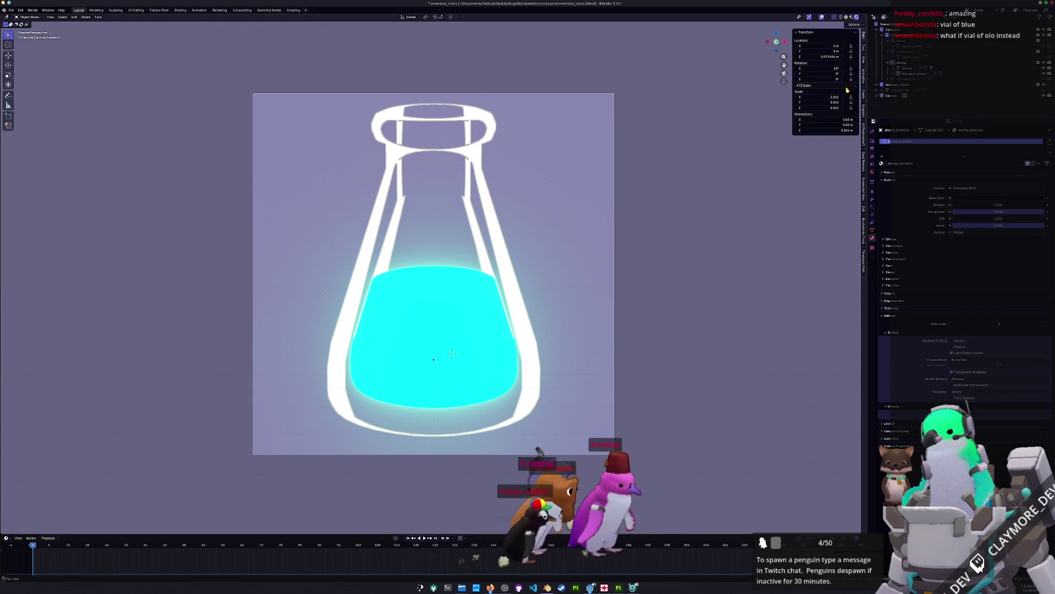
{"action": "left_click", "coordinate": [901, 79]}
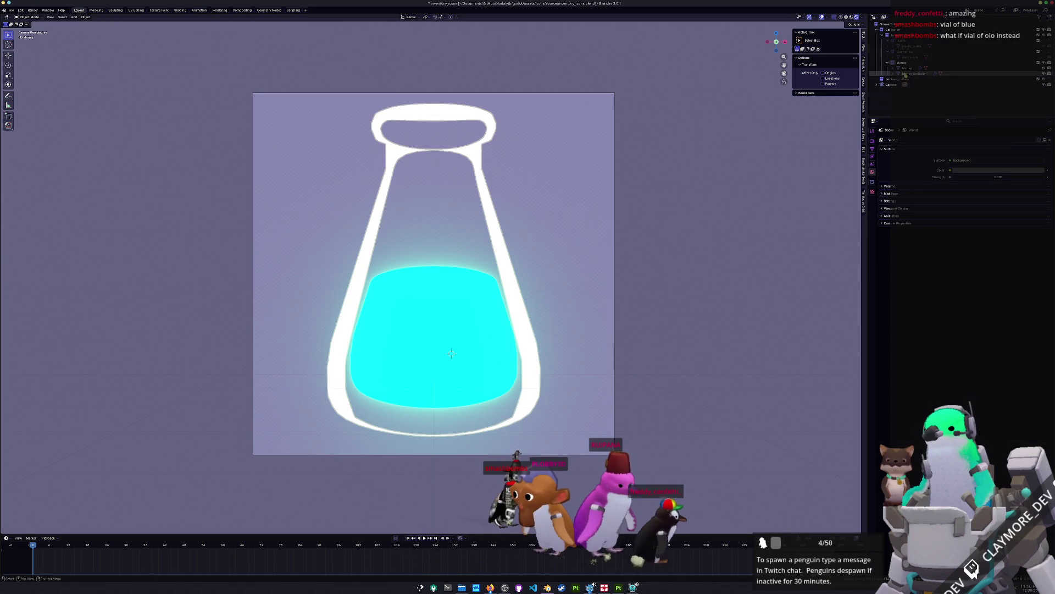
{"action": "left_click", "coordinate": [745, 196]}
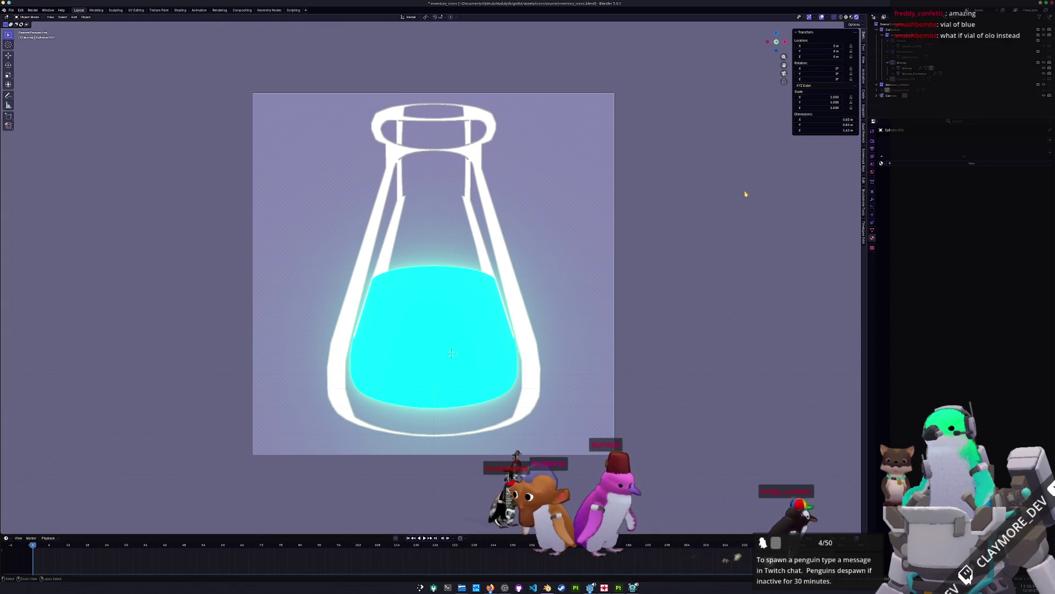
{"action": "key", "text": "Delete"}
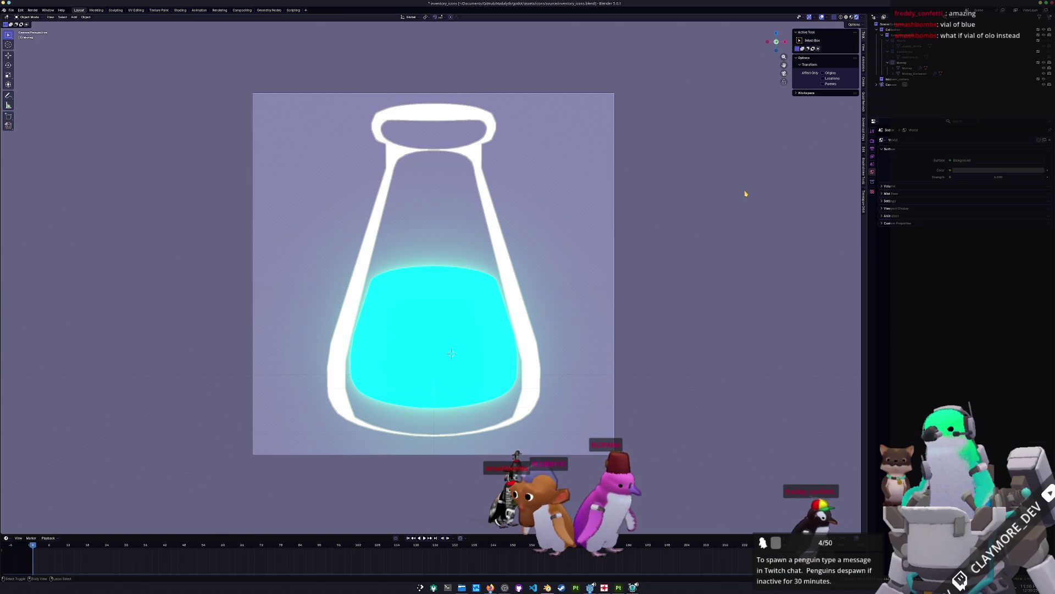
Step: Toggle undo and redo to compare the flask with and without its inner lines
{"action": "key", "text": "ctrl+z"}
{"action": "key", "text": "ctrl+shift+z"}
{"action": "key", "text": "ctrl+z"}
{"action": "key", "text": "ctrl+shift+z"}
{"action": "key", "text": "ctrl+z"}
{"action": "key", "text": "ctrl+shift+z"}
{"action": "key", "text": "ctrl+z"}
{"action": "key", "text": "ctrl+shift+z"}
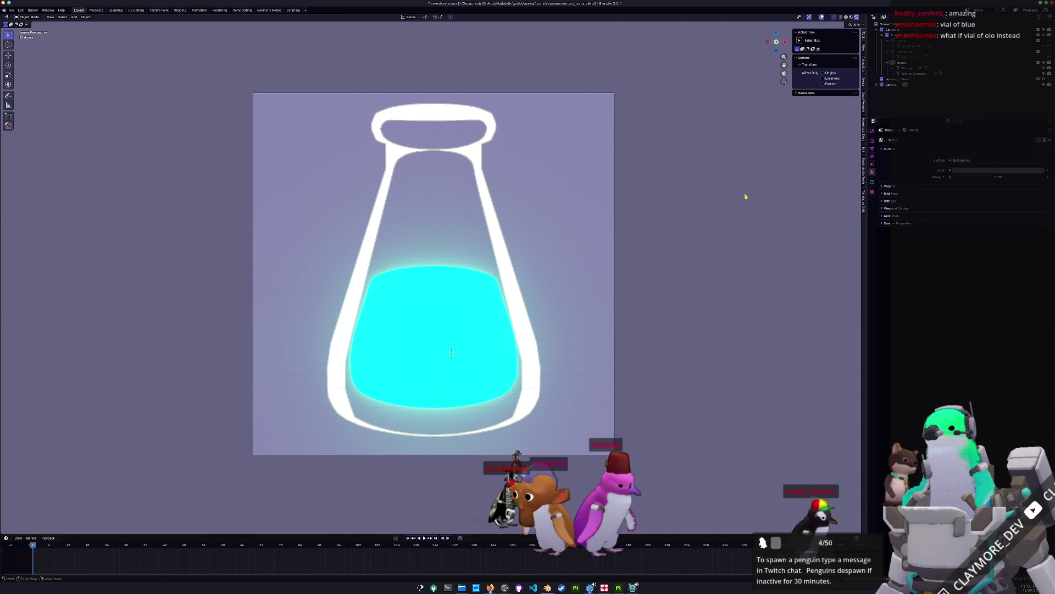
{"action": "key", "text": "ctrl+z"}
{"action": "key", "text": "ctrl+shift+z"}
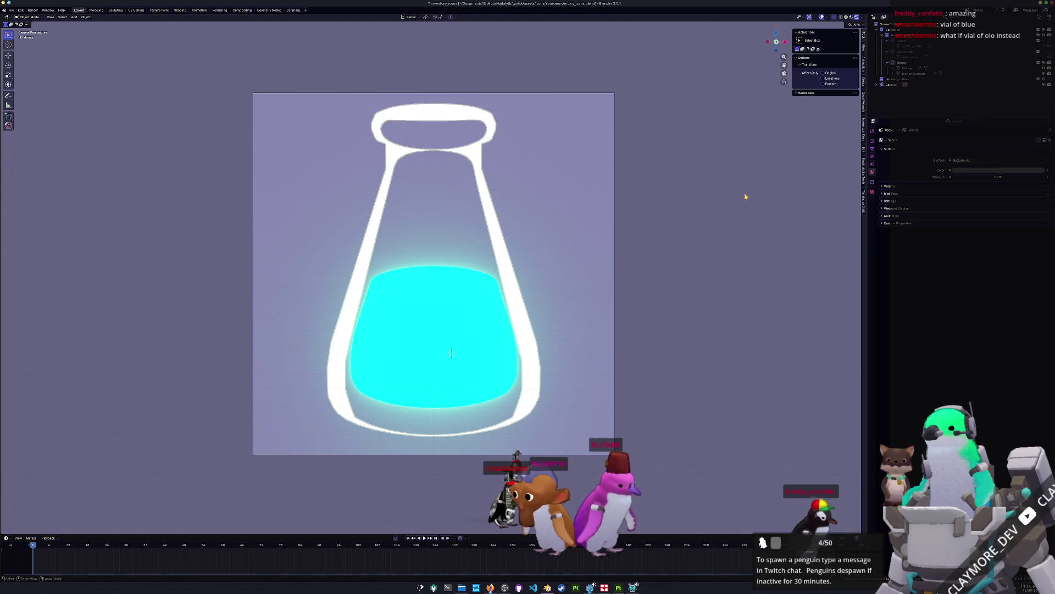
{"action": "key", "text": "ctrl+z"}
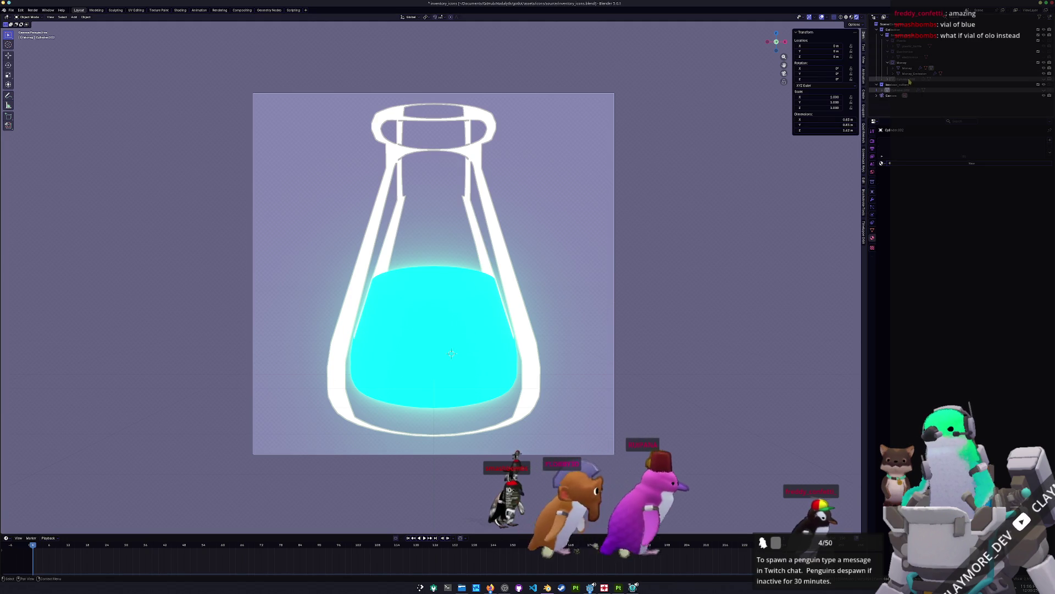
Step: Delete the inner flask-neck lines for good and save inventory_icons.blend
{"action": "key", "text": "x"}
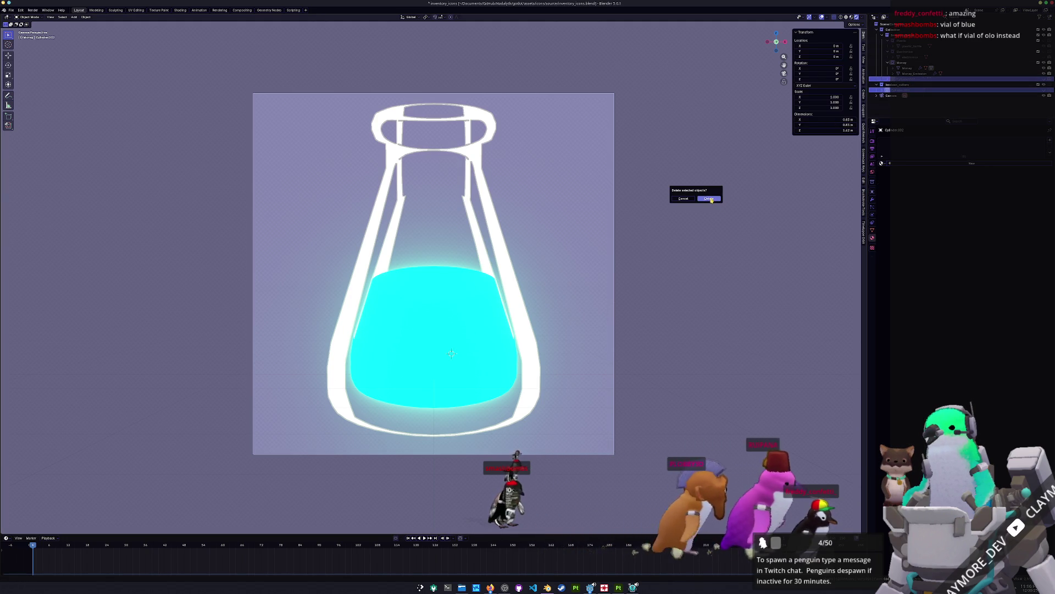
{"action": "key", "text": "Escape"}
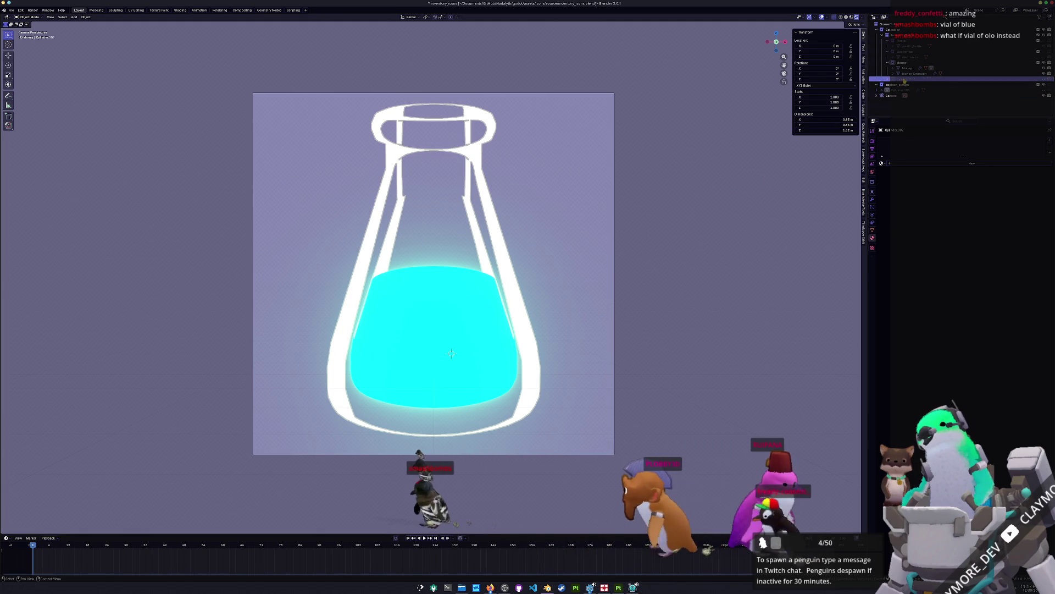
{"action": "key", "text": "Delete"}
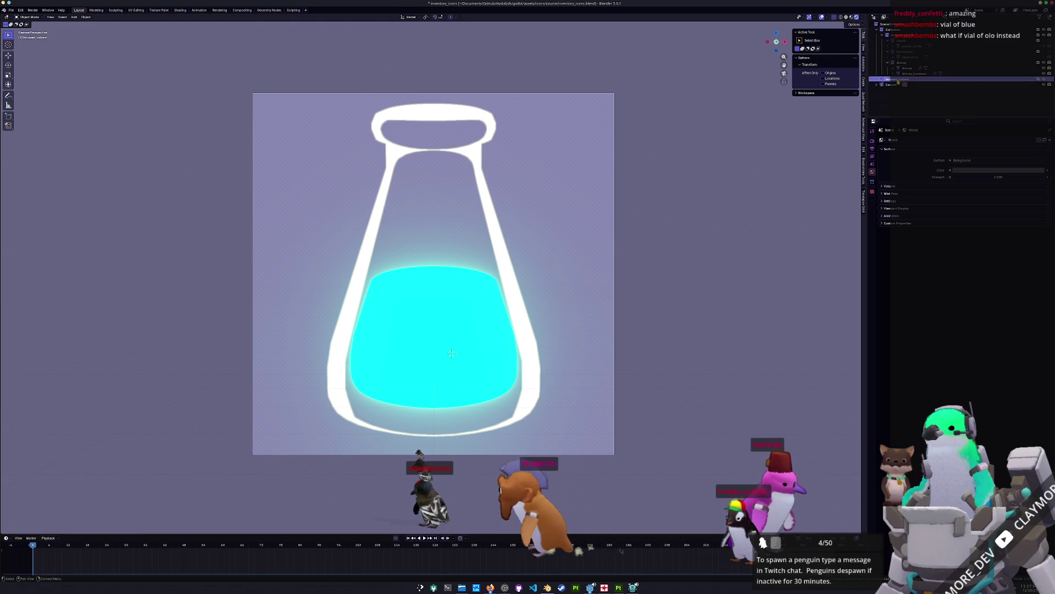
{"action": "key", "text": "ctrl+s"}
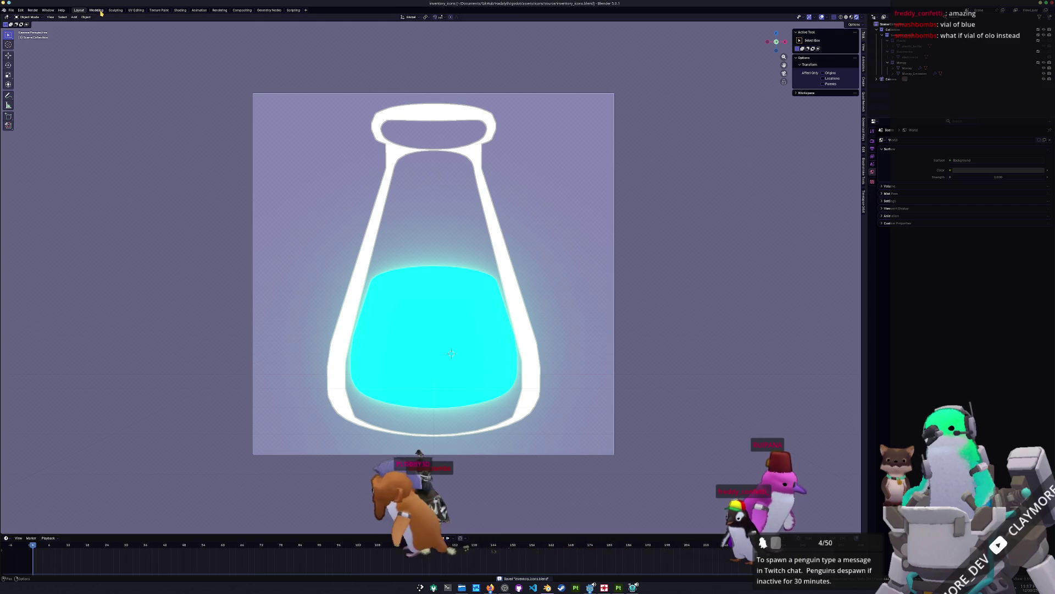
{"action": "left_click", "coordinate": [427, 318]}
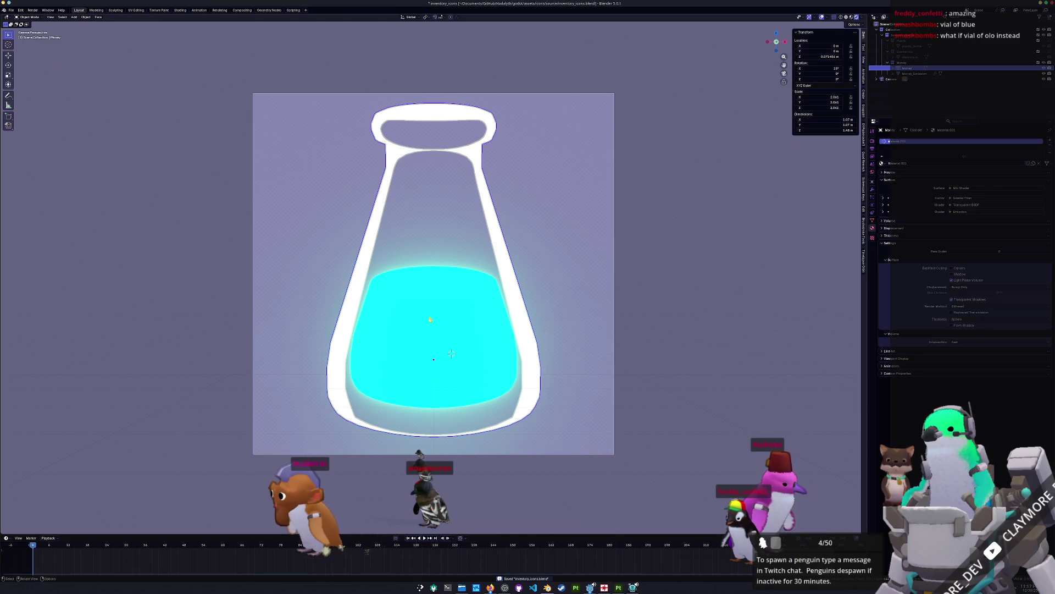
Step: Edge-slide the liquid's top loop higher and bevel its rim in Edit Mode
{"action": "left_click", "coordinate": [408, 319]}
{"action": "key", "text": "Tab"}
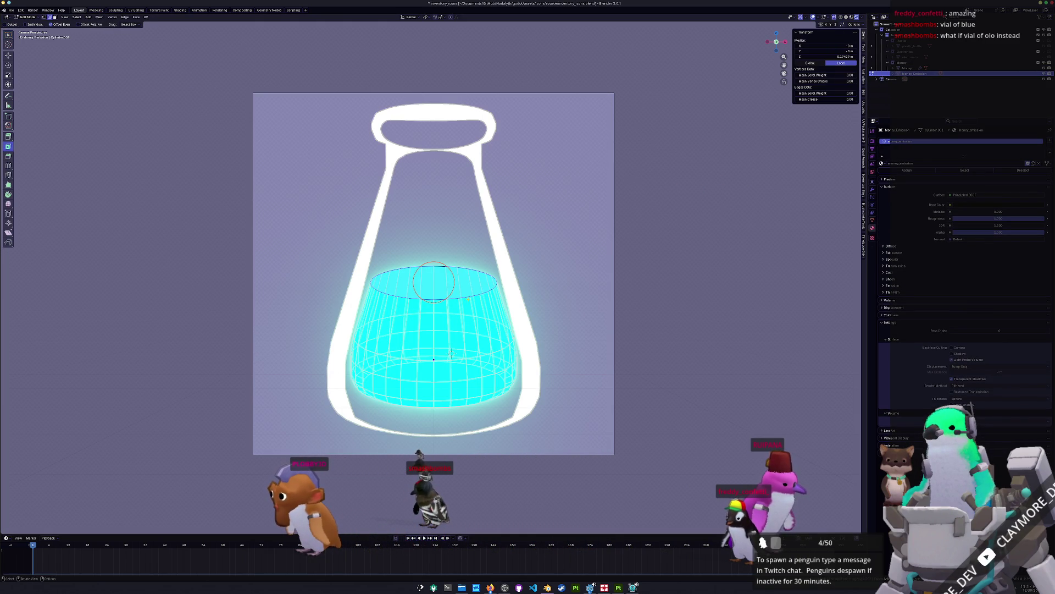
{"action": "key", "text": "g"}
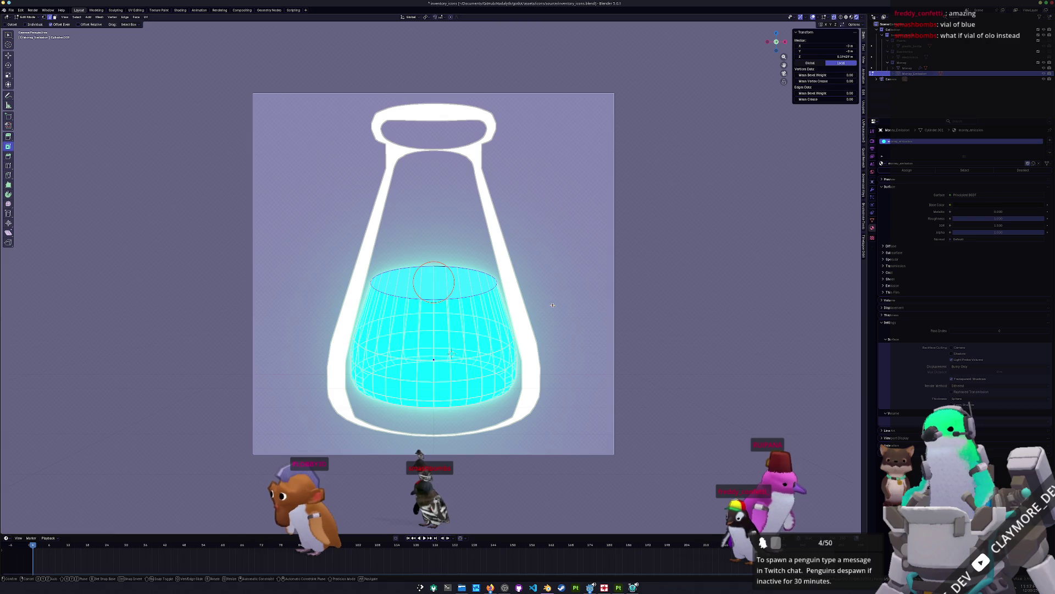
{"action": "key", "text": "g"}
{"action": "left_click", "coordinate": [527, 241]}
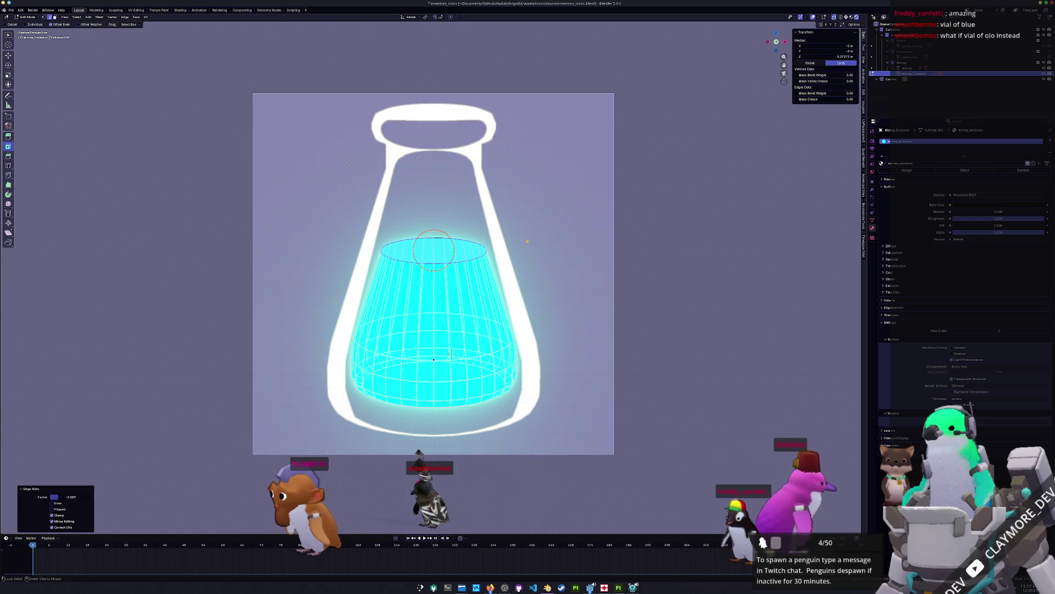
{"action": "key", "text": "ctrl+b"}
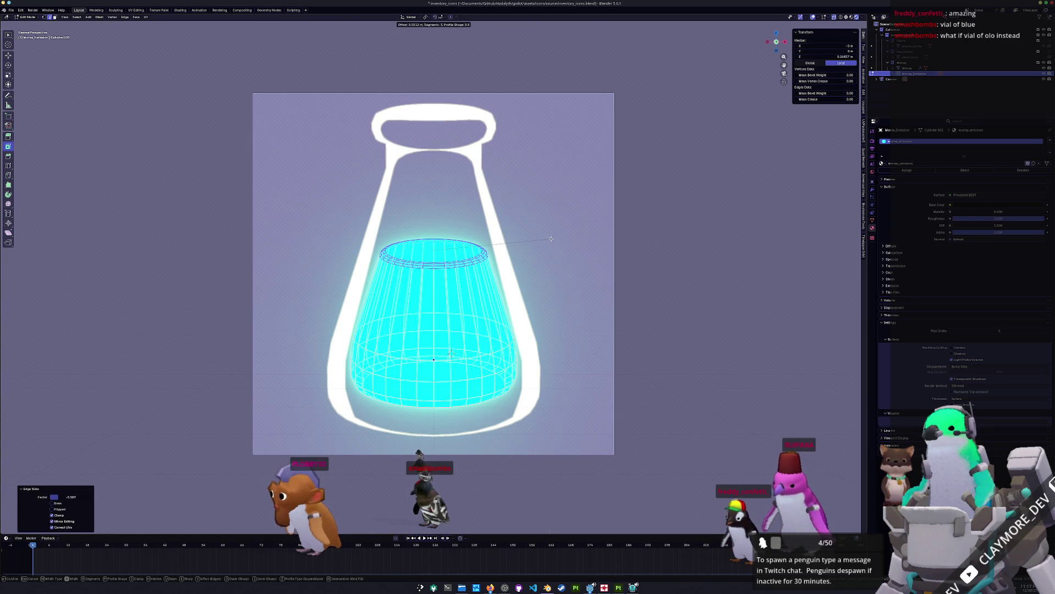
{"action": "left_click", "coordinate": [554, 241]}
{"action": "key", "text": "Tab"}
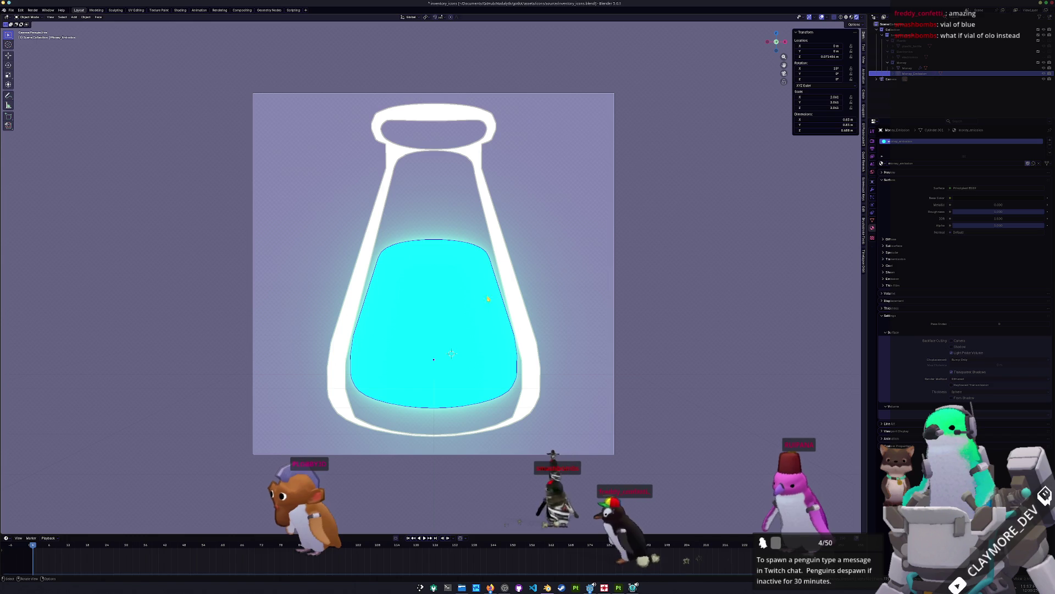
Step: Save inventory_icons.blend, then try a level-1 subdivision on the flask glass and undo it
{"action": "key", "text": "ctrl+s"}
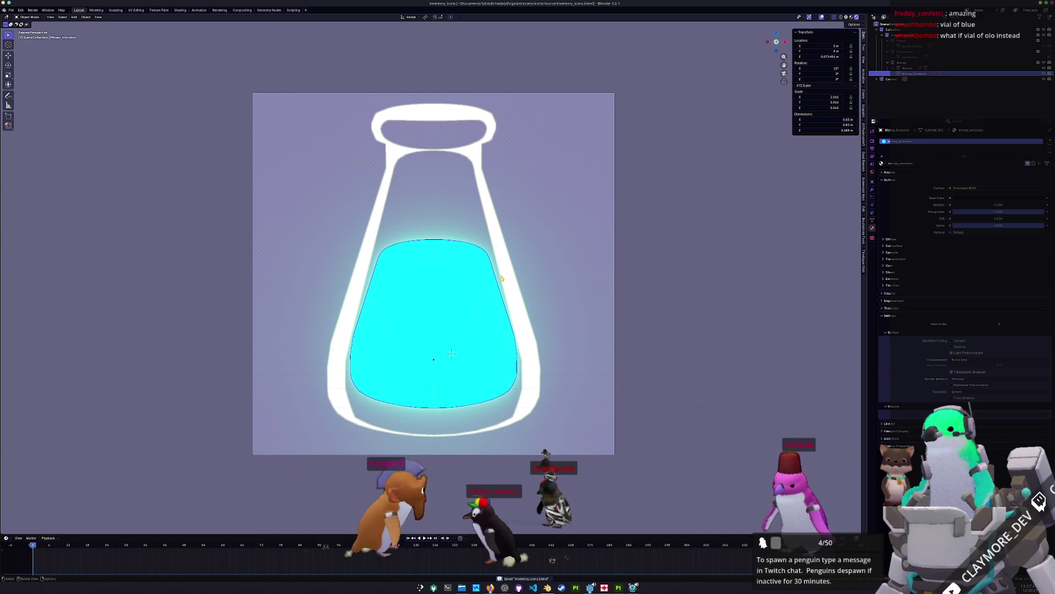
{"action": "left_click", "coordinate": [500, 302]}
{"action": "key", "text": "ctrl+1"}
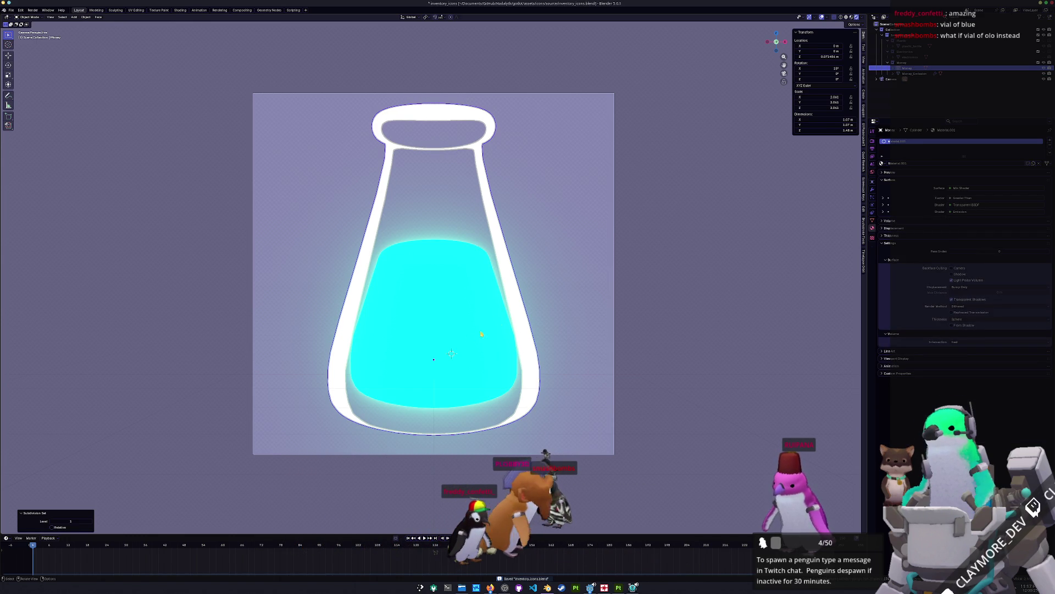
{"action": "key", "text": "ctrl+z"}
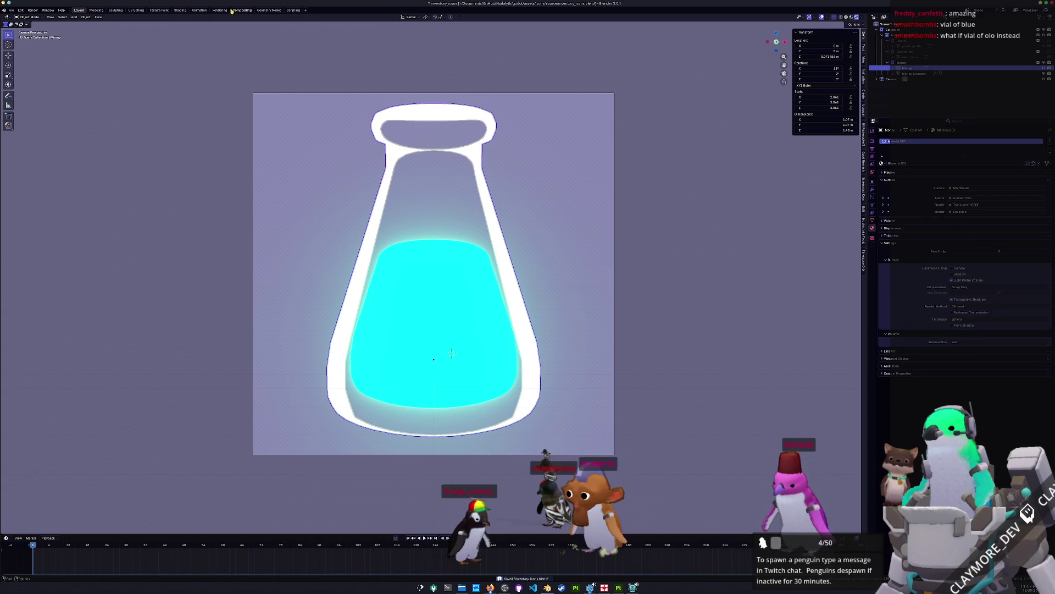
{"action": "left_click", "coordinate": [243, 11]}
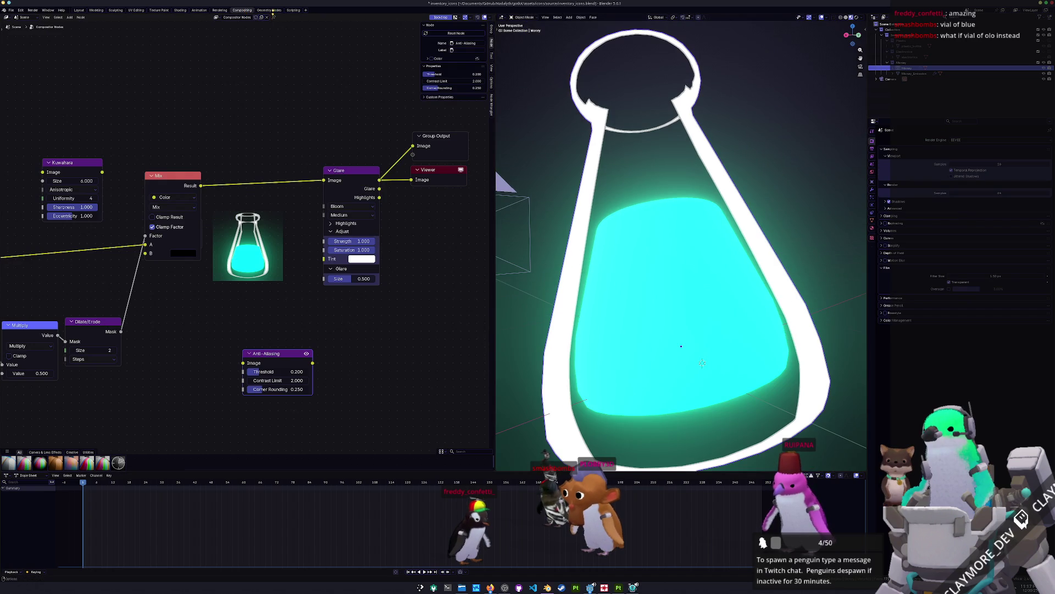
Step: Lower the Greater Than threshold to 0.510 to thin the flask's white rim outline
{"action": "left_click", "coordinate": [218, 10]}
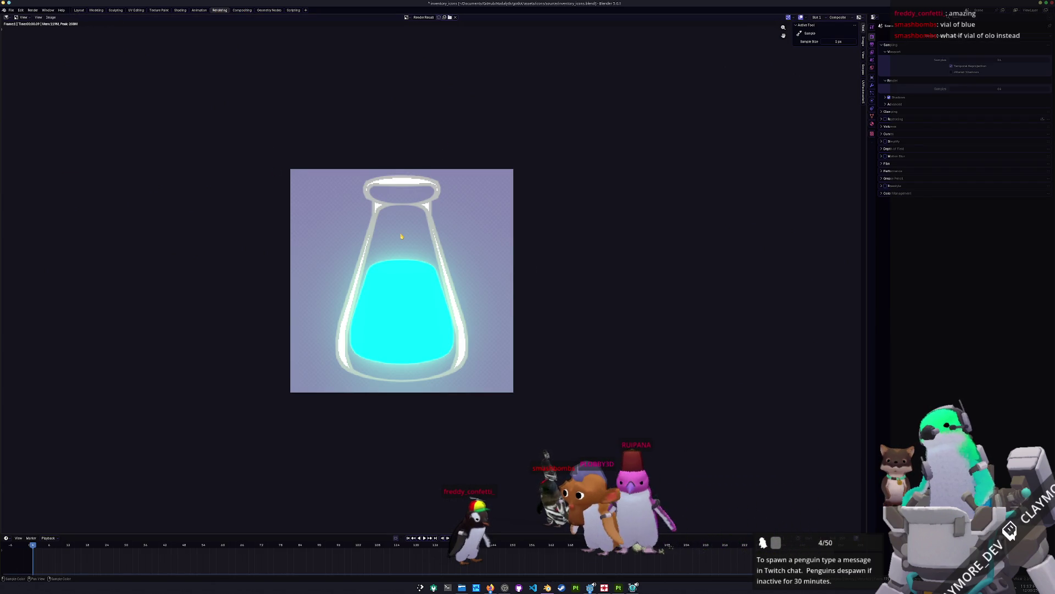
{"action": "left_click", "coordinate": [79, 11]}
{"action": "left_click", "coordinate": [180, 10]}
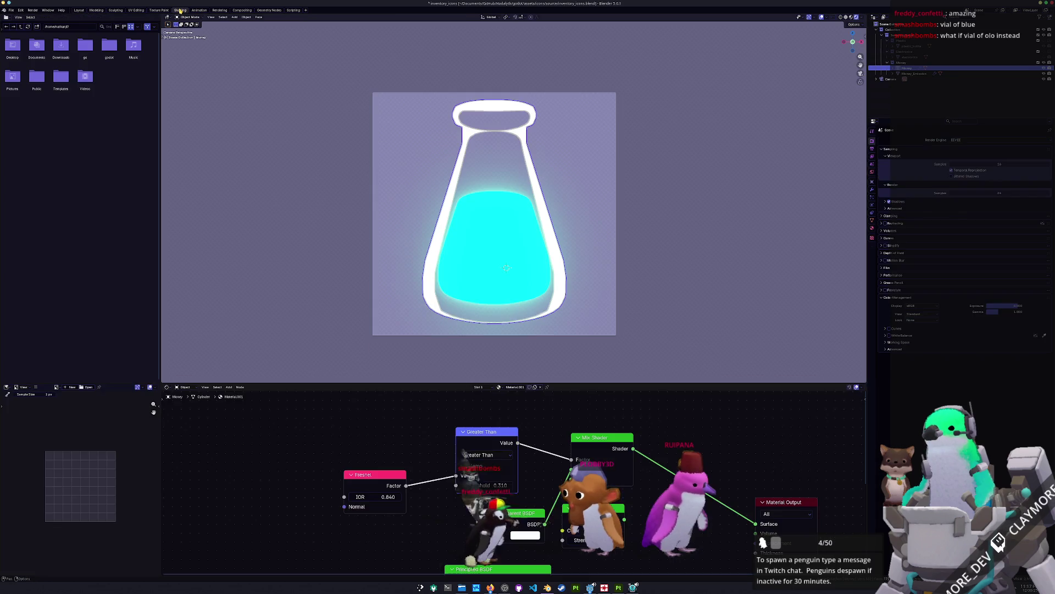
{"action": "mouse_move", "coordinate": [524, 504]}
{"action": "middle_mouse_down"}
{"action": "mouse_move", "coordinate": [515, 481]}
{"action": "mouse_move", "coordinate": [521, 495]}
{"action": "middle_mouse_up"}
{"action": "mouse_move", "coordinate": [498, 476]}
{"action": "left_mouse_down"}
{"action": "mouse_move", "coordinate": [473, 475]}
{"action": "mouse_move", "coordinate": [497, 476]}
{"action": "left_mouse_up"}
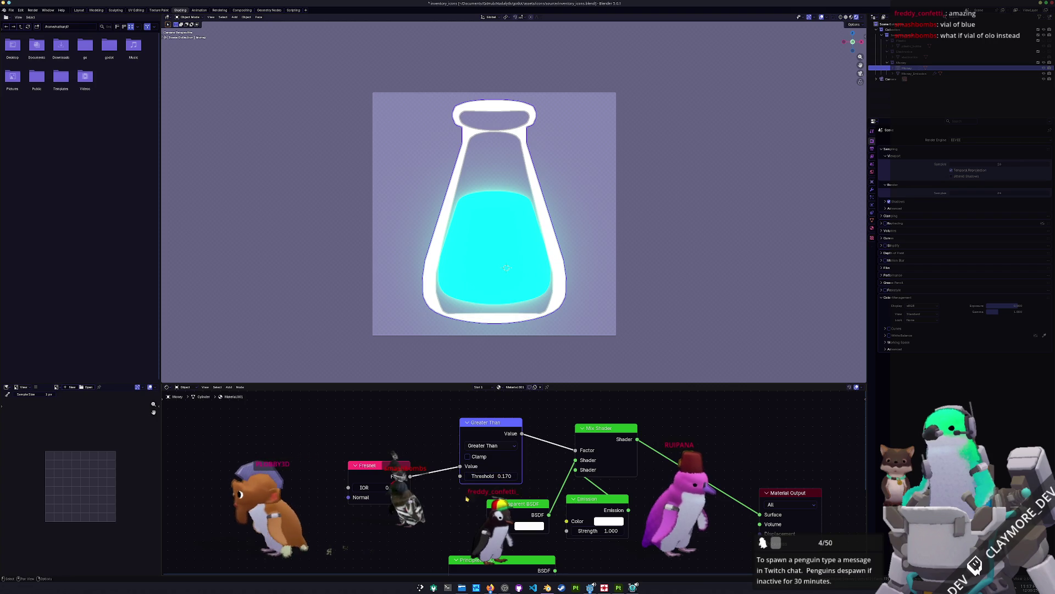
{"action": "left_click_drag", "start_coordinate": [367, 487], "coordinate": [358, 487]}
{"action": "scroll", "coordinate": [400, 286], "scroll_direction": "down", "scroll_amount": 1}
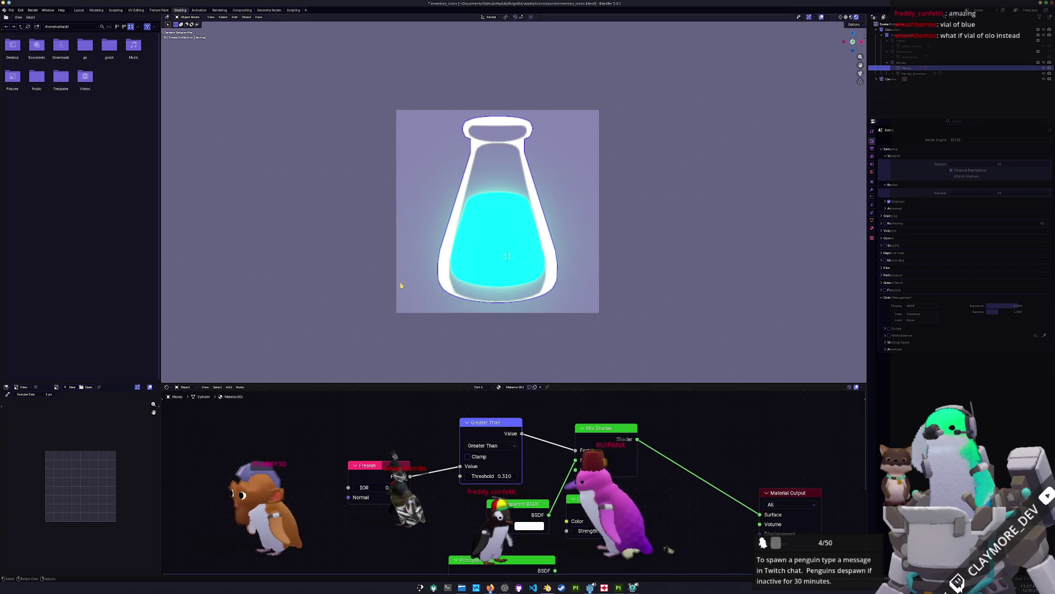
Step: Save the rendered flask icon as a PNG image
{"action": "left_click", "coordinate": [219, 11]}
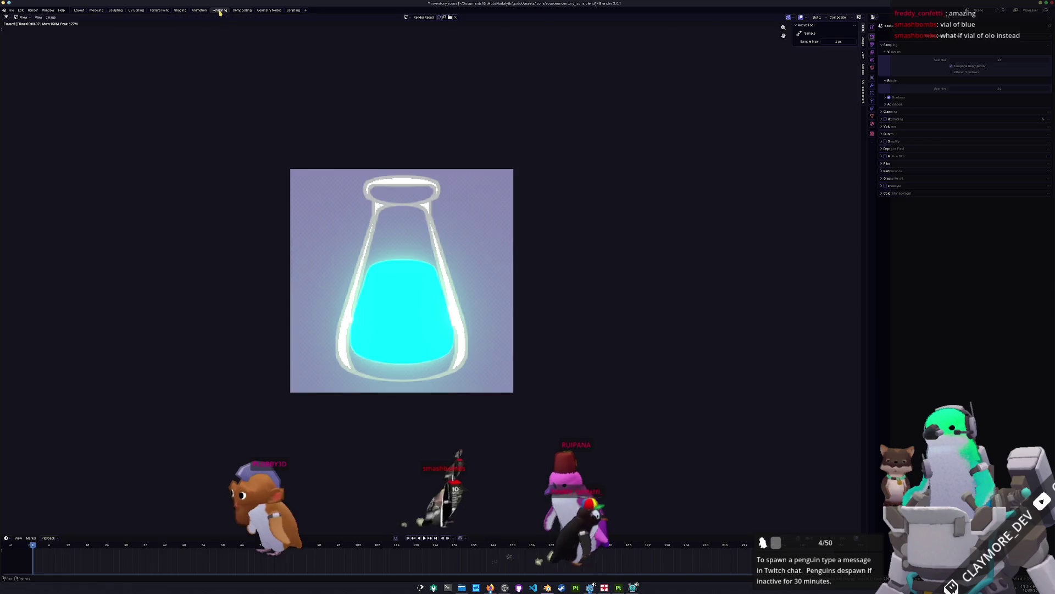
{"action": "left_click", "coordinate": [54, 18]}
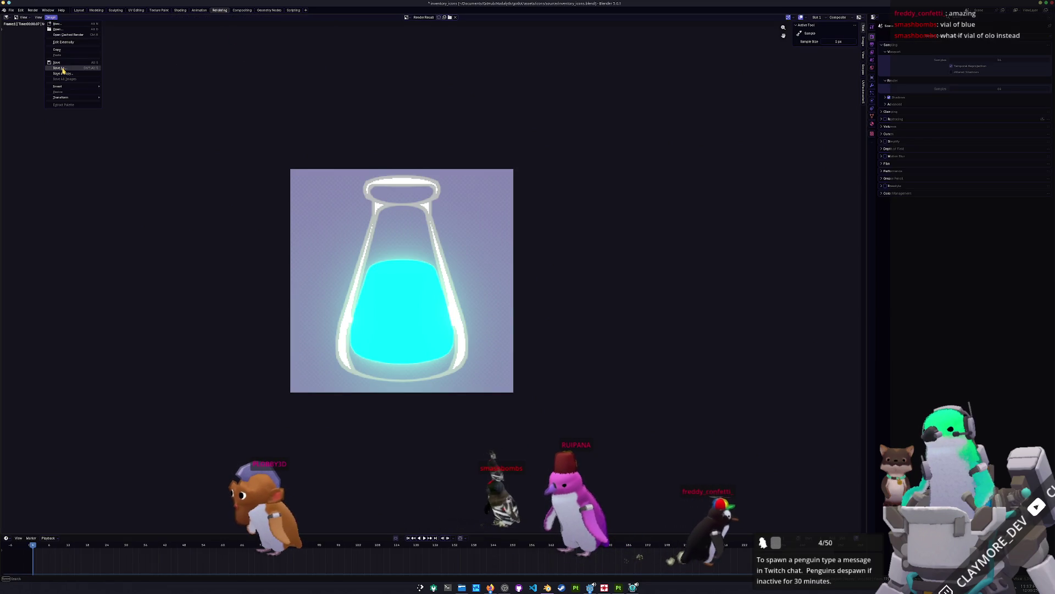
{"action": "left_click", "coordinate": [68, 69]}
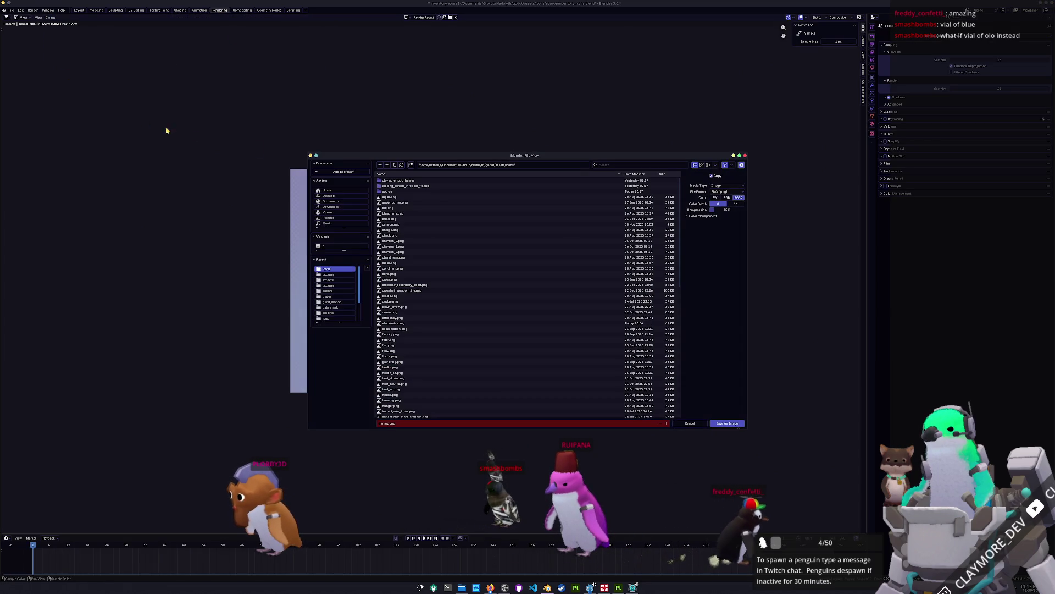
{"action": "left_click", "coordinate": [727, 424]}
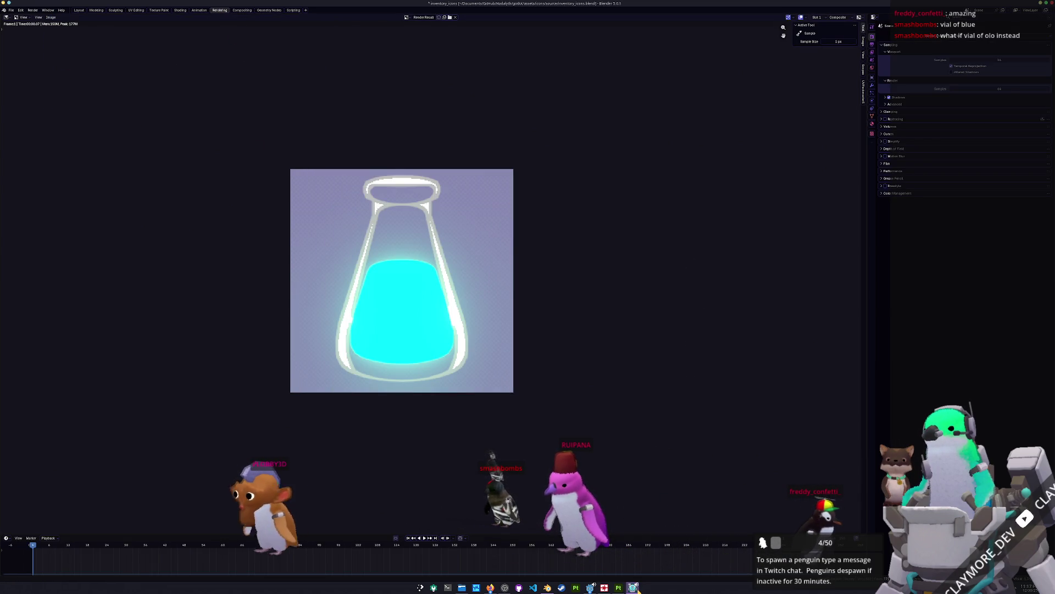
{"action": "key", "text": "alt+Tab"}
{"action": "key", "text": "alt+Tab"}
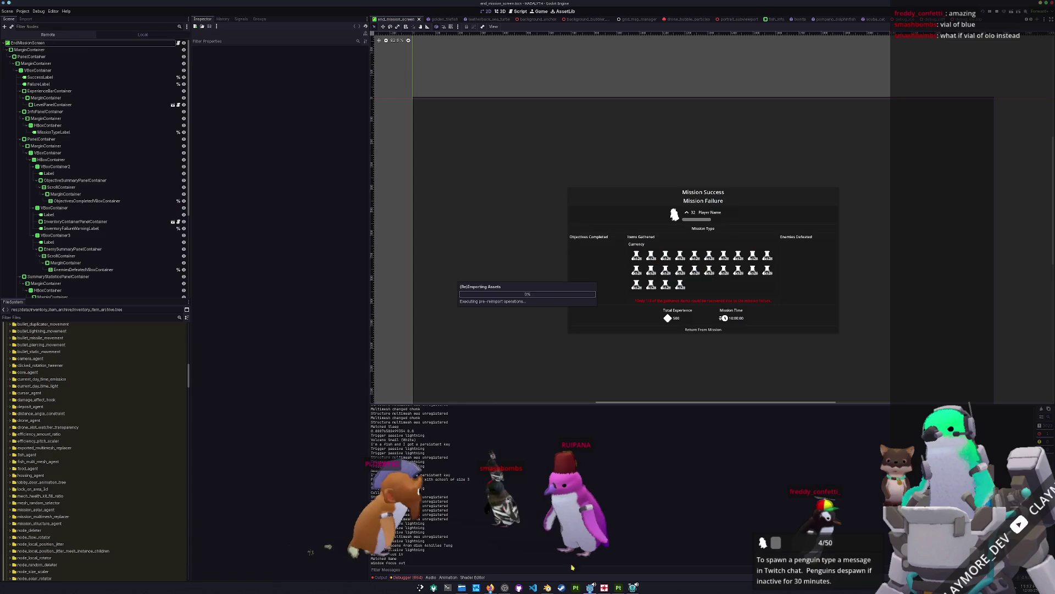
Step: Search the project for 'money' and open money.png
{"action": "key", "text": "shift+alt+o"}
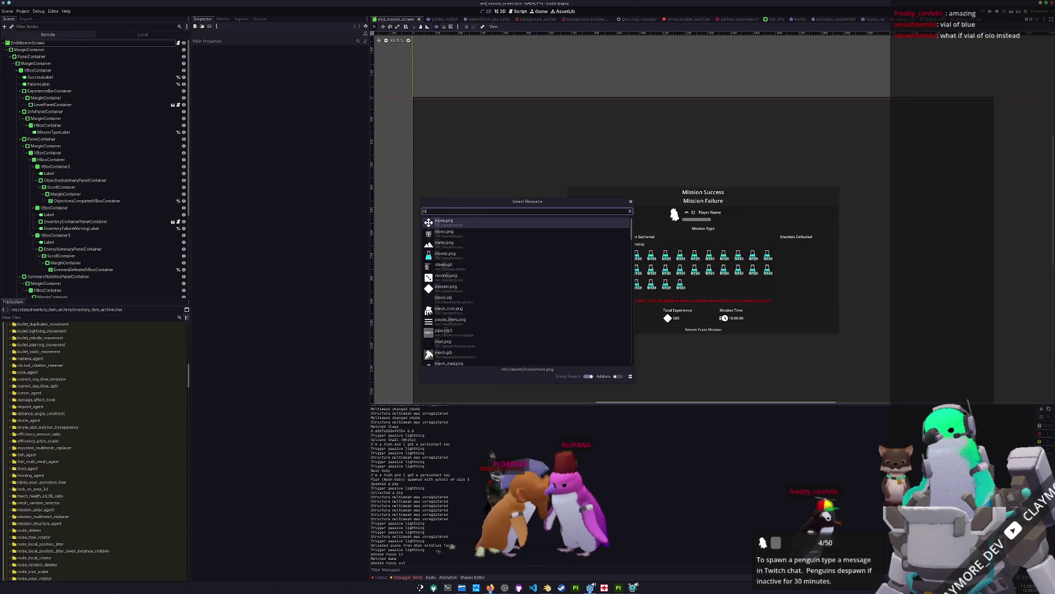
{"action": "type", "text": "money"}
{"action": "key", "text": "Return"}
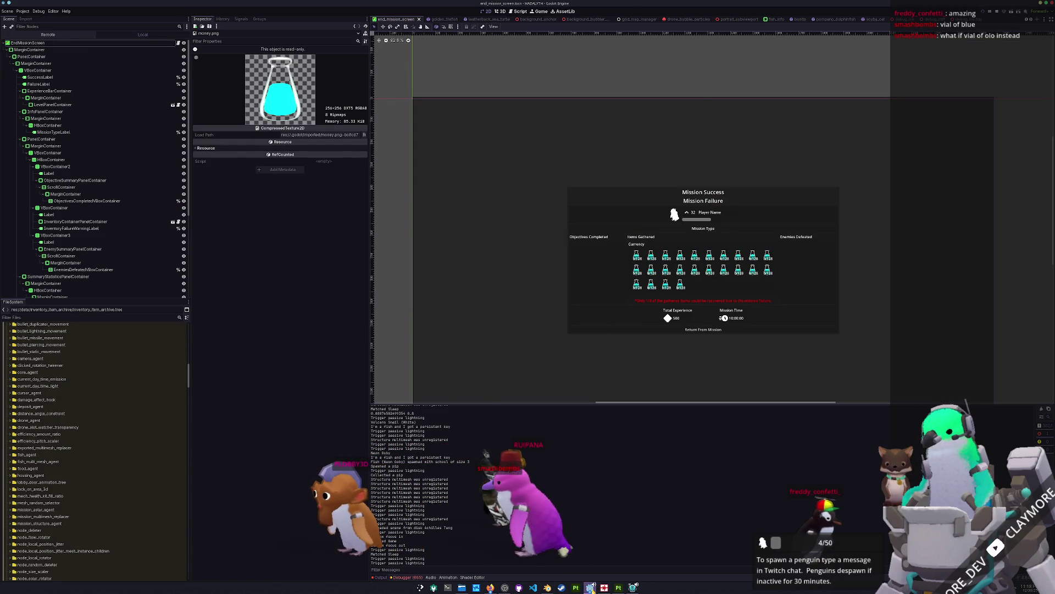
Step: Run the game and confirm the inventory shows the flask as the Money currency icon
{"action": "left_click", "coordinate": [591, 587]}
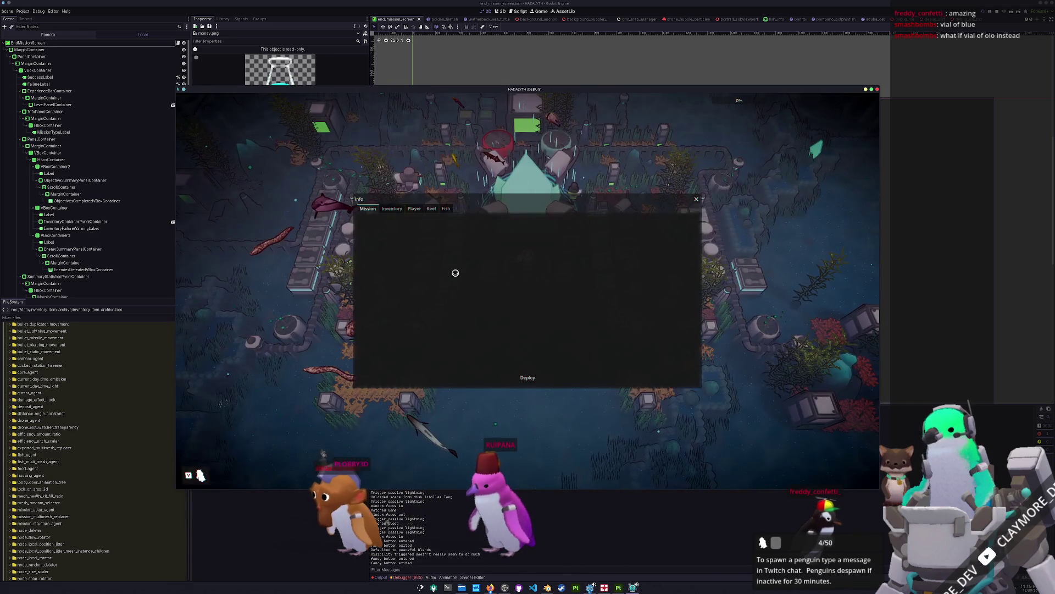
{"action": "left_click", "coordinate": [392, 208]}
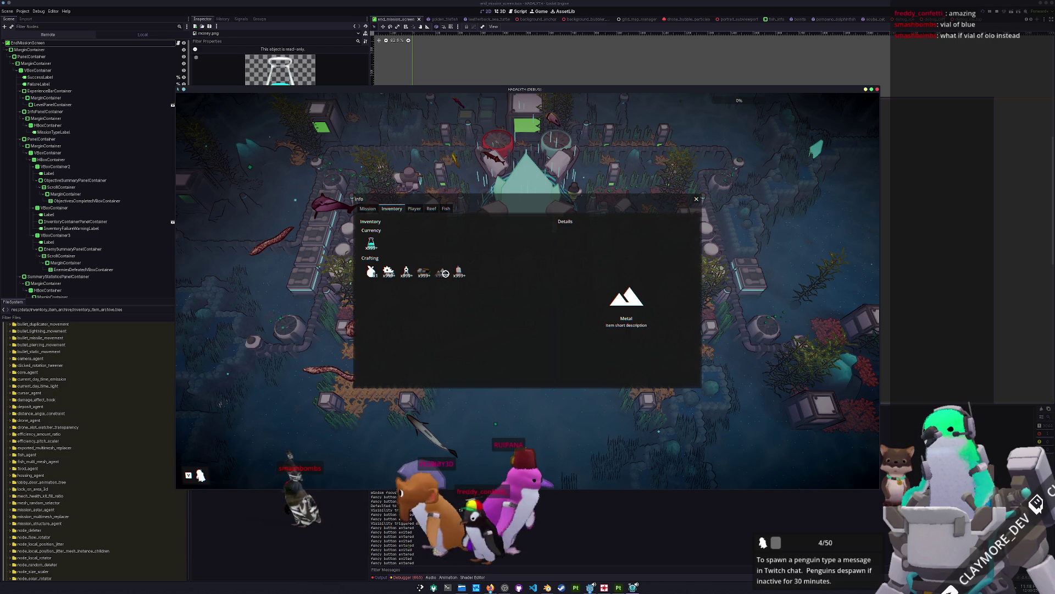
{"action": "mouse_move", "coordinate": [372, 246]}
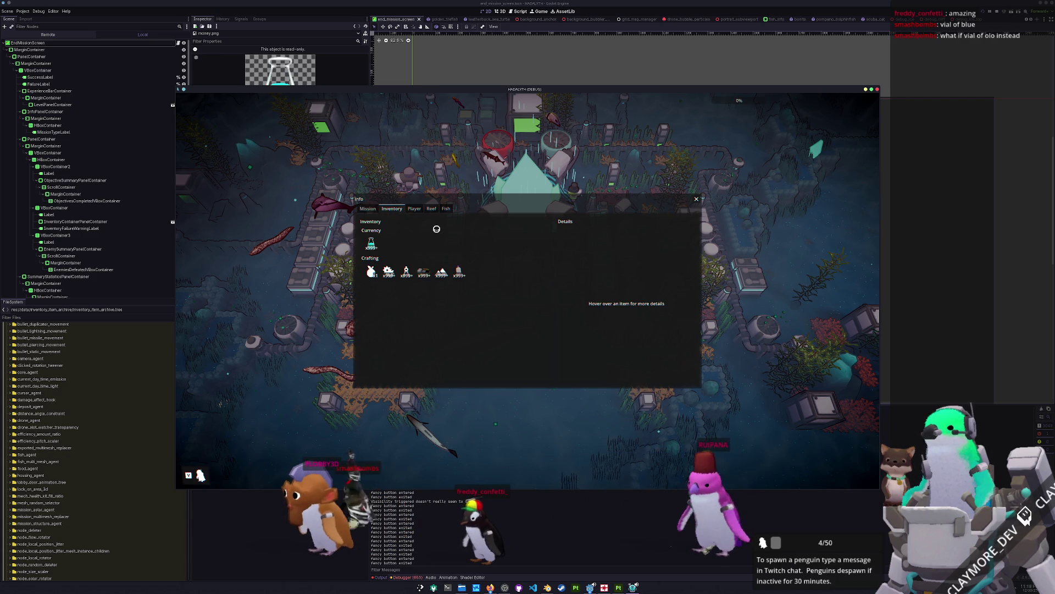
{"action": "key", "text": "Escape"}
{"action": "scroll", "coordinate": [433, 228], "scroll_direction": "down", "scroll_amount": 3}
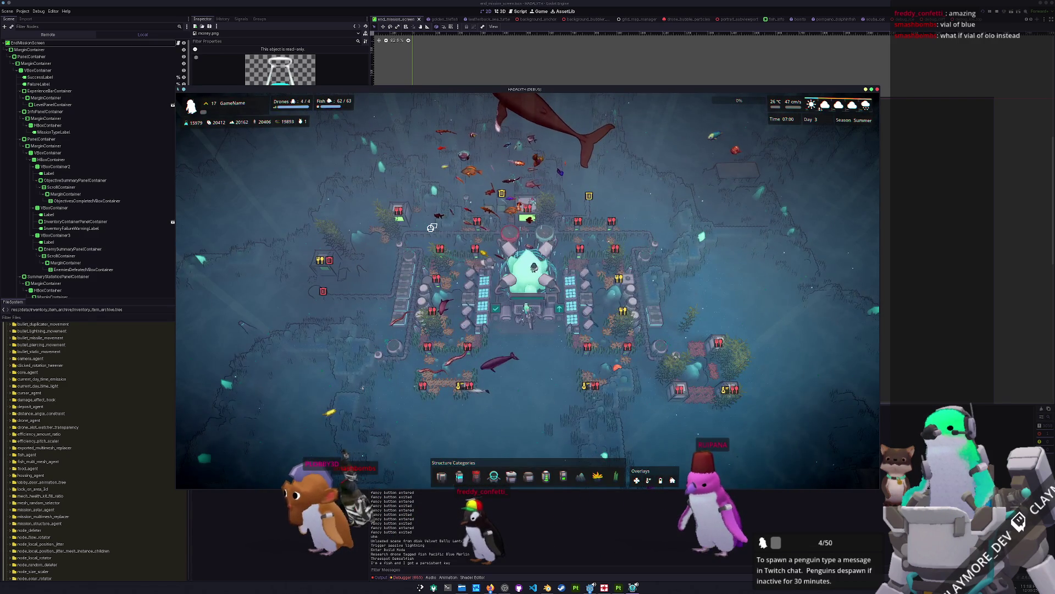
{"action": "key", "text": "Escape"}
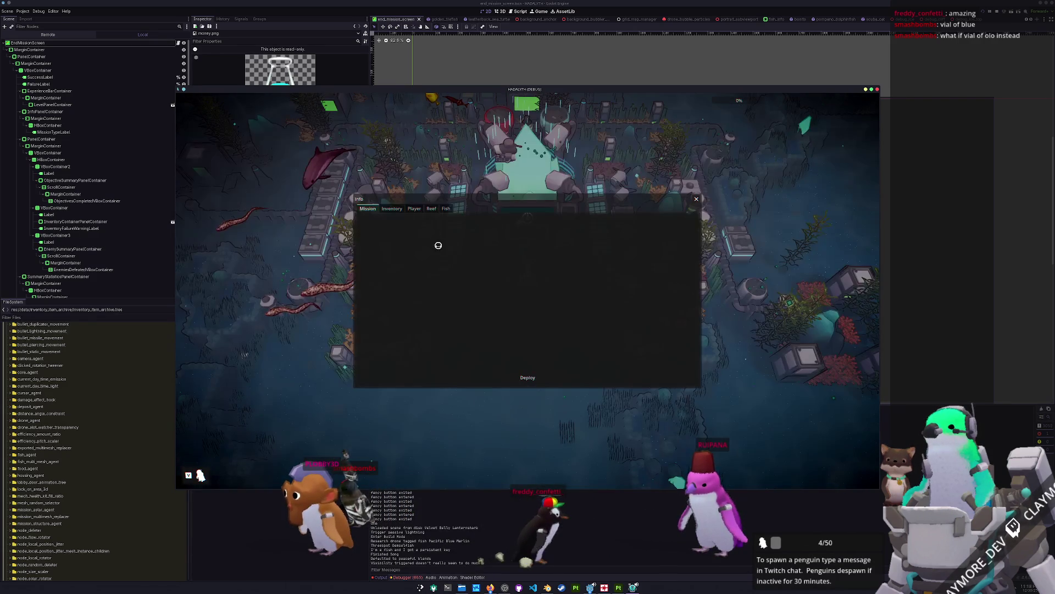
{"action": "left_click", "coordinate": [392, 208]}
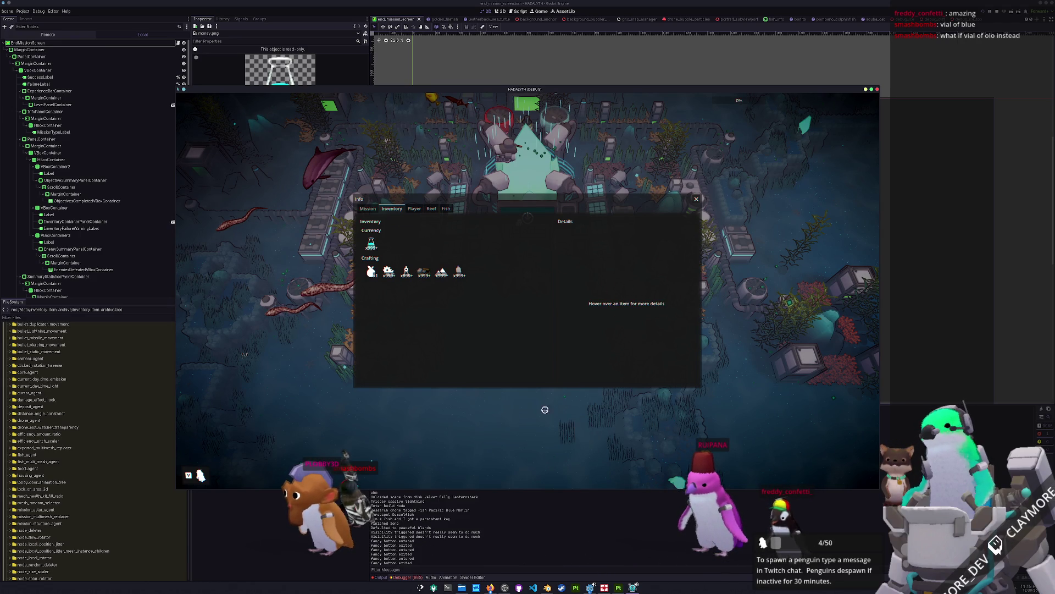
{"action": "key", "text": "Escape"}
{"action": "key", "text": "alt+Tab"}
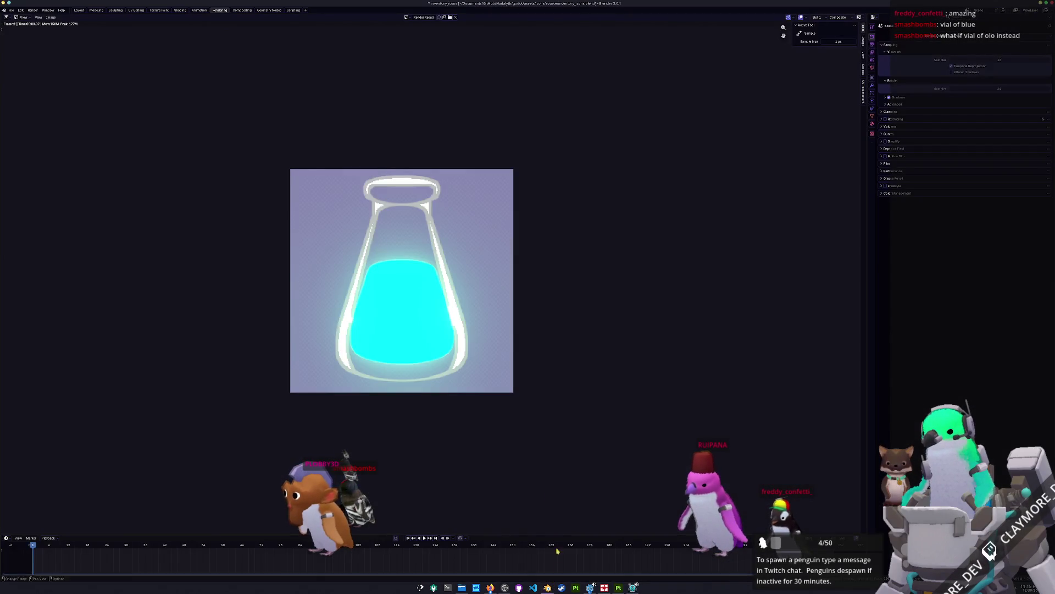
Step: Hide the flask in the Layout workspace
{"action": "left_click", "coordinate": [79, 10]}
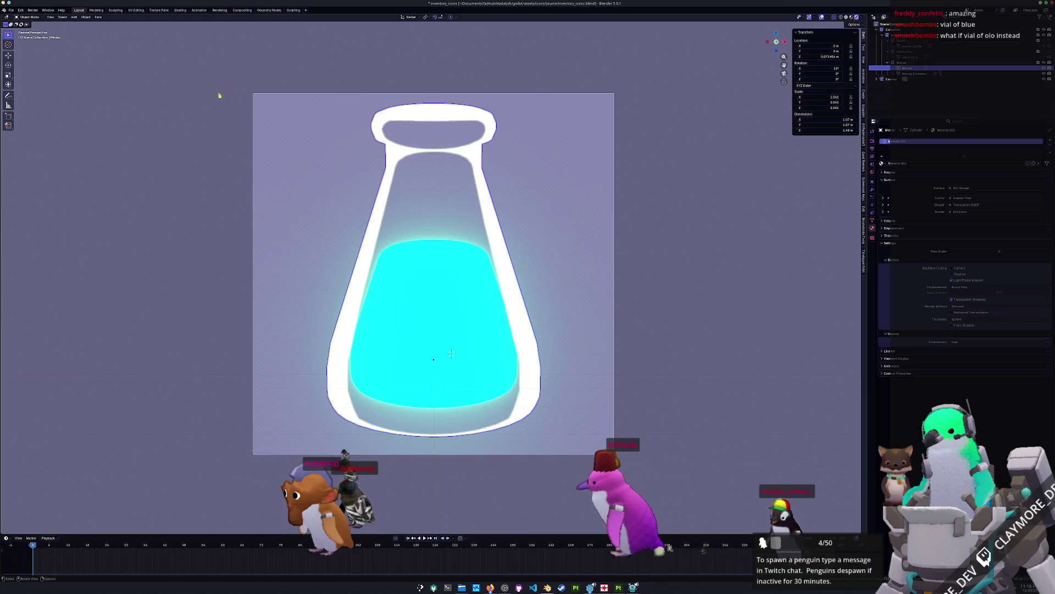
{"action": "scroll", "coordinate": [718, 231], "scroll_direction": "down", "scroll_amount": 4}
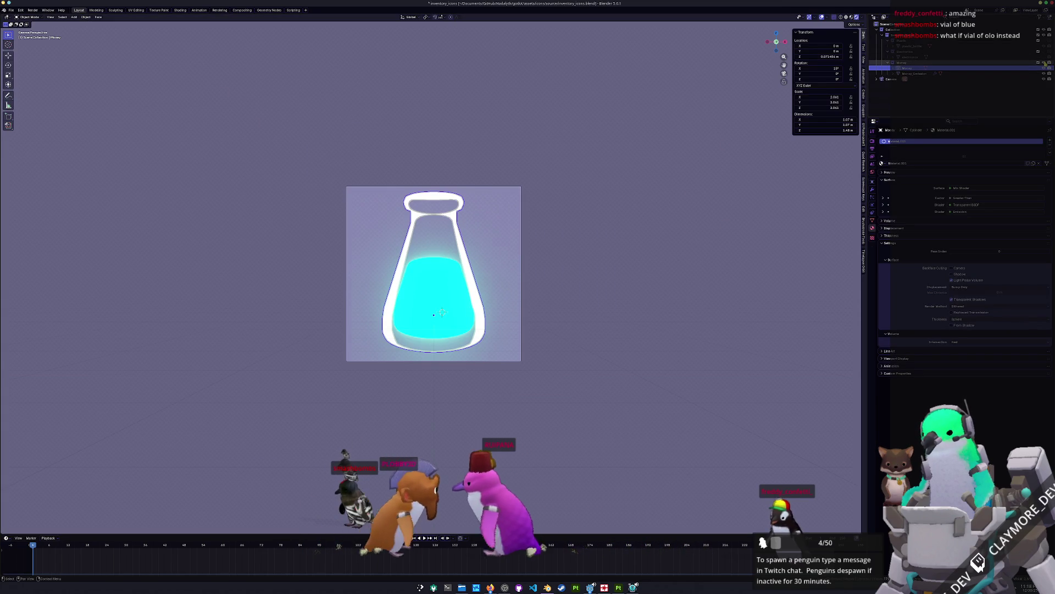
{"action": "key", "text": "h"}
Step: Create a new collection in the Outliner named Metal
{"action": "right_click", "coordinate": [901, 35]}
{"action": "left_click", "coordinate": [879, 30]}
{"action": "double_click", "coordinate": [909, 79]}
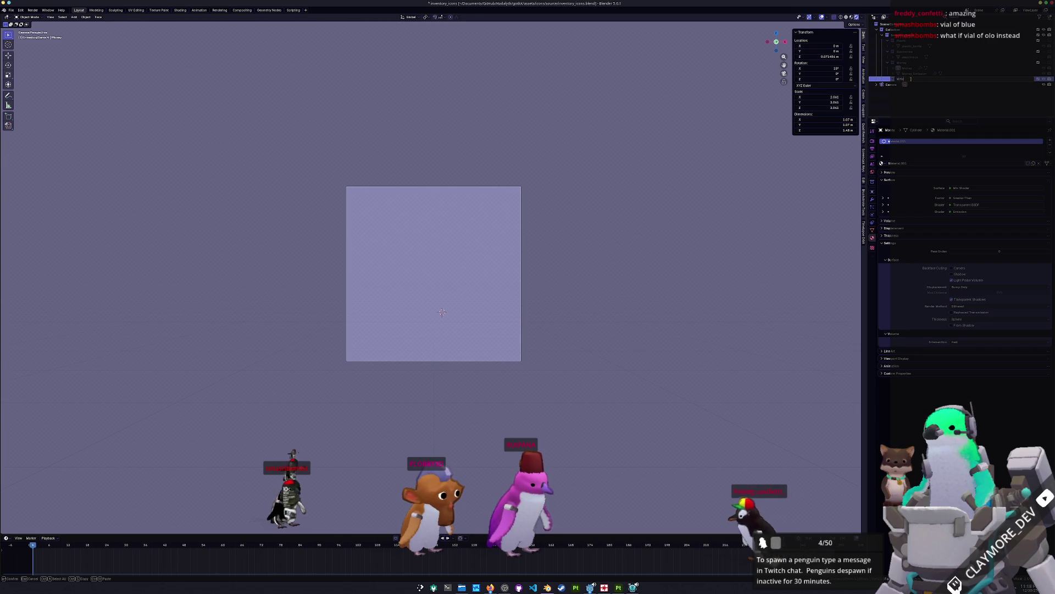
{"action": "type", "text": "Metal"}
{"action": "key", "text": "Return"}
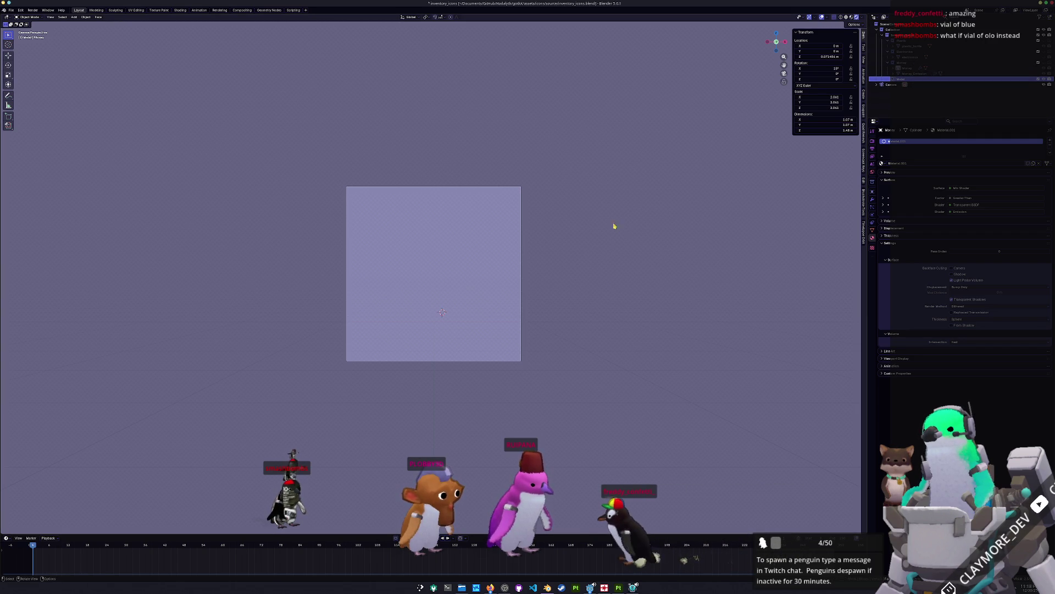
Step: Add a plane mesh at the origin
{"action": "key", "text": "shift+a"}
{"action": "mouse_move", "coordinate": [577, 242]}
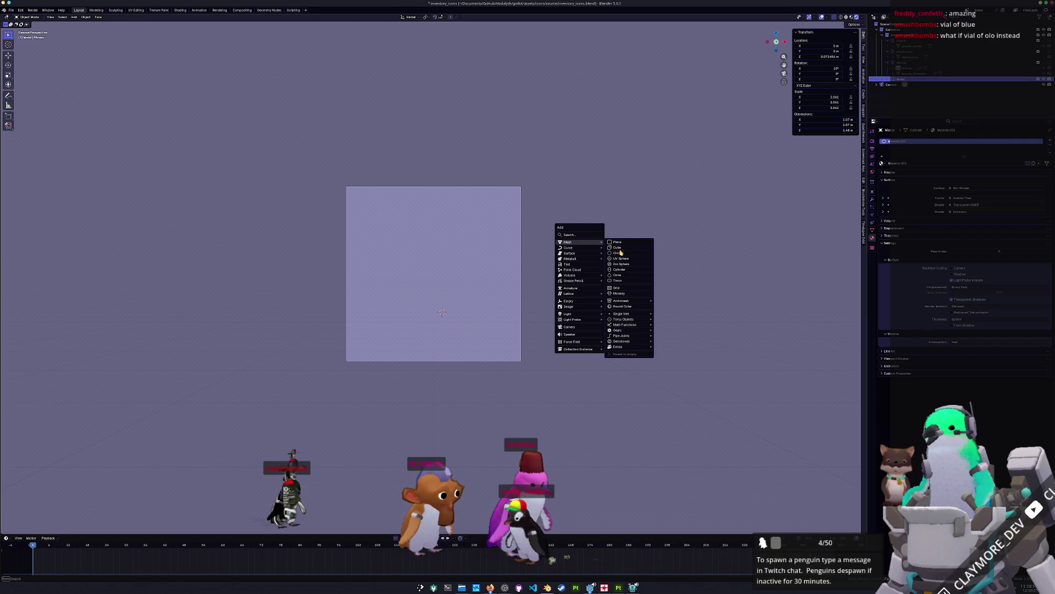
{"action": "left_click", "coordinate": [618, 242]}
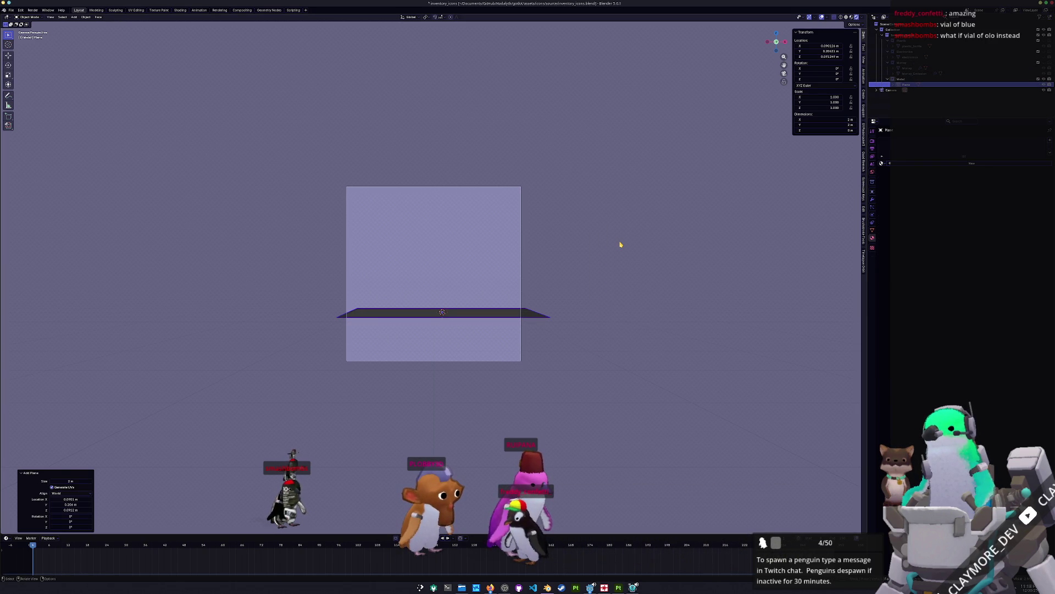
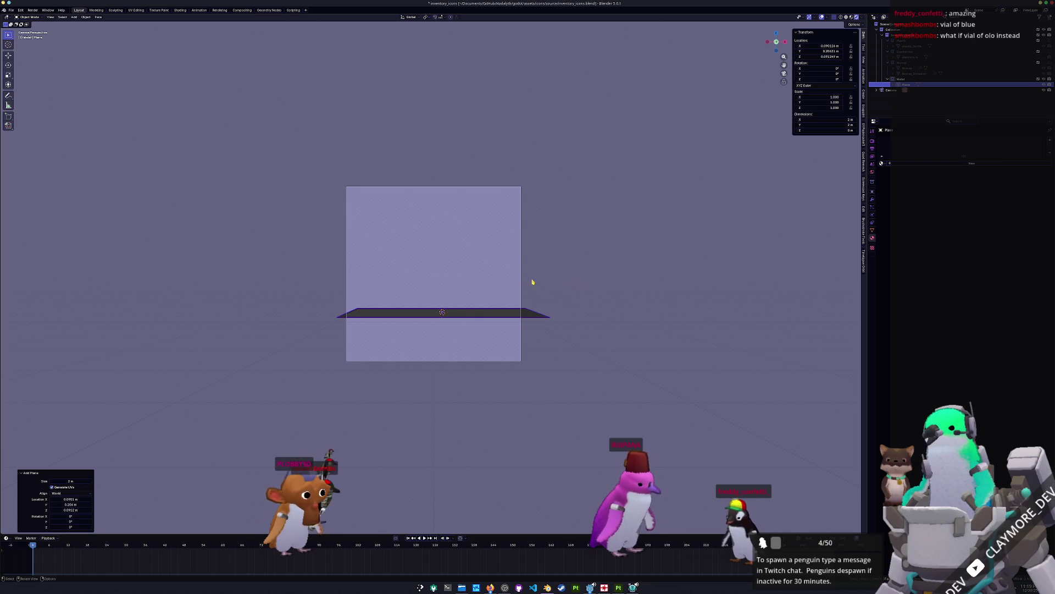
Step: Switch to Solid shading and add eight loop cuts across the plane in Edit Mode
{"action": "middle_click_drag", "start_coordinate": [560, 279], "coordinate": [316, 32]}
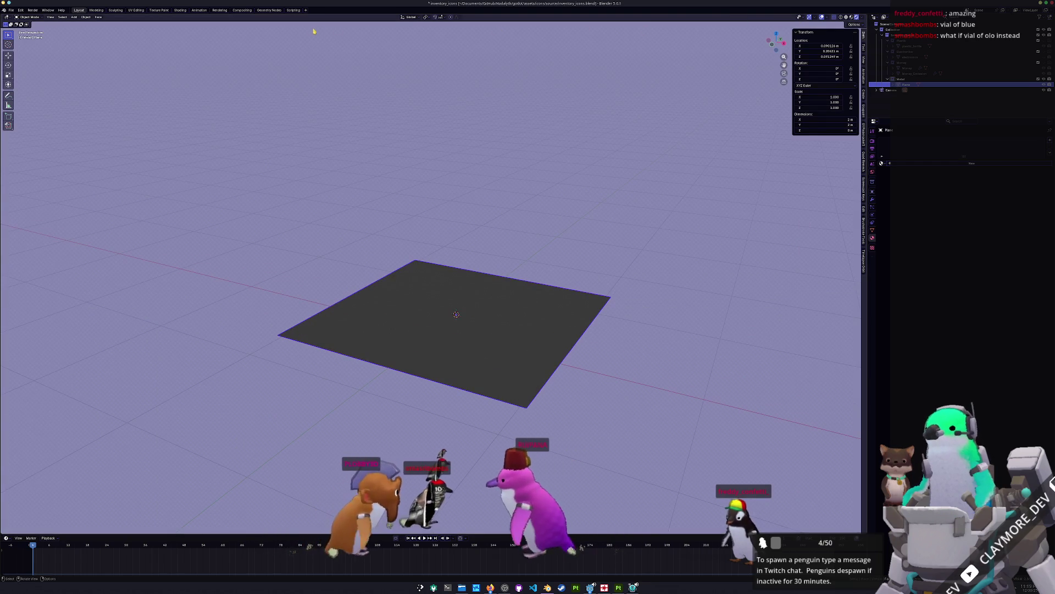
{"action": "left_click", "coordinate": [846, 17]}
{"action": "mouse_move", "coordinate": [589, 280]}
{"action": "middle_mouse_down"}
{"action": "mouse_move", "coordinate": [587, 251]}
{"action": "mouse_move", "coordinate": [573, 289]}
{"action": "middle_mouse_up"}
{"action": "key", "text": "Tab"}
{"action": "key", "text": "ctrl+r"}
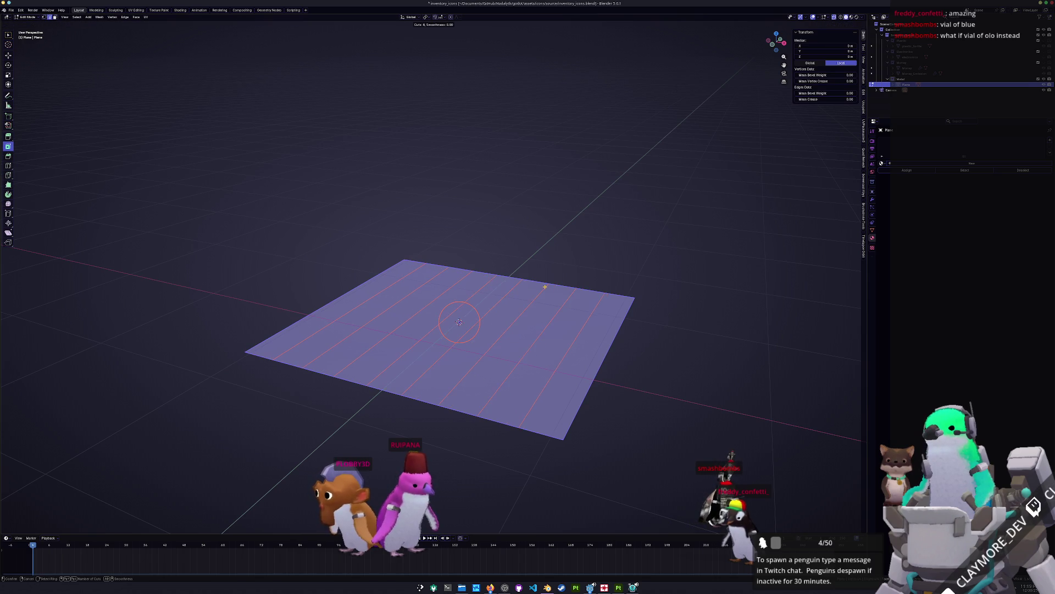
{"action": "left_click", "coordinate": [545, 286]}
{"action": "right_click", "coordinate": [544, 287]}
Step: Select two alternating edge loops on the cut plane
{"action": "left_click", "coordinate": [567, 344]}
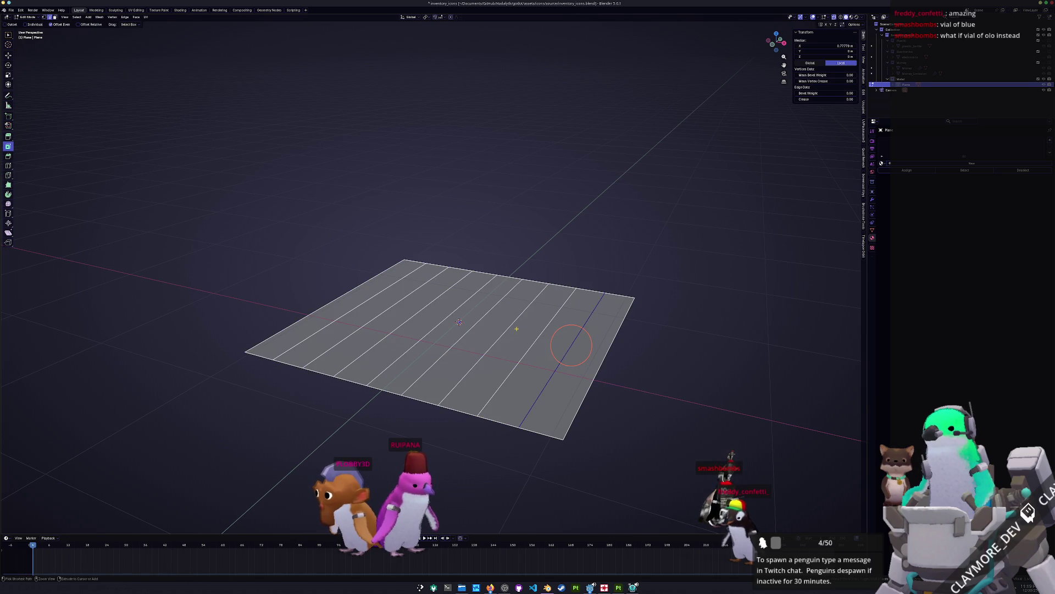
{"action": "left_click", "coordinate": [528, 350], "text": "ctrl"}
{"action": "left_click", "coordinate": [537, 338], "text": "alt+shift"}
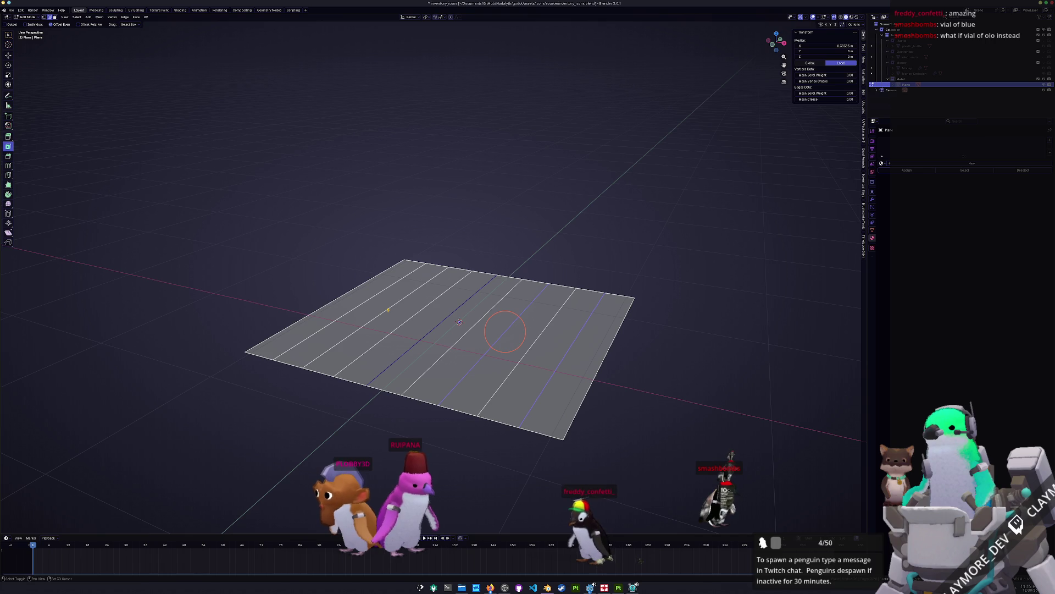
{"action": "middle_click_drag", "start_coordinate": [460, 322], "coordinate": [452, 330]}
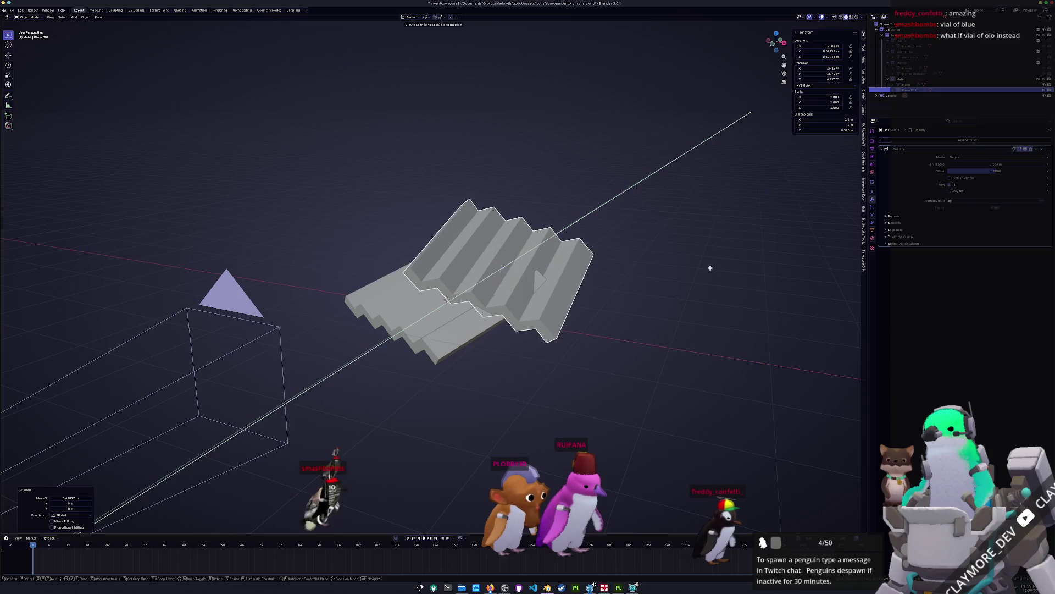
Step: Duplicate the step piece, shift it along X and rotate it -16.7° about Z
{"action": "key", "text": "shift+d"}
{"action": "key", "text": "x"}
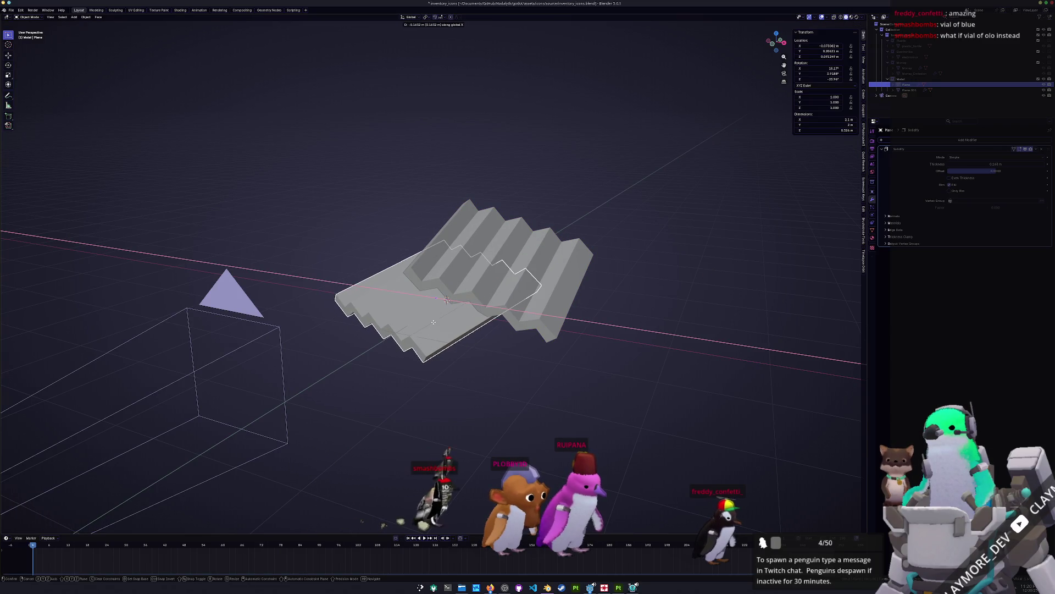
{"action": "left_click", "coordinate": [434, 325]}
{"action": "key", "text": "r"}
{"action": "key", "text": "z"}
{"action": "left_click", "coordinate": [549, 336]}
Step: In camera view, shrink the duplicate to about half size and reposition it
{"action": "key", "text": "KP_0"}
{"action": "key", "text": "s"}
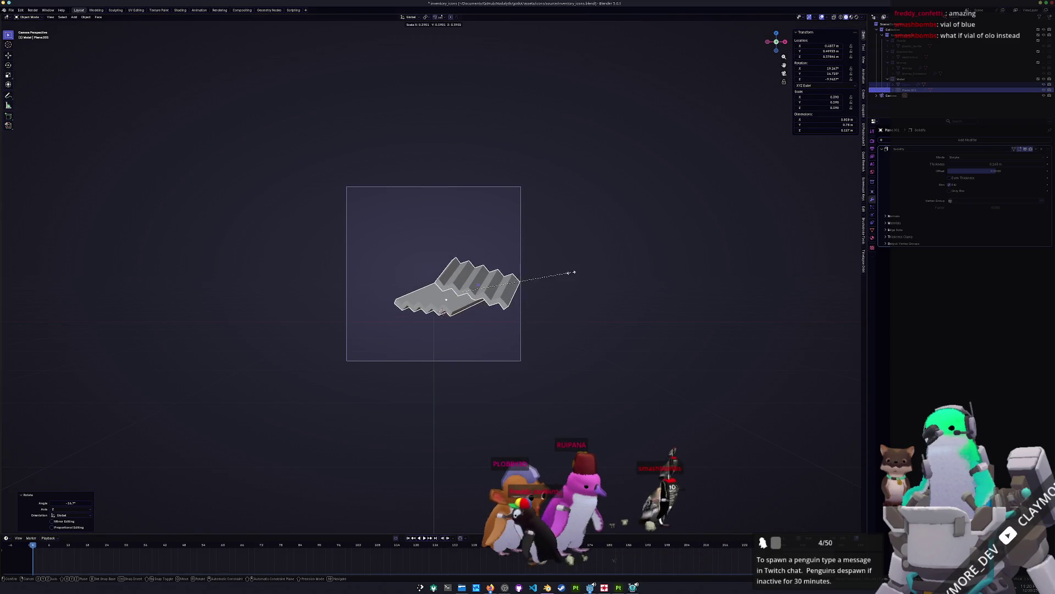
{"action": "left_click", "coordinate": [608, 285]}
{"action": "key", "text": "g"}
{"action": "left_click", "coordinate": [588, 281]}
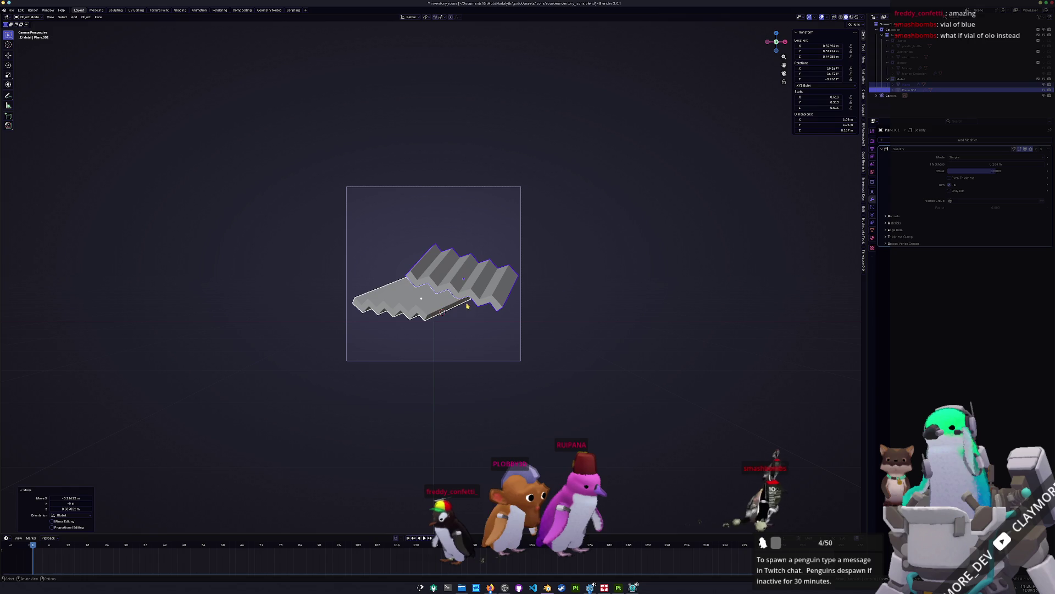
Step: Lower the original piece 0.113 m along Z and tilt it about X
{"action": "left_click", "coordinate": [424, 301]}
{"action": "key", "text": "g"}
{"action": "key", "text": "z"}
{"action": "left_click", "coordinate": [455, 319]}
{"action": "key", "text": "r"}
{"action": "key", "text": "x"}
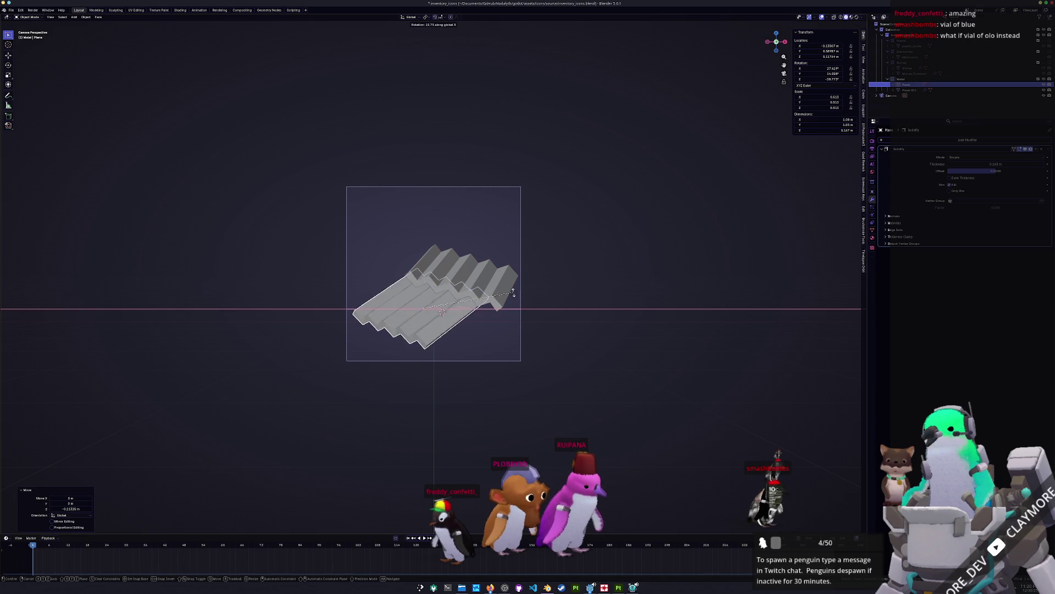
{"action": "left_click", "coordinate": [508, 291]}
Step: Rotate the duplicate 19.7° and rescale it into place
{"action": "left_click", "coordinate": [519, 295]}
{"action": "key", "text": "r"}
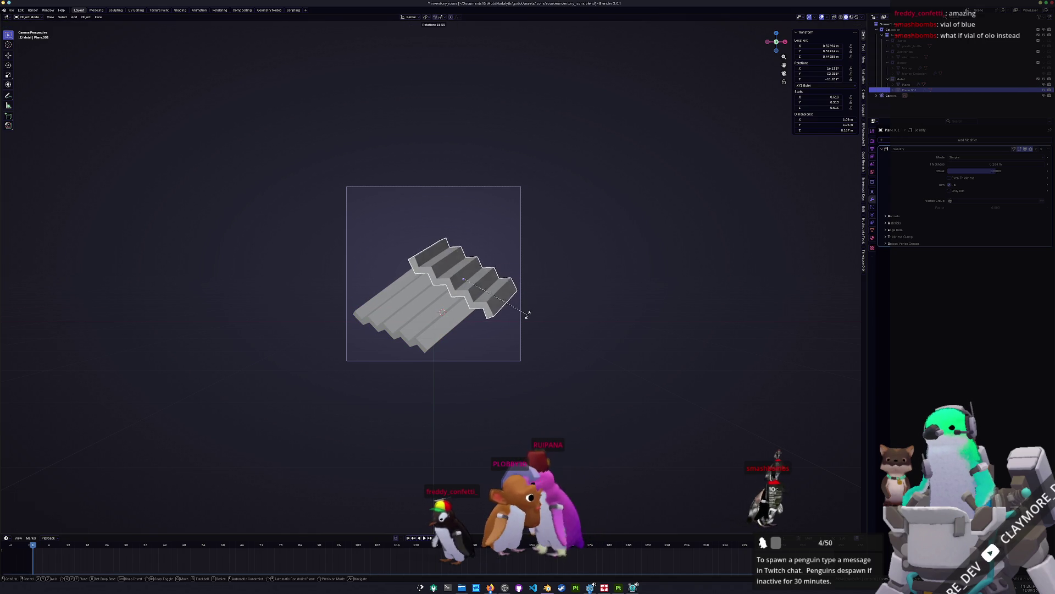
{"action": "left_click", "coordinate": [525, 319]}
{"action": "left_click", "coordinate": [524, 328]}
{"action": "key", "text": "s"}
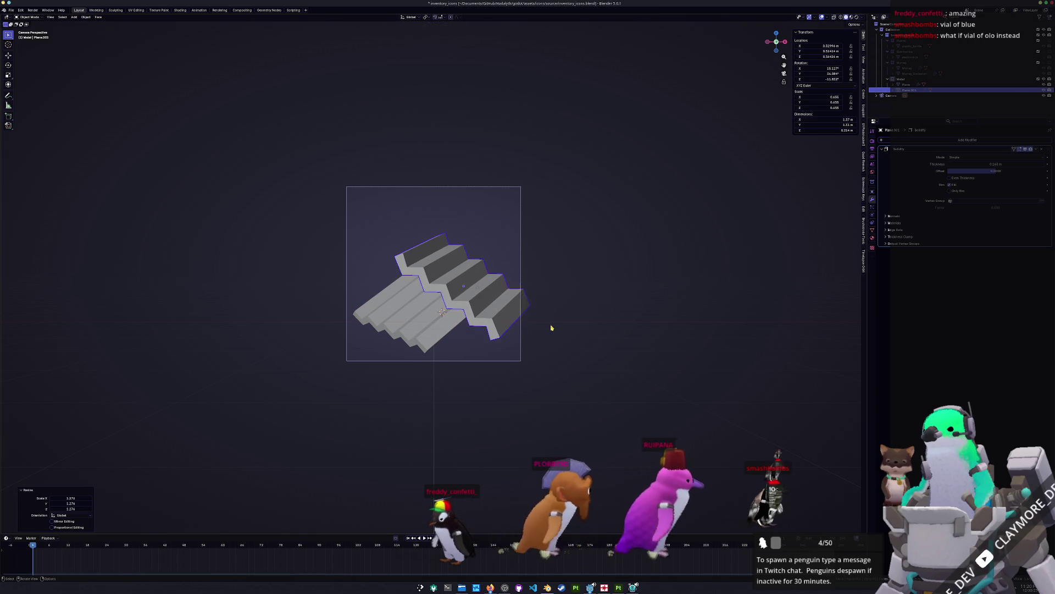
{"action": "left_click", "coordinate": [544, 320]}
Step: Enlarge the original piece to 1.157 and nudge its position
{"action": "left_click", "coordinate": [528, 313]}
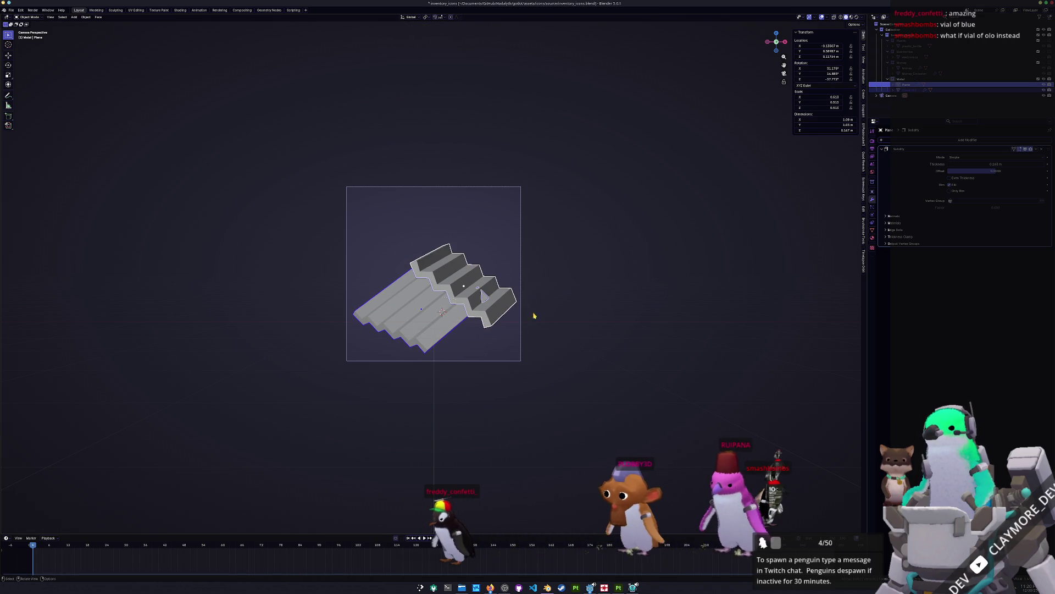
{"action": "key", "text": "s"}
{"action": "left_click", "coordinate": [550, 314]}
{"action": "key", "text": "Tab"}
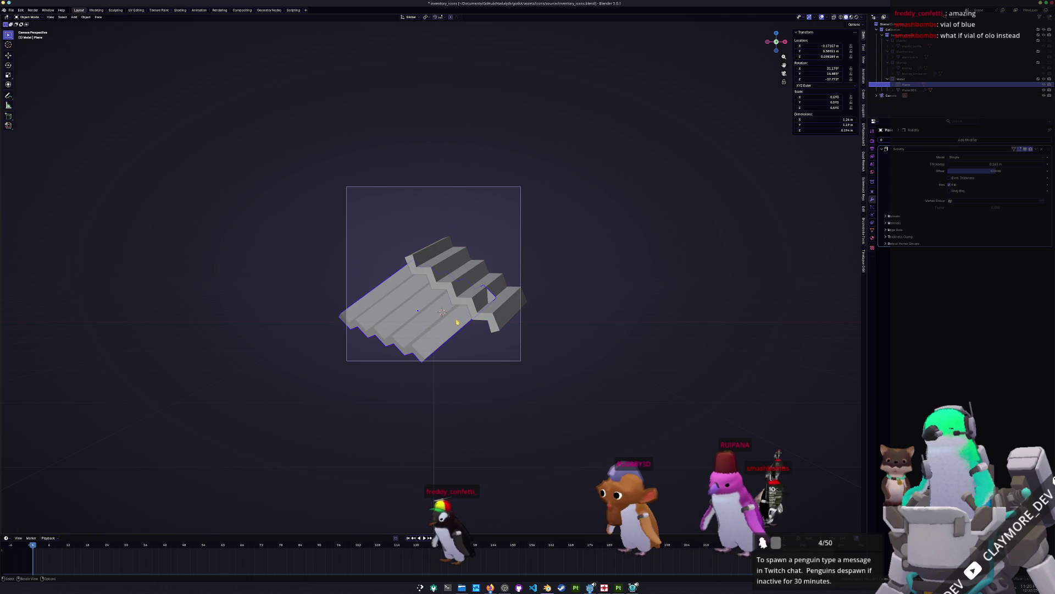
{"action": "key", "text": "Tab"}
{"action": "key", "text": "g"}
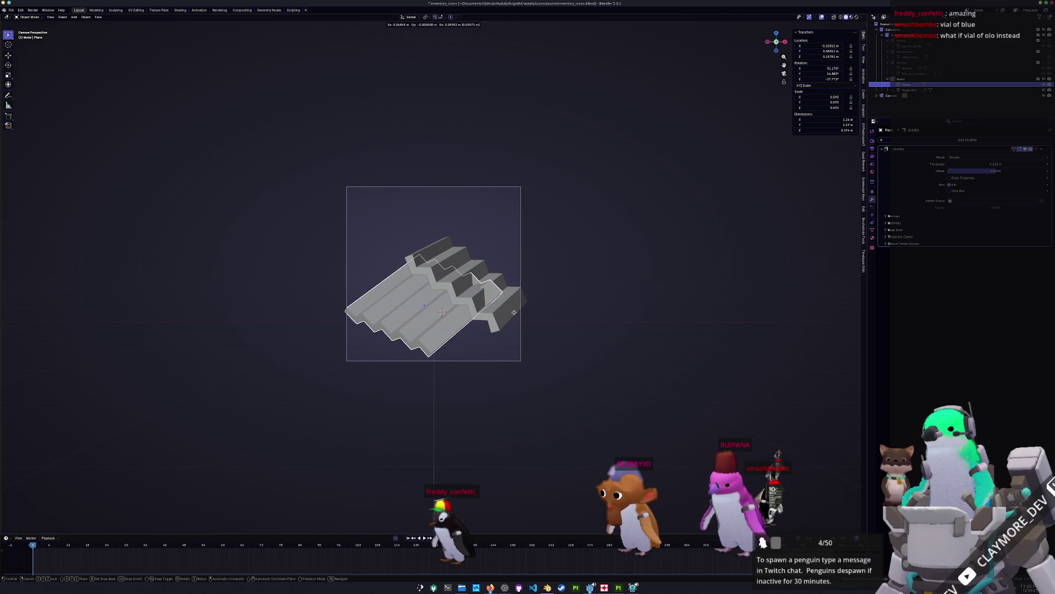
{"action": "left_click", "coordinate": [506, 311]}
Step: Move the piece along Y to 0.31873 m
{"action": "key", "text": "g"}
{"action": "middle_click_drag", "start_coordinate": [514, 317], "coordinate": [536, 326], "text": "alt"}
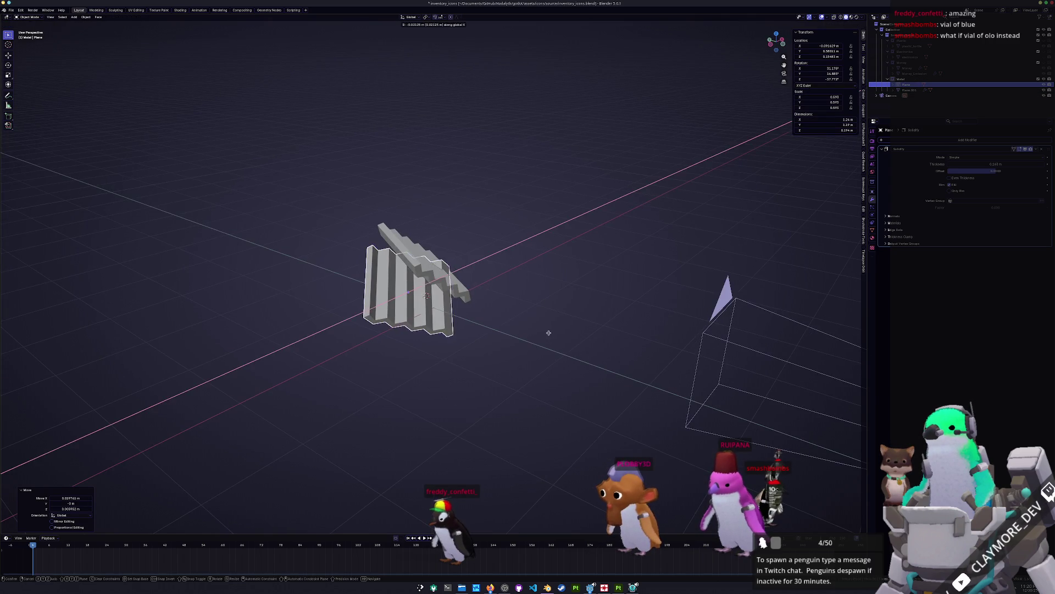
{"action": "key", "text": "y"}
{"action": "left_click", "coordinate": [537, 328]}
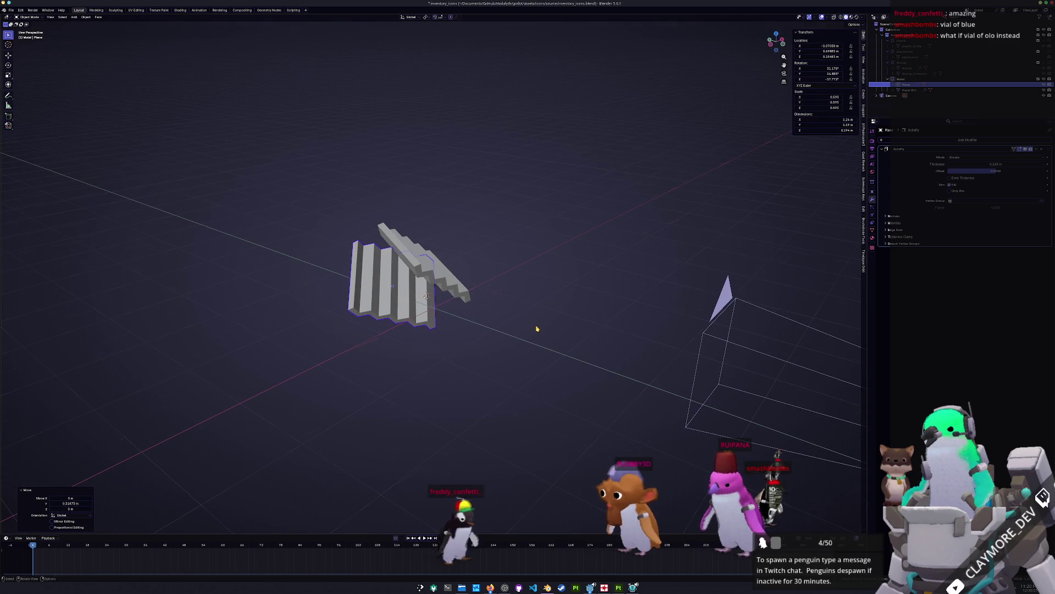
Step: Reposition the duplicate piece within the camera frame
{"action": "key", "text": "KP_0"}
{"action": "left_click", "coordinate": [496, 290]}
{"action": "key", "text": "g"}
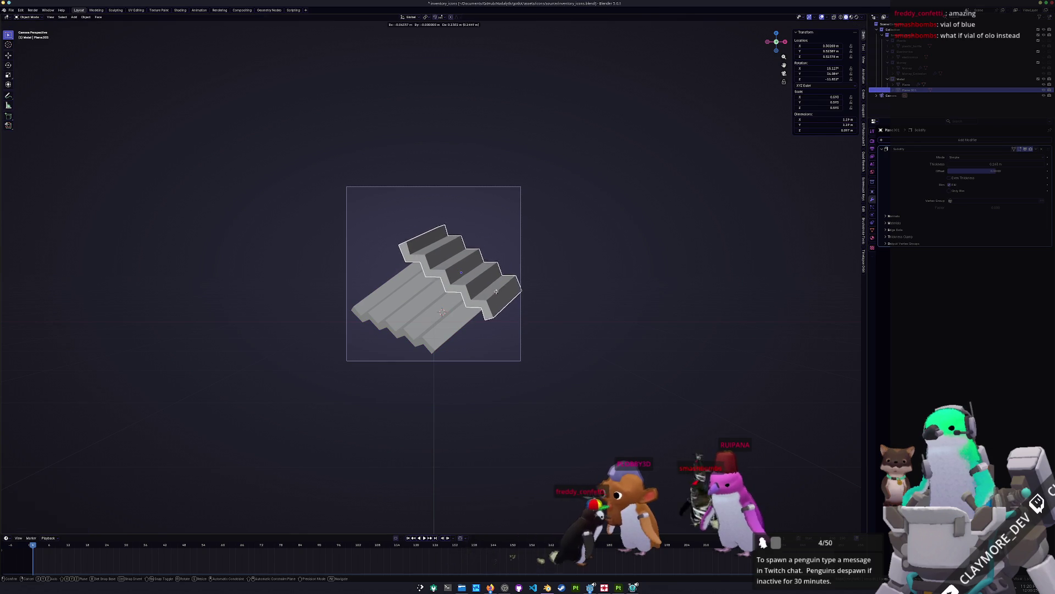
{"action": "left_click", "coordinate": [492, 289]}
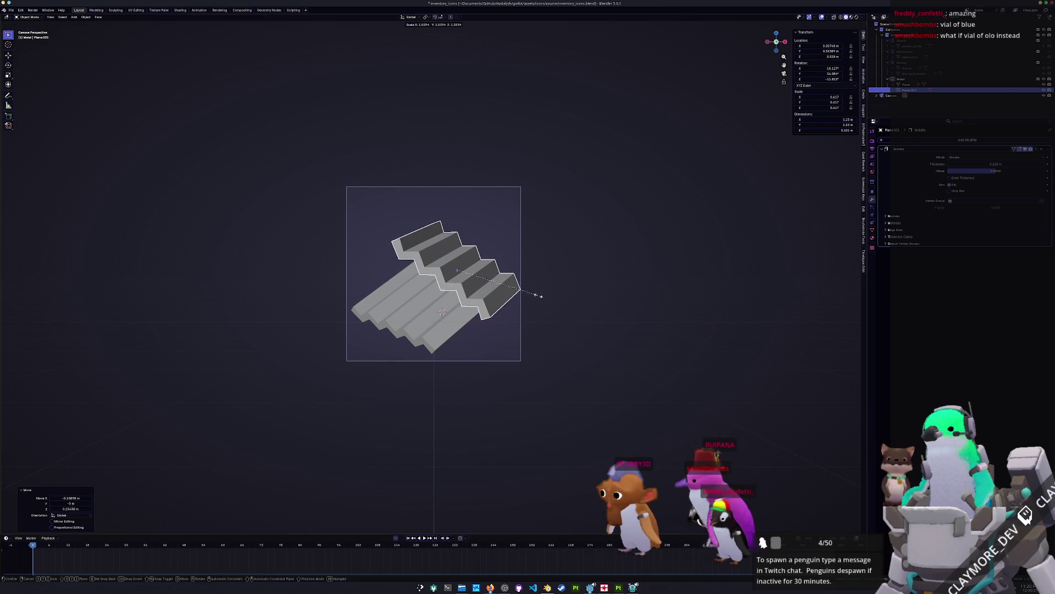
{"action": "key", "text": "Escape"}
Step: Move the original piece into frame, abandoning a vertical scale
{"action": "left_click", "coordinate": [439, 319]}
{"action": "key", "text": "g"}
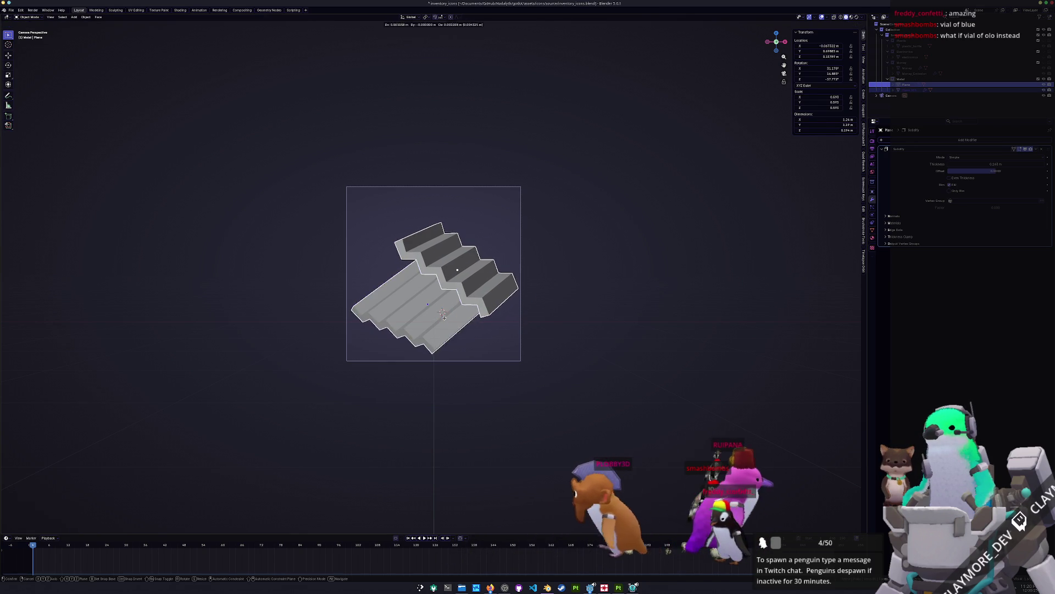
{"action": "left_click", "coordinate": [444, 310]}
{"action": "key", "text": "s"}
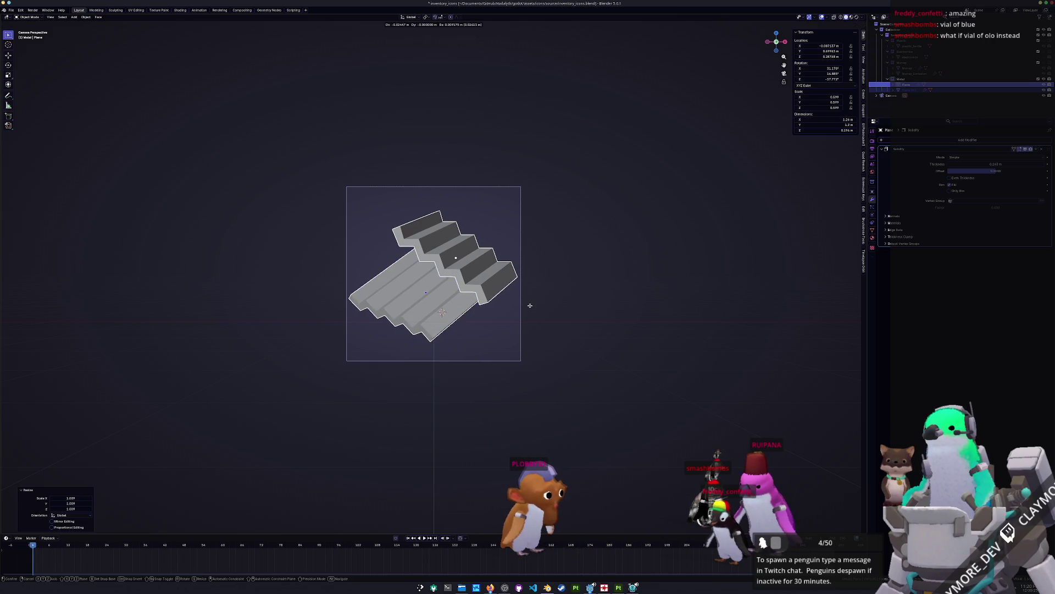
{"action": "key", "text": "z"}
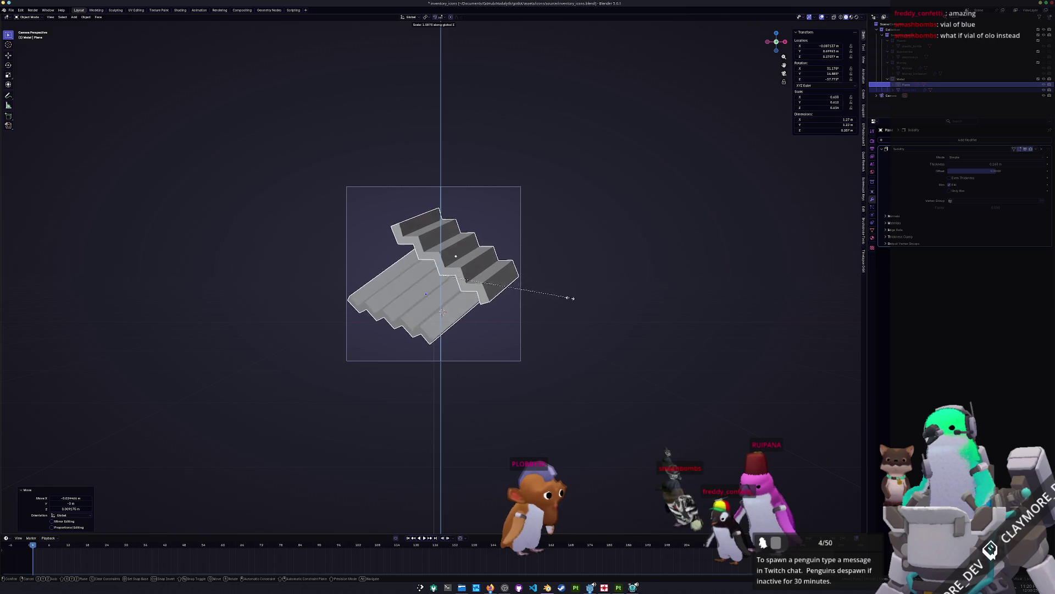
{"action": "key", "text": "Escape"}
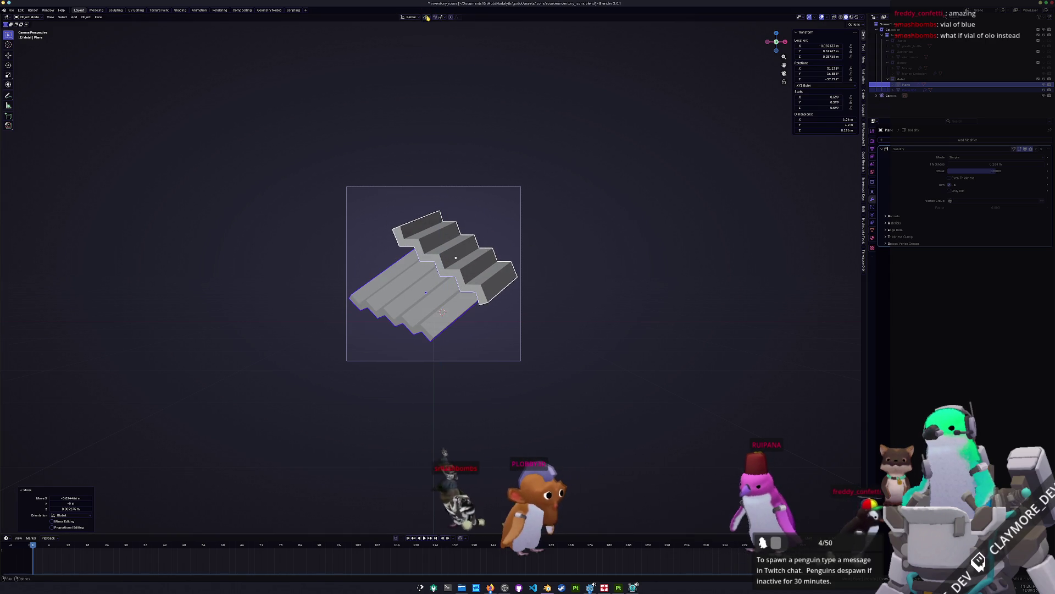
Step: Attempt a Z-axis adjustment of the original piece outside camera view, then cancel it
{"action": "middle_click_drag", "start_coordinate": [445, 38], "coordinate": [550, 150]}
{"action": "key", "text": "r"}
{"action": "key", "text": "z"}
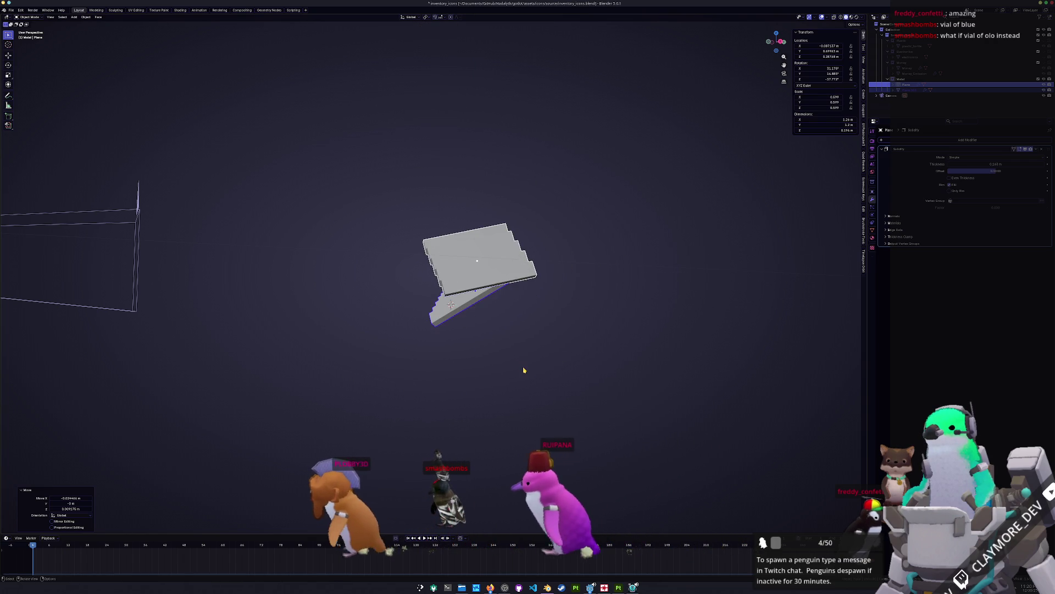
{"action": "middle_click_drag", "start_coordinate": [523, 370], "coordinate": [561, 377]}
{"action": "key", "text": "Escape"}
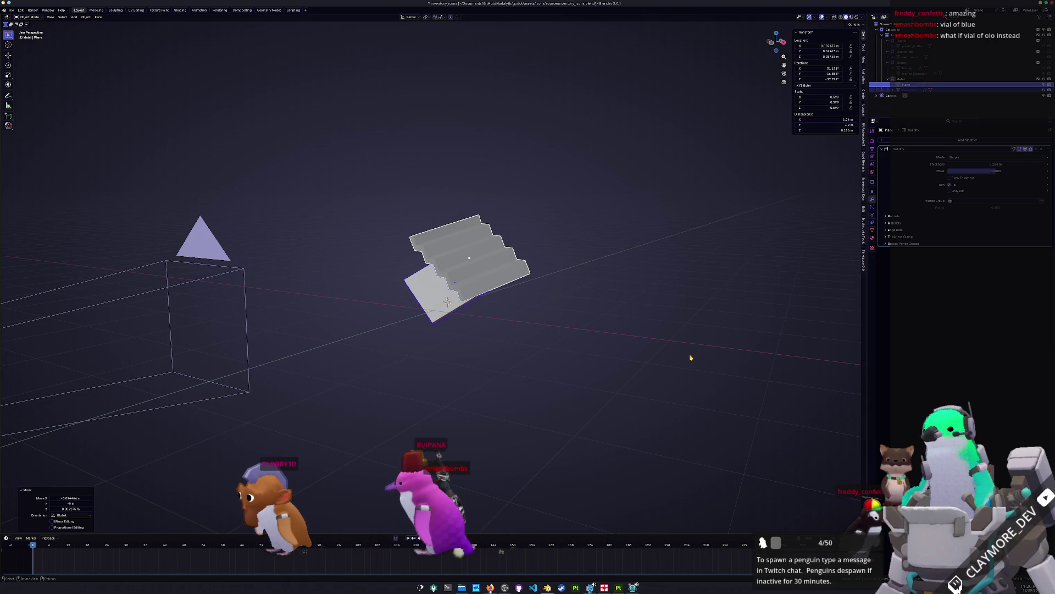
Step: Apply all transforms and stretch the piece vertically to 1.356
{"action": "key", "text": "ctrl+a"}
{"action": "left_click", "coordinate": [679, 362]}
{"action": "key", "text": "s"}
{"action": "key", "text": "z"}
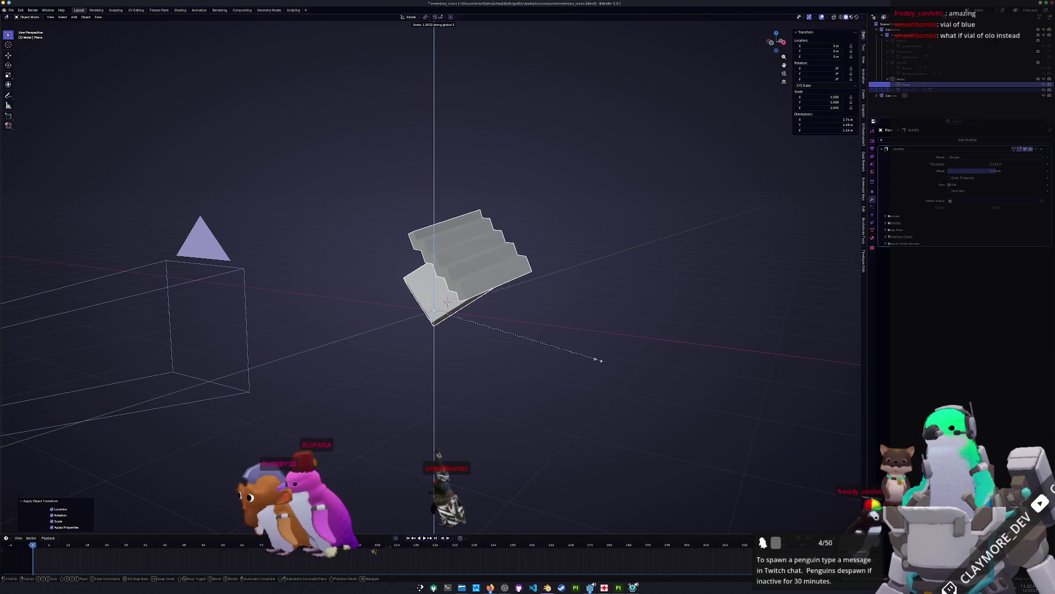
{"action": "left_click", "coordinate": [641, 391]}
Step: In camera view, flatten the piece to 0.784 in Z and set Solidify thickness to 0.112 m
{"action": "key", "text": "KP_0"}
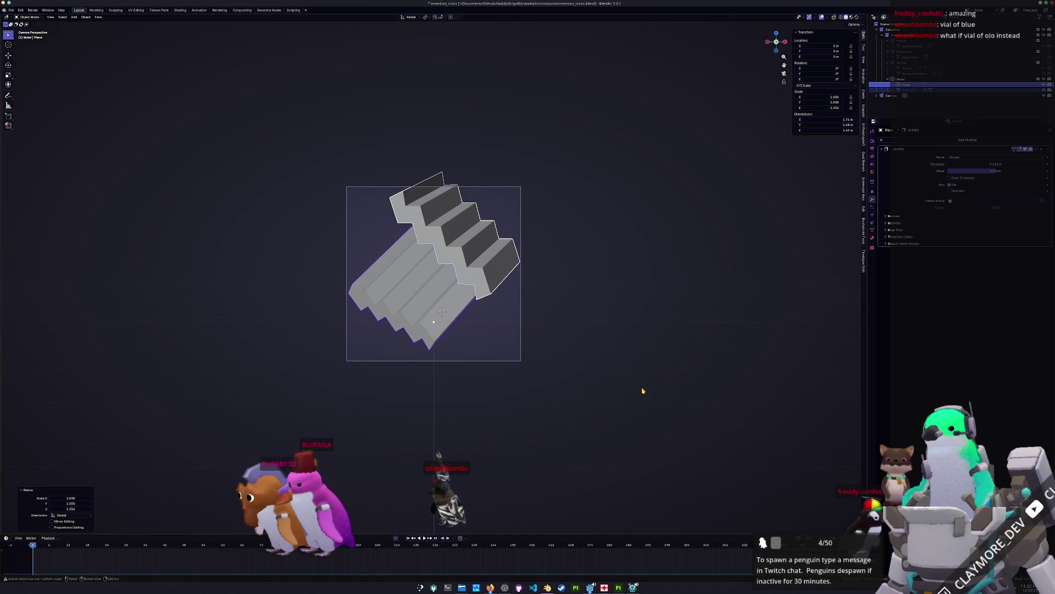
{"action": "key", "text": "s"}
{"action": "key", "text": "z"}
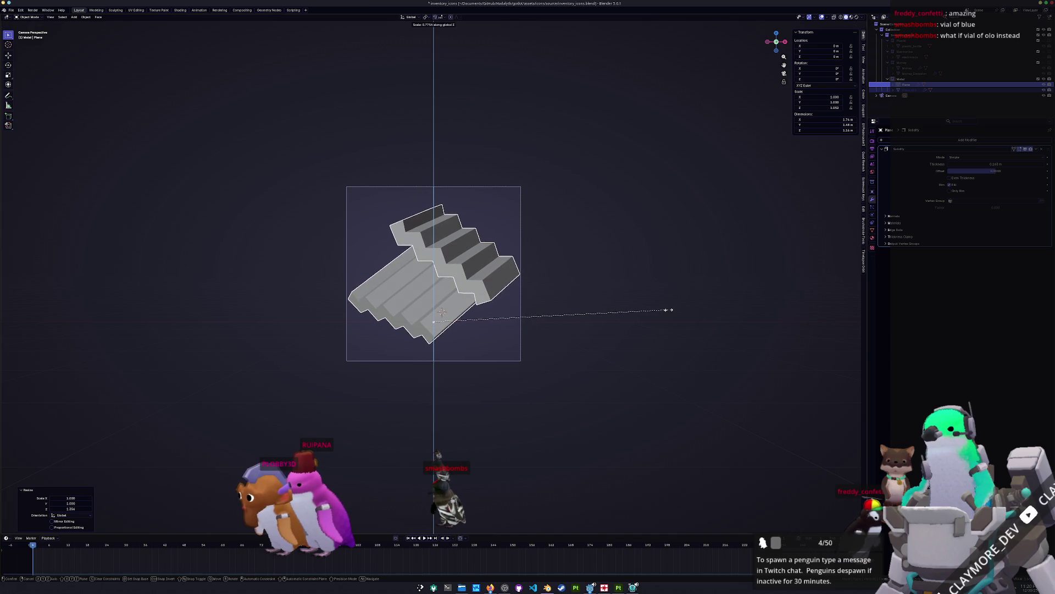
{"action": "left_click", "coordinate": [645, 308]}
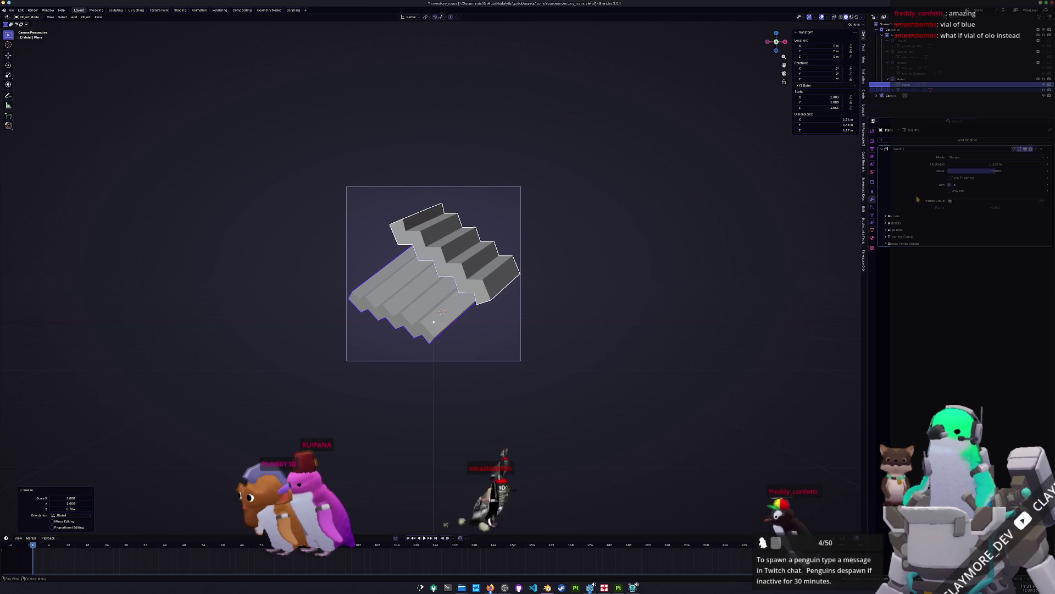
{"action": "left_click_drag", "start_coordinate": [996, 163], "coordinate": [976, 163]}
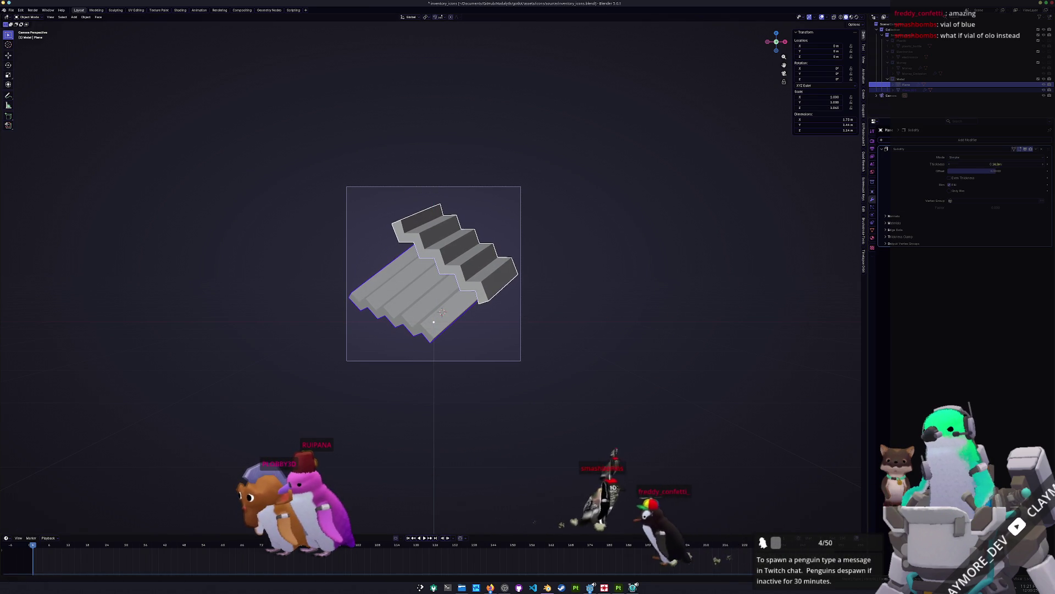
Step: Apply the stairs' scale and save the blend file
{"action": "key", "text": "ctrl+a"}
{"action": "left_click", "coordinate": [434, 270]}
{"action": "key", "text": "ctrl+s"}
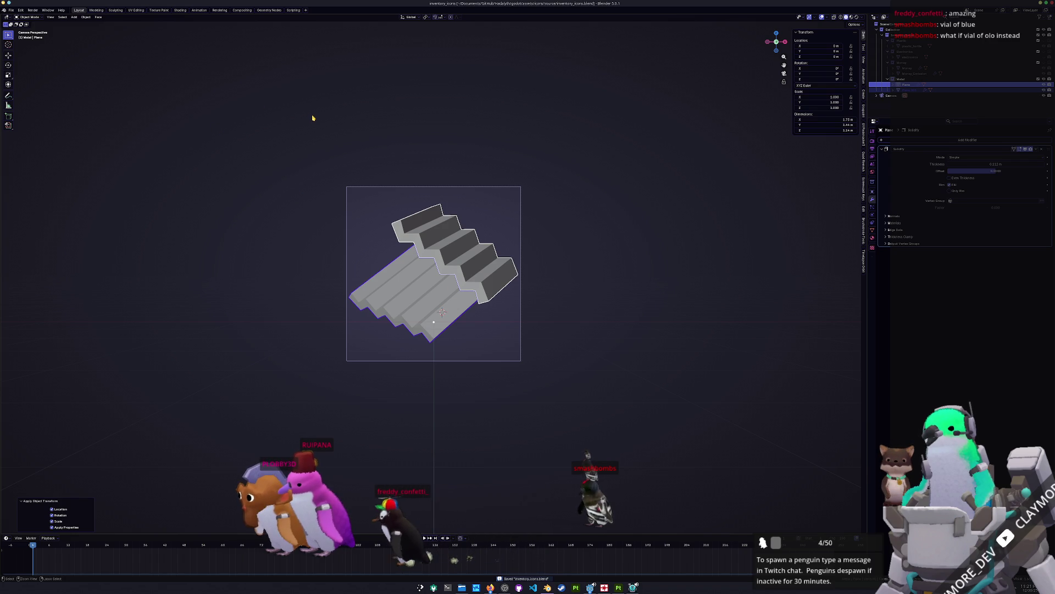
Step: Convert the solidified stairs into a plain mesh and switch to the Shading workspace
{"action": "right_click", "coordinate": [313, 118]}
{"action": "left_click", "coordinate": [338, 141]}
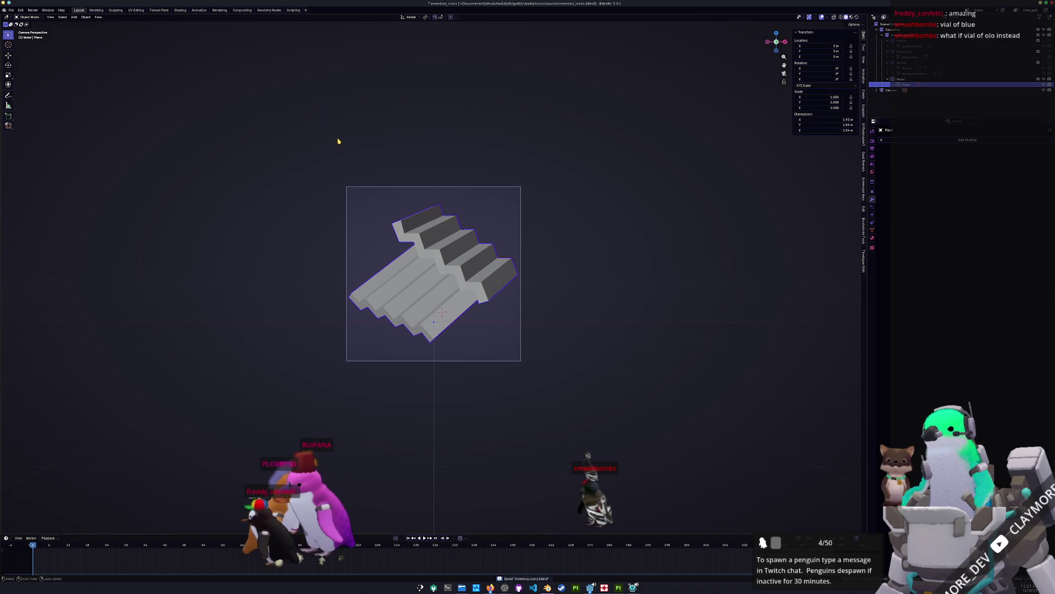
{"action": "right_click", "coordinate": [344, 143]}
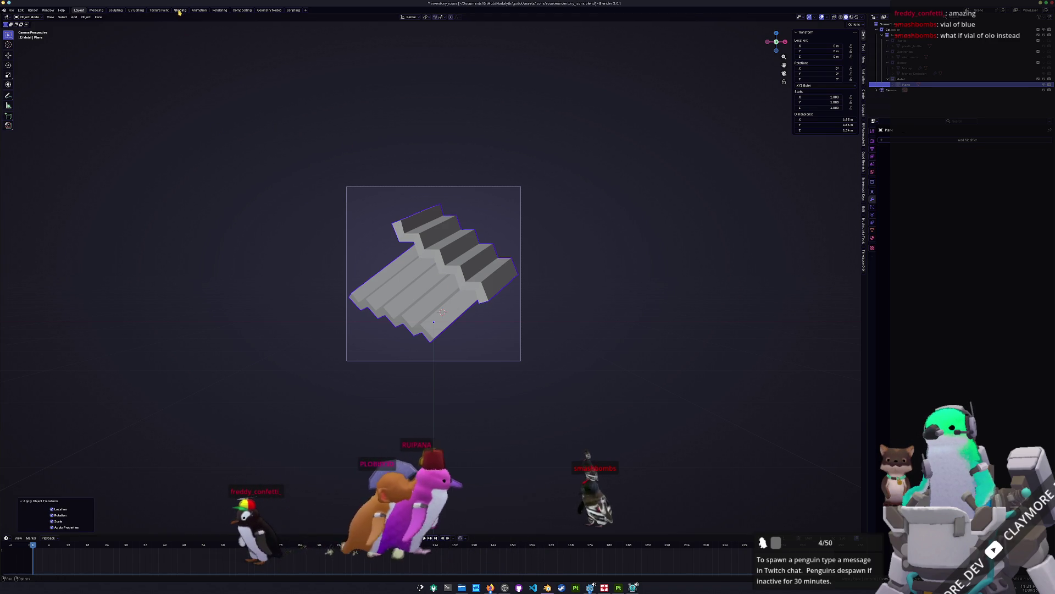
{"action": "left_click", "coordinate": [180, 10]}
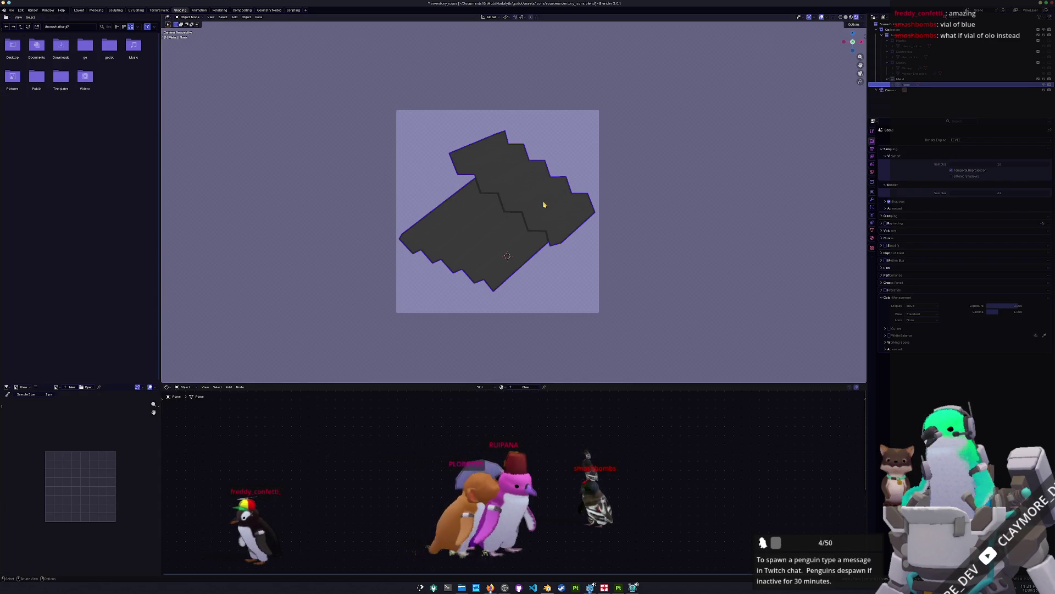
Step: Create a new material named metal on the stairs, save, and go to UV Editing
{"action": "left_click", "coordinate": [525, 387]}
{"action": "double_click", "coordinate": [520, 387]}
{"action": "type", "text": "matal"}
{"action": "key", "text": "Return"}
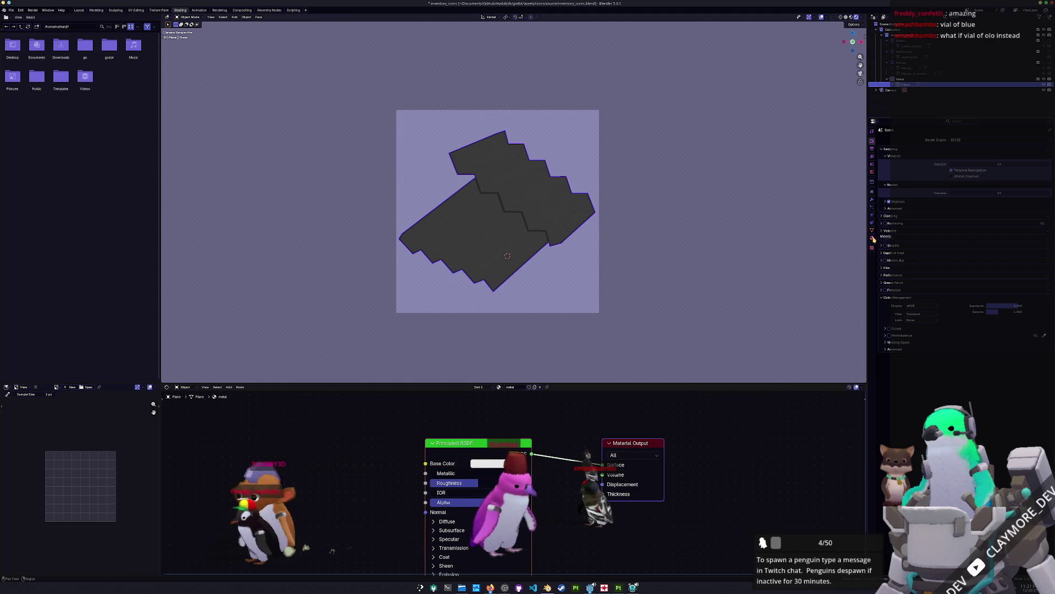
{"action": "left_click", "coordinate": [873, 239]}
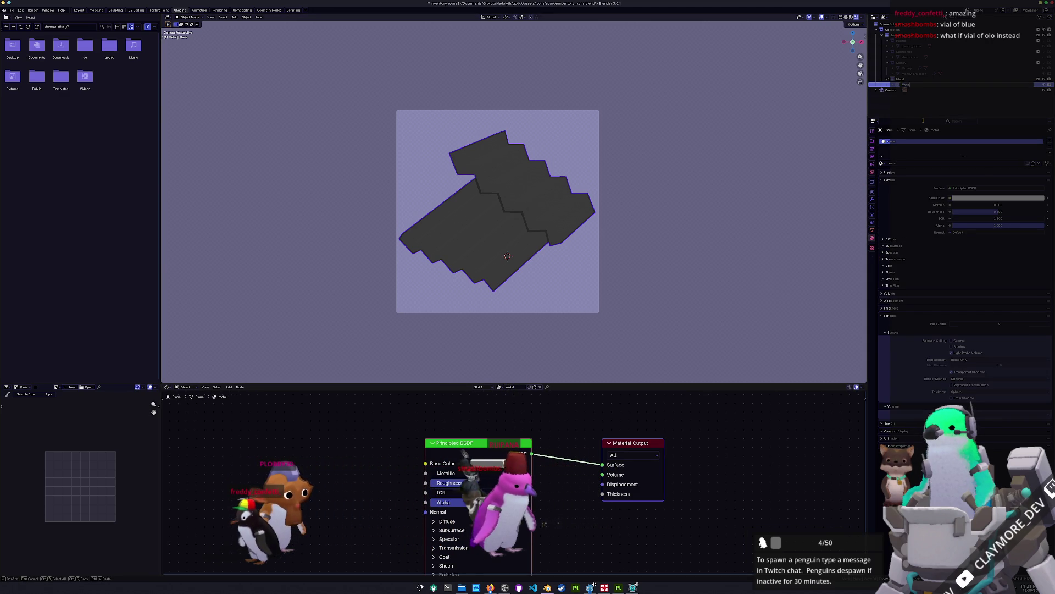
{"action": "key", "text": "ctrl+s"}
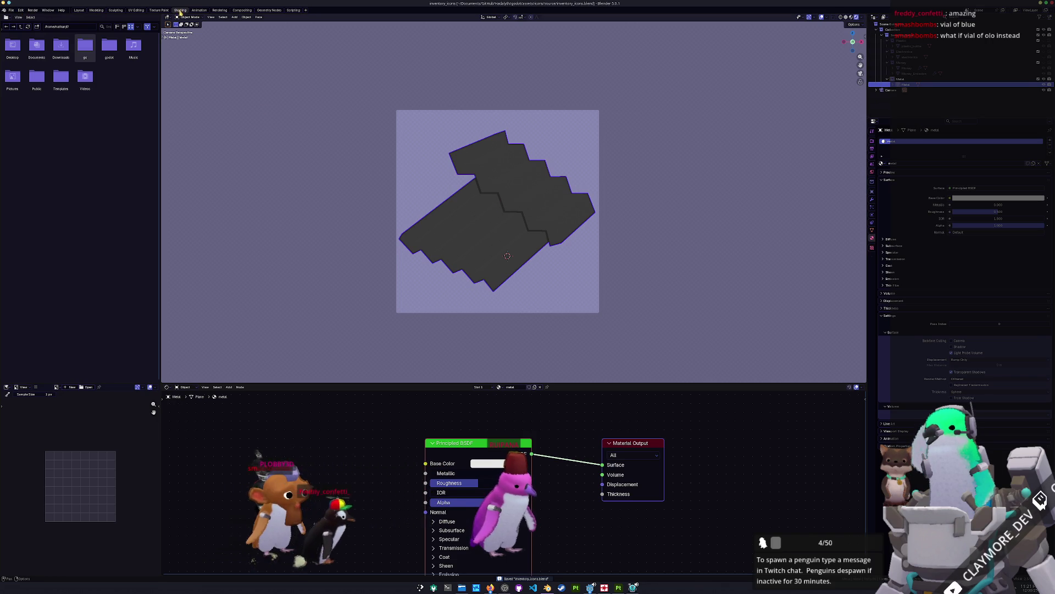
{"action": "left_click", "coordinate": [135, 11]}
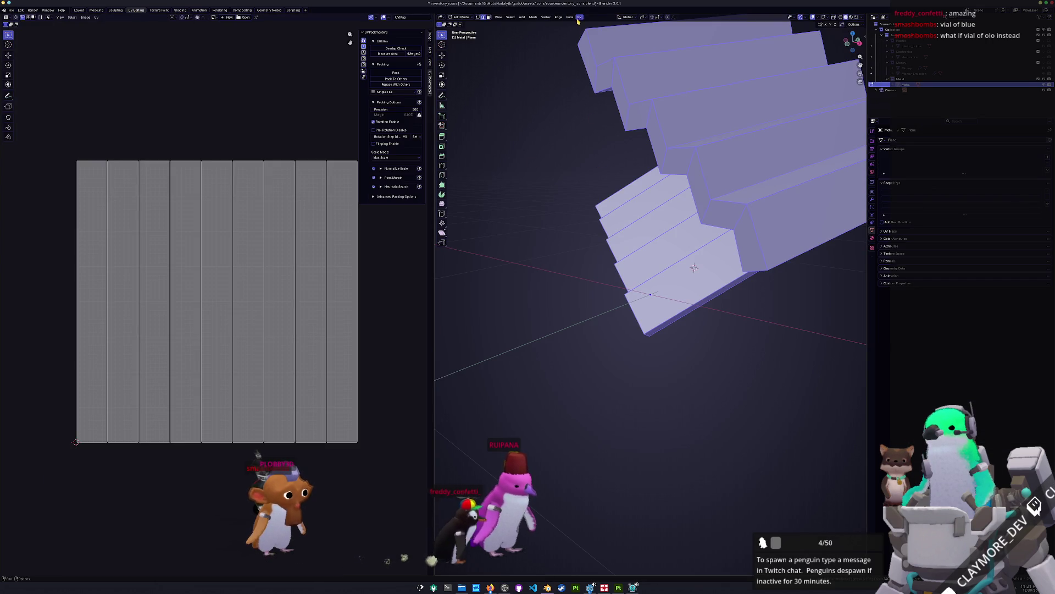
Step: Smart UV Project the stairs and pack the islands with UVPackmaster
{"action": "left_click", "coordinate": [579, 17]}
{"action": "left_click", "coordinate": [596, 43]}
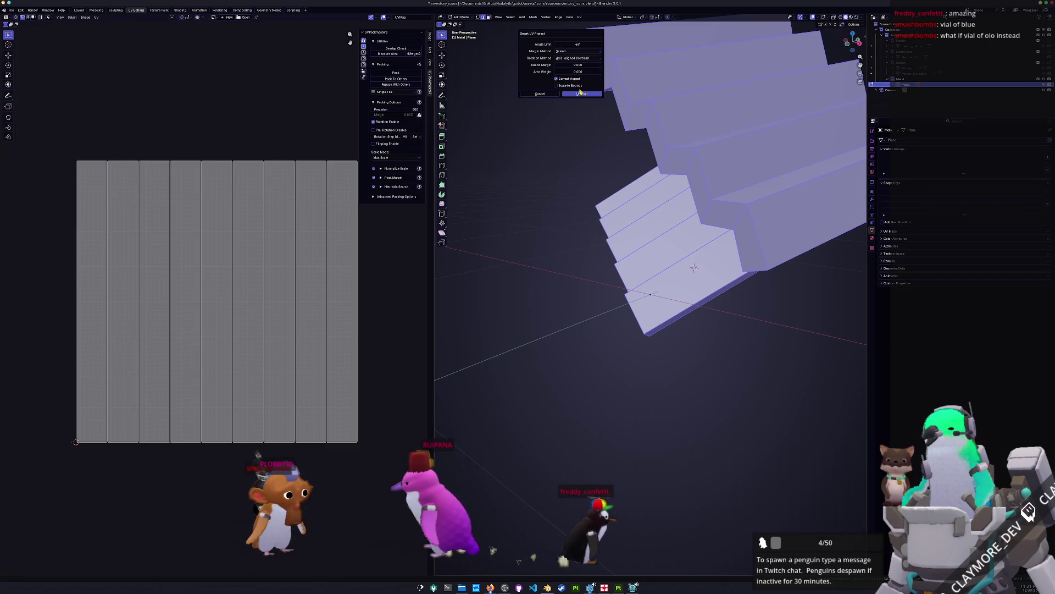
{"action": "left_click", "coordinate": [573, 89]}
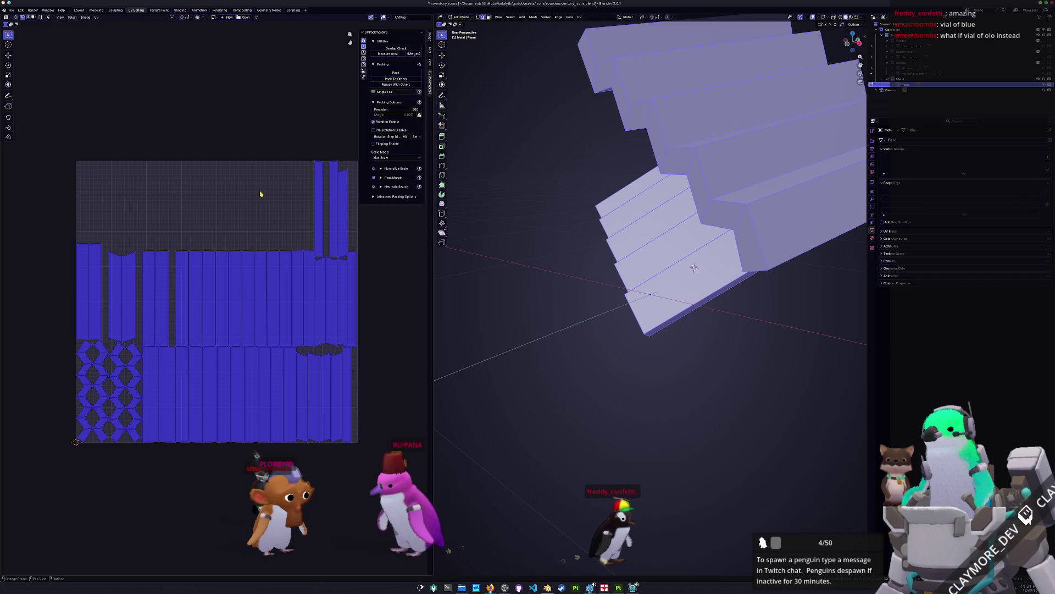
{"action": "left_click", "coordinate": [394, 73]}
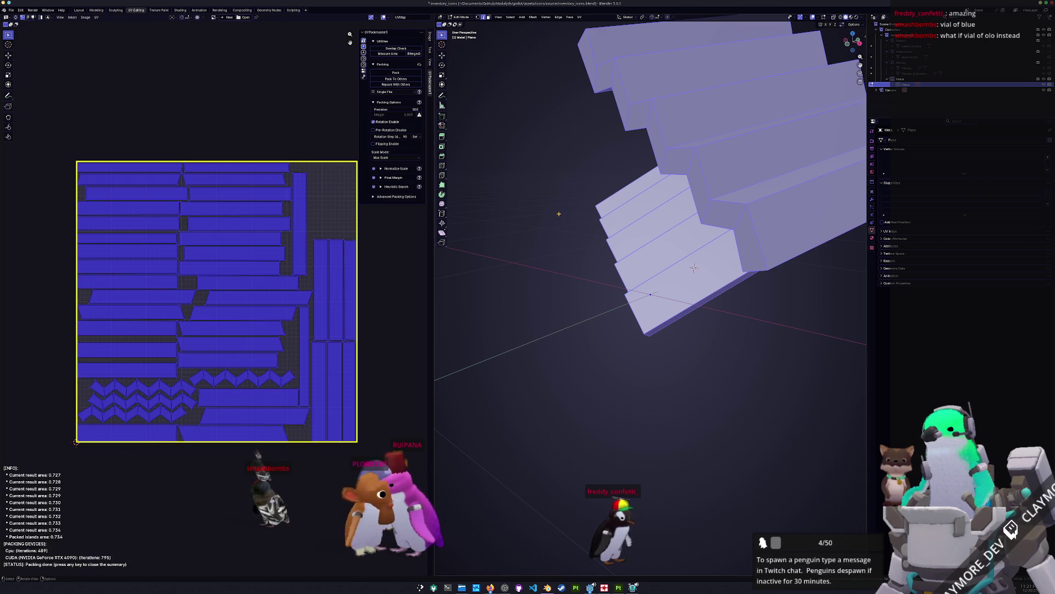
Step: Return to Object Mode and export the model as metal.fbx
{"action": "key", "text": "Tab"}
{"action": "left_click", "coordinate": [11, 9]}
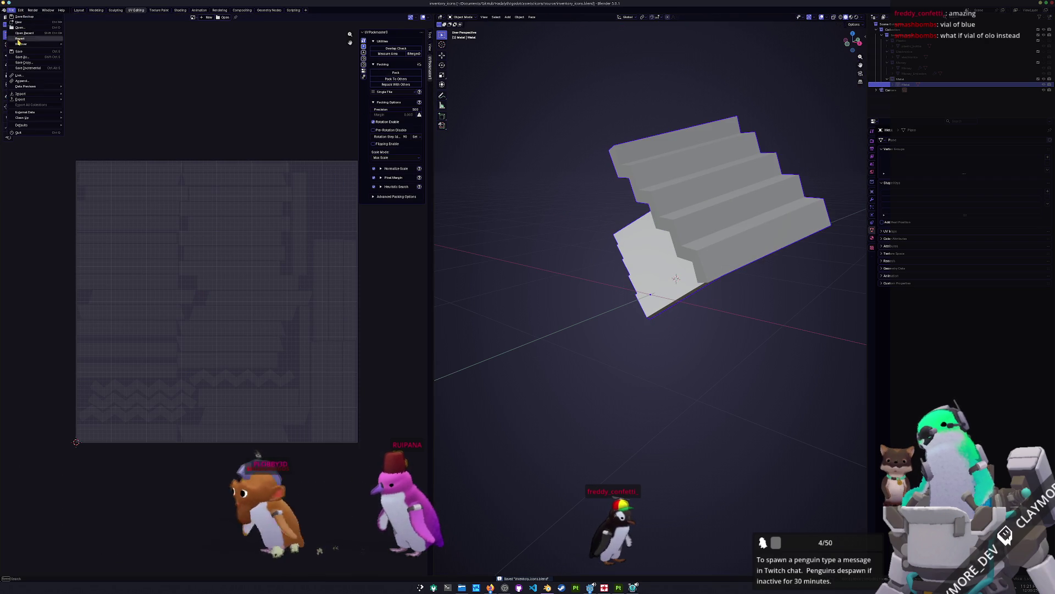
{"action": "mouse_move", "coordinate": [29, 98]}
{"action": "left_click", "coordinate": [85, 146]}
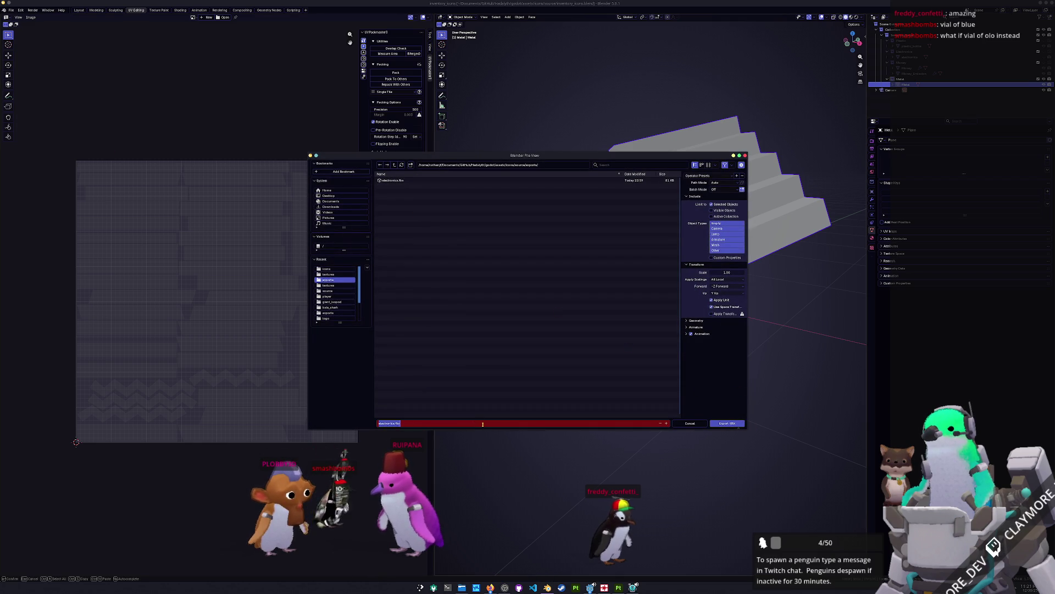
{"action": "key", "text": "Return"}
{"action": "key", "text": "Return"}
Step: Create a Substance Painter project from metal.fbx and bake its mesh maps
{"action": "key", "text": "alt+Tab"}
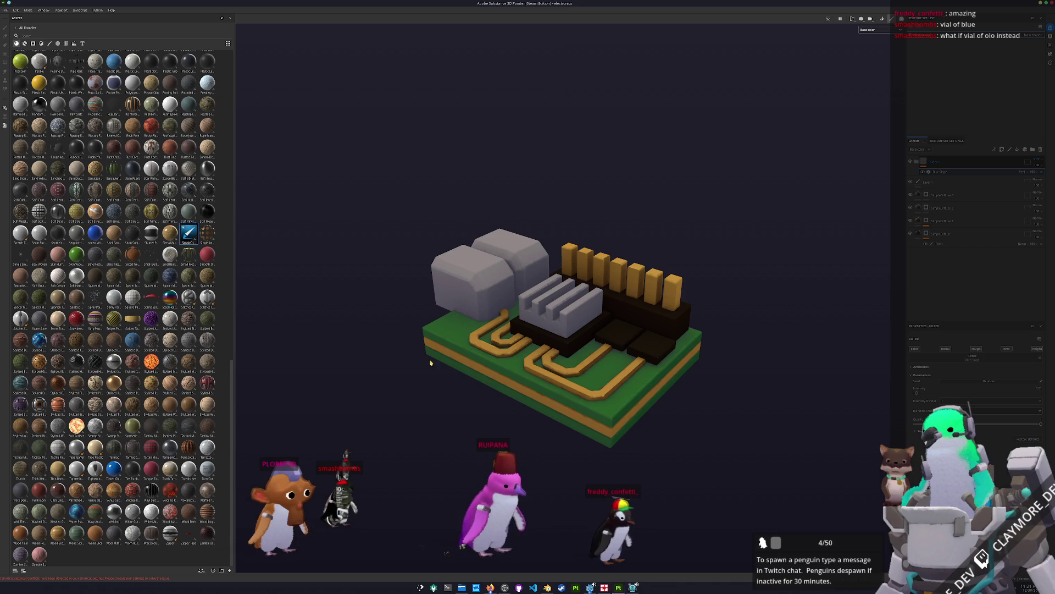
{"action": "key", "text": "alt+f"}
{"action": "key", "text": "e"}
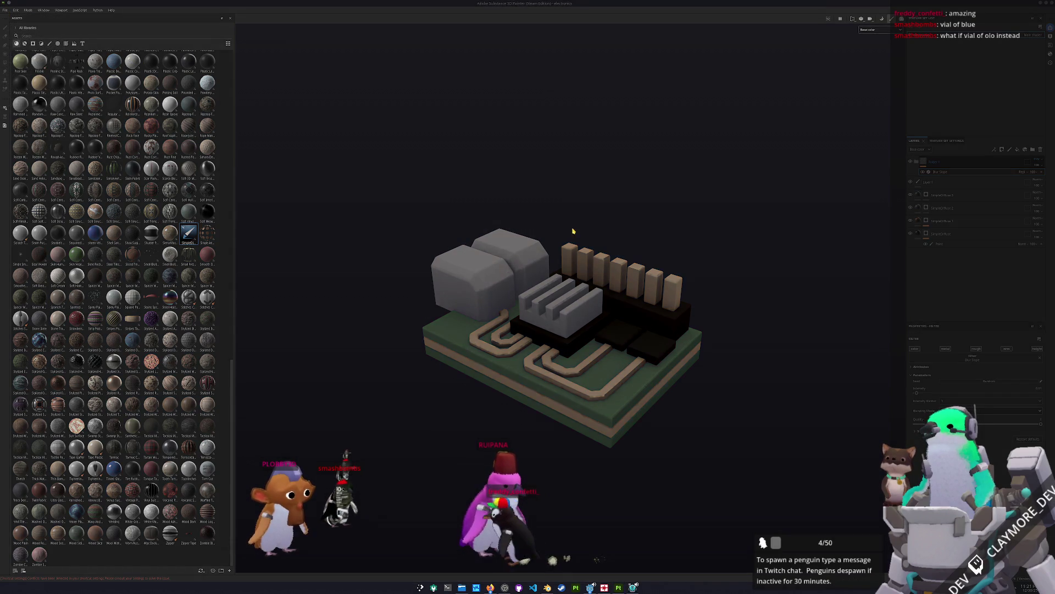
{"action": "left_click", "coordinate": [574, 223]}
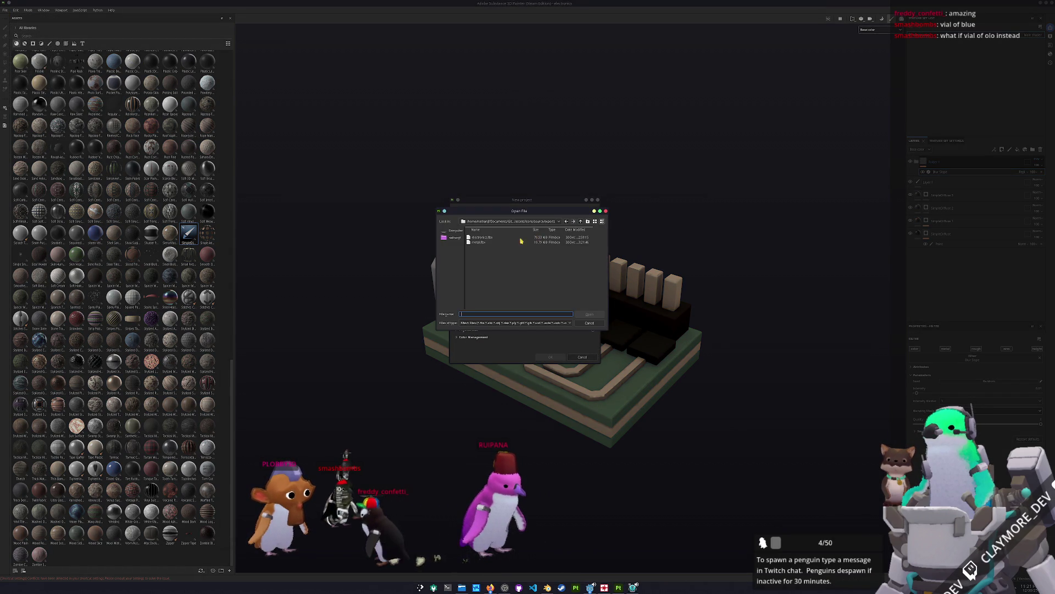
{"action": "double_click", "coordinate": [488, 243]}
{"action": "left_click", "coordinate": [547, 357]}
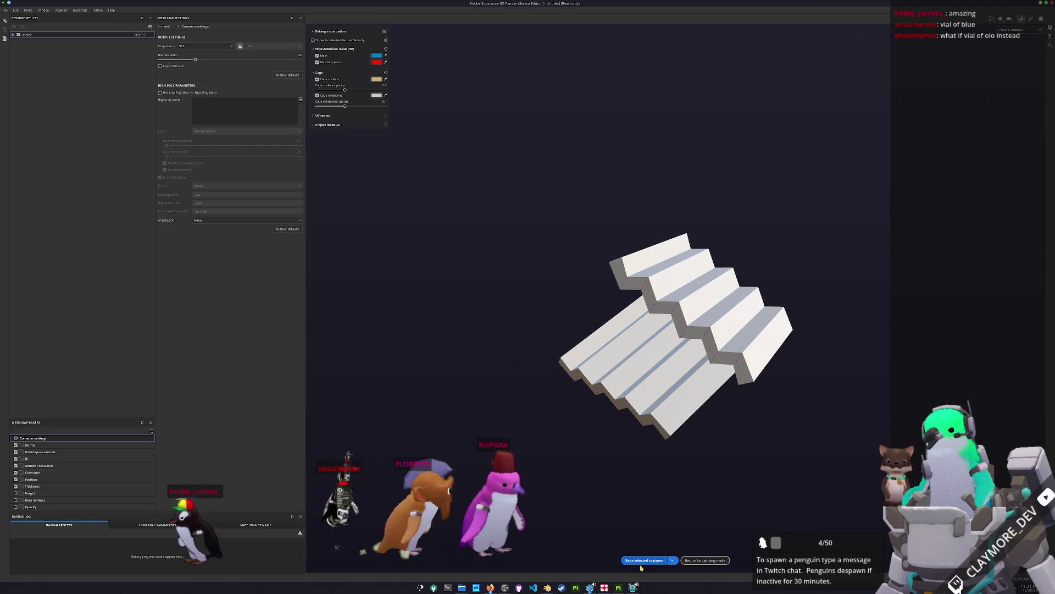
{"action": "left_click", "coordinate": [642, 561]}
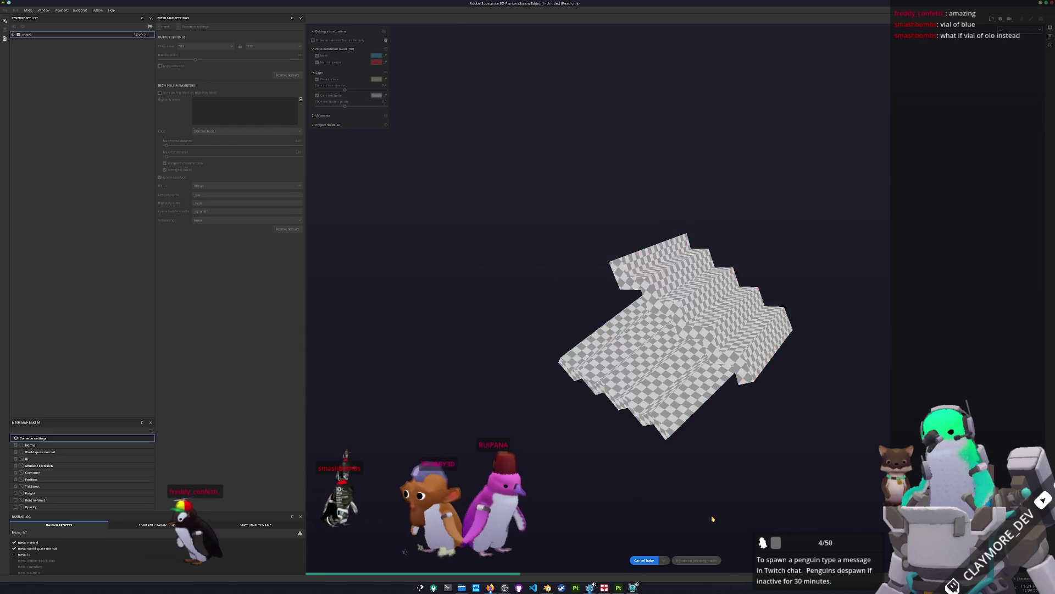
Step: Add a Simple Diffuse layer to the stairs and display base color only
{"action": "left_click", "coordinate": [701, 560]}
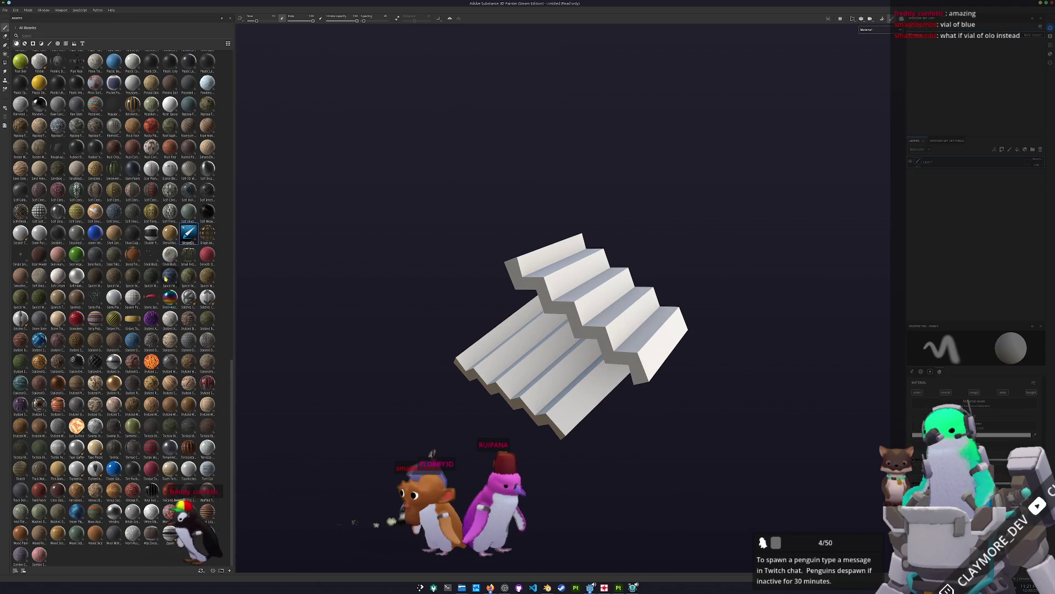
{"action": "left_click_drag", "start_coordinate": [193, 238], "coordinate": [952, 167]}
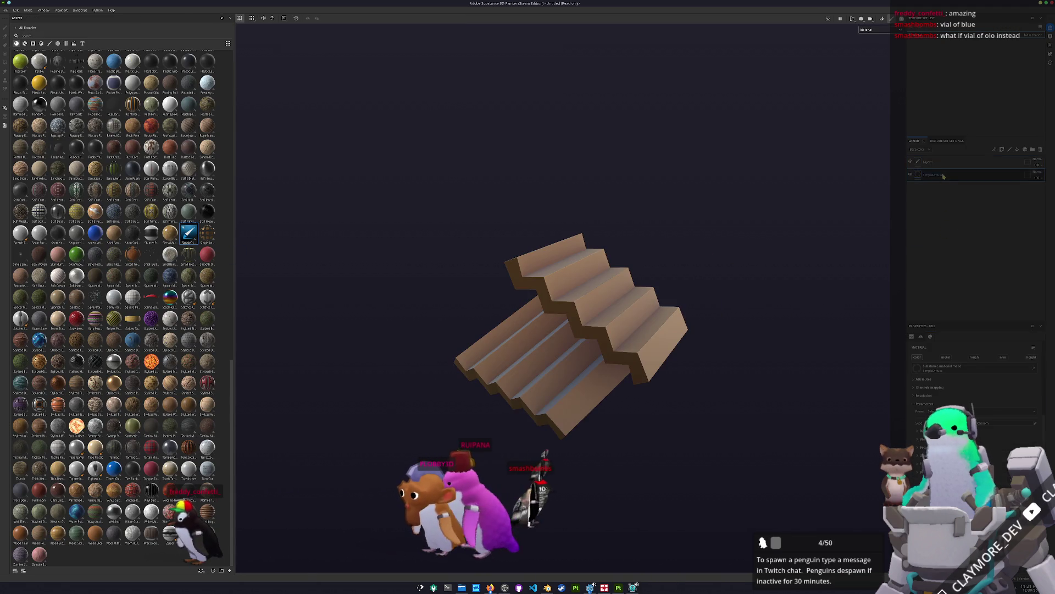
{"action": "left_click", "coordinate": [877, 30]}
{"action": "left_click", "coordinate": [868, 53]}
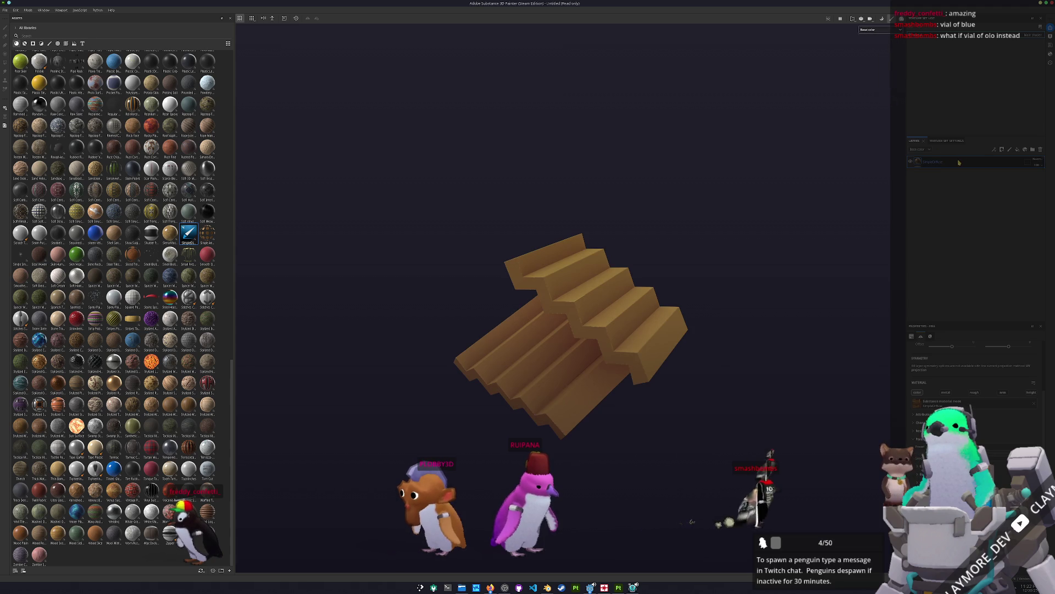
Step: Add a Dripping Rust generator mask to the top SimpleDiffuse layer
{"action": "right_click", "coordinate": [938, 163]}
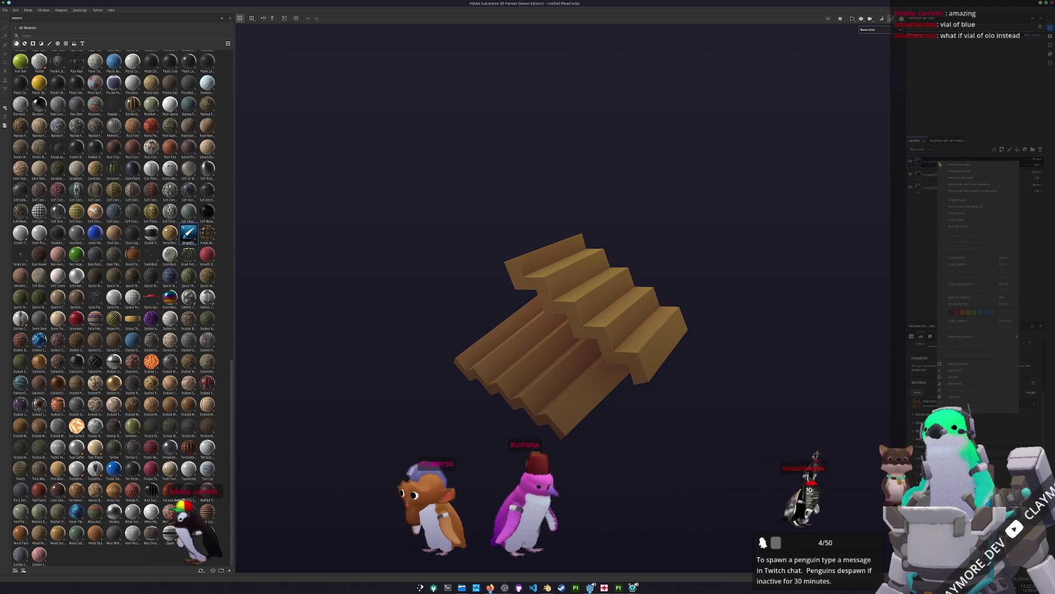
{"action": "left_click", "coordinate": [955, 363]}
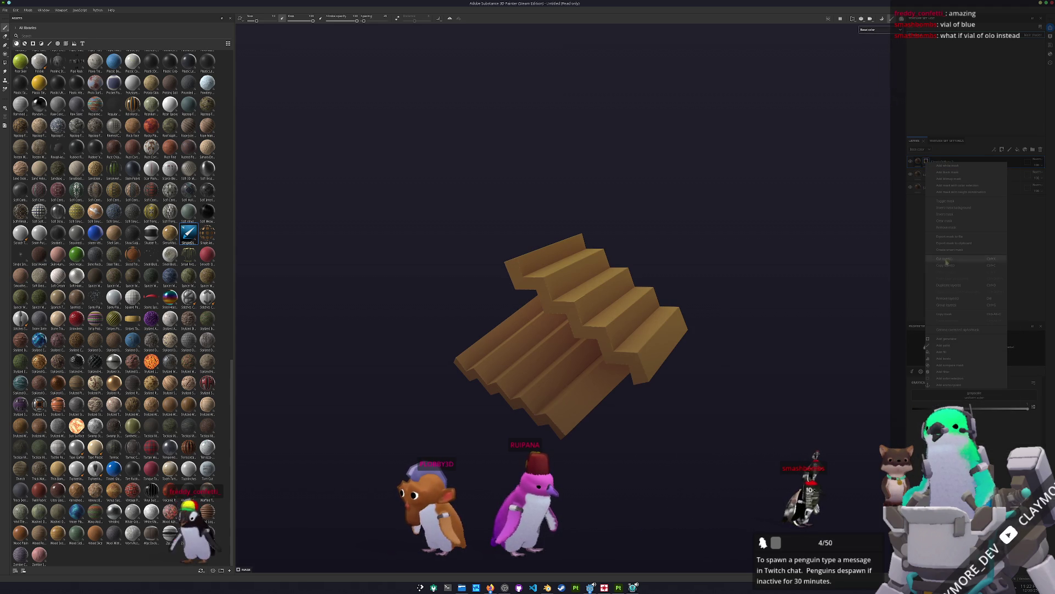
{"action": "left_click", "coordinate": [976, 352]}
{"action": "left_click", "coordinate": [983, 386]}
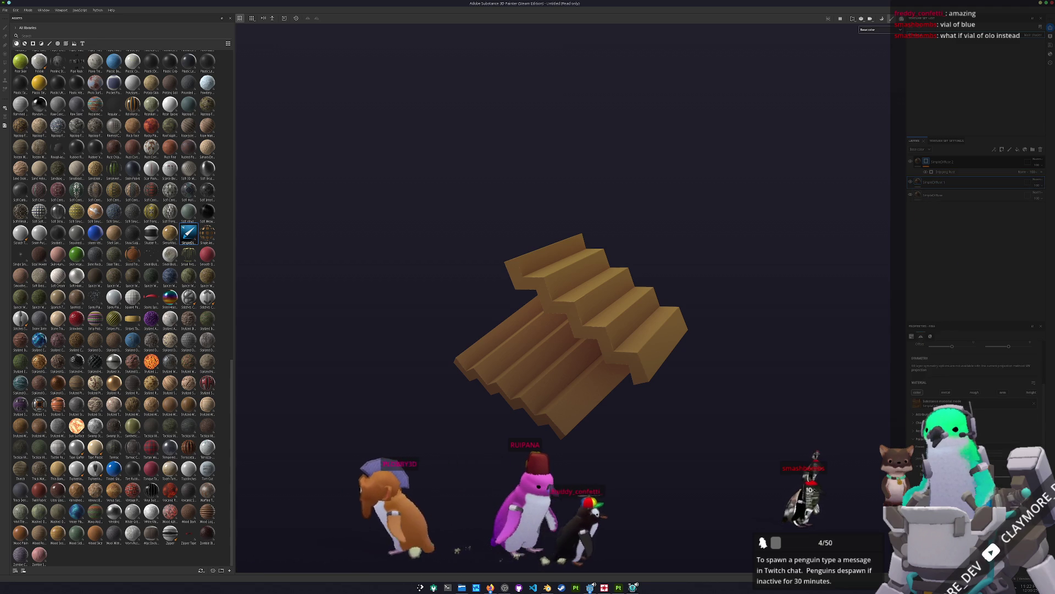
Step: Make the stairs' base colour teal and convert the bottom layer to a paint layer
{"action": "left_click", "coordinate": [1002, 478]}
{"action": "left_click", "coordinate": [1002, 479]}
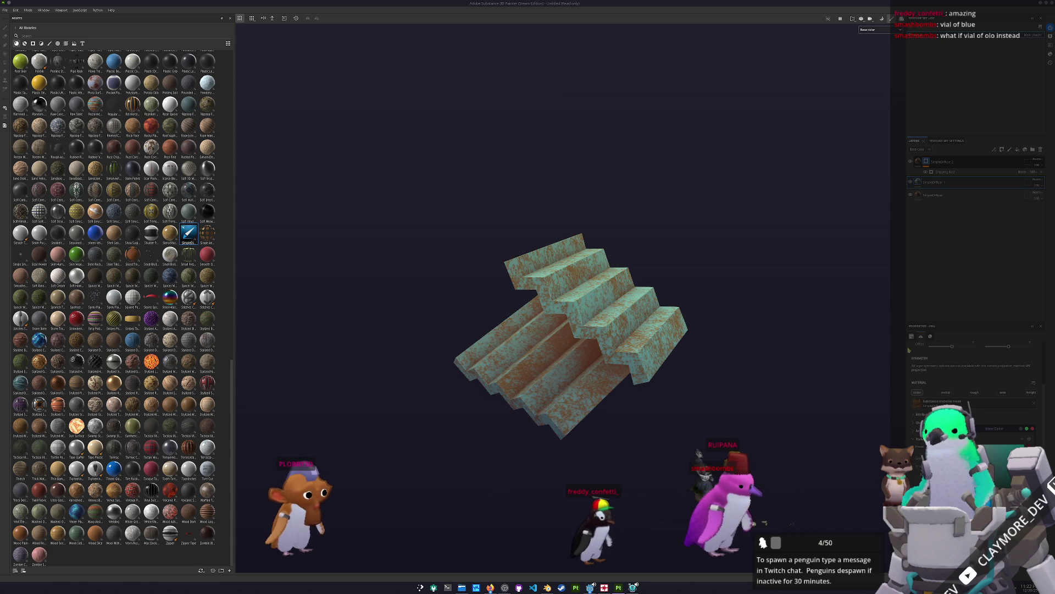
{"action": "right_click", "coordinate": [931, 200]}
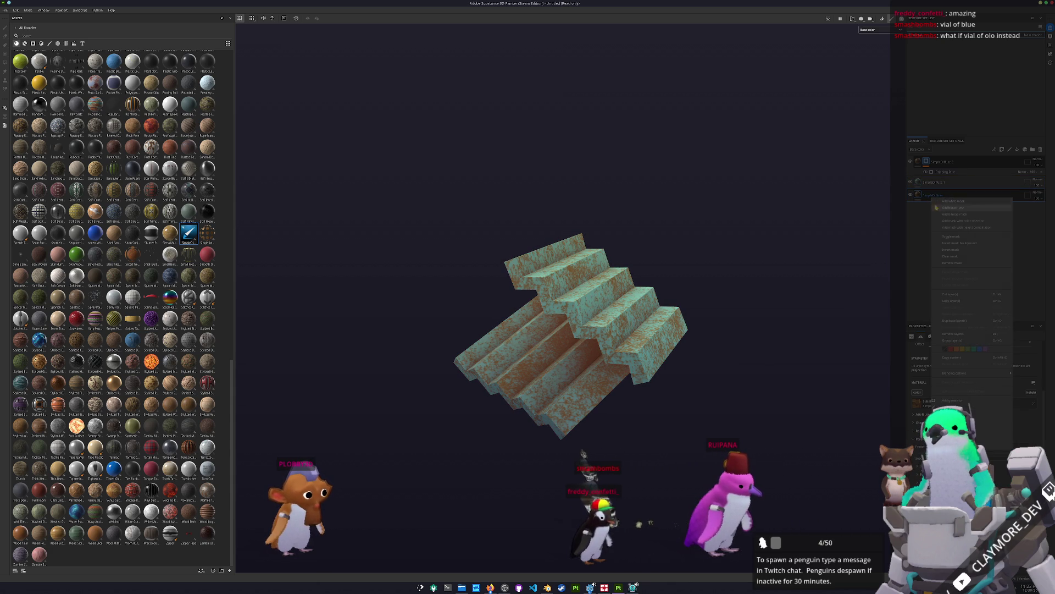
{"action": "left_click", "coordinate": [923, 215]}
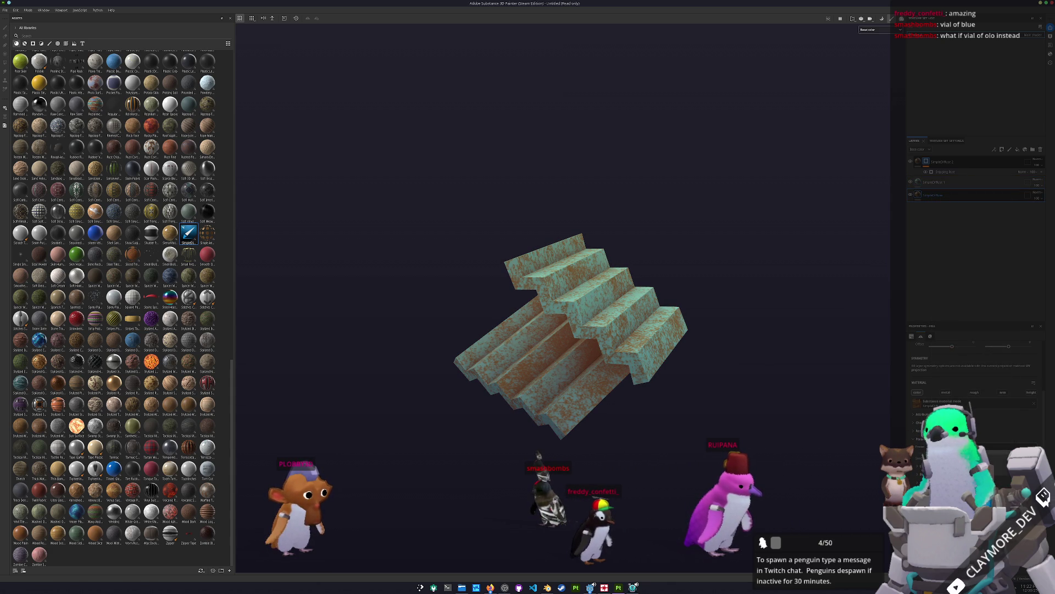
{"action": "left_click", "coordinate": [928, 196]}
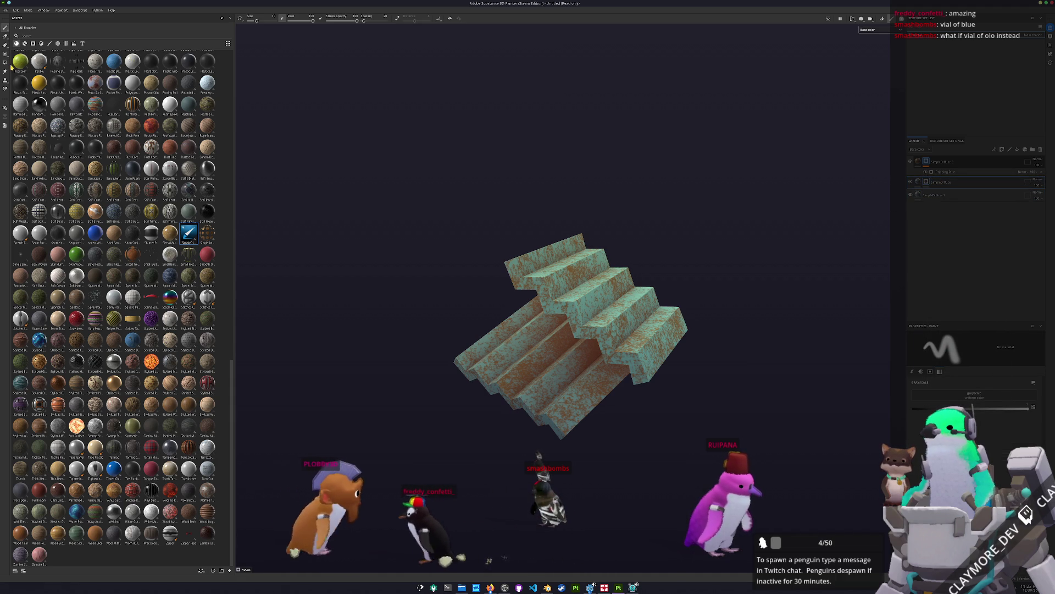
Step: Fill the underside faces rust-brown, raise rust coverage, and lower spreading to about 0.52
{"action": "left_click", "coordinate": [5, 62]}
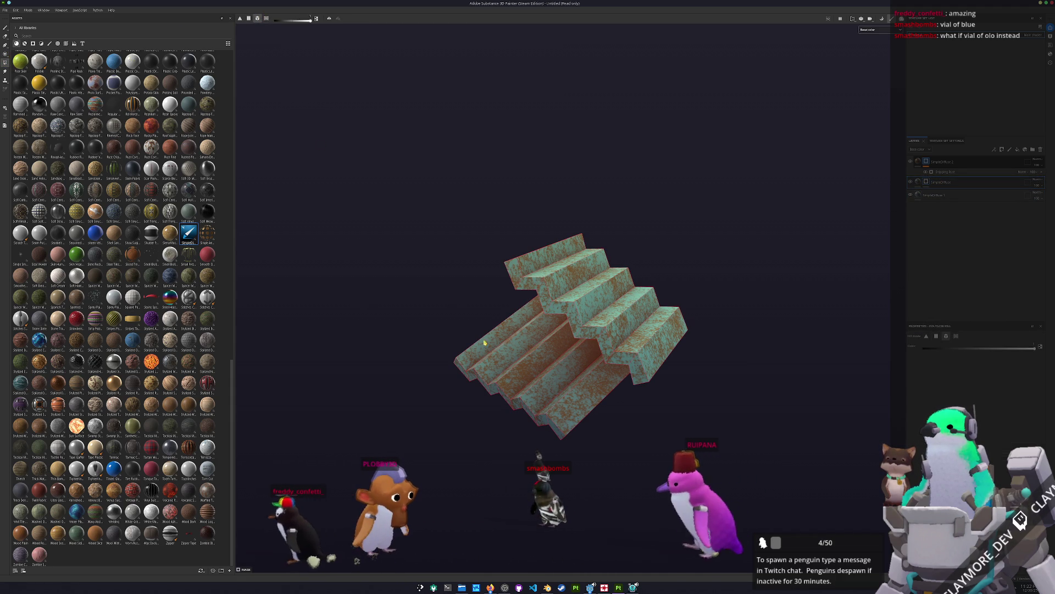
{"action": "left_click", "coordinate": [498, 352]}
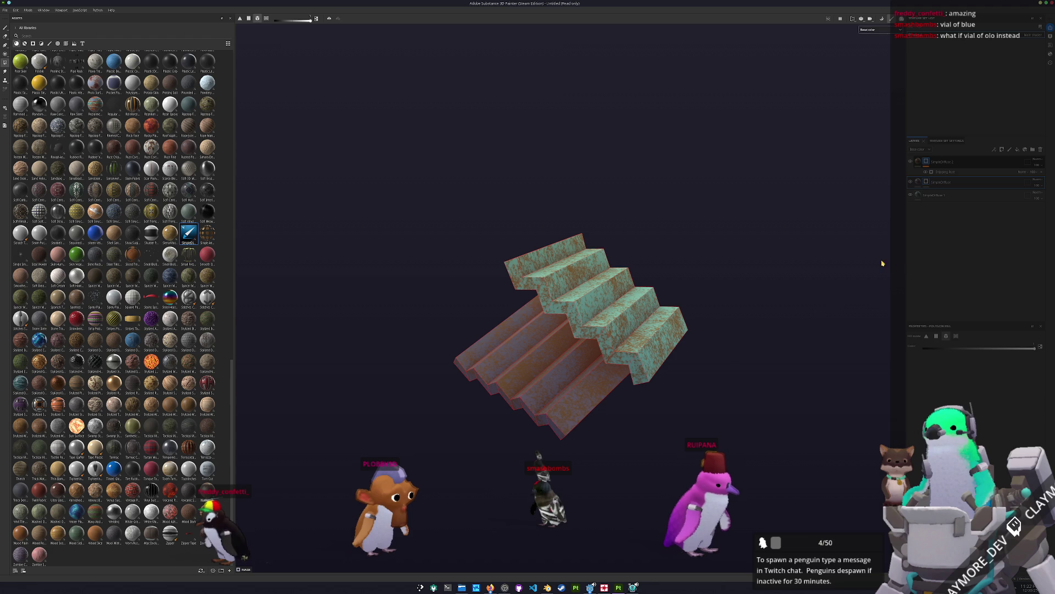
{"action": "left_click", "coordinate": [931, 192]}
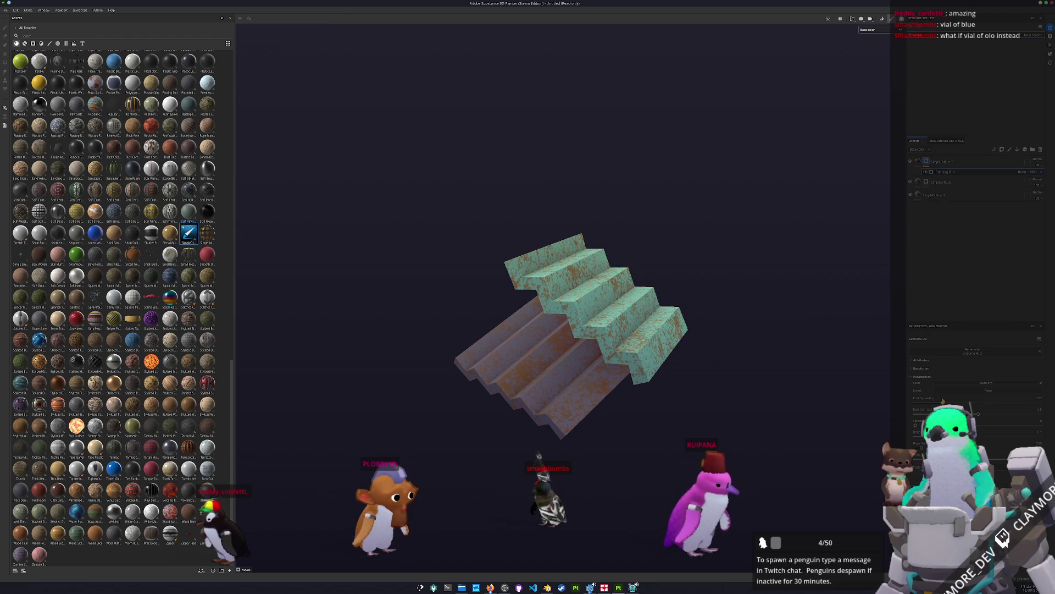
{"action": "left_click_drag", "start_coordinate": [979, 414], "coordinate": [1025, 411]}
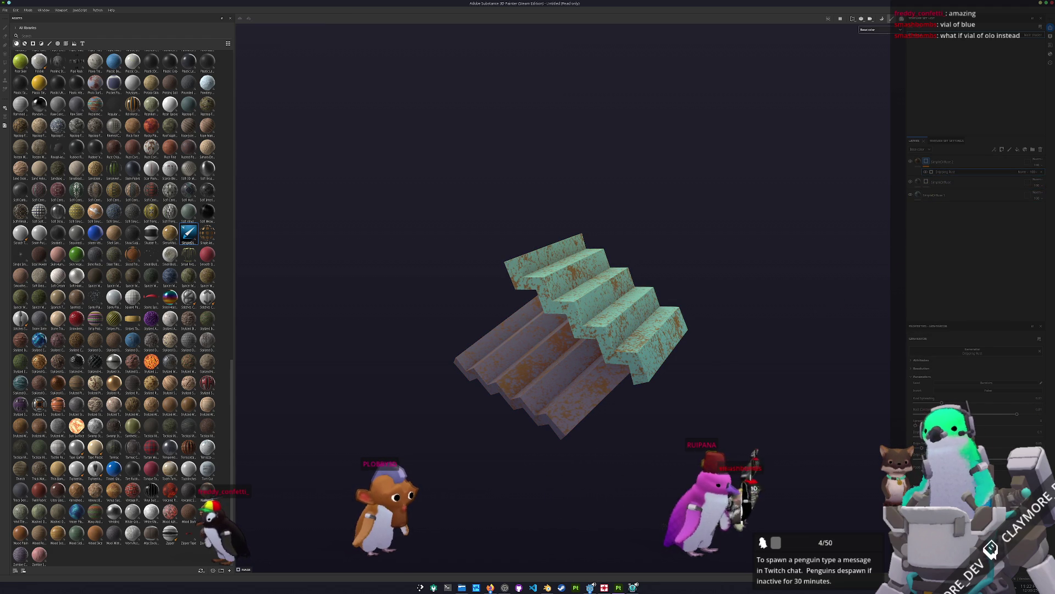
{"action": "left_click_drag", "start_coordinate": [979, 400], "coordinate": [943, 402]}
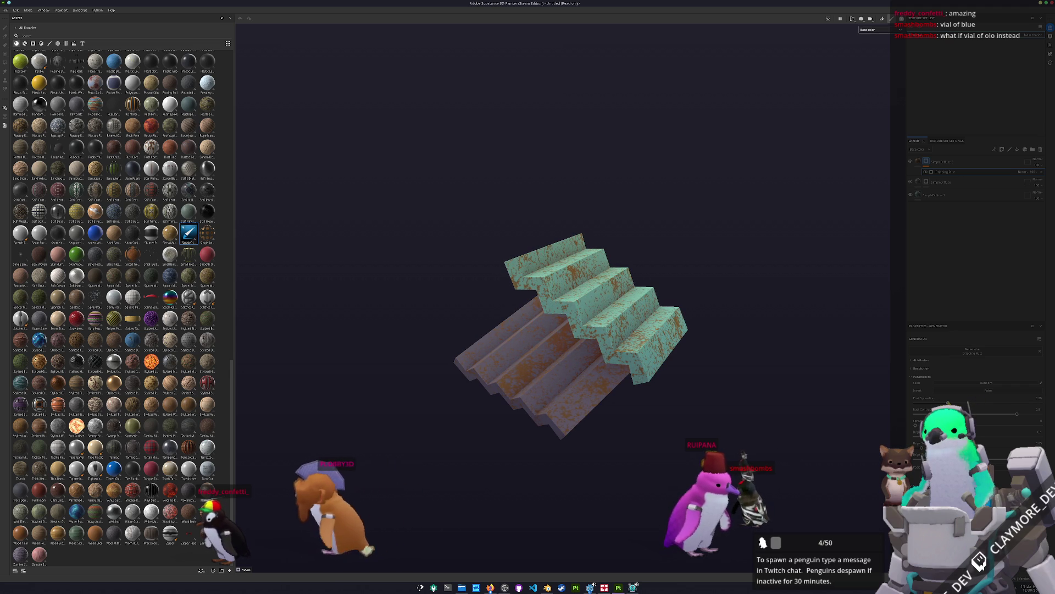
Step: Add a Blur Slope filter to Folder 1 and save the project as metal
{"action": "right_click", "coordinate": [1037, 160]}
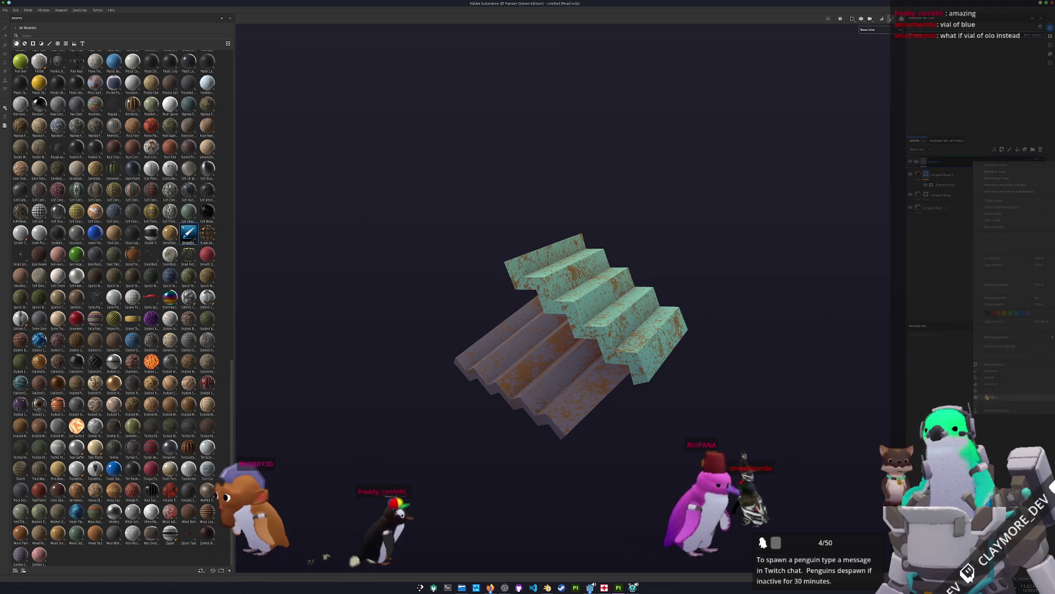
{"action": "left_click", "coordinate": [987, 397]}
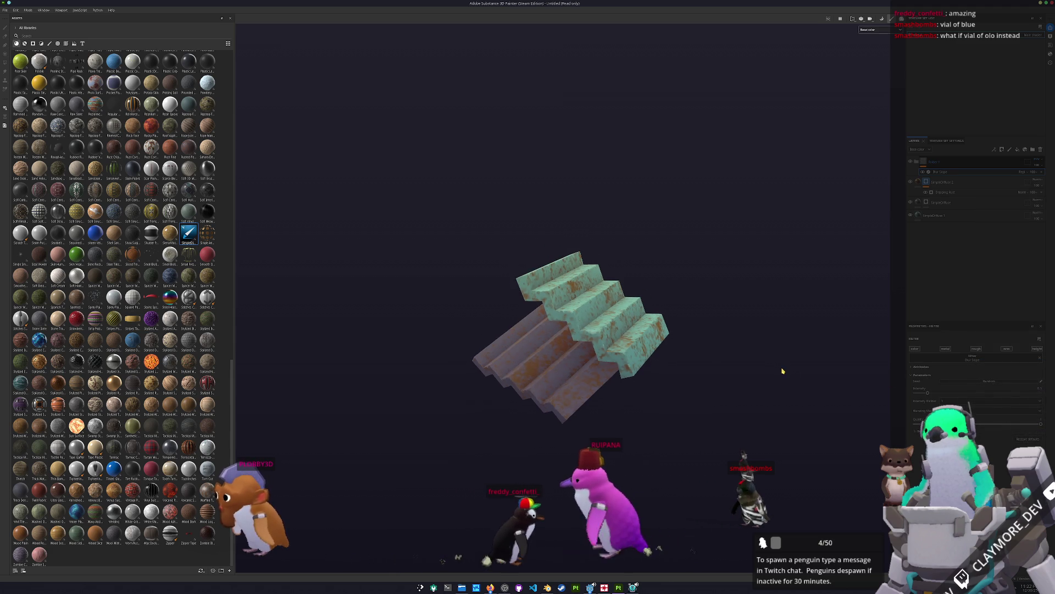
{"action": "key", "text": "ctrl+s"}
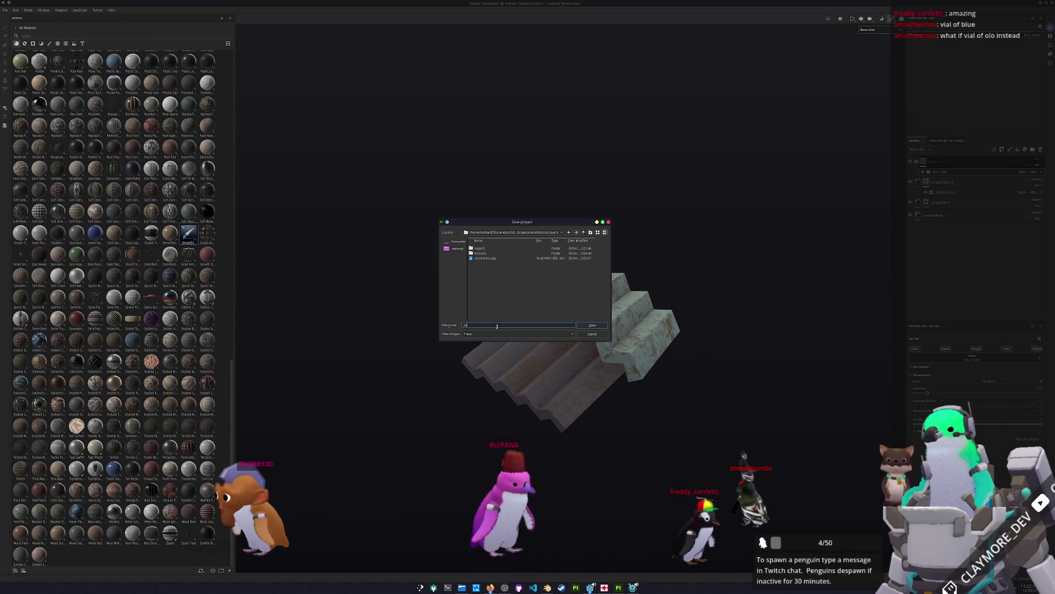
{"action": "key", "text": "Return"}
Step: Export the metal texture set's maps to the Godot textures folder
{"action": "key", "text": "ctrl+shift+e"}
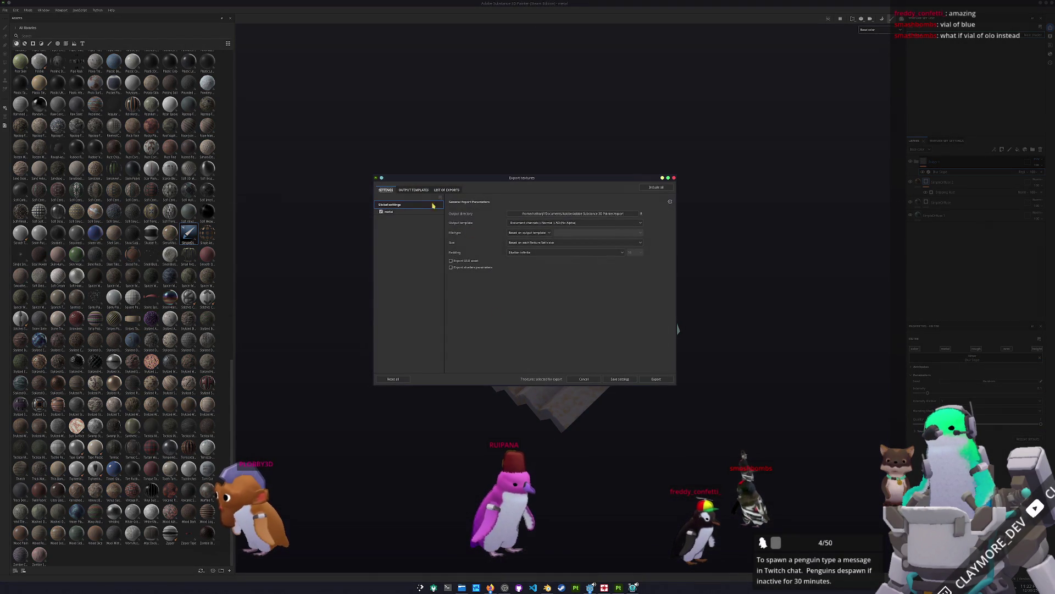
{"action": "left_click", "coordinate": [563, 215]}
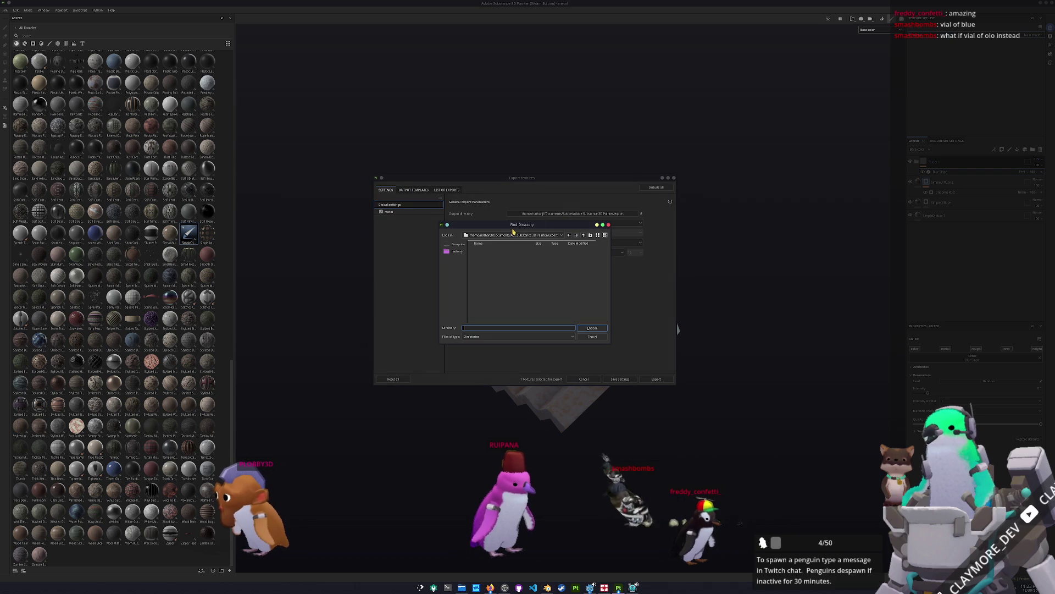
{"action": "left_click", "coordinate": [541, 236]}
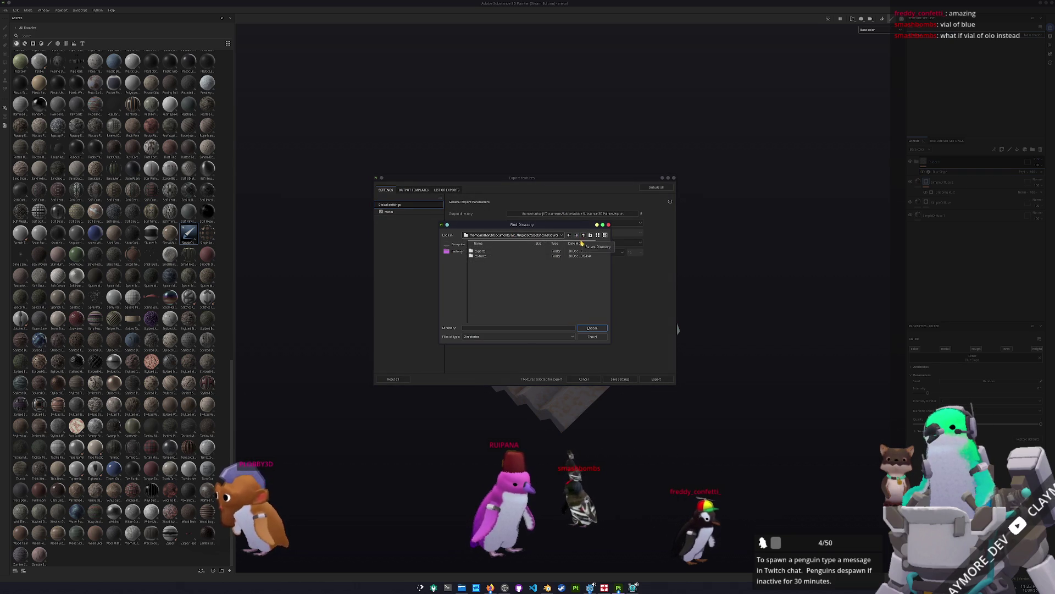
{"action": "double_click", "coordinate": [480, 255]}
{"action": "left_click", "coordinate": [592, 328]}
{"action": "left_click", "coordinate": [409, 212]}
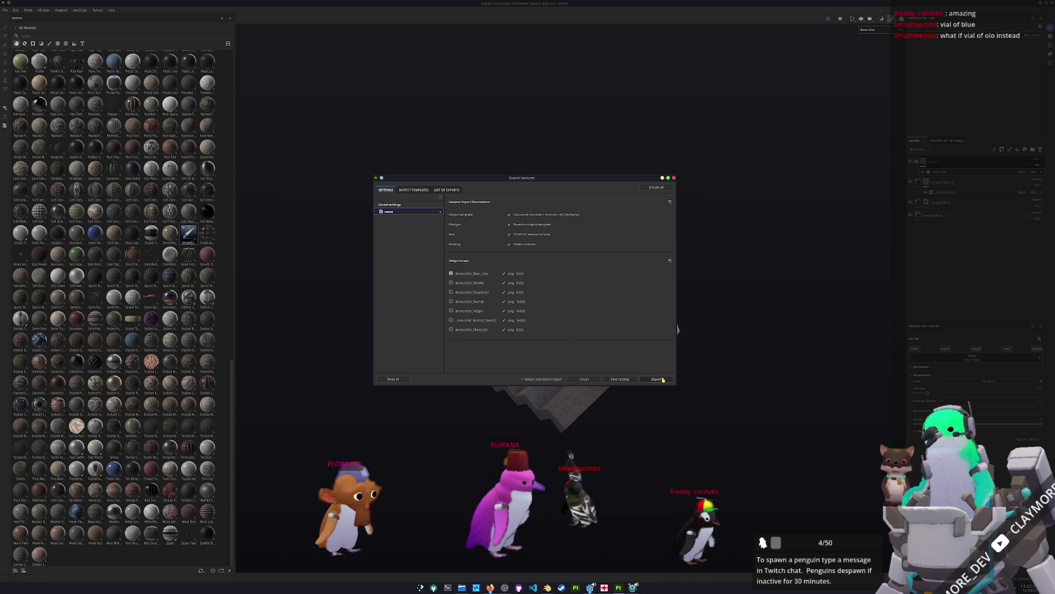
{"action": "left_click", "coordinate": [657, 379]}
{"action": "key", "text": "Escape"}
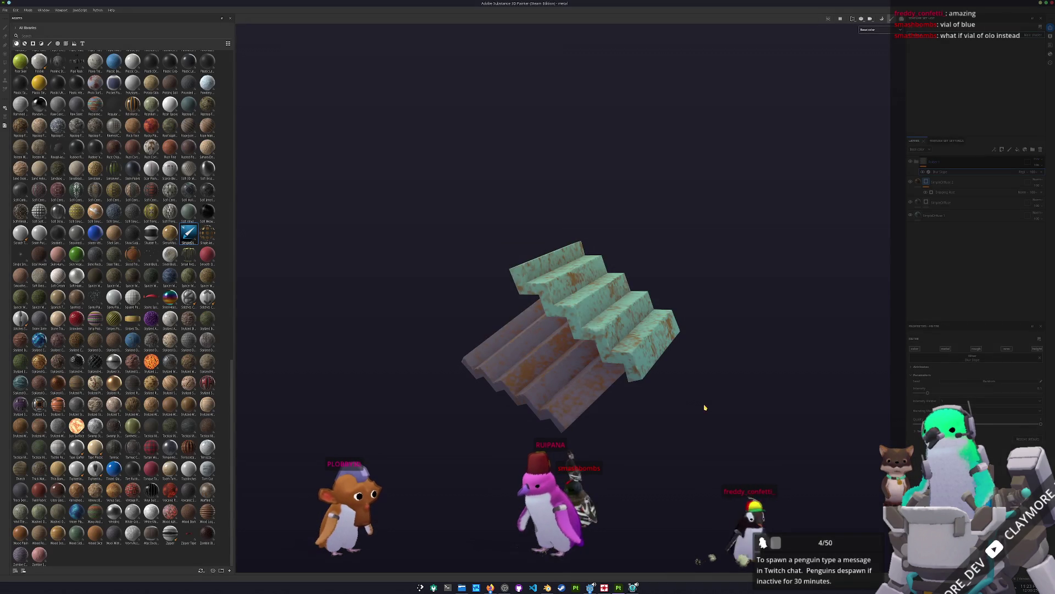
Step: Inspect the Small Tidal Generator and Medium Housing in the running game, then return to the Godot editor
{"action": "key", "text": "alt+Tab"}
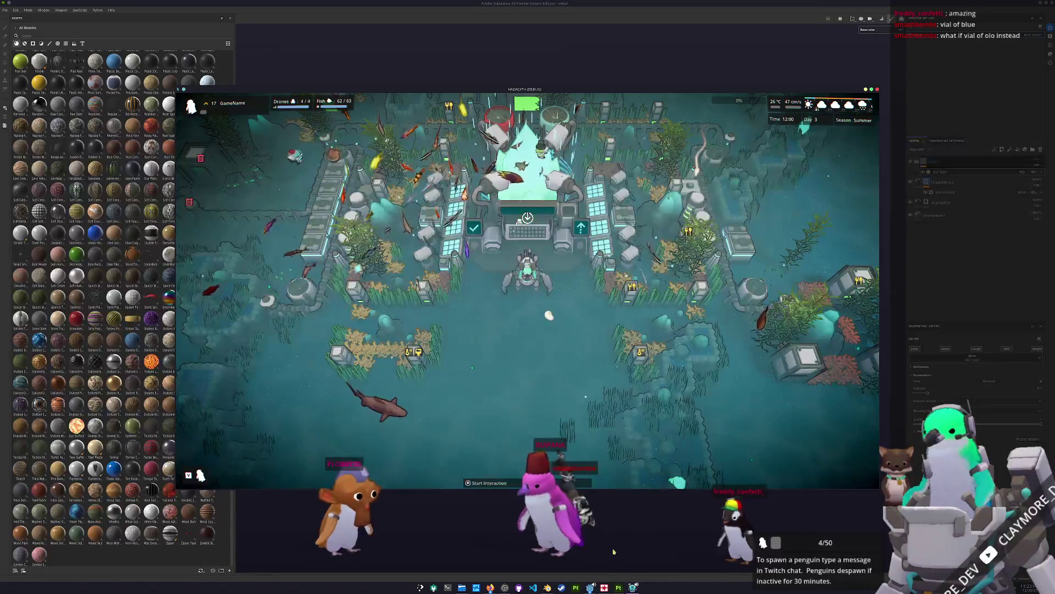
{"action": "scroll", "coordinate": [579, 448], "scroll_direction": "down", "scroll_amount": 1}
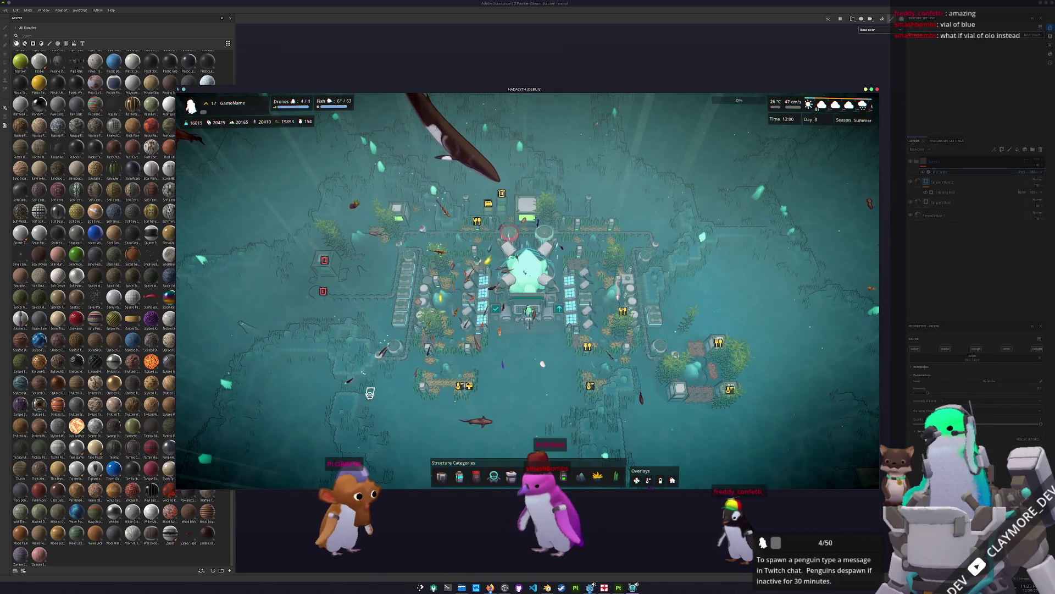
{"action": "left_click", "coordinate": [586, 330]}
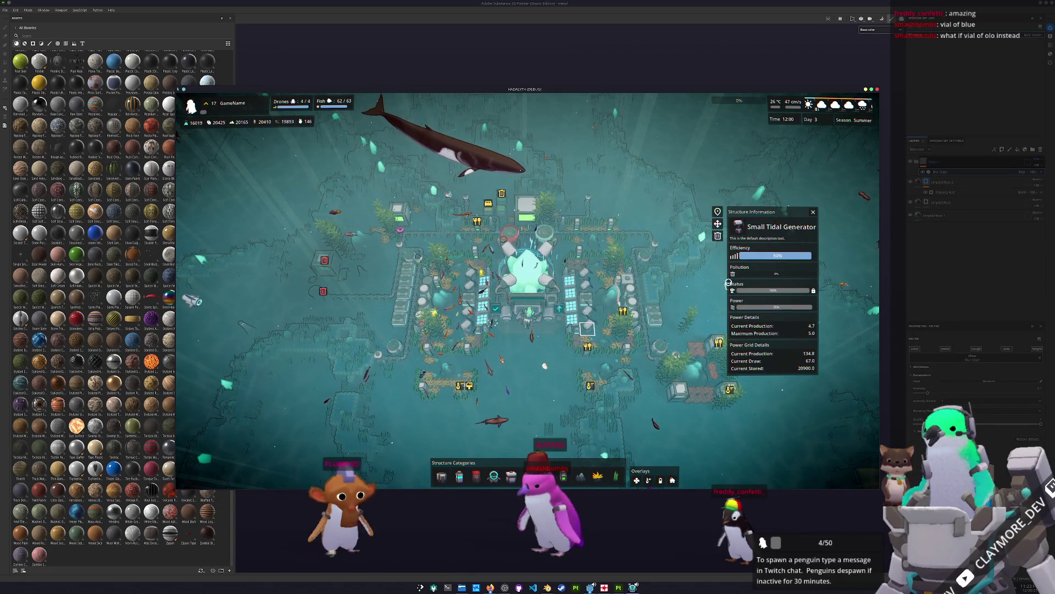
{"action": "key", "text": "d"}
{"action": "left_click", "coordinate": [640, 358]}
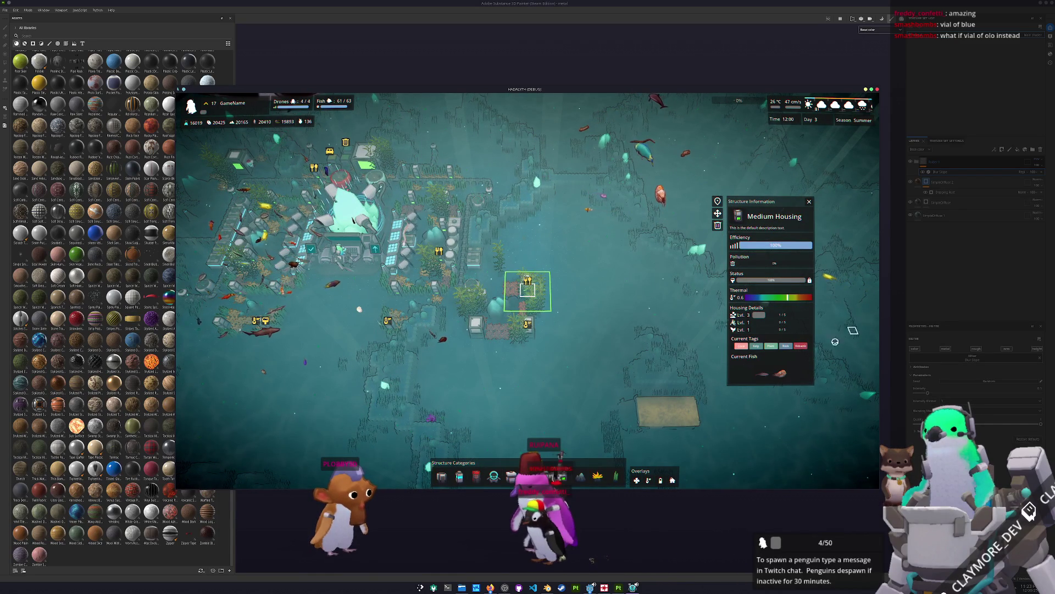
{"action": "left_click", "coordinate": [590, 587]}
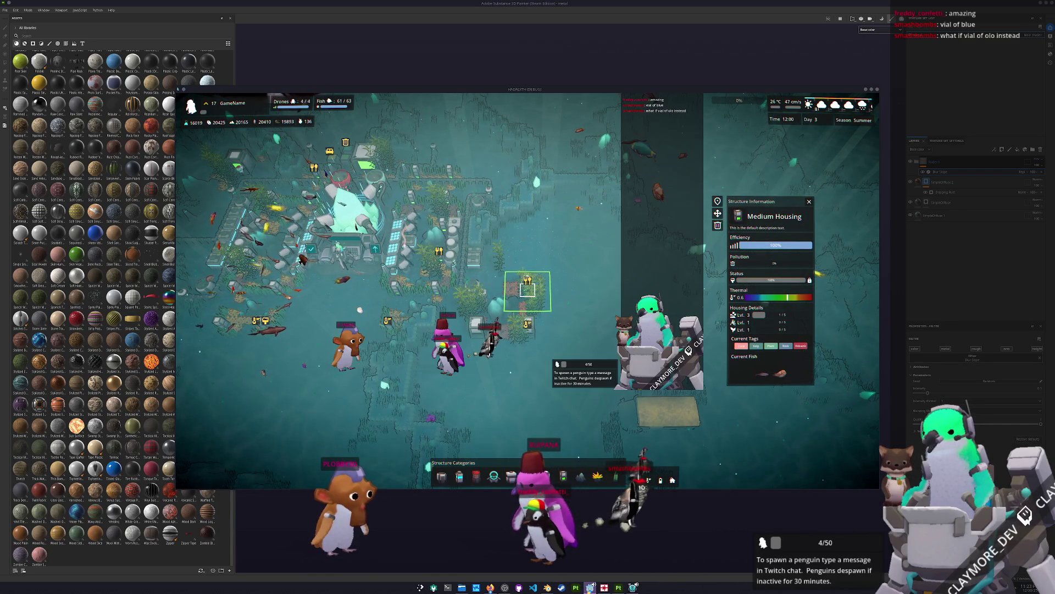
{"action": "left_click", "coordinate": [590, 587]}
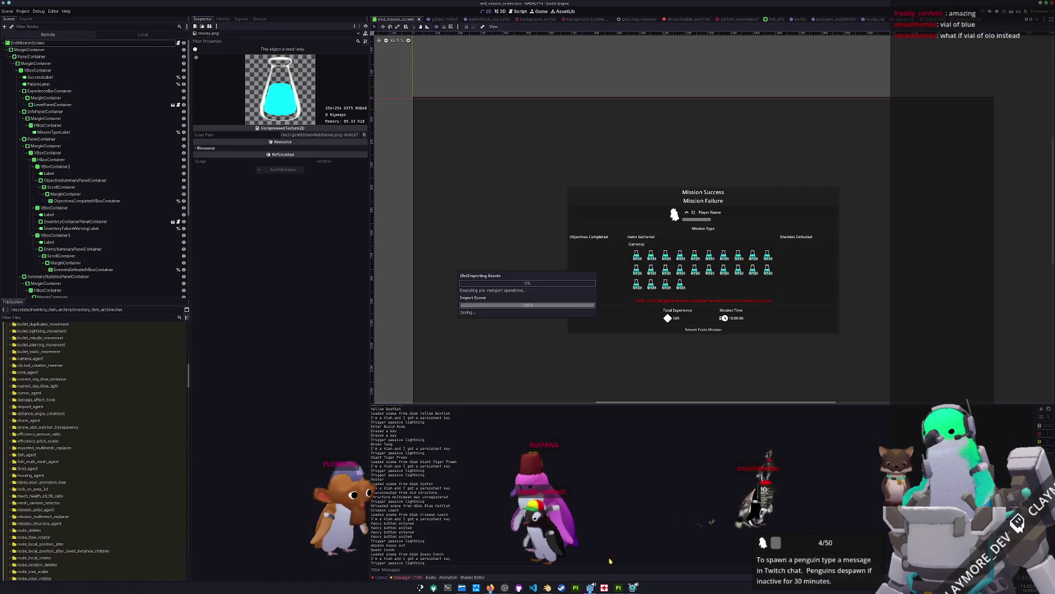
Step: Find and open the user_interface_manager.tscn scene with the file search
{"action": "key", "text": "alt+shift+o"}
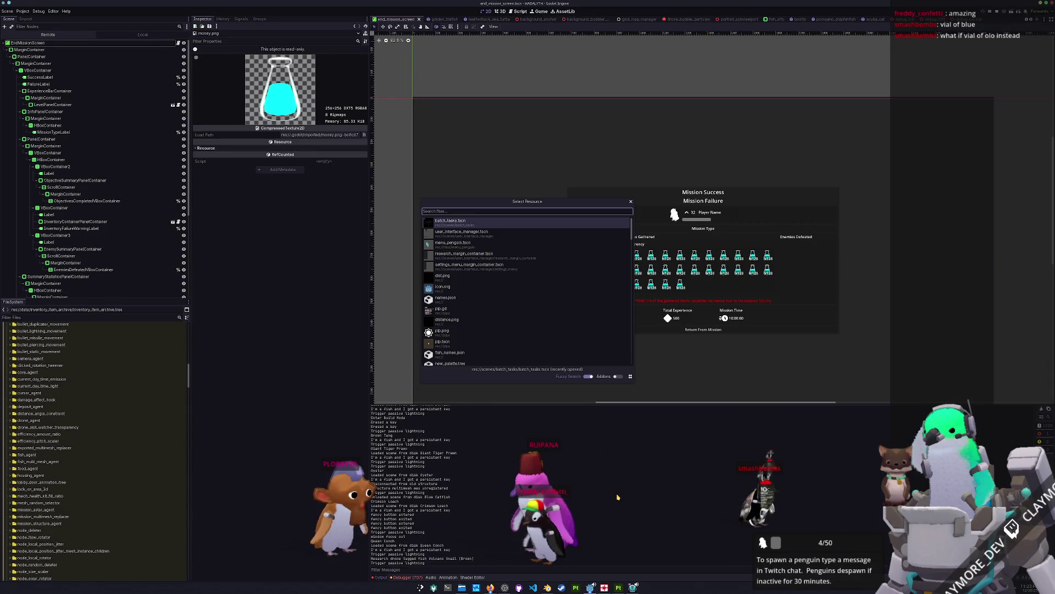
{"action": "type", "text": "user_interface_"}
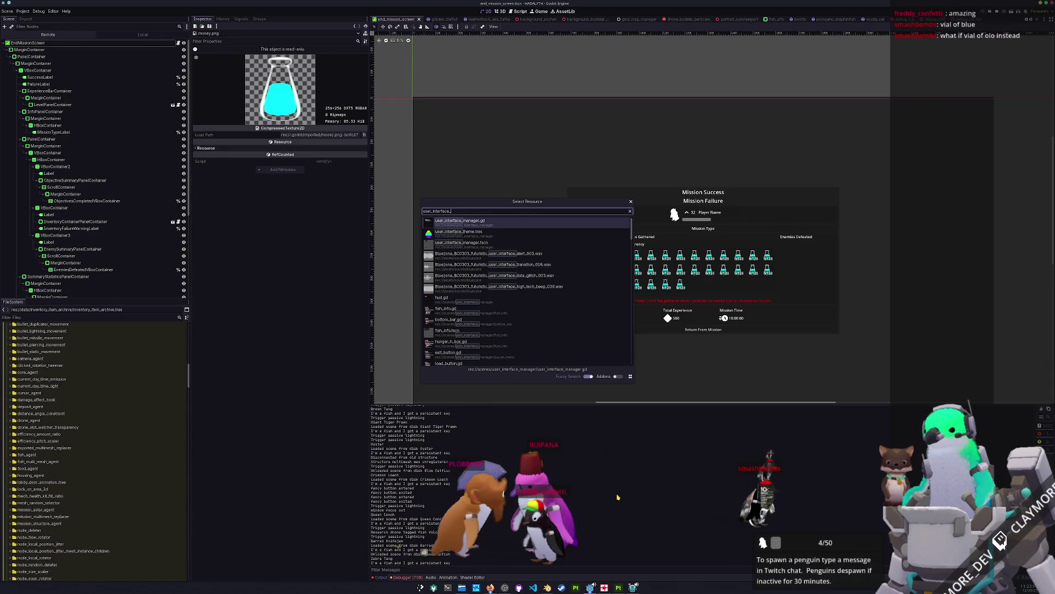
{"action": "type", "text": "mana"}
{"action": "key", "text": "Down"}
{"action": "key", "text": "Return"}
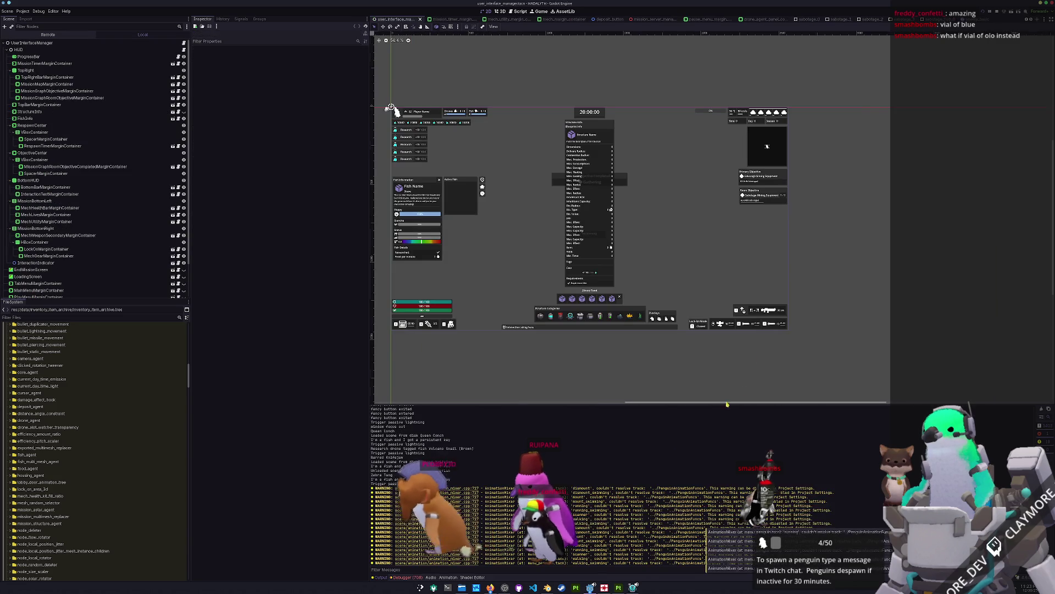
Step: Check the BottomBarMarginContainer's sizing options, then select the StructureInfo node
{"action": "left_click", "coordinate": [610, 266]}
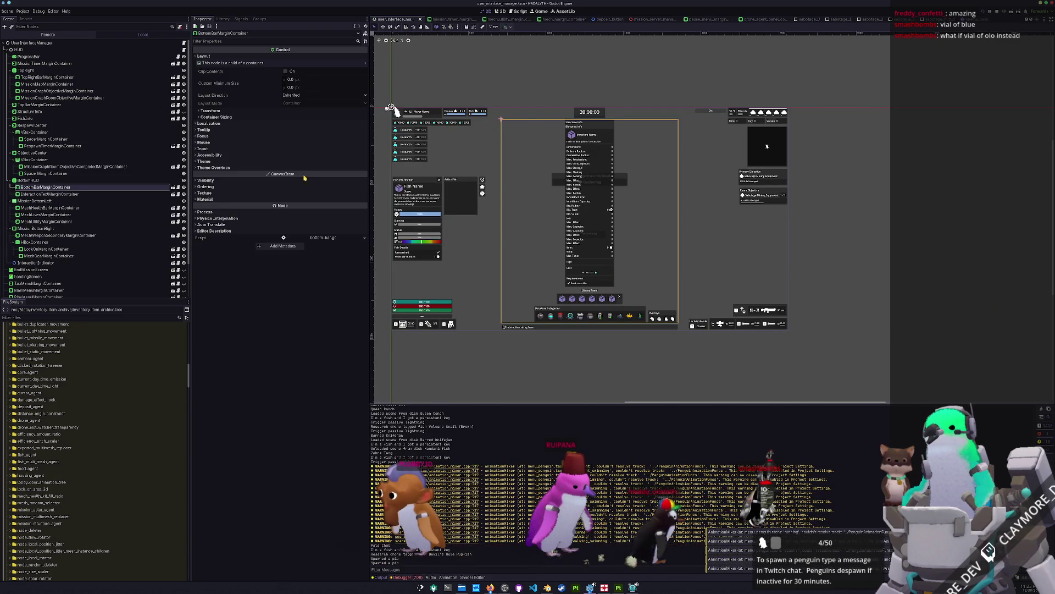
{"action": "left_click", "coordinate": [508, 27]}
{"action": "left_click", "coordinate": [519, 29]}
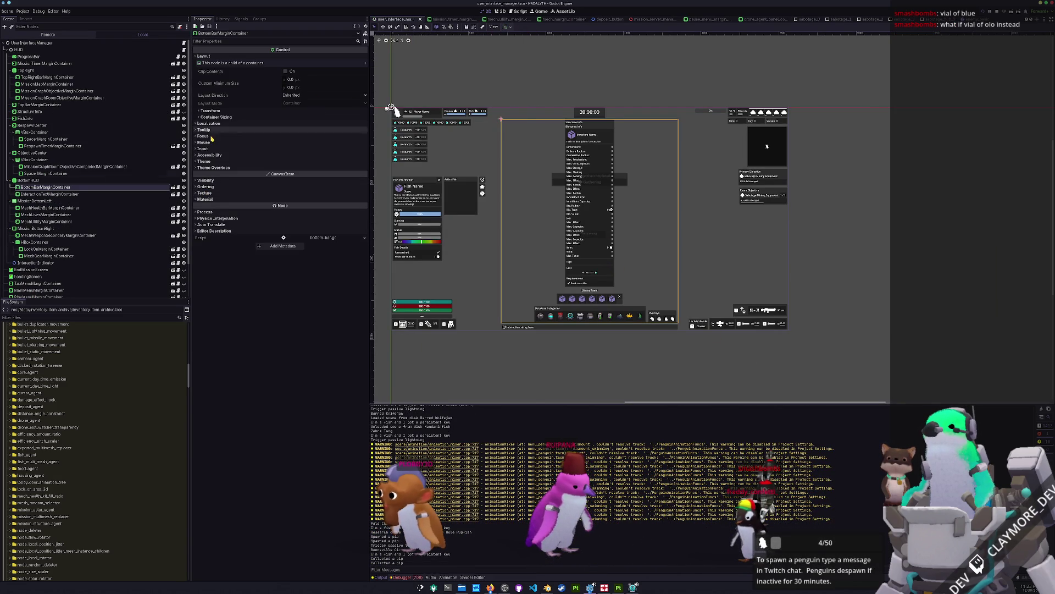
{"action": "left_click", "coordinate": [99, 208]}
{"action": "left_click", "coordinate": [141, 112]}
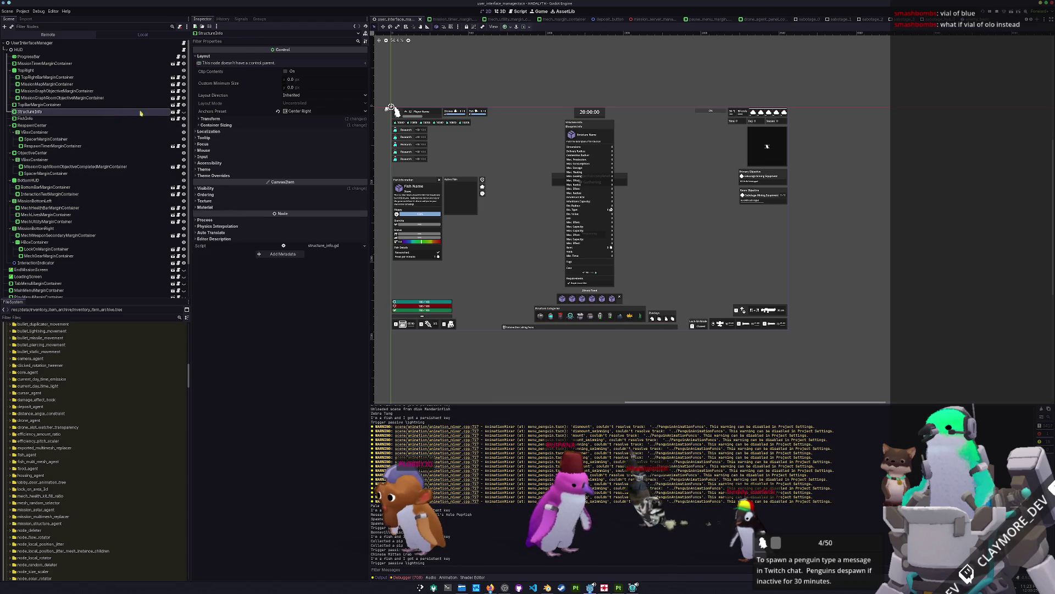
{"action": "left_click", "coordinate": [184, 111]}
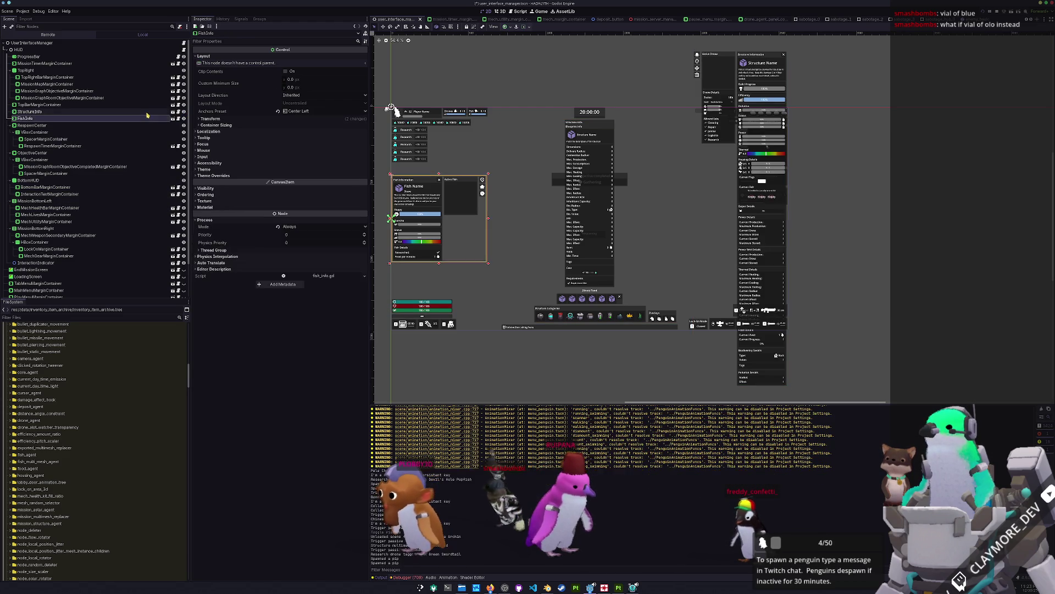
{"action": "left_click", "coordinate": [525, 27]}
{"action": "left_click", "coordinate": [510, 27]}
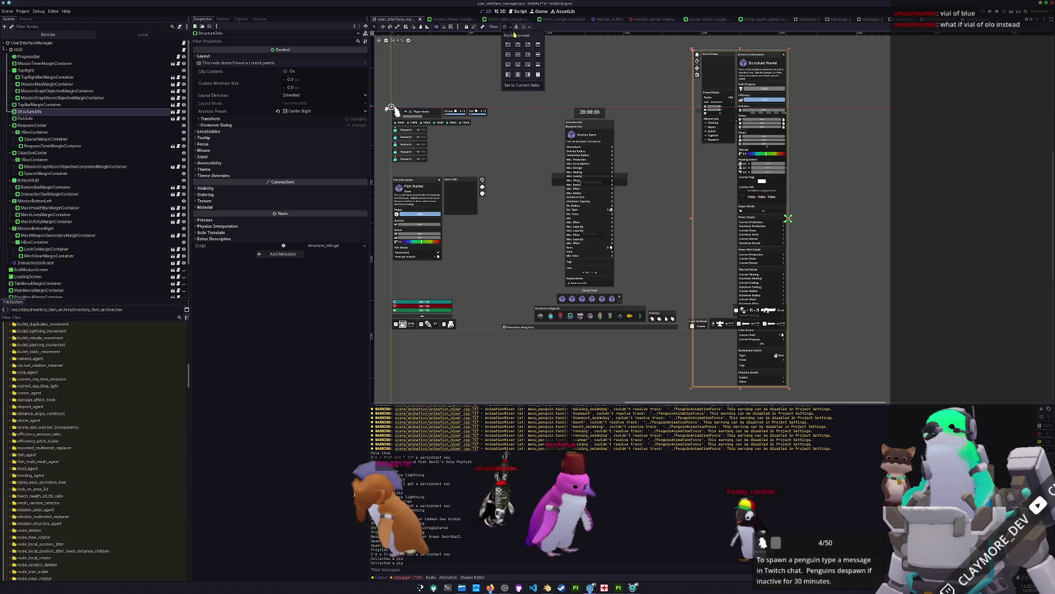
{"action": "left_click", "coordinate": [528, 57]}
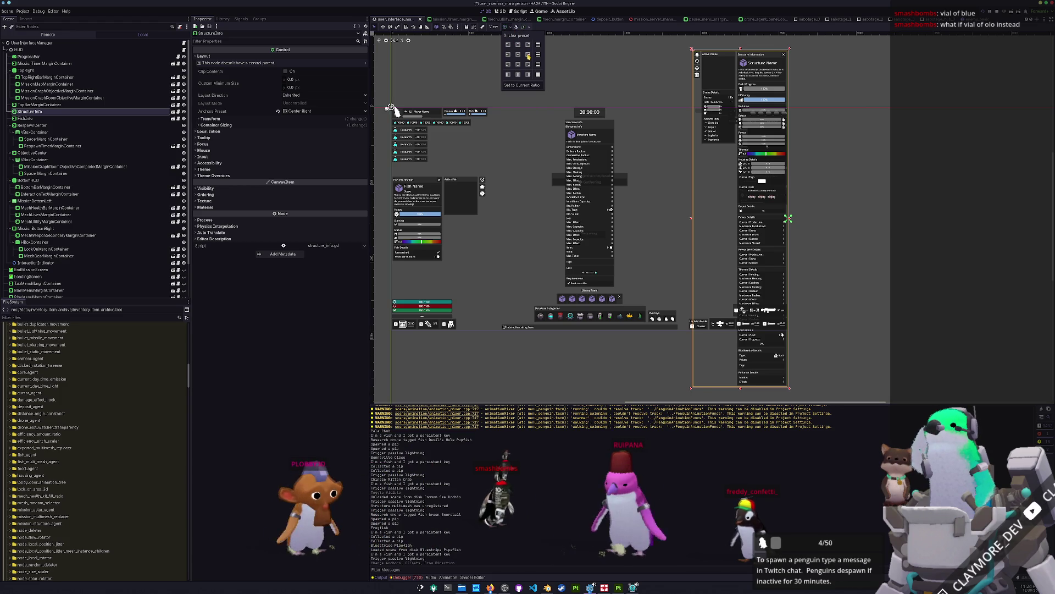
{"action": "left_click", "coordinate": [633, 587]}
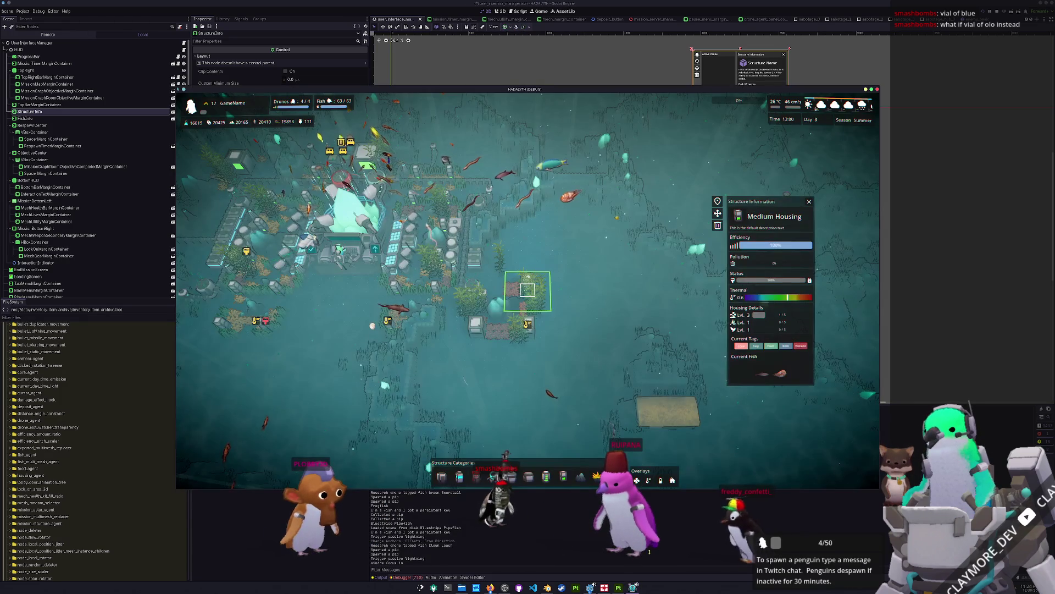
{"action": "key", "text": "alt+Tab"}
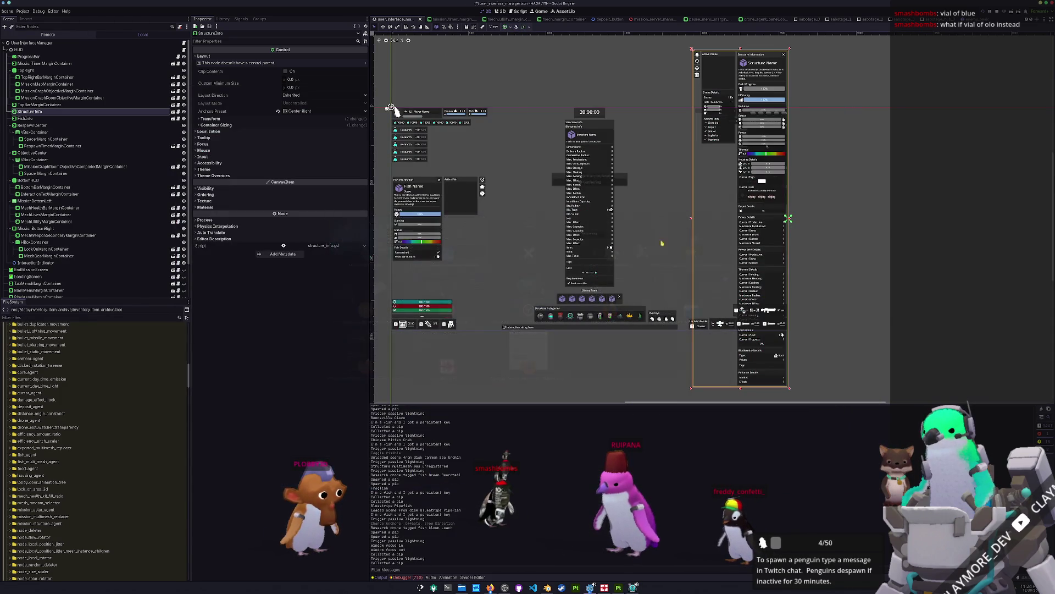
{"action": "left_click", "coordinate": [524, 27]}
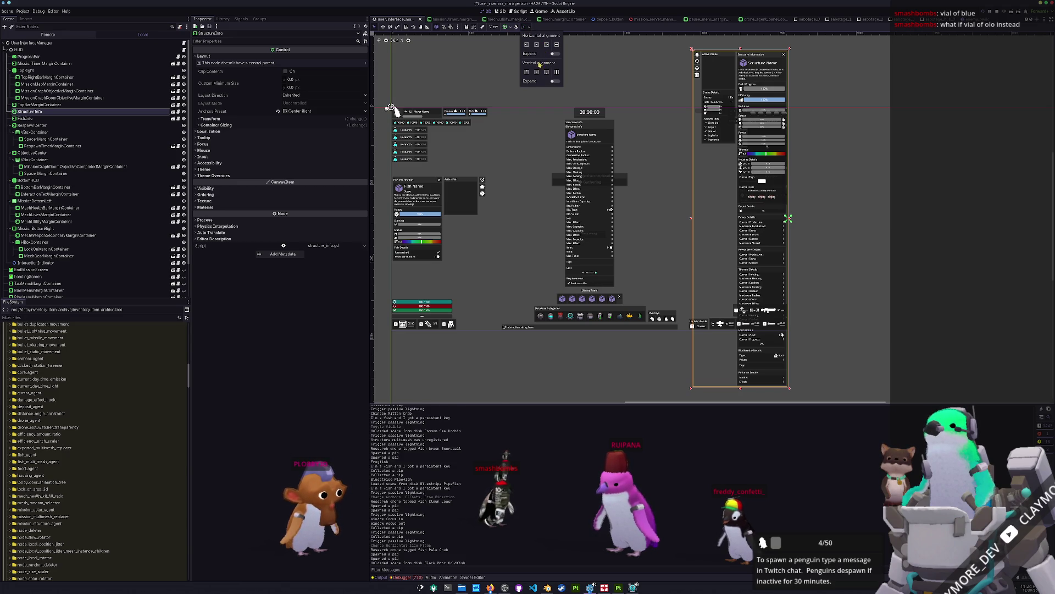
{"action": "left_click", "coordinate": [506, 27]}
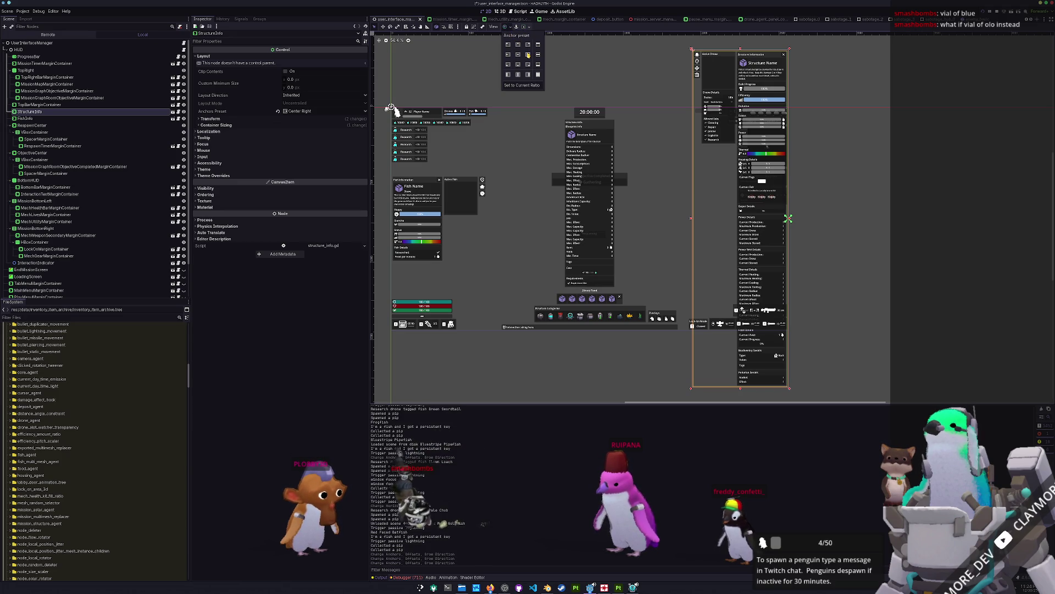
{"action": "left_click", "coordinate": [518, 55]}
{"action": "left_click", "coordinate": [527, 55]}
{"action": "left_click", "coordinate": [633, 66]}
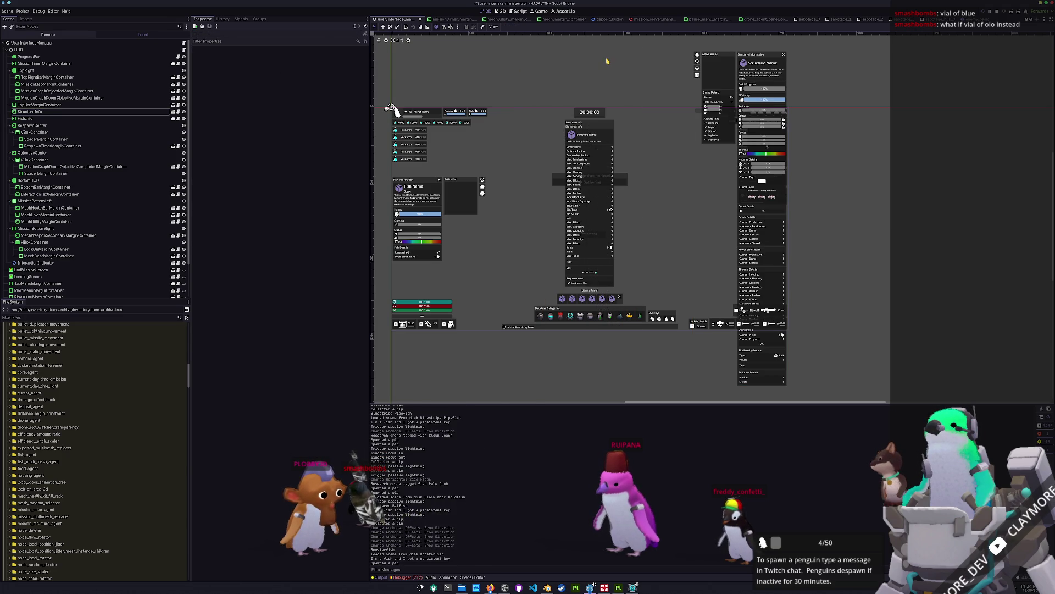
{"action": "key", "text": "alt+Tab"}
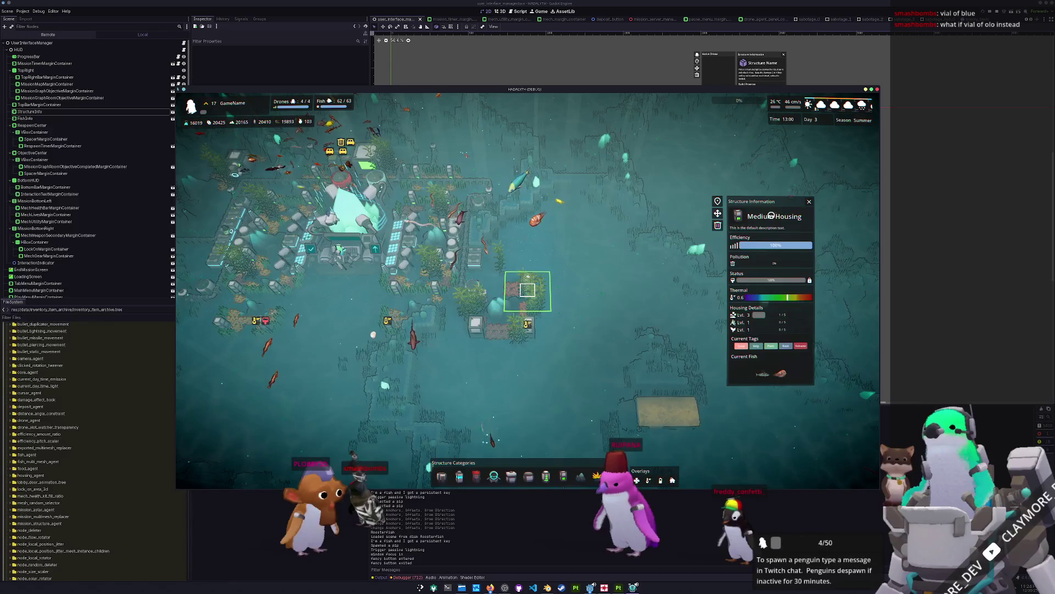
{"action": "key", "text": "alt+Tab"}
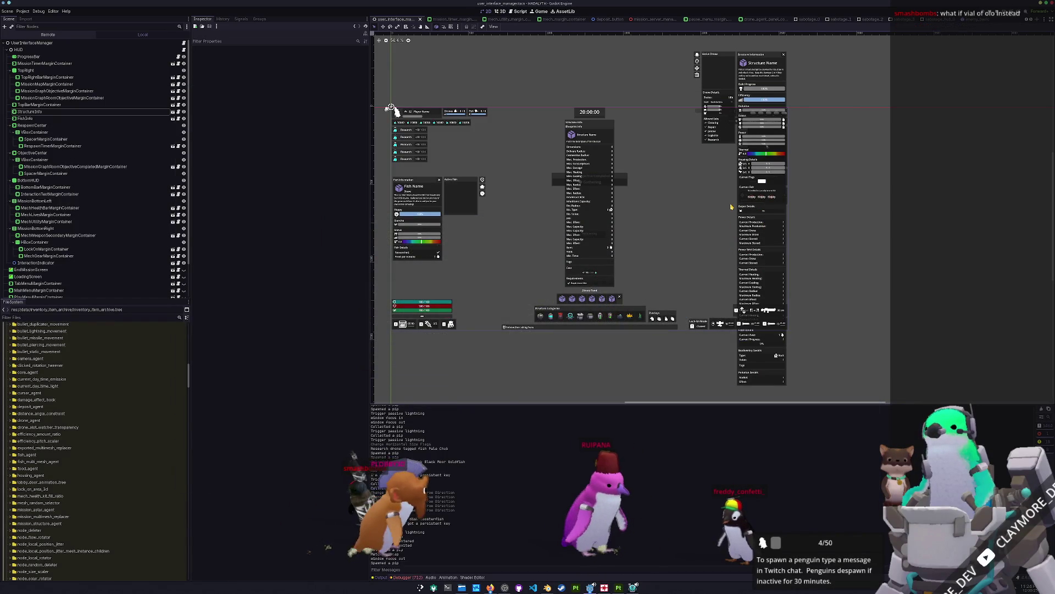
{"action": "key", "text": "alt+Tab"}
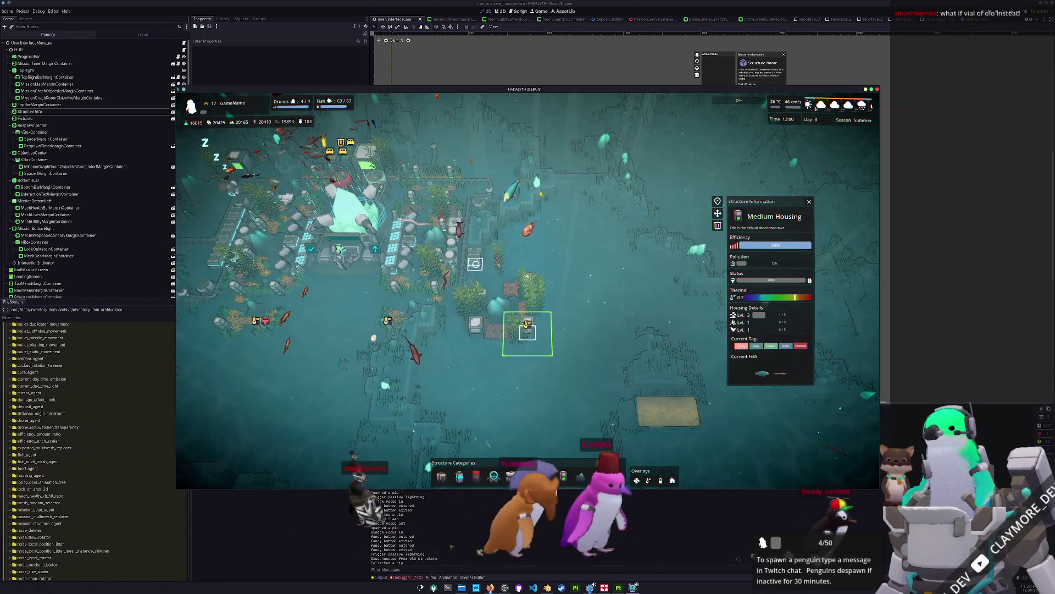
{"action": "left_click", "coordinate": [525, 333]}
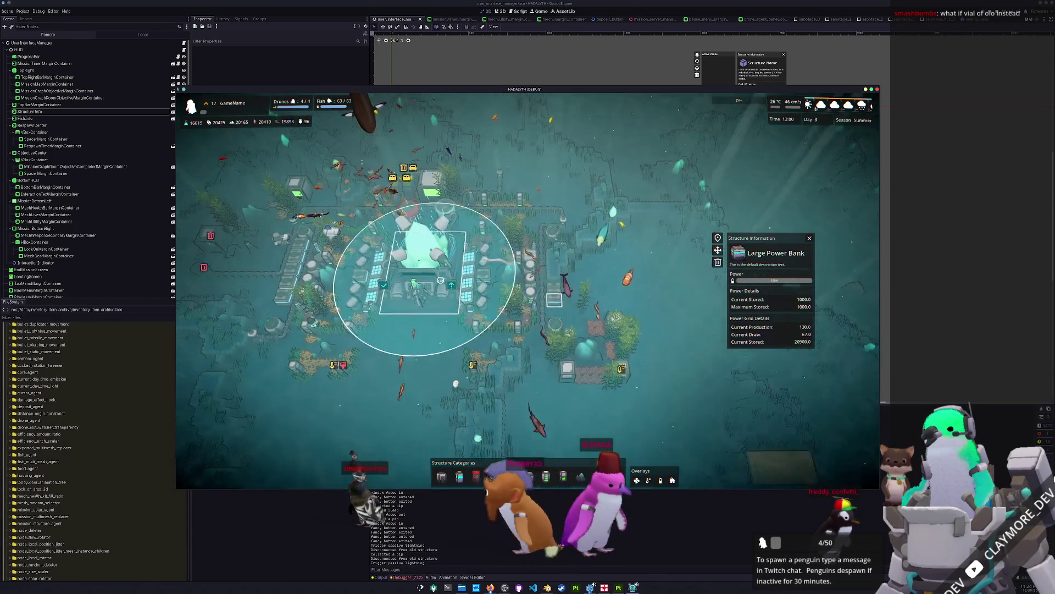
{"action": "left_click", "coordinate": [475, 288]}
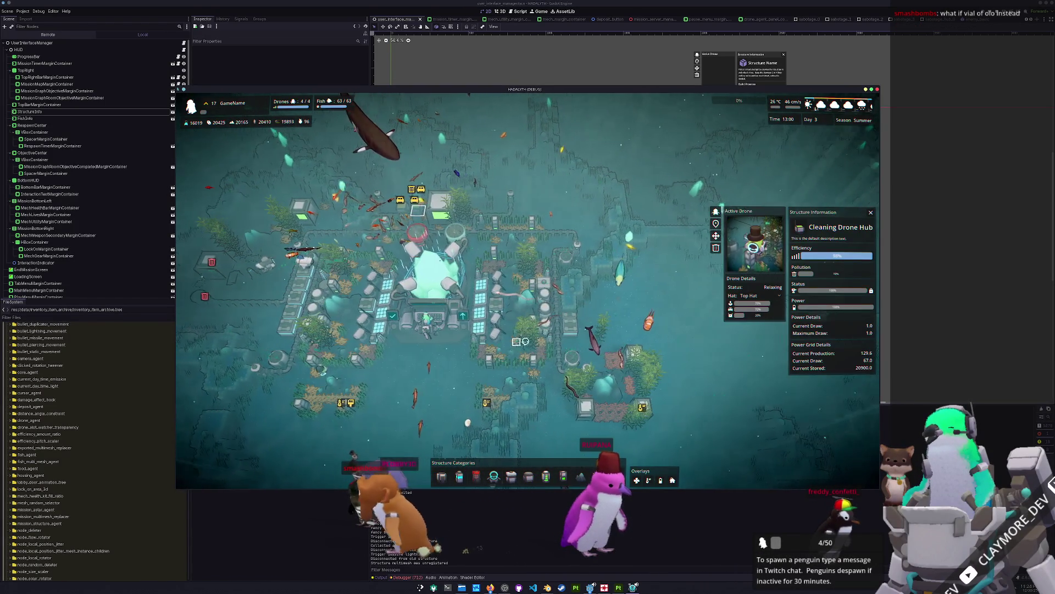
{"action": "key", "text": "alt+Tab"}
{"action": "left_click", "coordinate": [59, 112]}
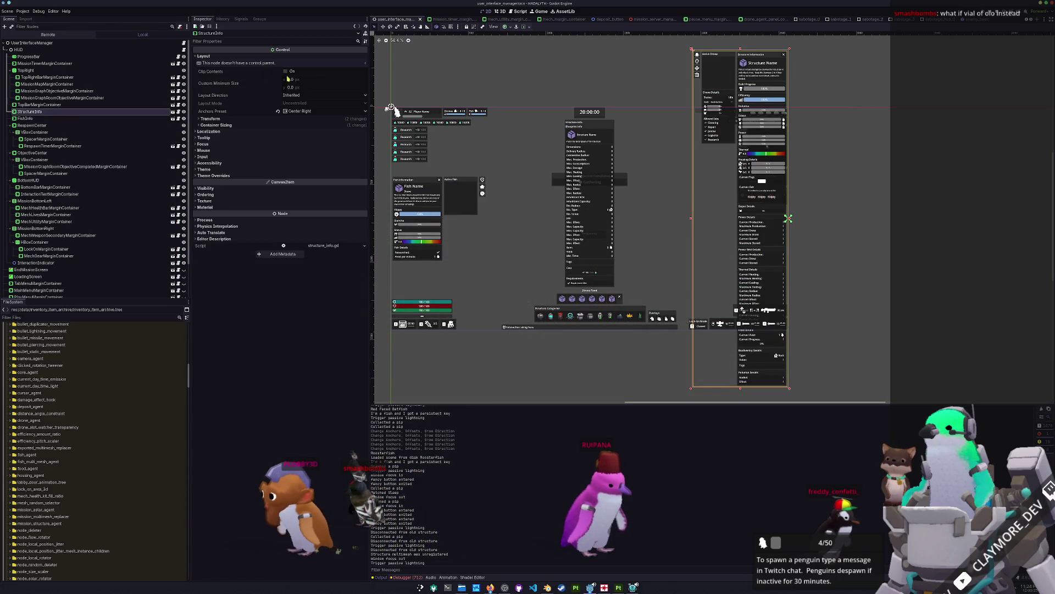
Step: Keep the structure info panel's container sizing at Shrink End horizontally and Shrink Center vertically
{"action": "left_click", "coordinate": [305, 124]}
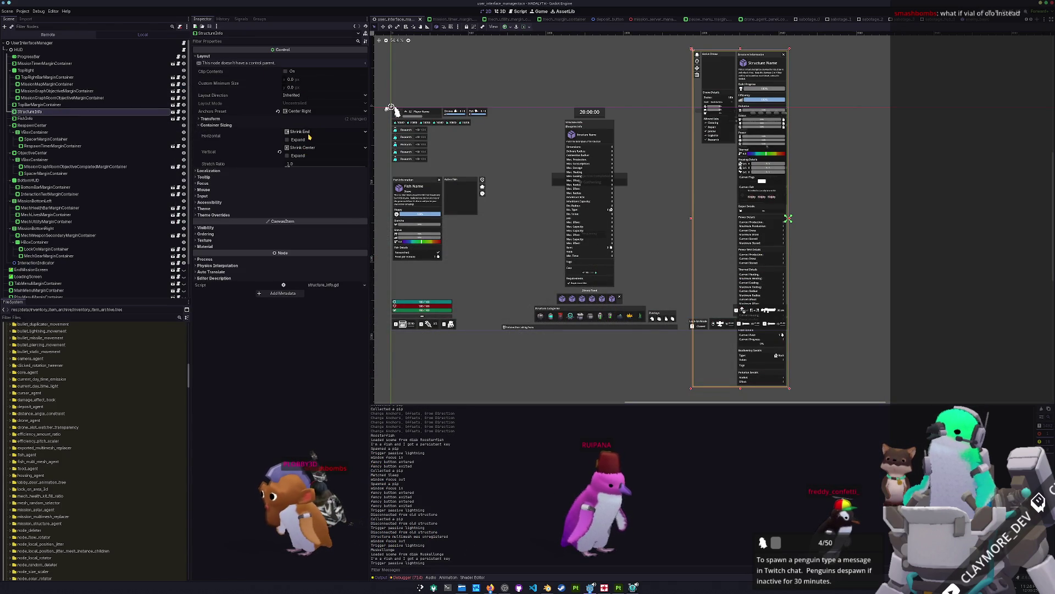
{"action": "left_click", "coordinate": [308, 133]}
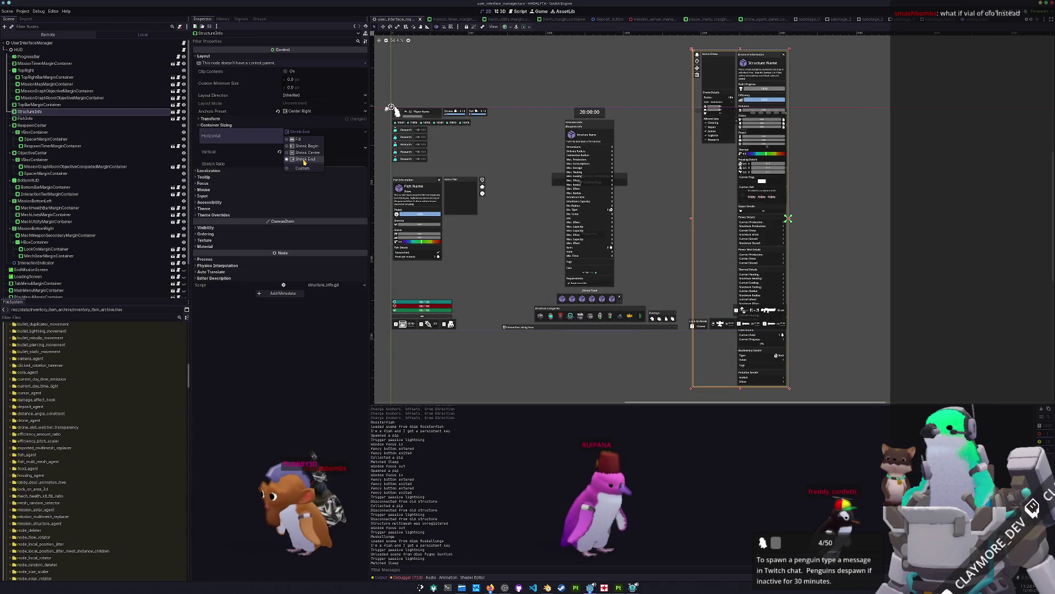
{"action": "left_click", "coordinate": [305, 160]}
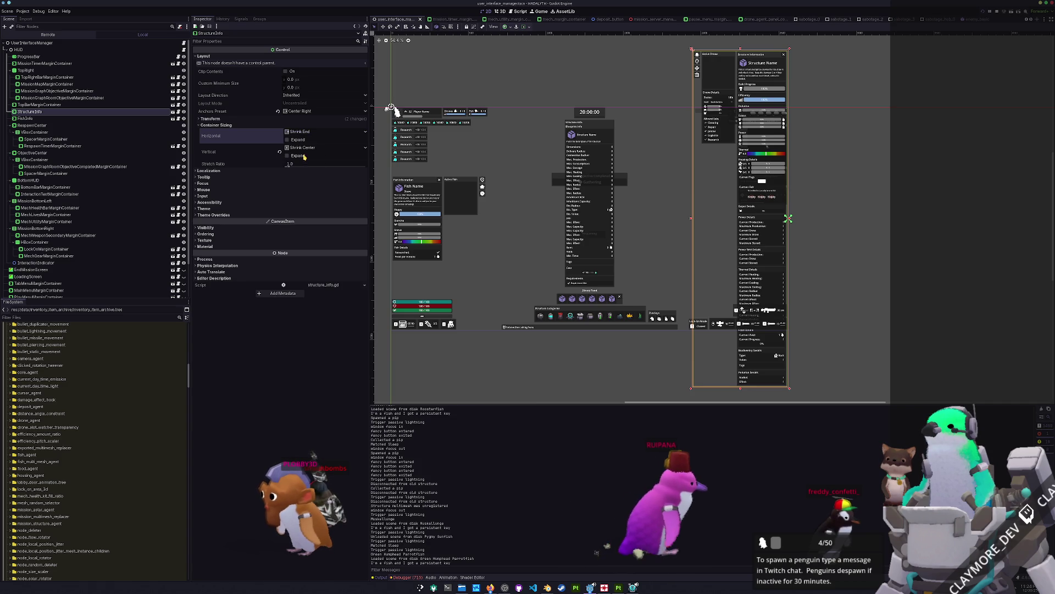
{"action": "left_click", "coordinate": [305, 148]}
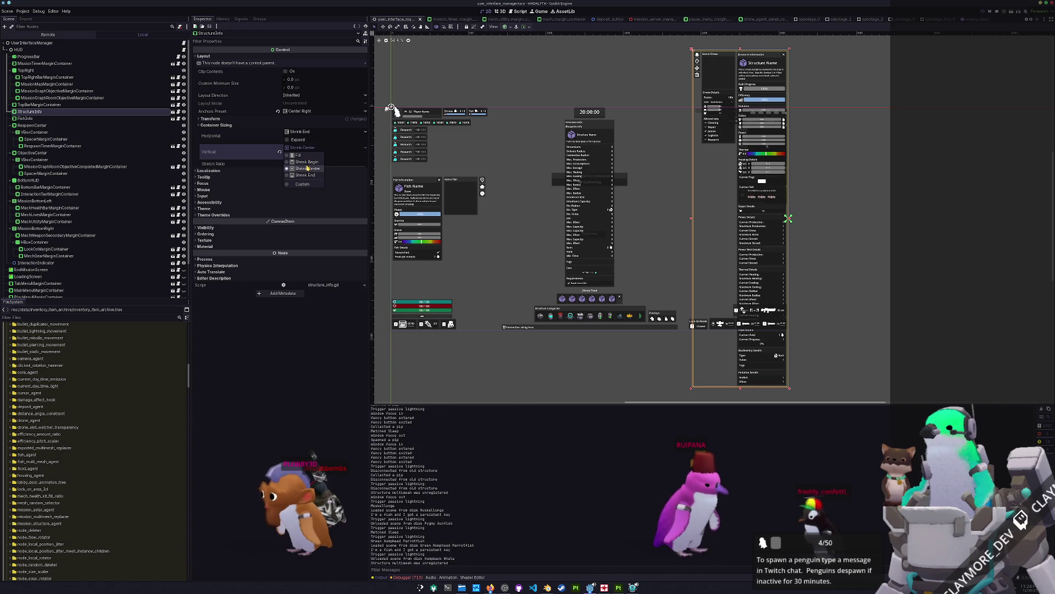
{"action": "left_click", "coordinate": [308, 169]}
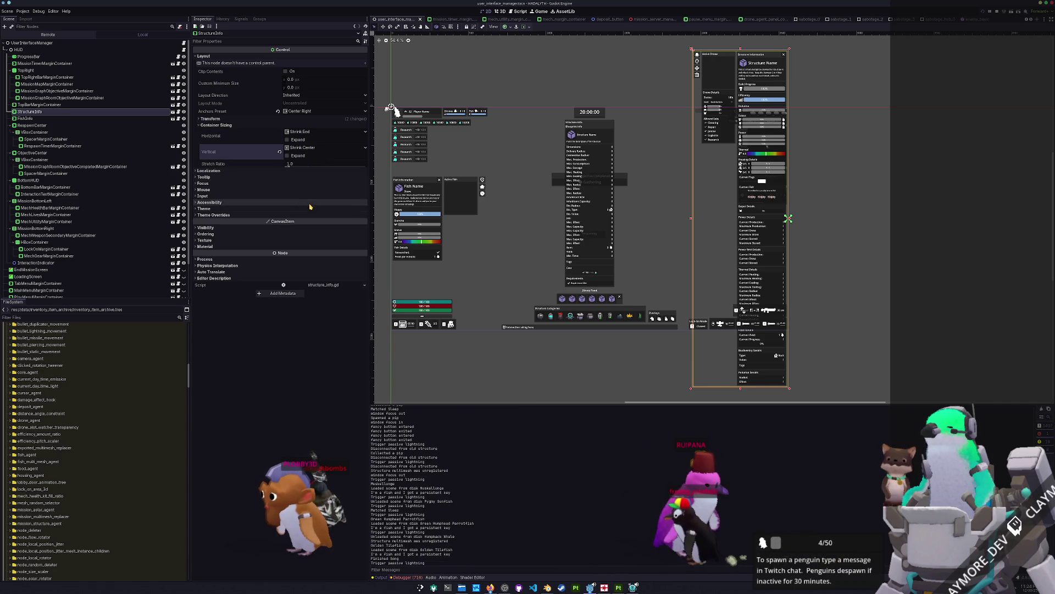
{"action": "scroll", "coordinate": [664, 259], "scroll_direction": "up", "scroll_amount": 3}
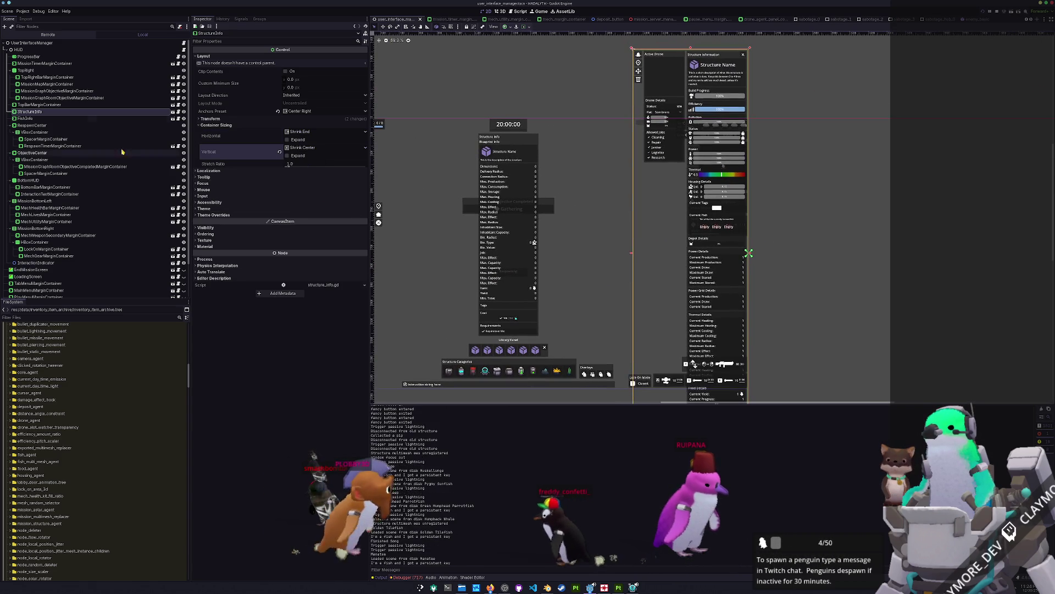
Step: Compare Shrink Begin in the running game, return horizontal sizing to Shrink End, and save the HUD scene
{"action": "key", "text": "alt+Tab"}
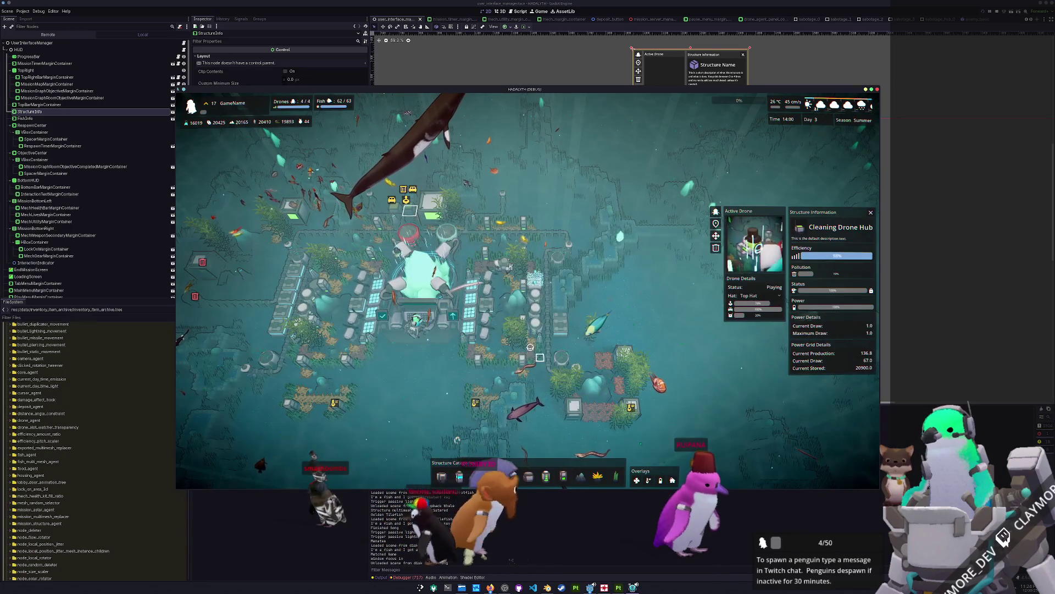
{"action": "left_click", "coordinate": [442, 213]}
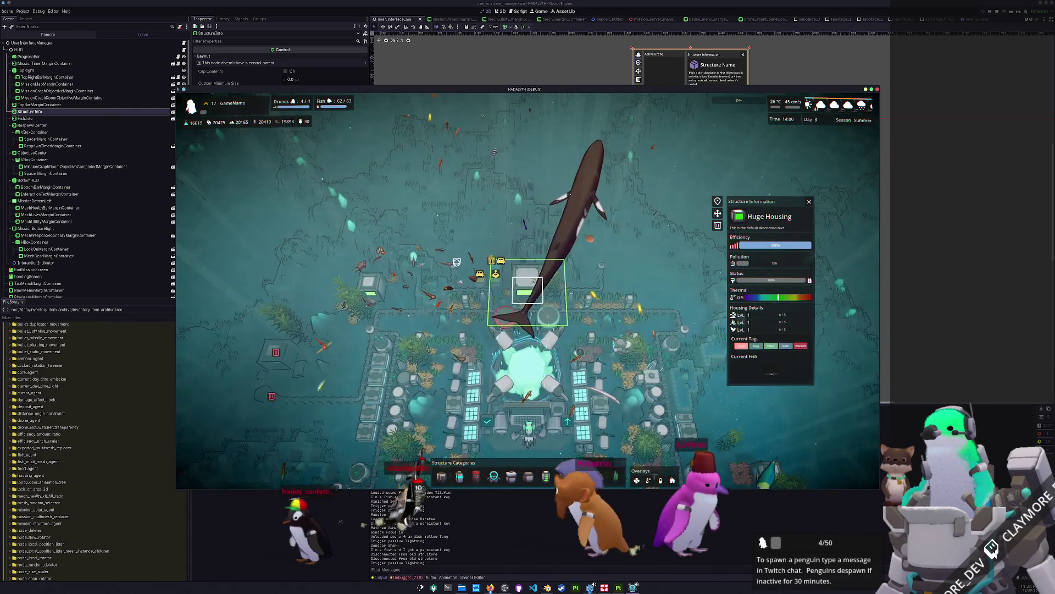
{"action": "key", "text": "alt+Tab"}
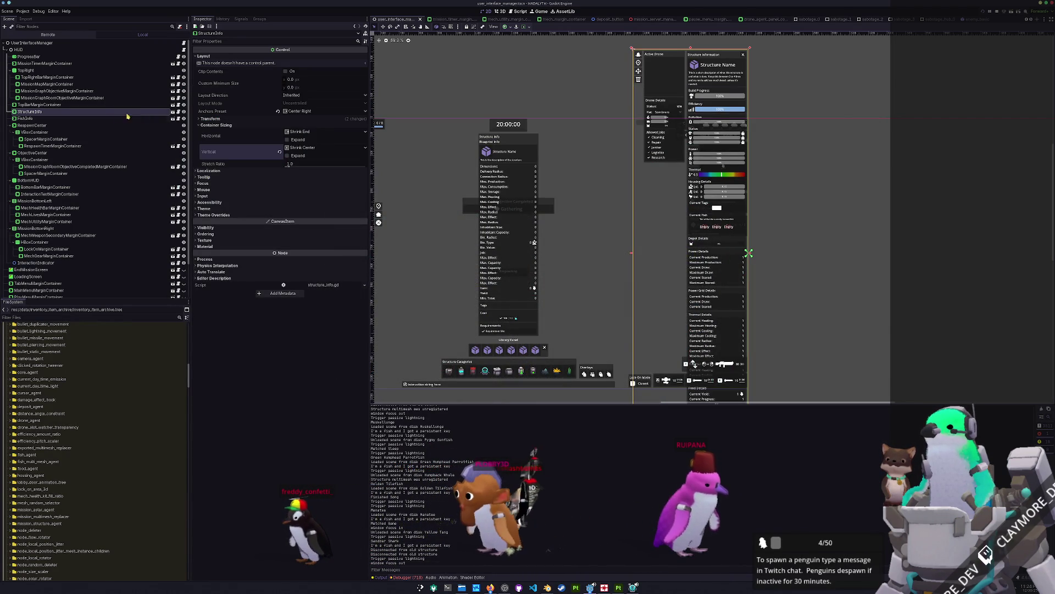
{"action": "left_click", "coordinate": [302, 132]}
{"action": "left_click", "coordinate": [300, 146]}
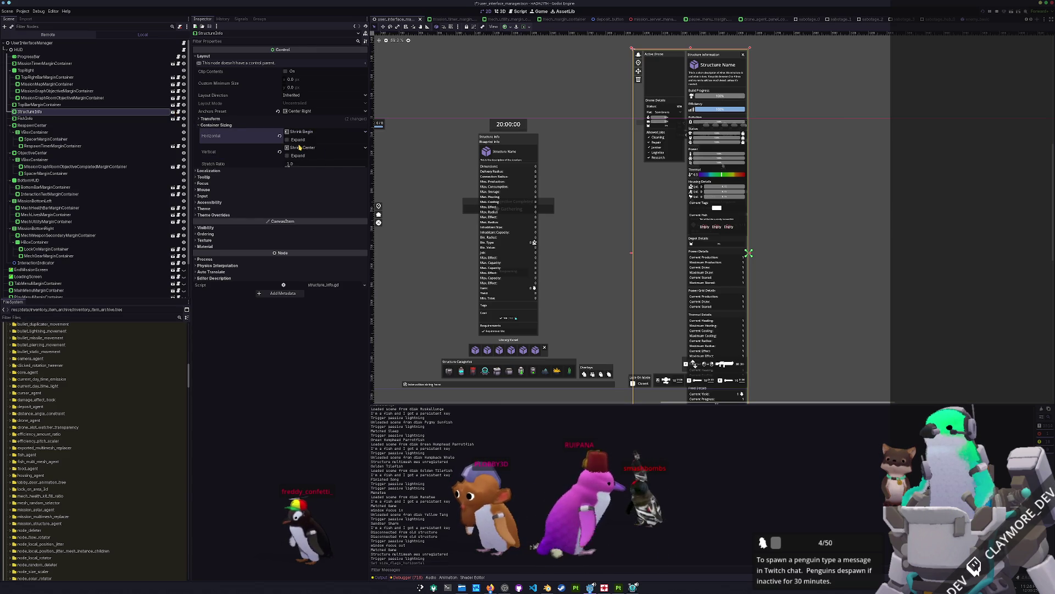
{"action": "key", "text": "alt+Tab"}
{"action": "key", "text": "alt+Tab"}
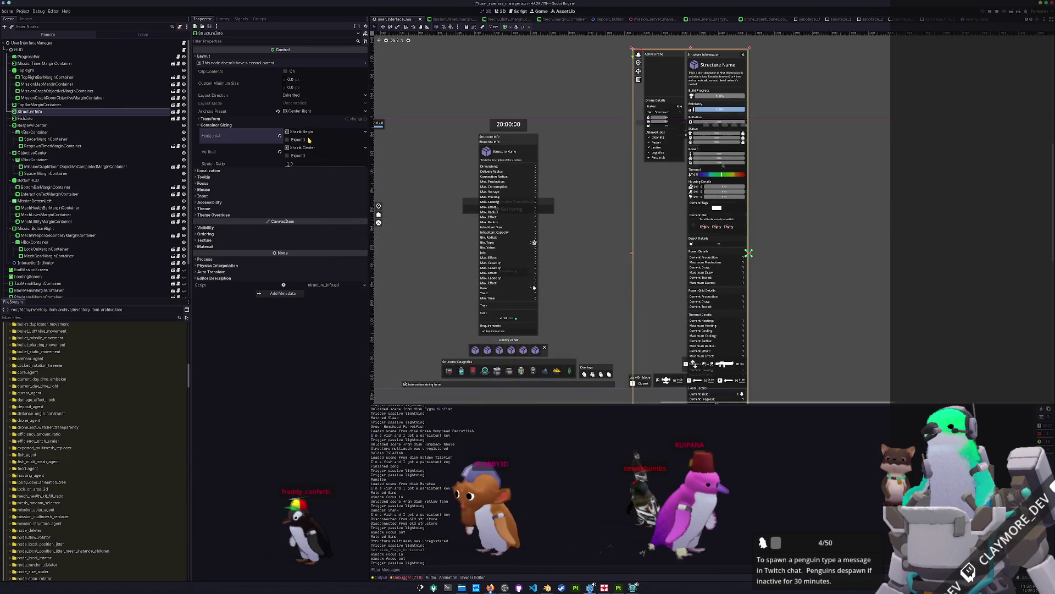
{"action": "left_click", "coordinate": [305, 159]}
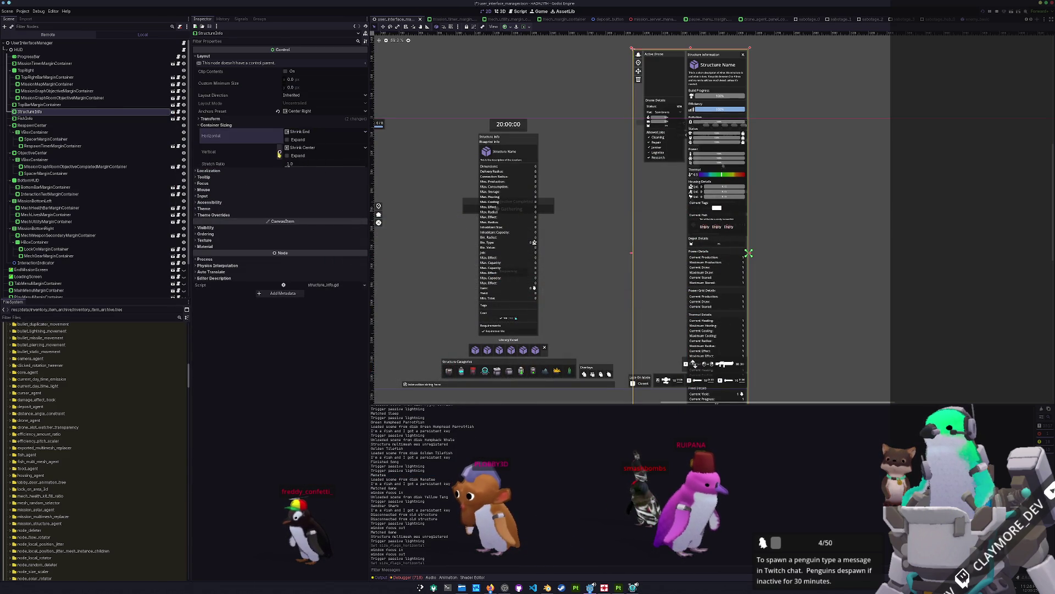
{"action": "key", "text": "ctrl+s"}
Step: Review the panel's size values and anchor presets, then bring the running game forward
{"action": "left_click", "coordinate": [288, 120]}
{"action": "left_click", "coordinate": [280, 131]}
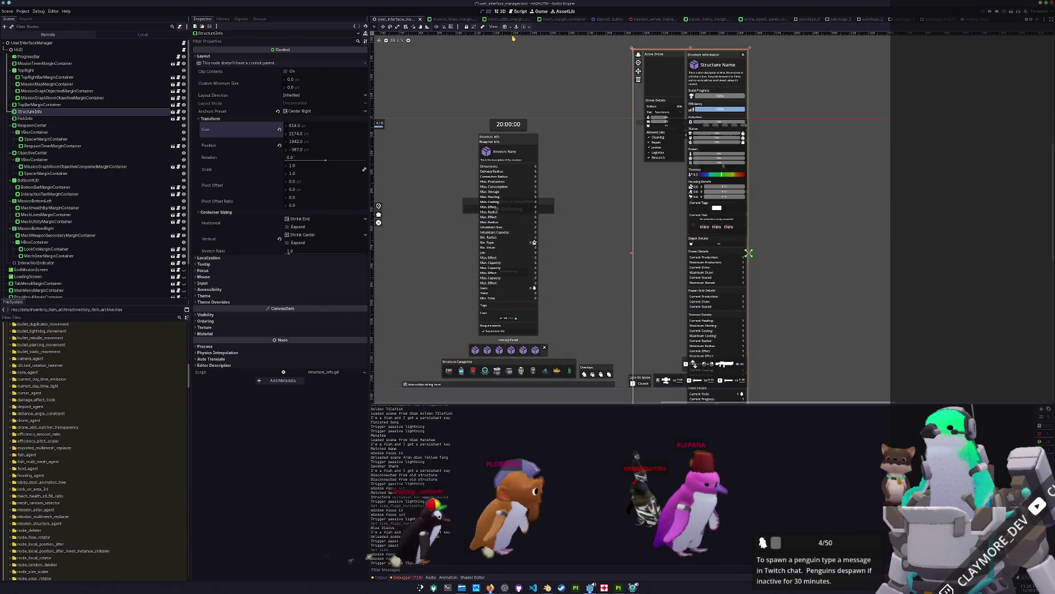
{"action": "left_click", "coordinate": [506, 26]}
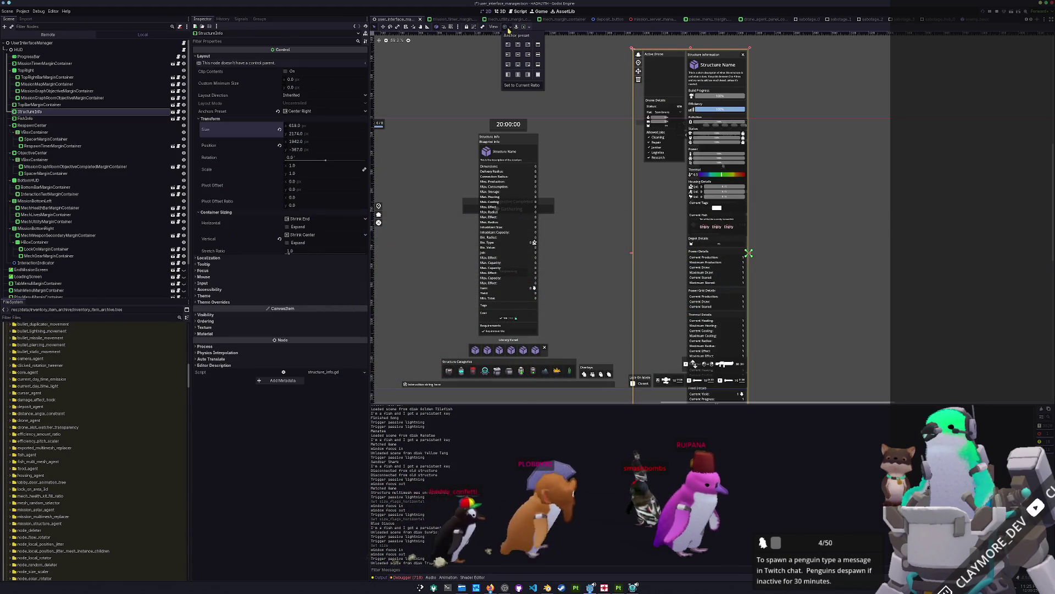
{"action": "key", "text": "alt+Tab"}
{"action": "key", "text": "Escape"}
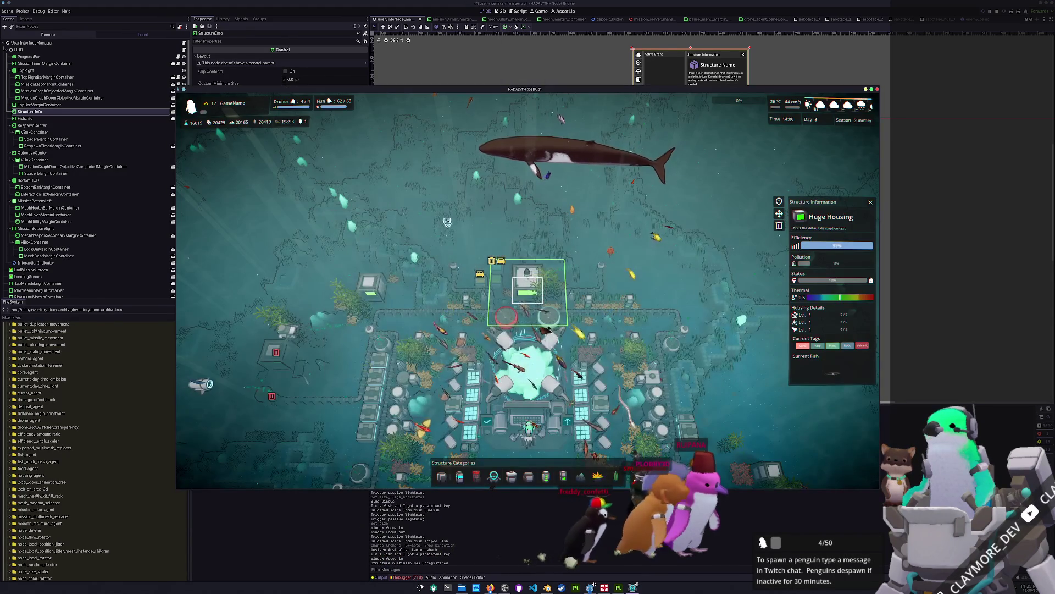
Step: View info for the drone hubs, Huge, Medium and Large Housing, Core, coral and algae farm, then close it
{"action": "left_click", "coordinate": [481, 283]}
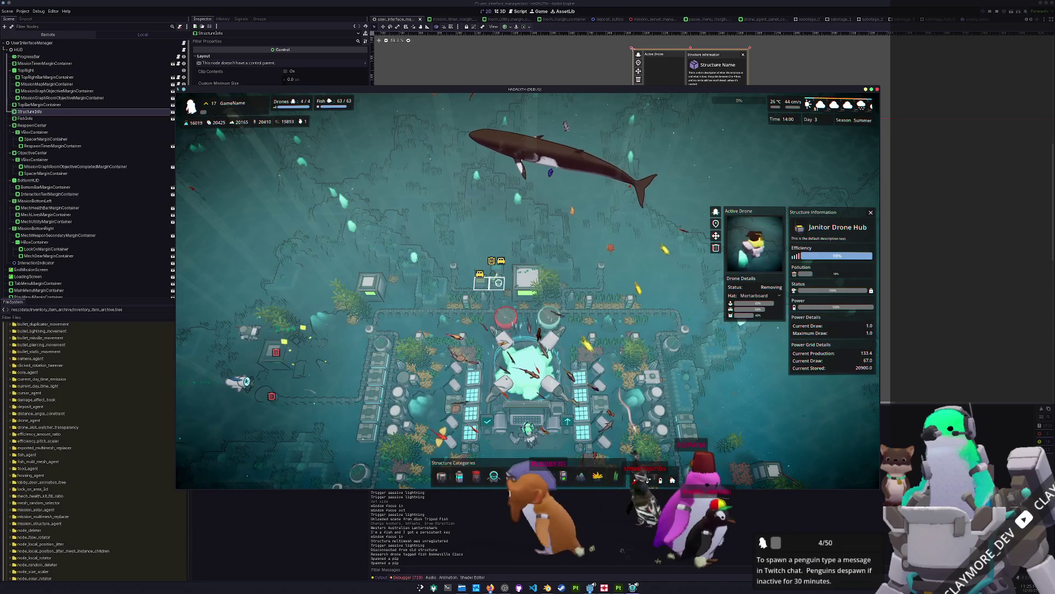
{"action": "left_click", "coordinate": [533, 288]}
{"action": "left_click", "coordinate": [575, 331]}
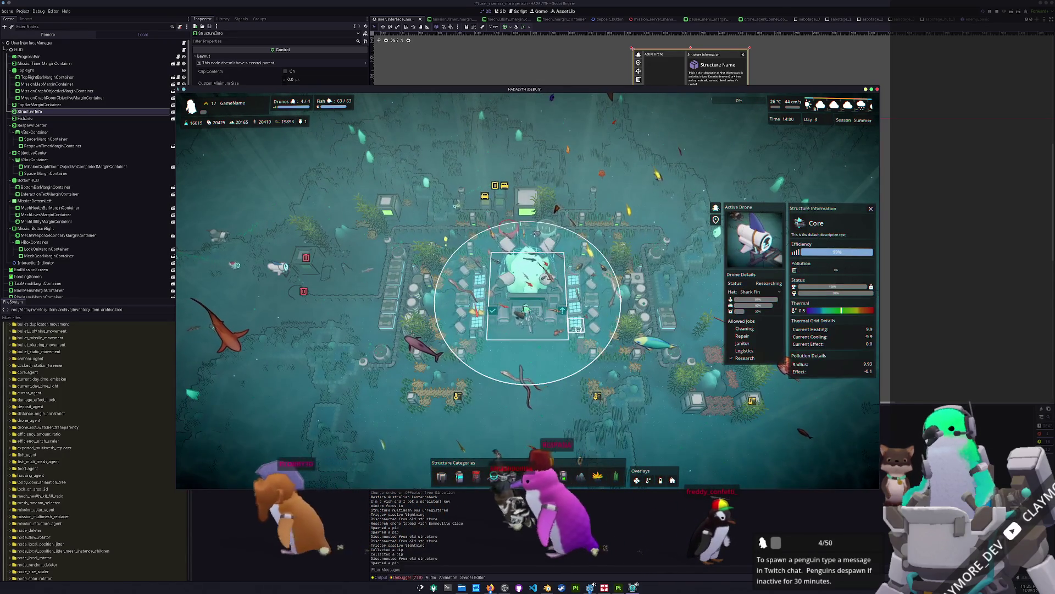
{"action": "left_click", "coordinate": [642, 360]}
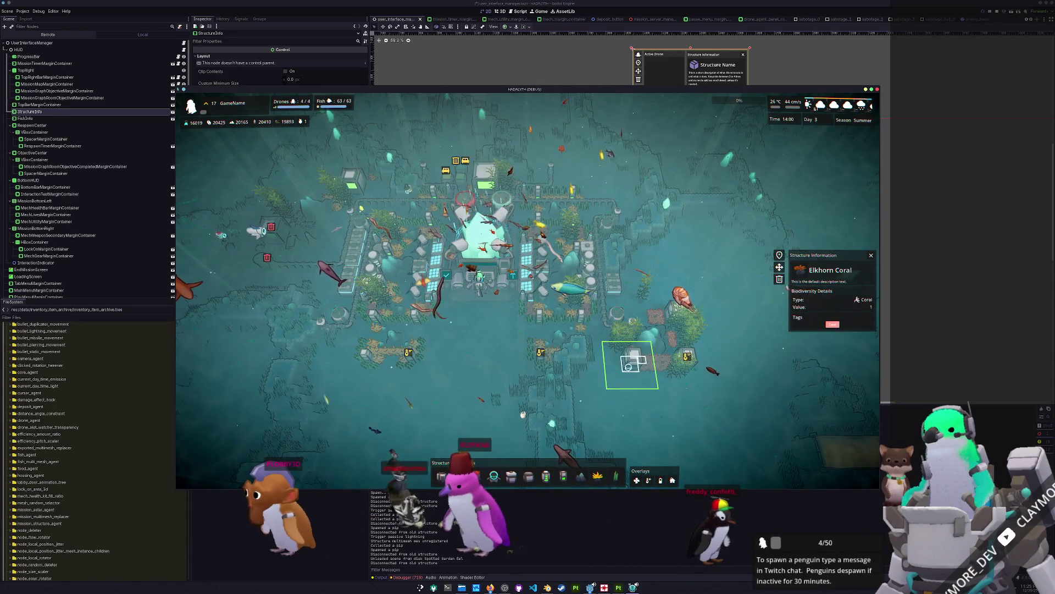
{"action": "left_click", "coordinate": [635, 362]}
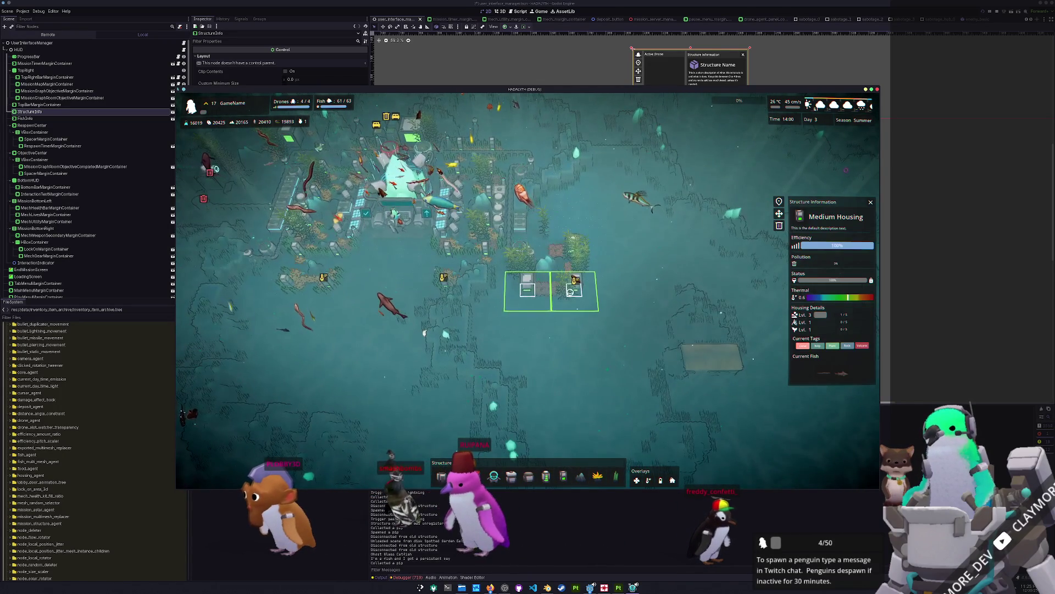
{"action": "left_click", "coordinate": [527, 254]}
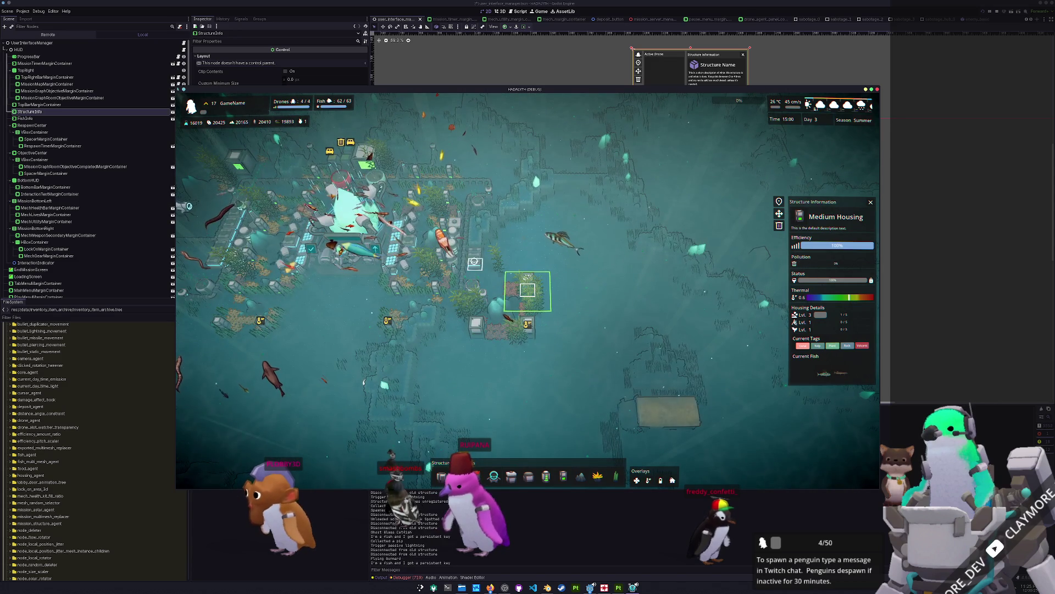
{"action": "left_click", "coordinate": [450, 263]}
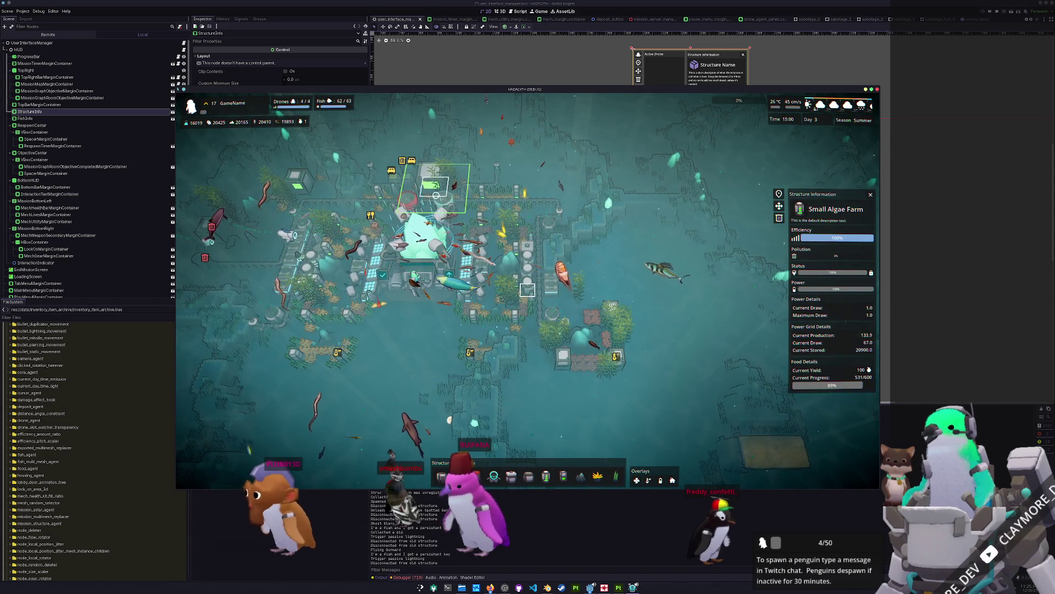
{"action": "left_click", "coordinate": [527, 290]}
{"action": "left_click", "coordinate": [482, 284]}
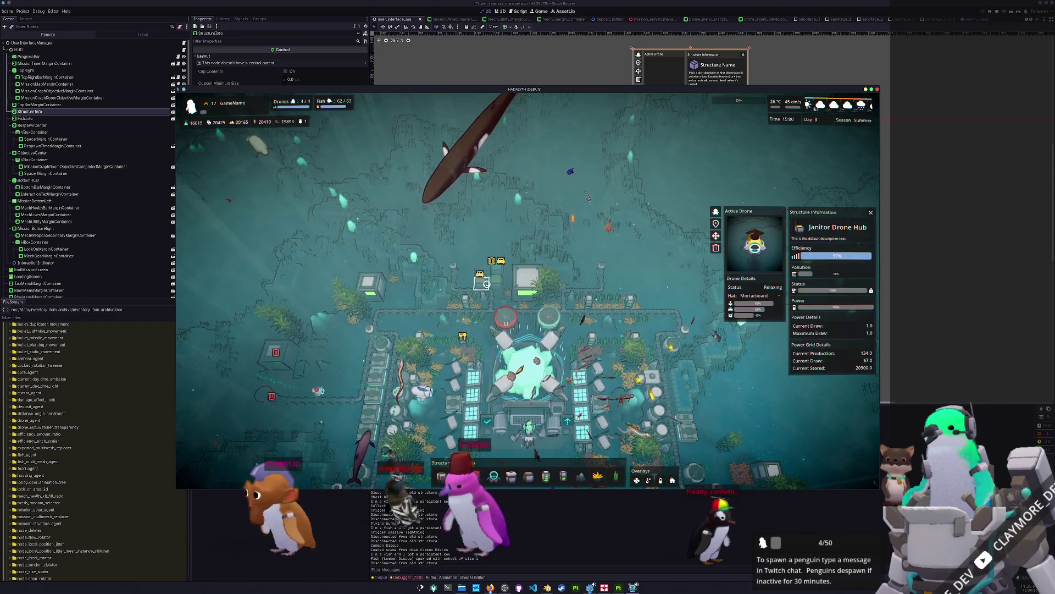
{"action": "left_click", "coordinate": [544, 290]}
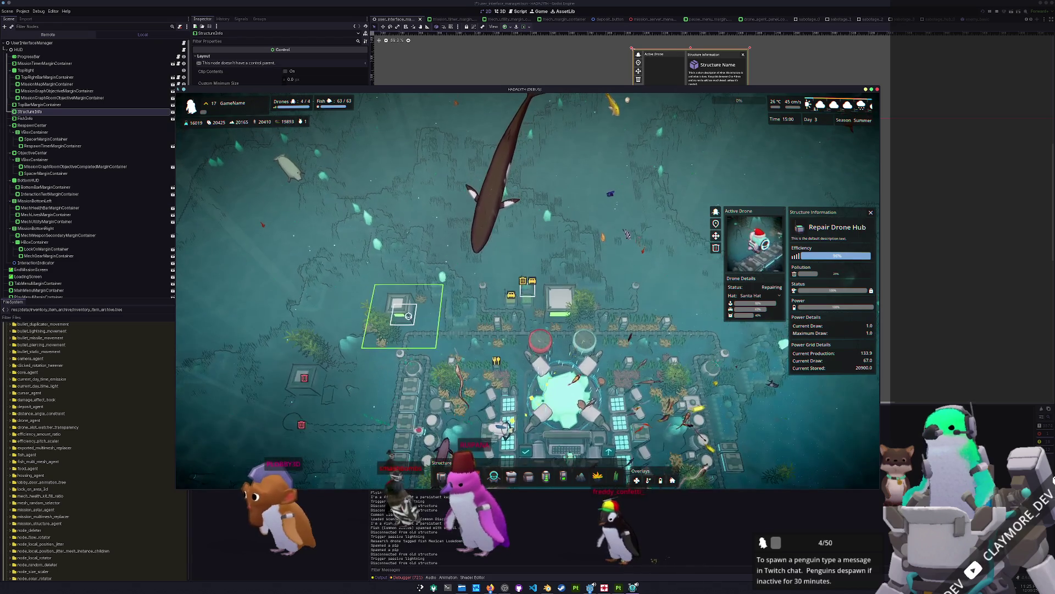
{"action": "left_click", "coordinate": [401, 291]}
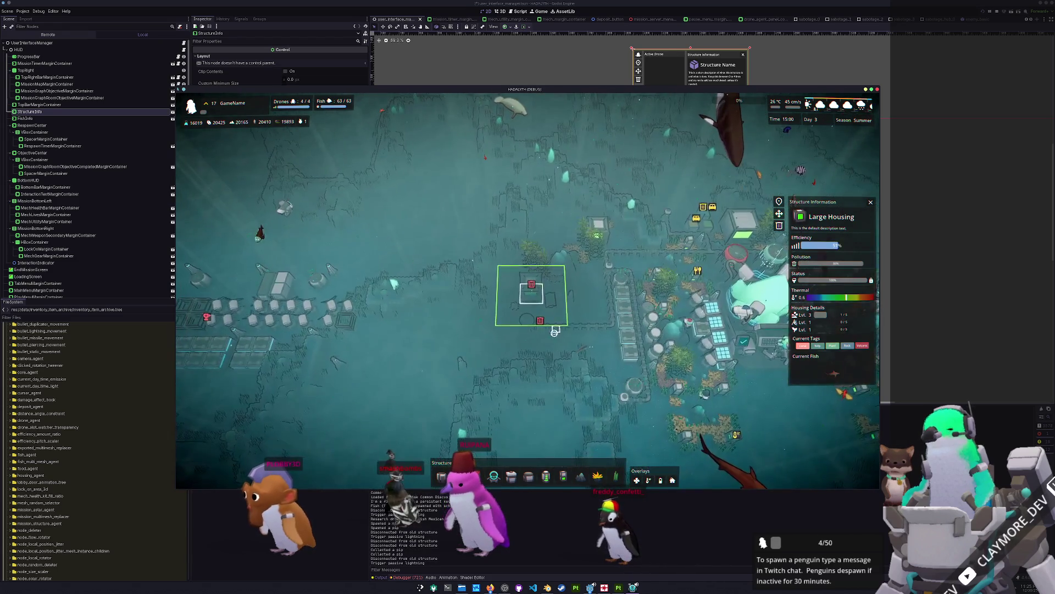
{"action": "key", "text": "Escape"}
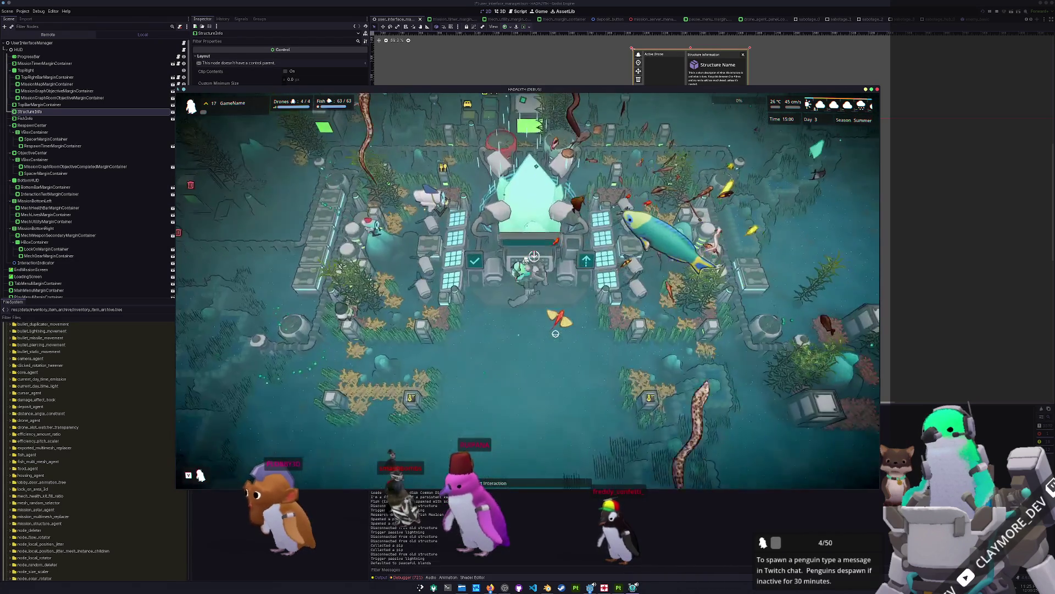
Step: Move the character west, collecting trash and metal, toward the empty building slots
{"action": "key", "text": "a"}
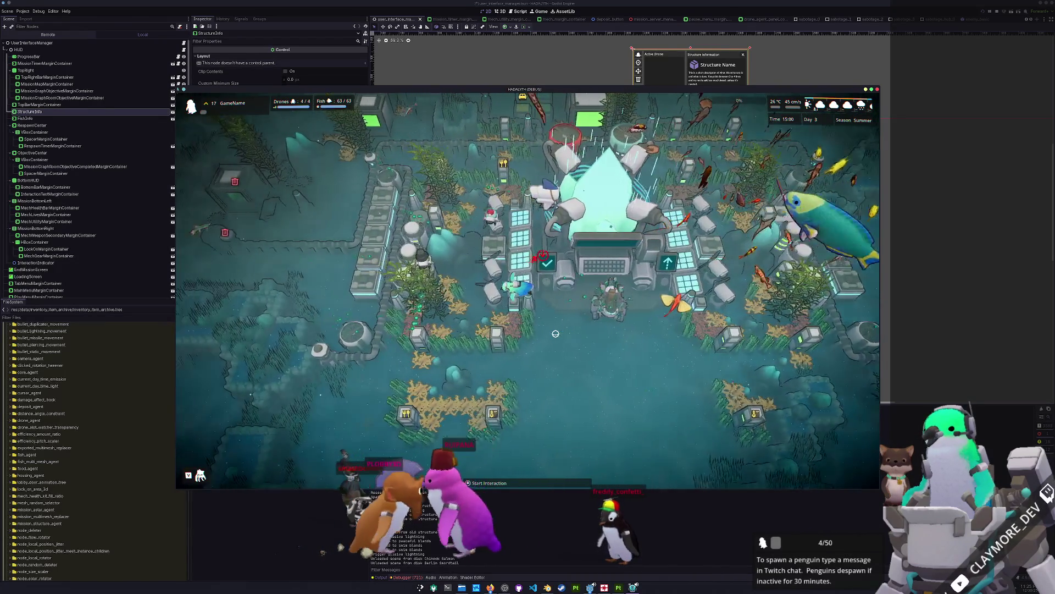
{"action": "key", "text": "a"}
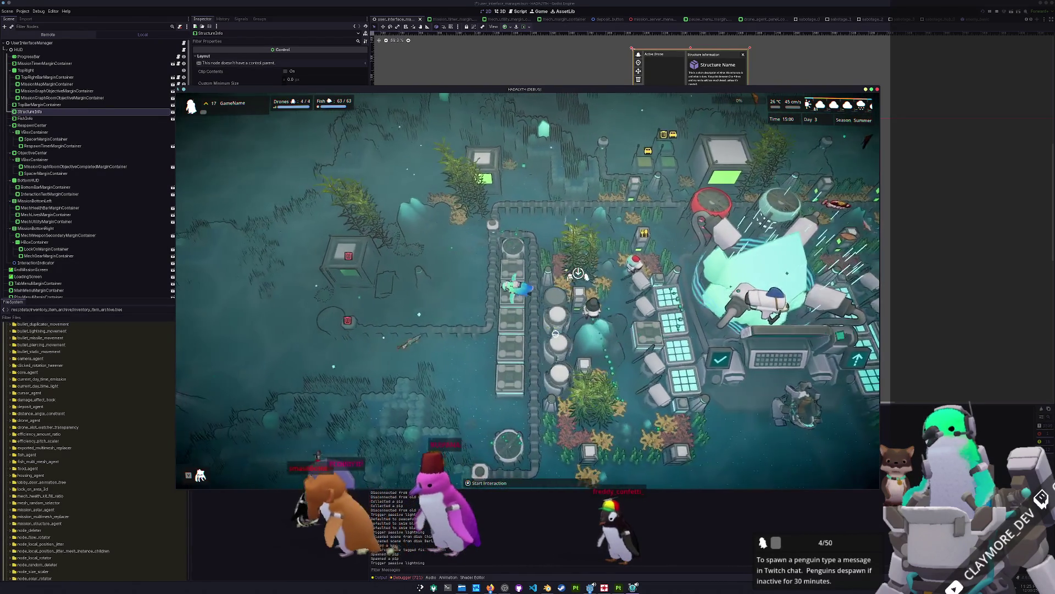
{"action": "key", "text": "a"}
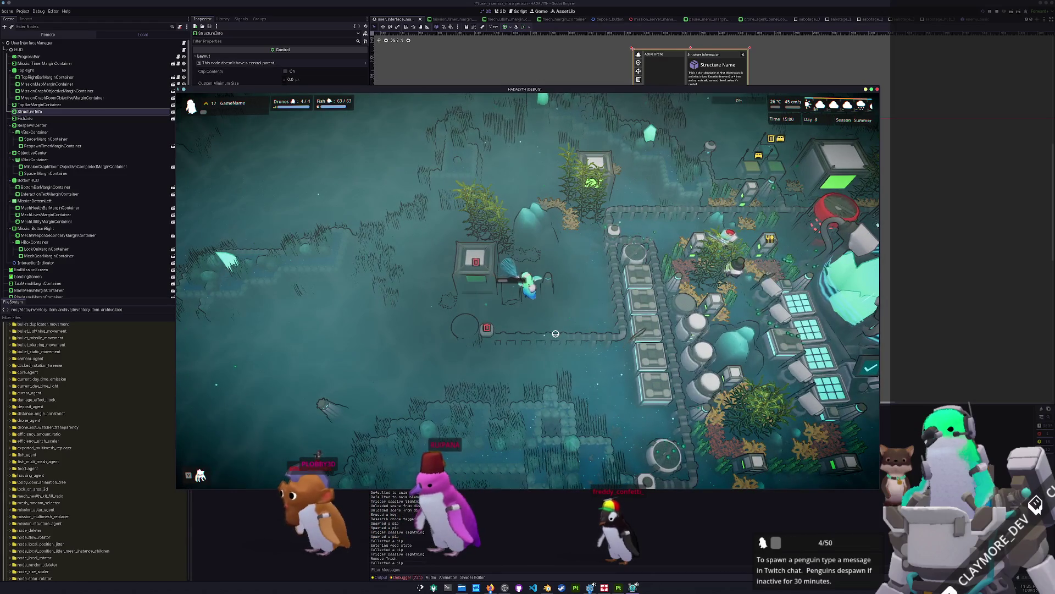
{"action": "key", "text": "a"}
{"action": "key", "text": "s"}
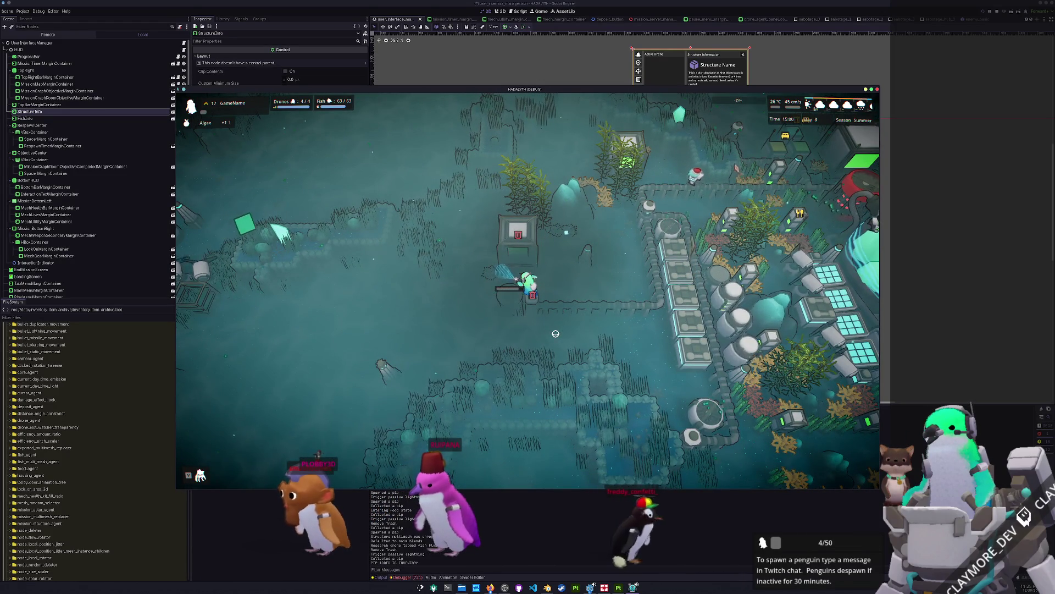
{"action": "key", "text": "w"}
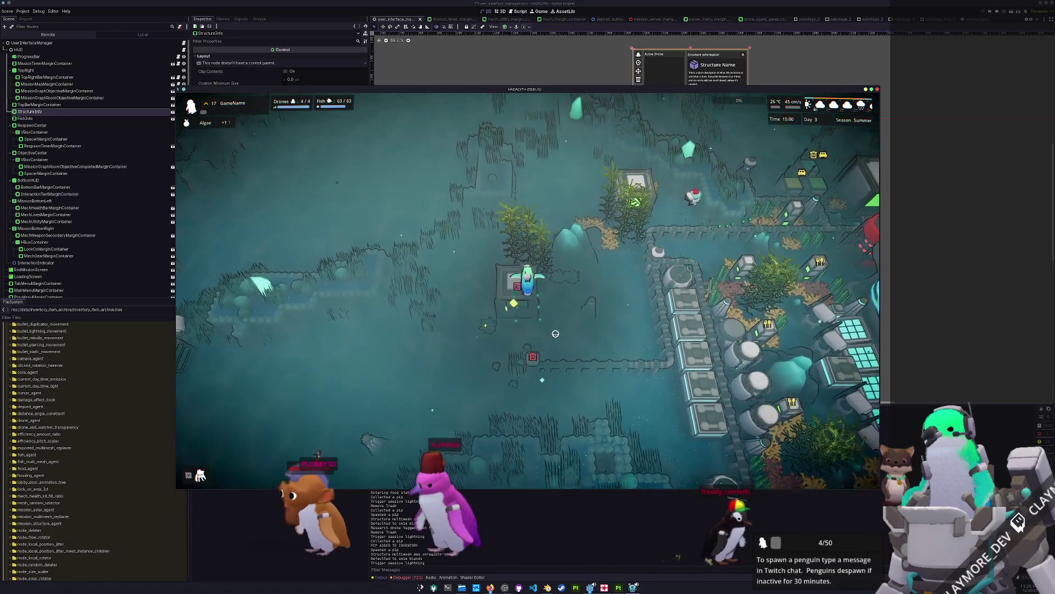
{"action": "key", "text": "w"}
{"action": "key", "text": "d"}
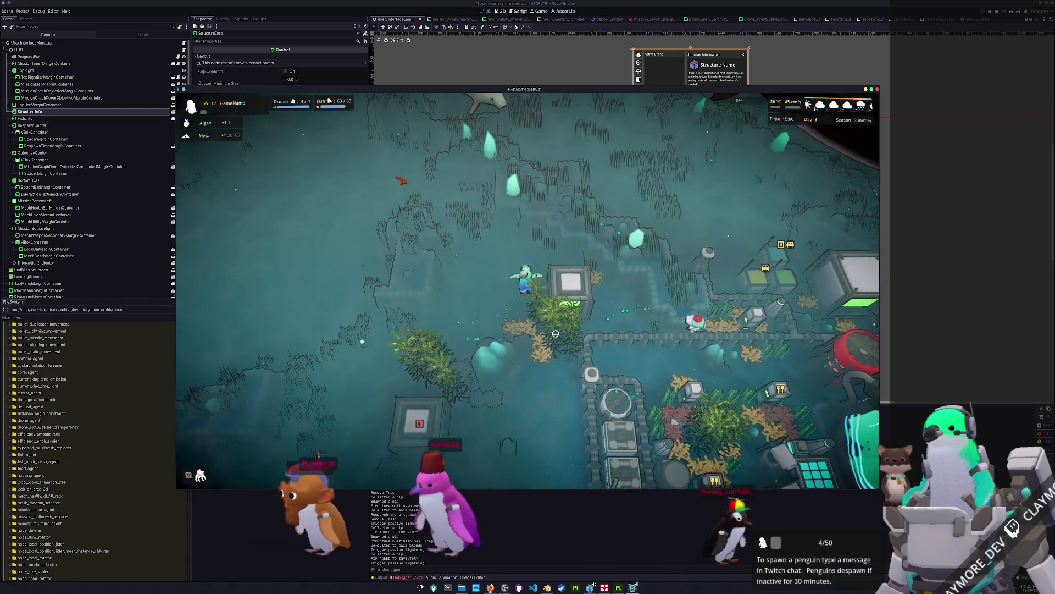
{"action": "key", "text": "a"}
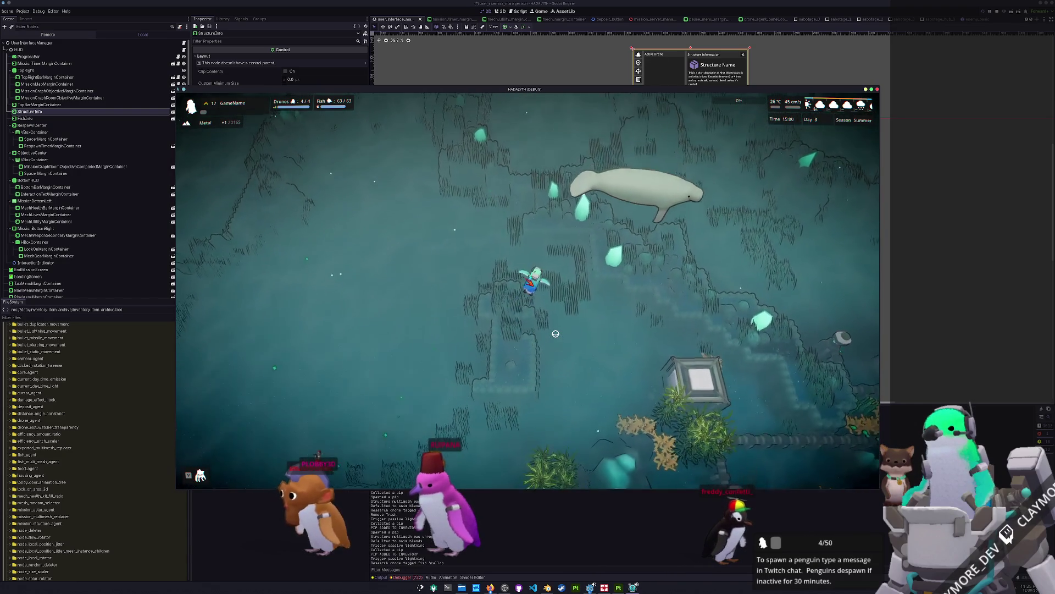
{"action": "key", "text": "s"}
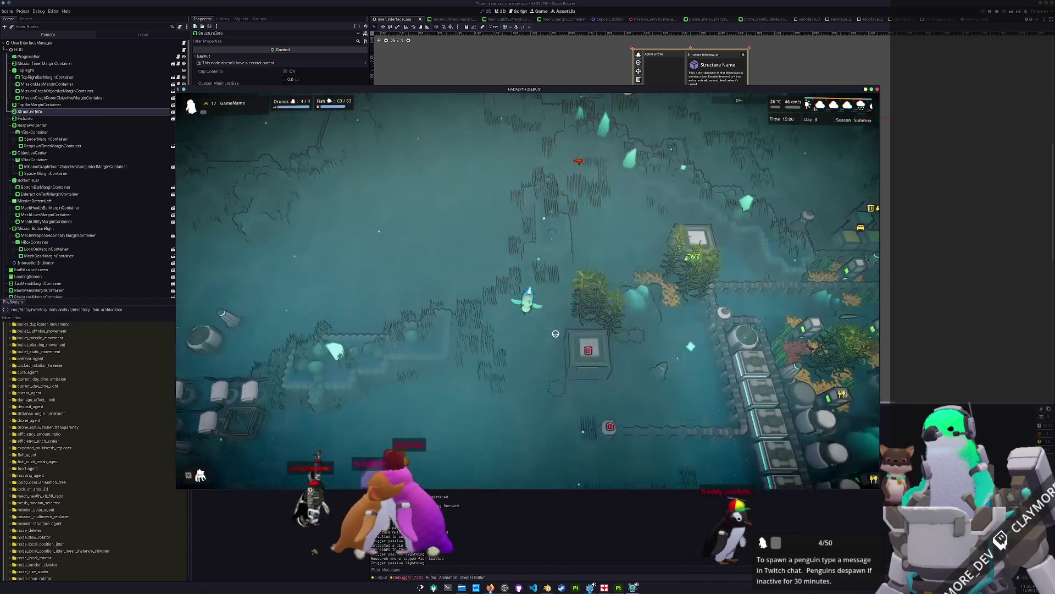
{"action": "key", "text": "d"}
{"action": "key", "text": "a"}
{"action": "key", "text": "w"}
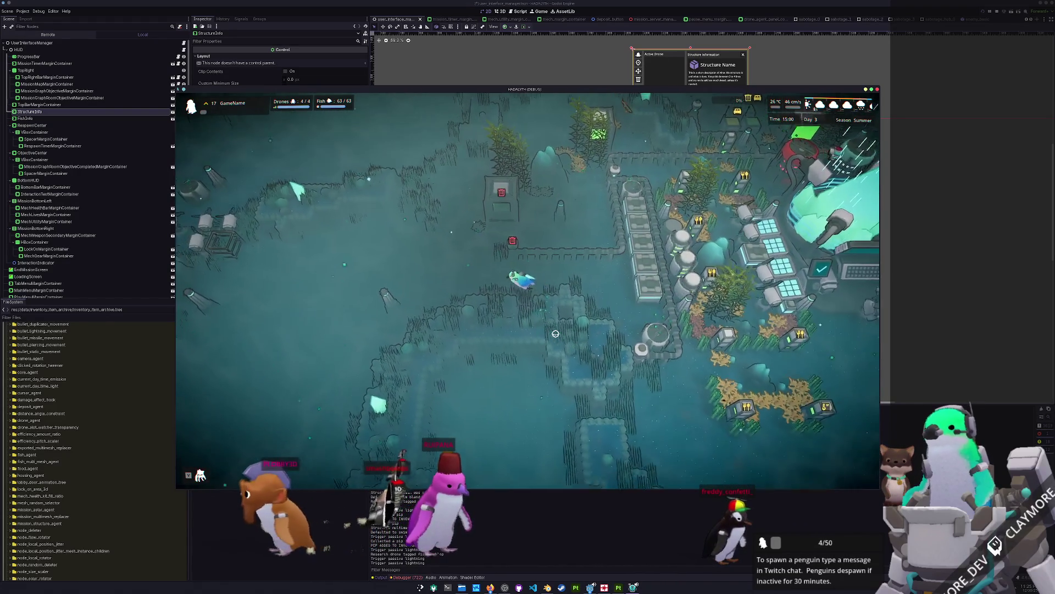
{"action": "key", "text": "a"}
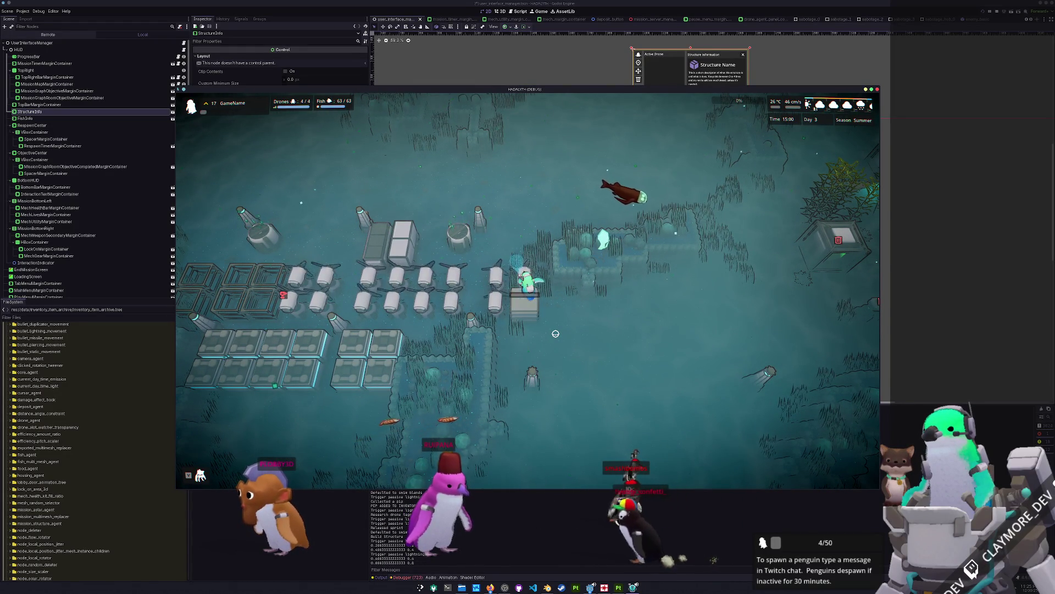
{"action": "key", "text": "a"}
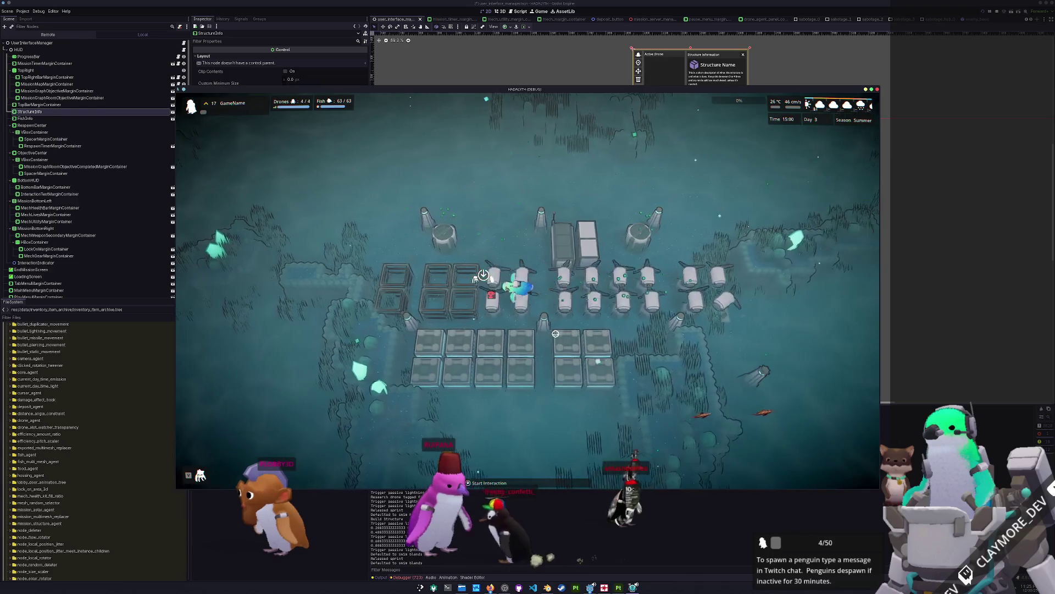
{"action": "key", "text": "a"}
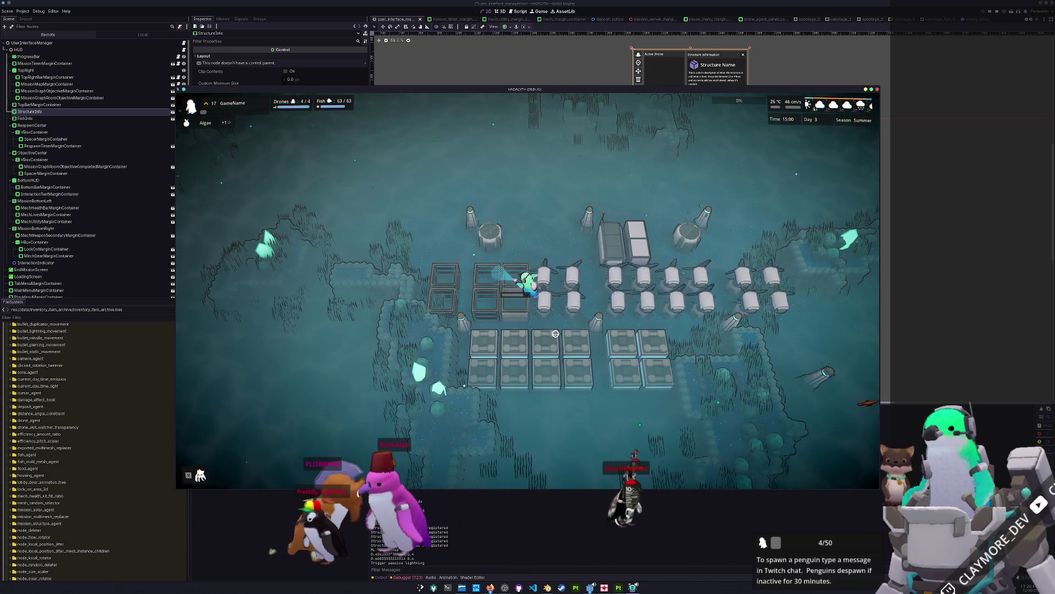
{"action": "key", "text": "a"}
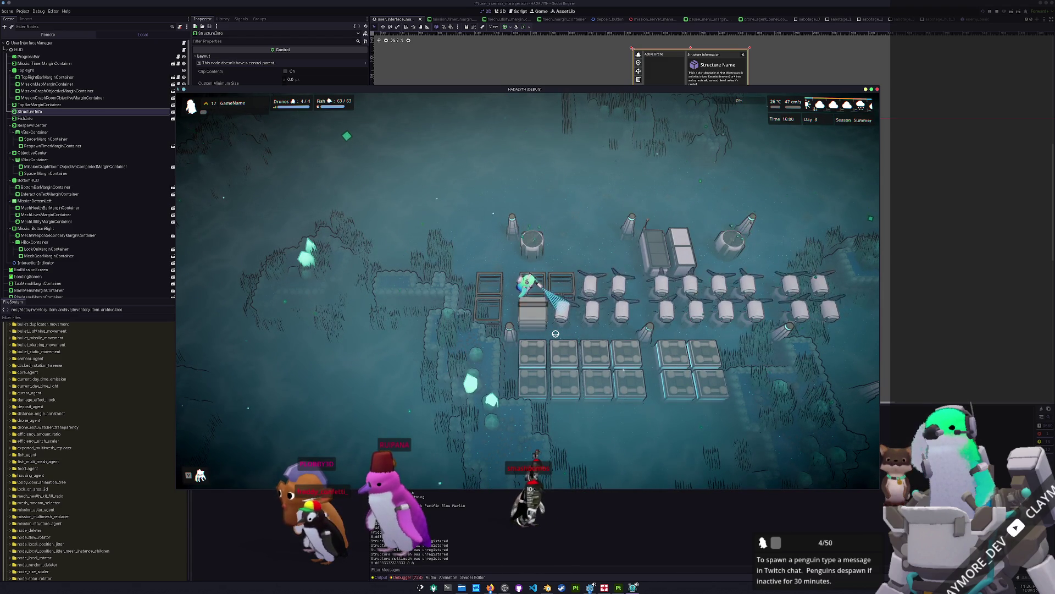
Step: Move the character back east around the base, picking up plastic and bio material
{"action": "key", "text": "d"}
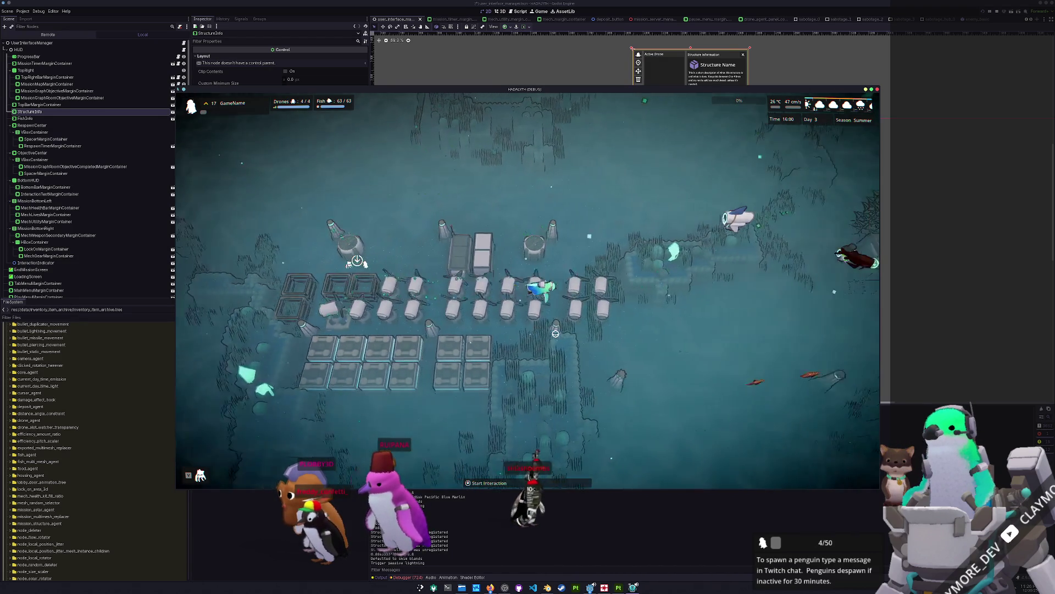
{"action": "key", "text": "d"}
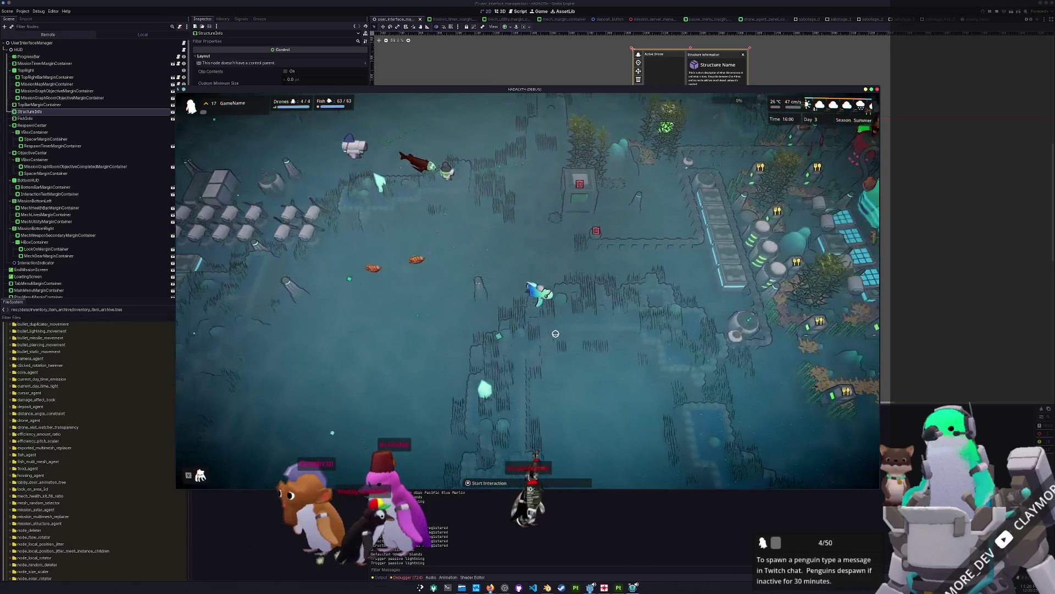
{"action": "key", "text": "d"}
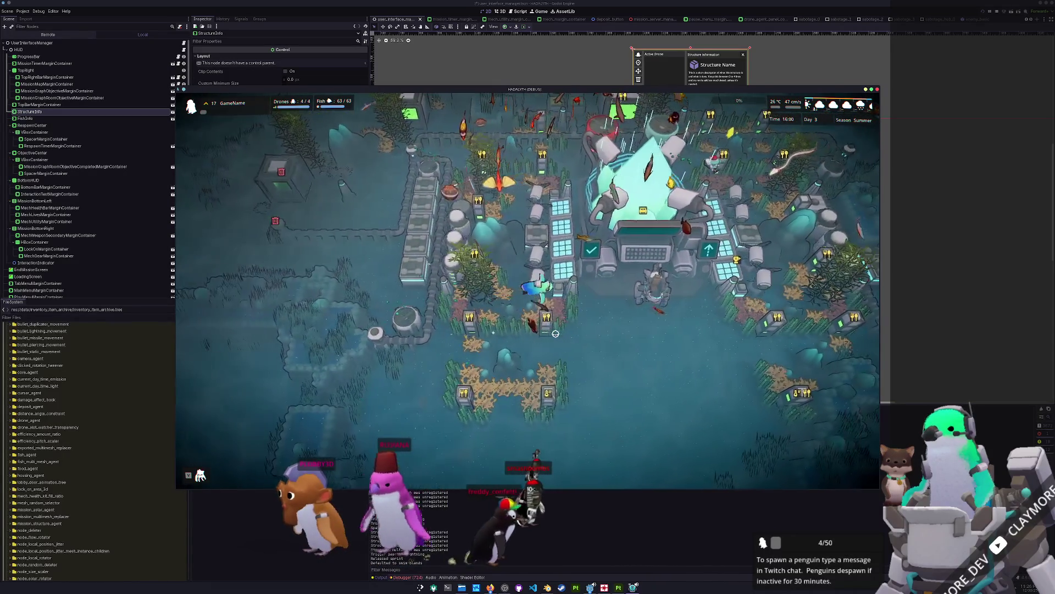
{"action": "key", "text": "a"}
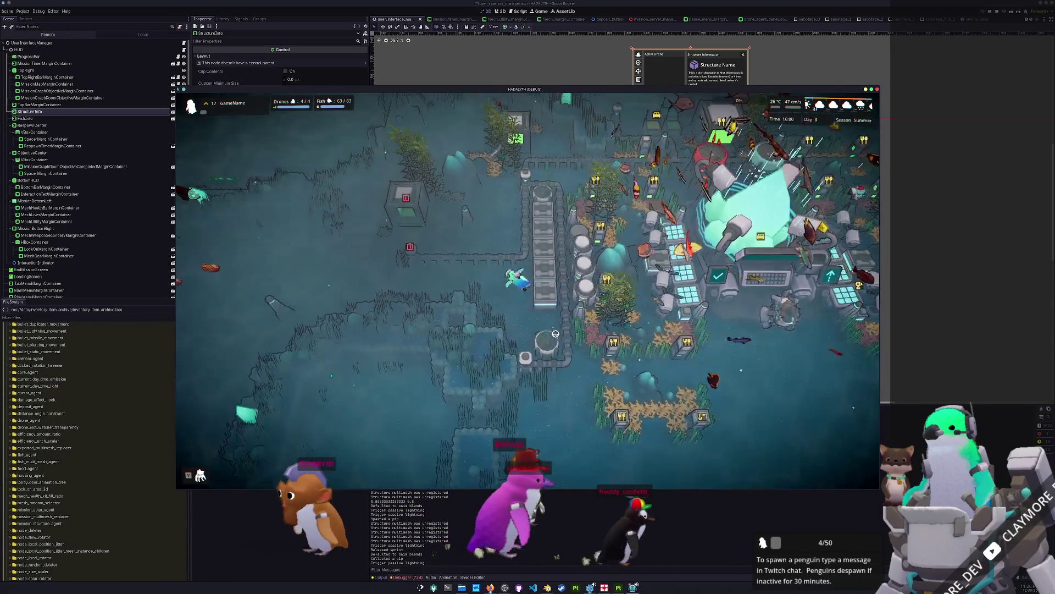
{"action": "key", "text": "a"}
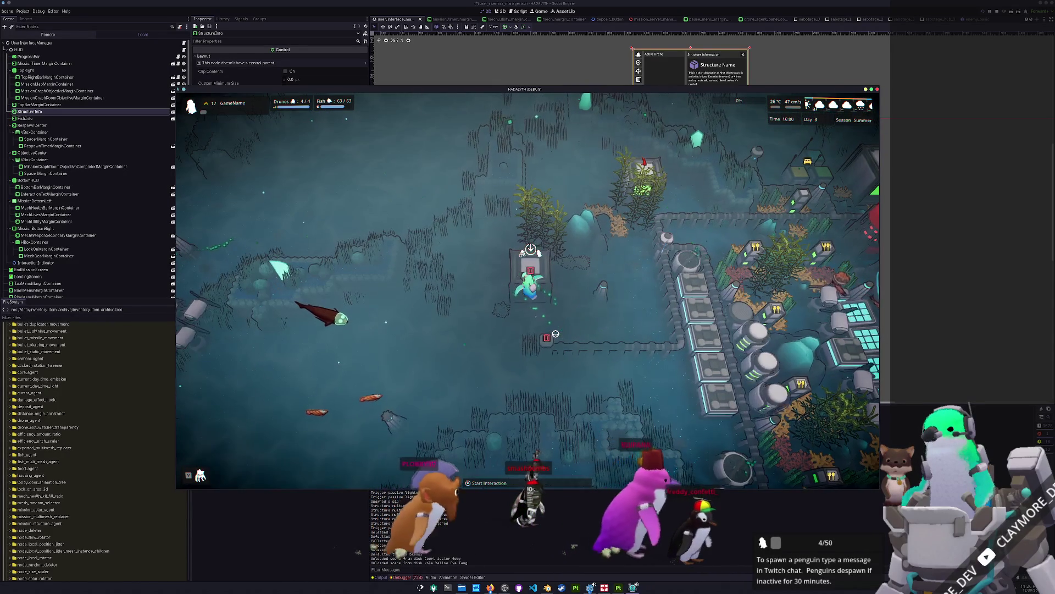
{"action": "key", "text": "d"}
{"action": "key", "text": "w"}
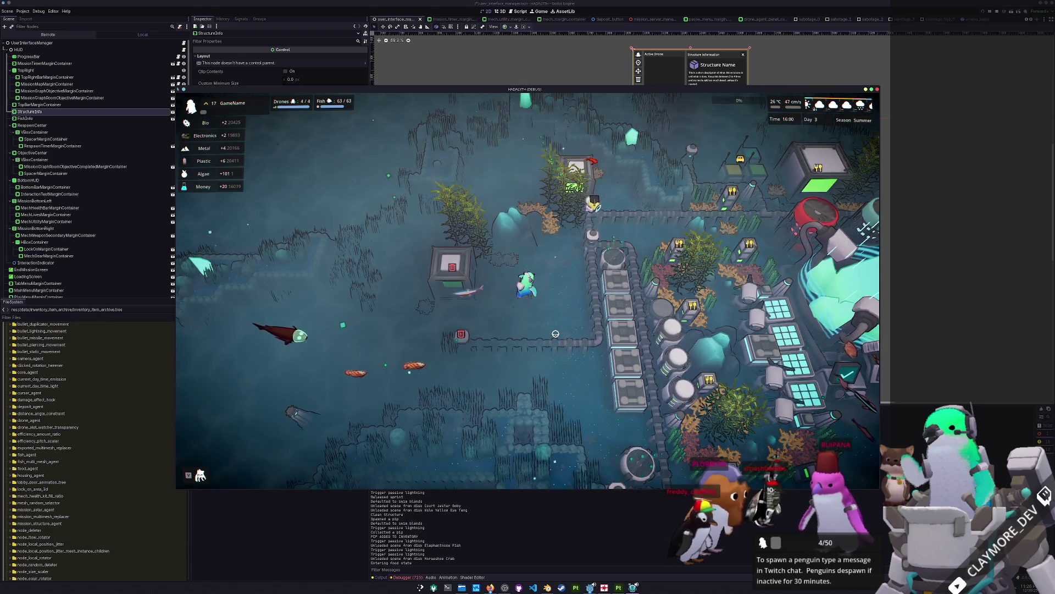
{"action": "key", "text": "w"}
{"action": "key", "text": "d"}
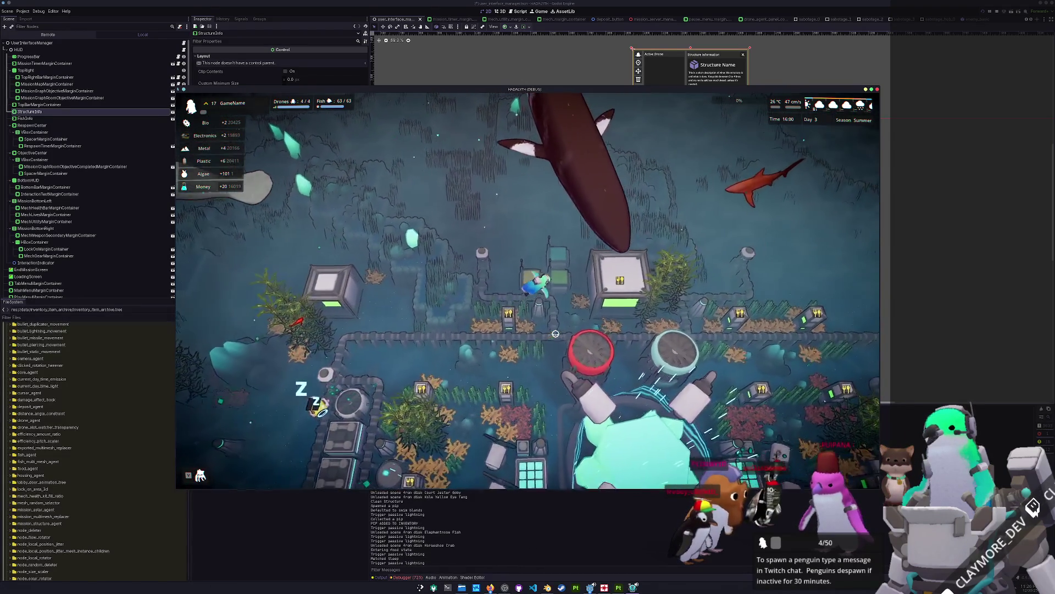
{"action": "key", "text": "d"}
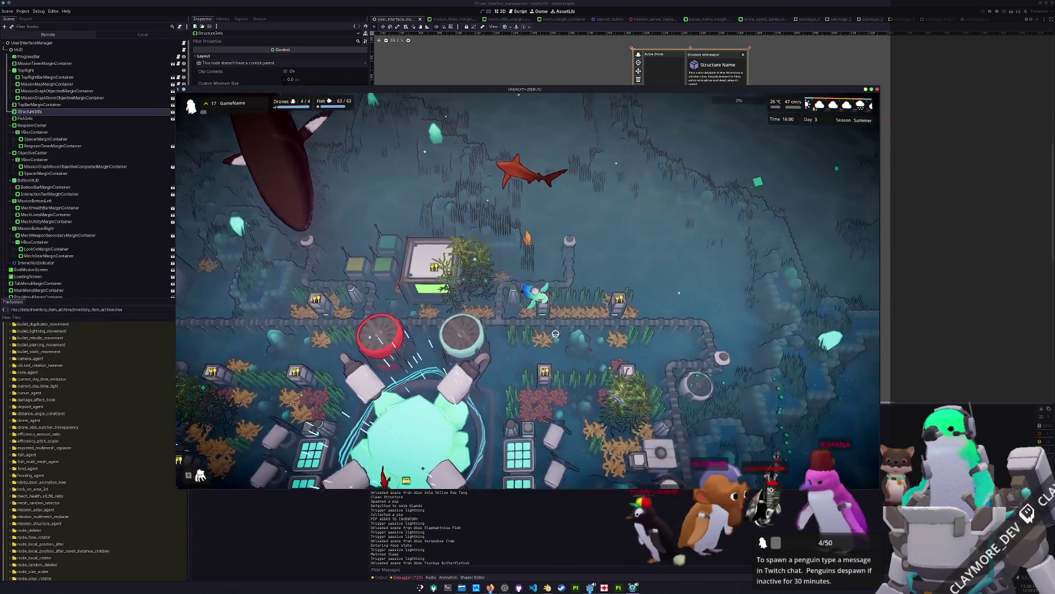
{"action": "key", "text": "s"}
{"action": "key", "text": "d"}
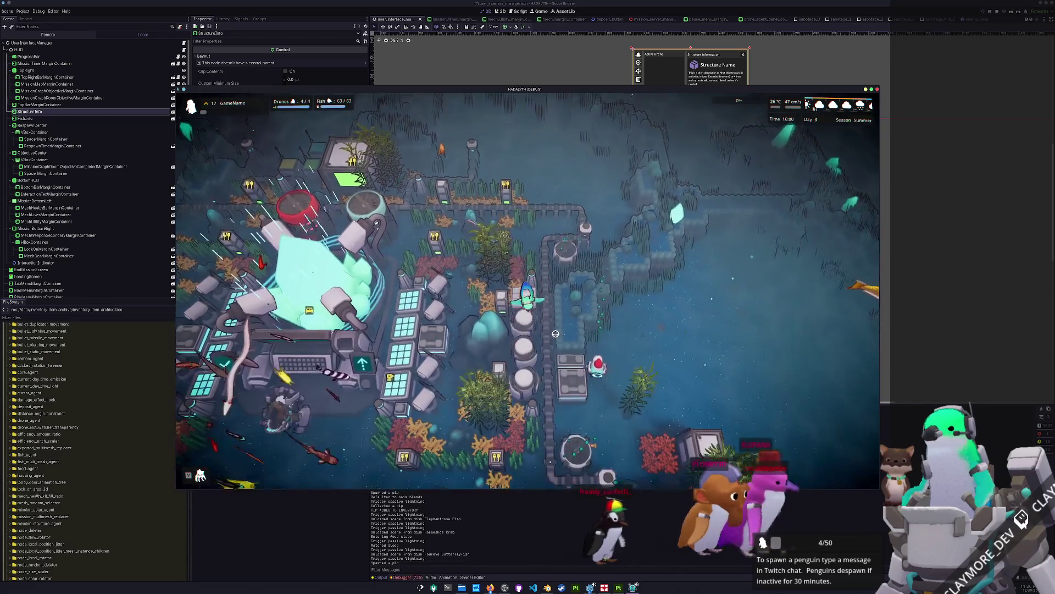
{"action": "key", "text": "s"}
{"action": "key", "text": "a"}
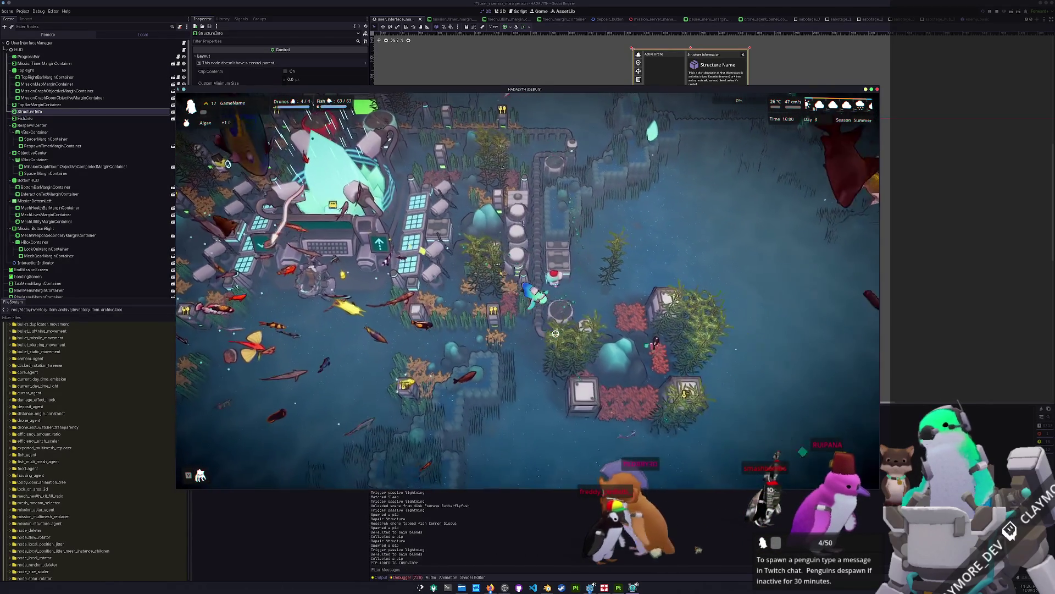
{"action": "key", "text": "d"}
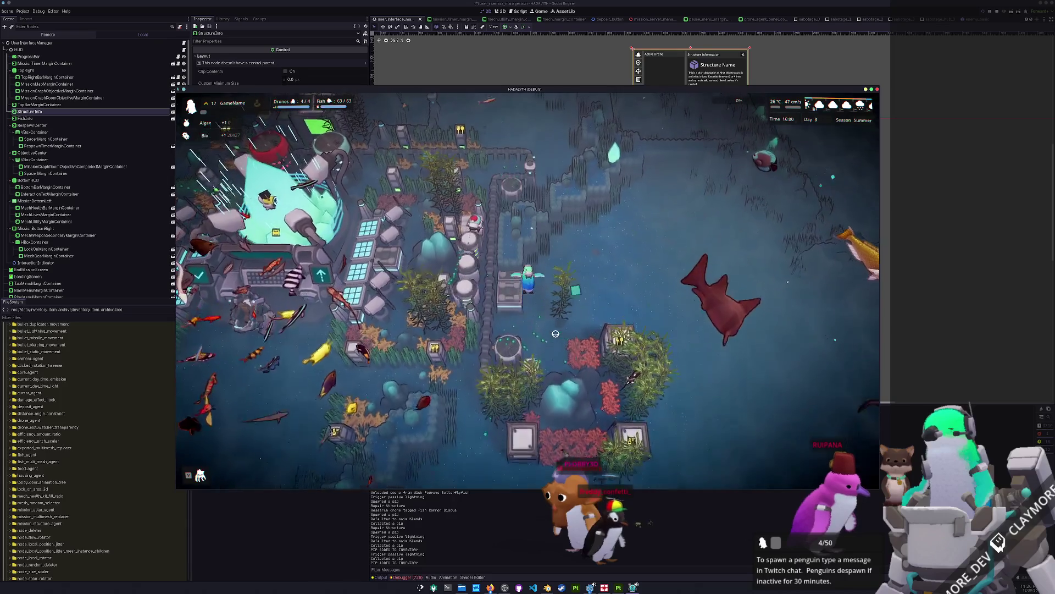
{"action": "key", "text": "w"}
{"action": "key", "text": "d"}
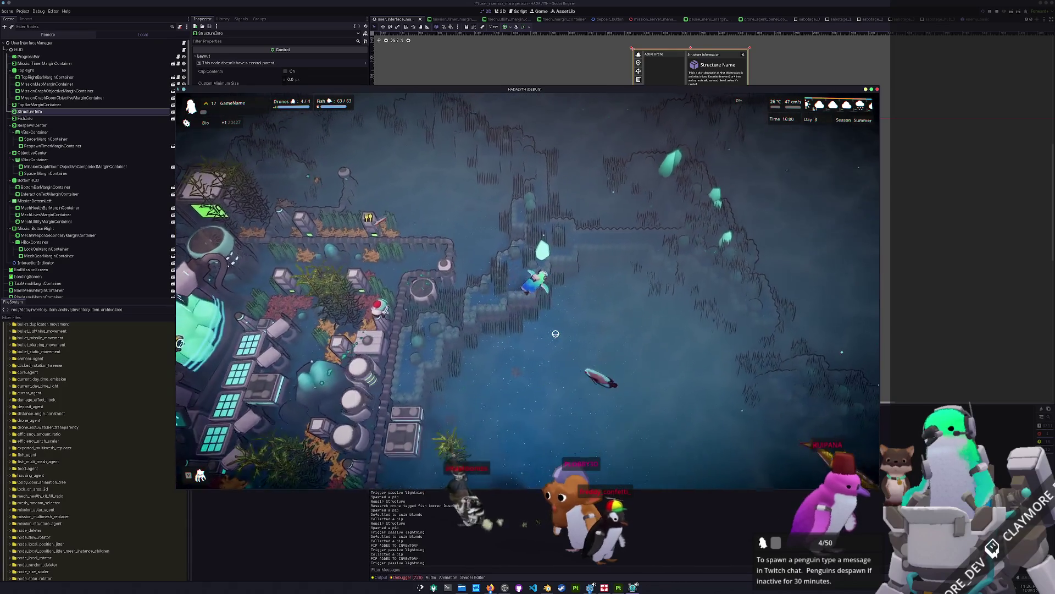
Step: Swim the diver to the base's crystal core and enter build mode there
{"action": "key", "text": "w"}
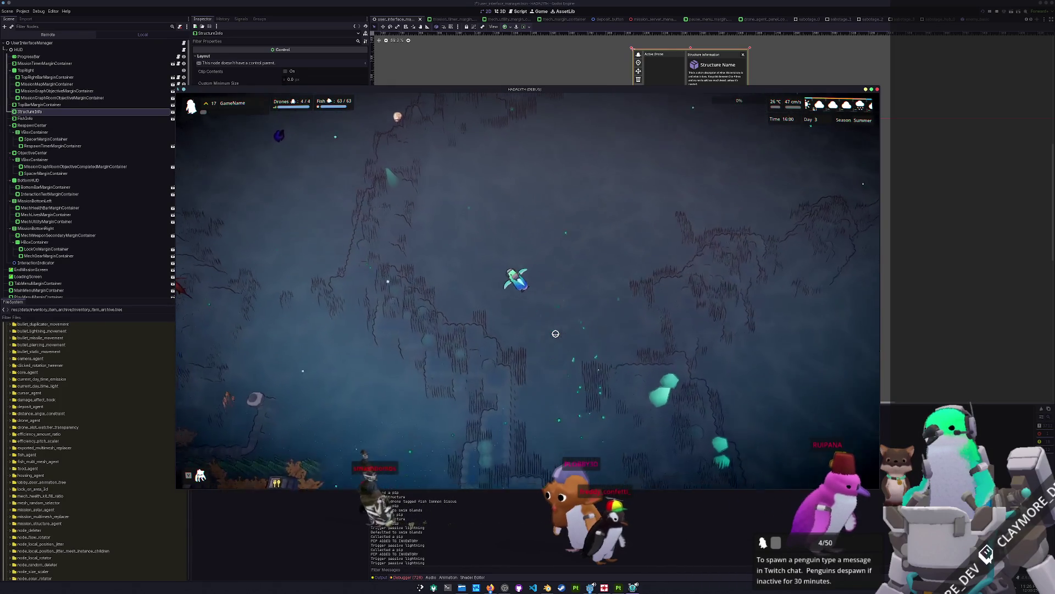
{"action": "key", "text": "w"}
{"action": "key", "text": "a"}
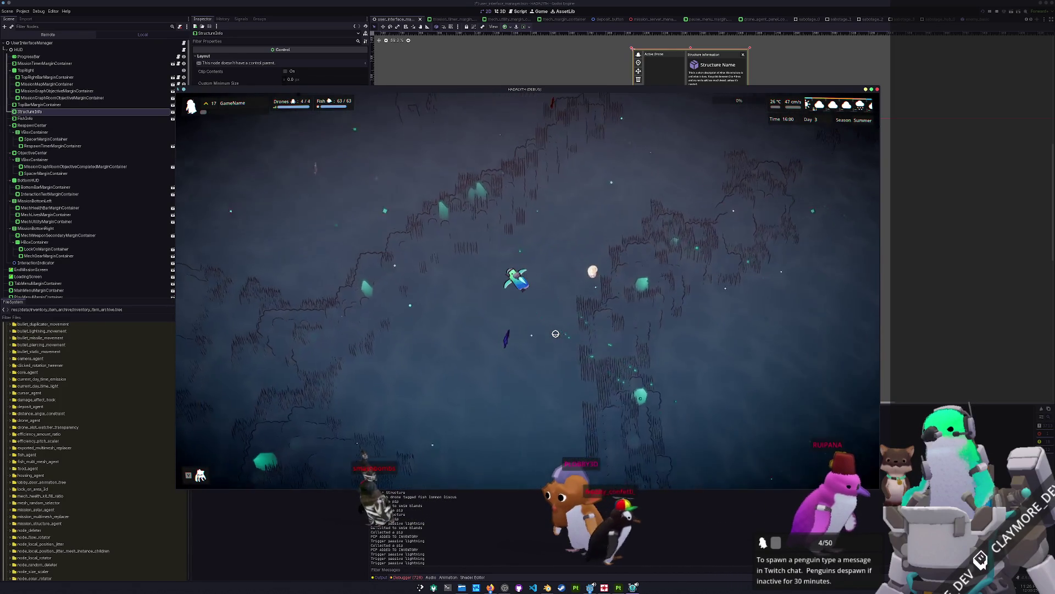
{"action": "key", "text": "w"}
{"action": "key", "text": "a"}
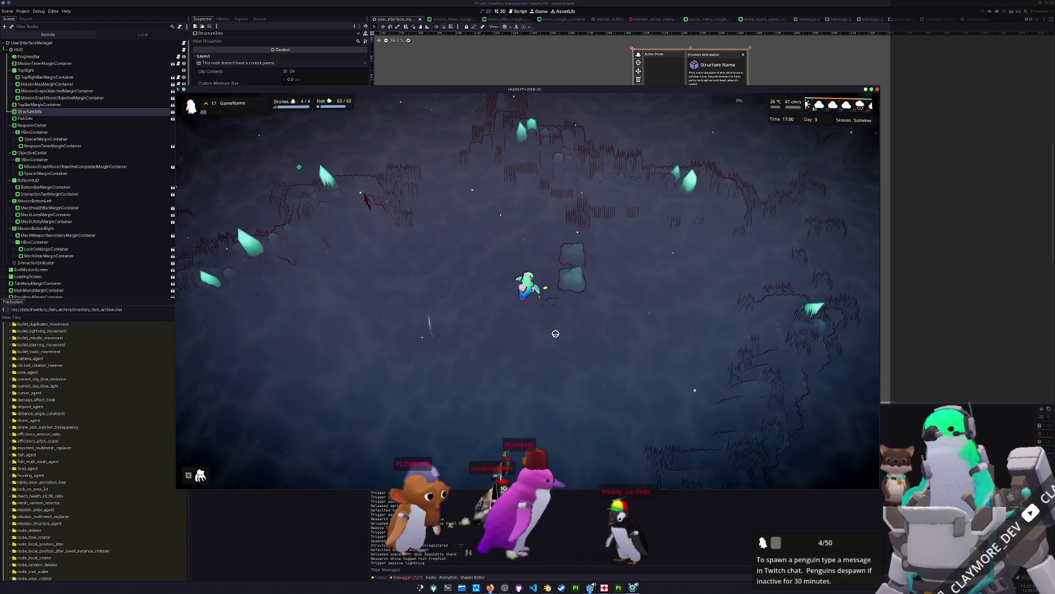
{"action": "key", "text": "w"}
{"action": "key", "text": "w"}
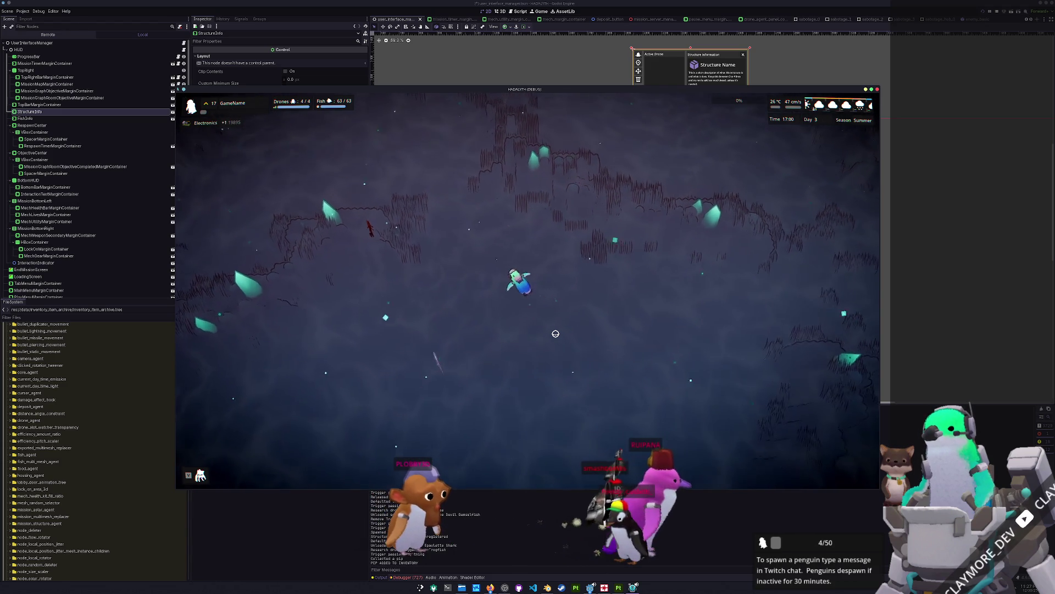
{"action": "key", "text": "w"}
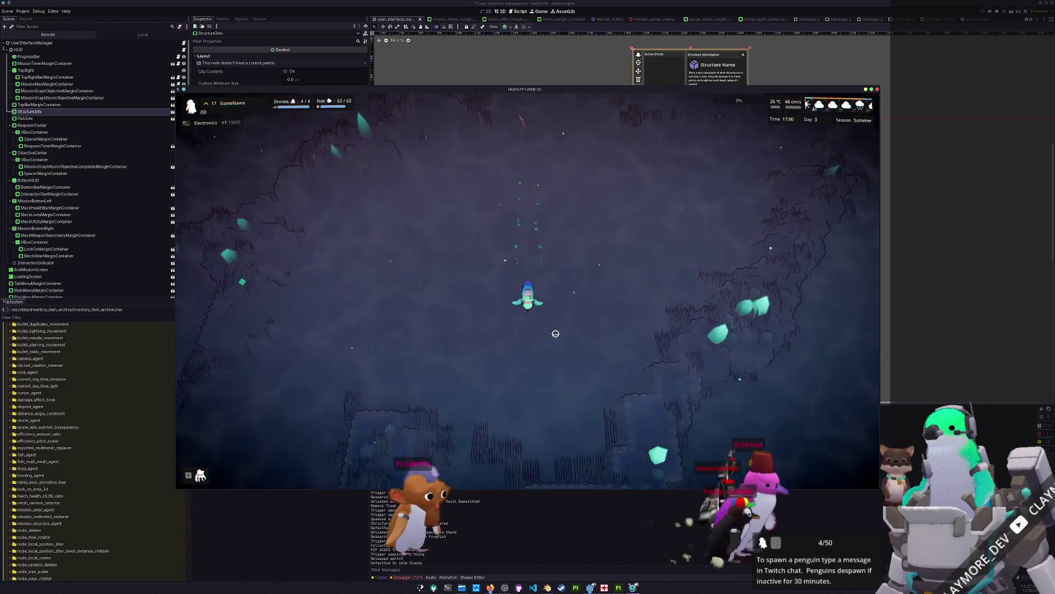
{"action": "key", "text": "w"}
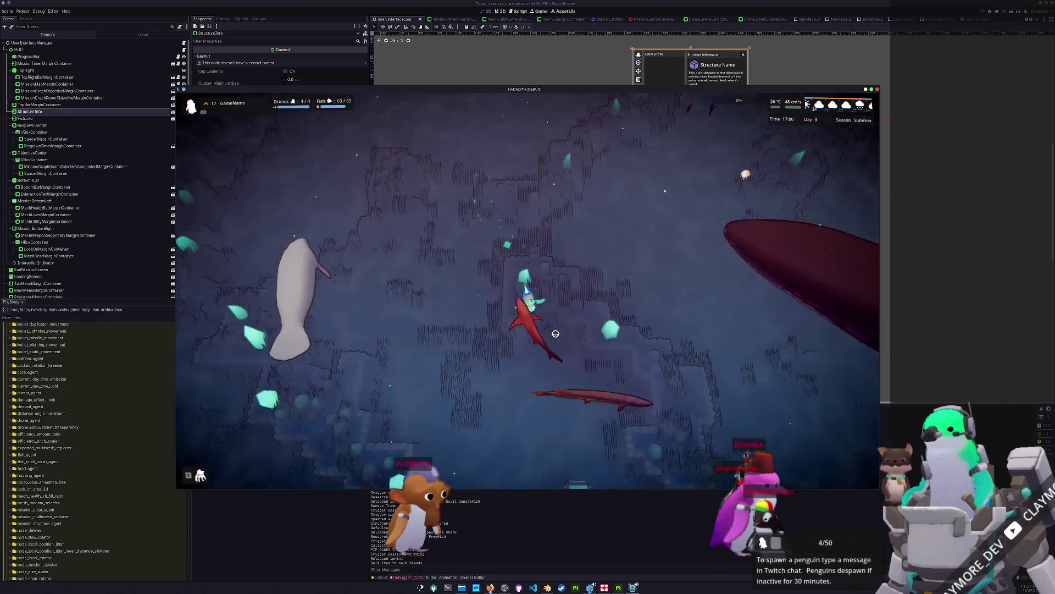
{"action": "key", "text": "w"}
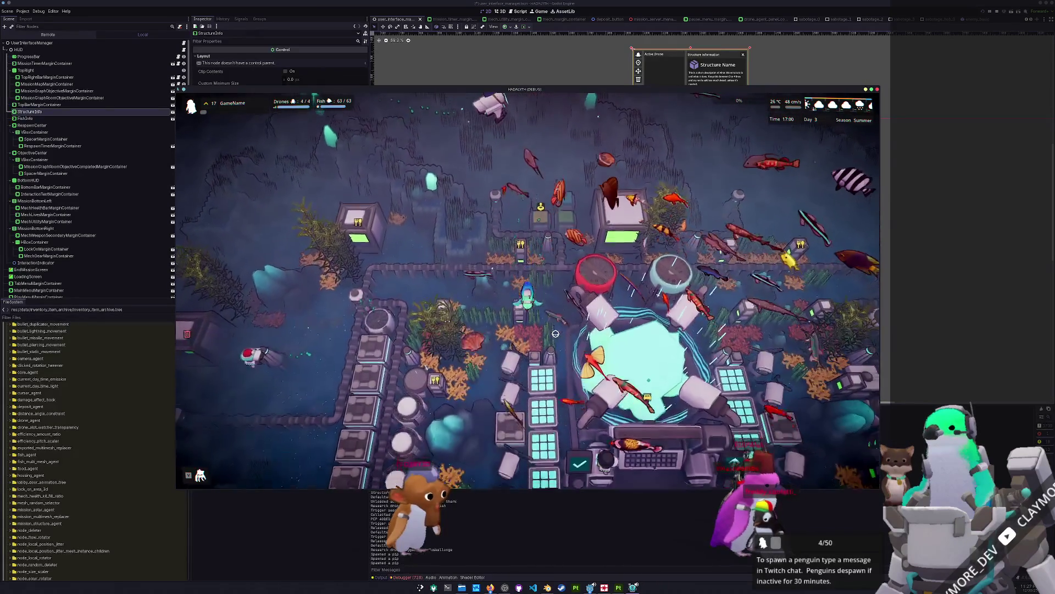
{"action": "key", "text": "w"}
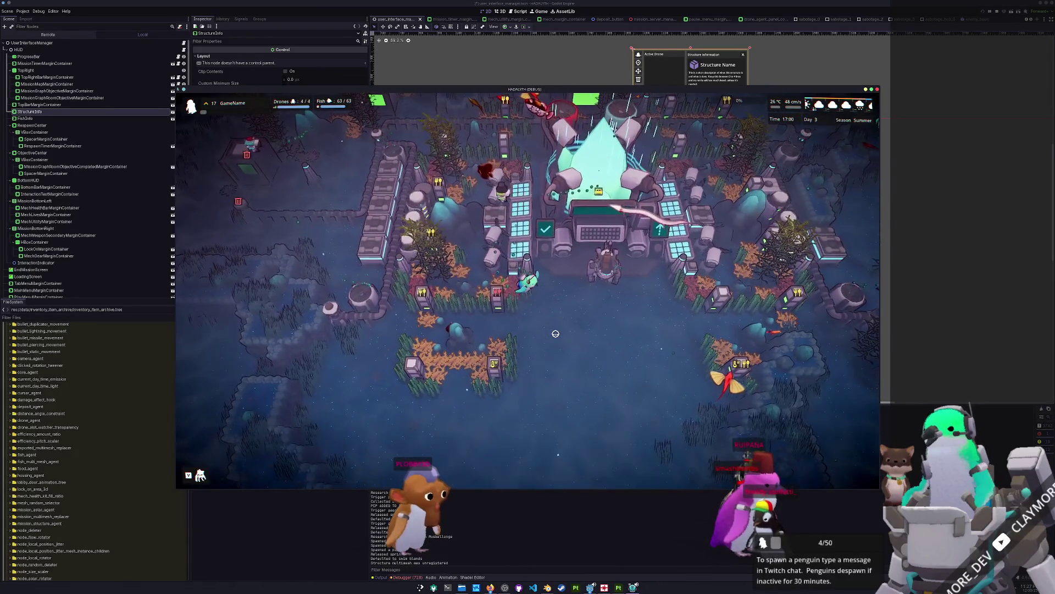
{"action": "key", "text": "w"}
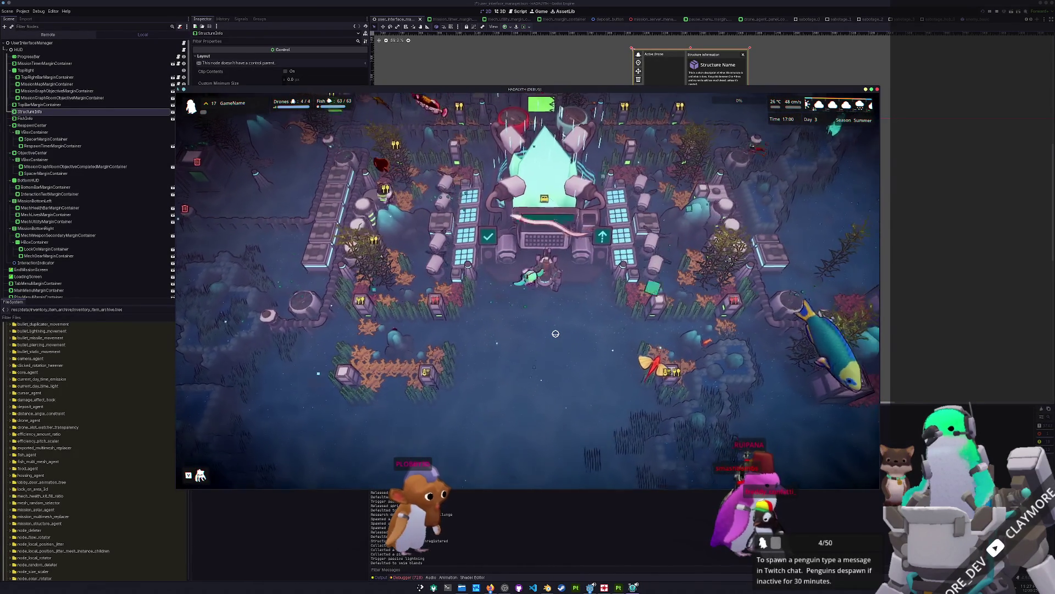
{"action": "key", "text": "e"}
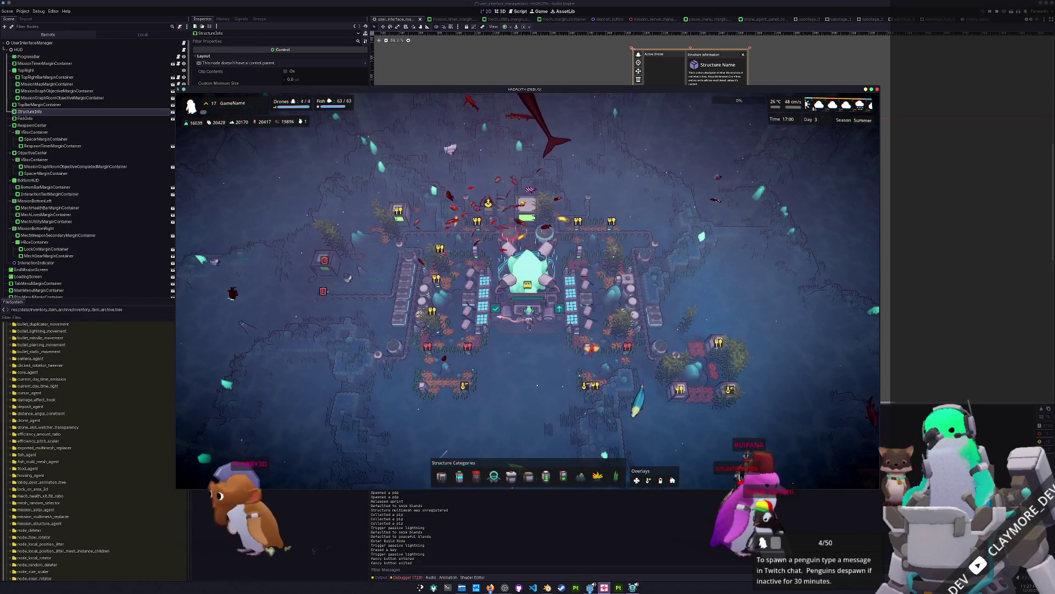
{"action": "left_click", "coordinate": [618, 588]}
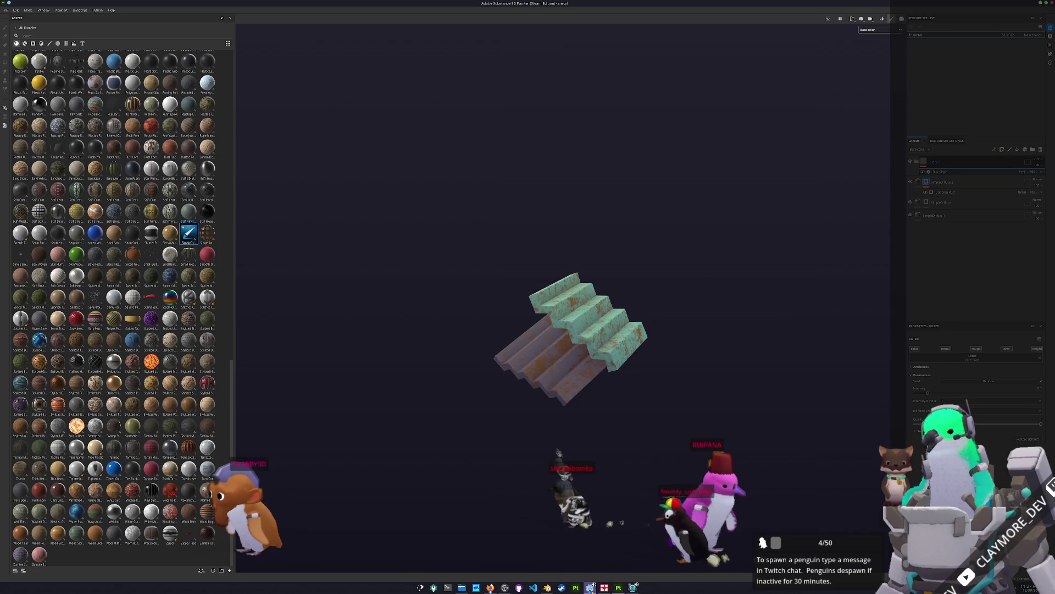
Step: Back in Blender, undo the last two changes to the stairs
{"action": "left_click", "coordinate": [590, 587]}
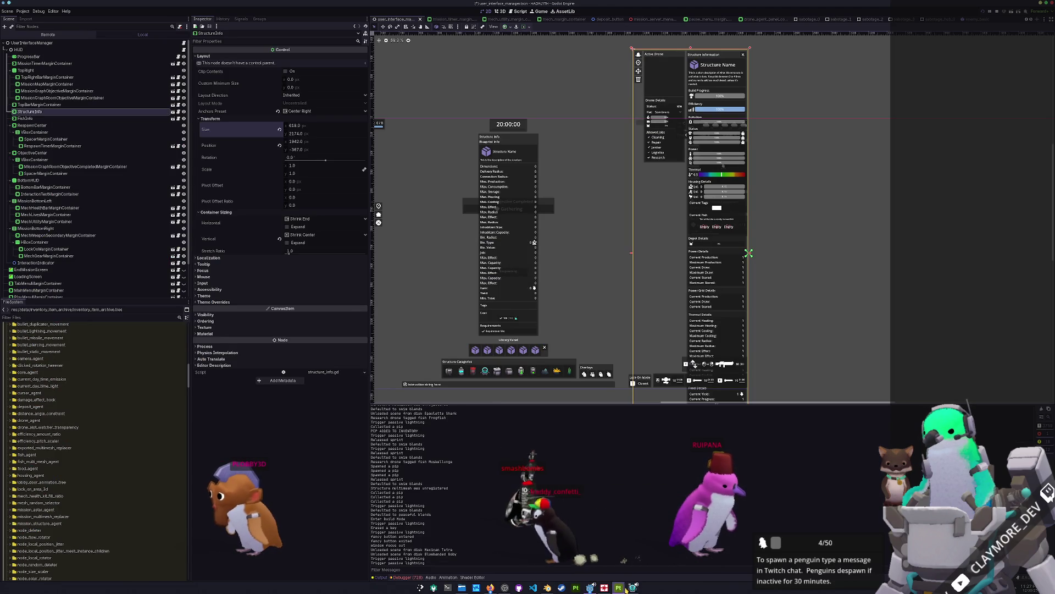
{"action": "key", "text": "alt+Tab"}
{"action": "key", "text": "ctrl+z"}
{"action": "key", "text": "ctrl+s"}
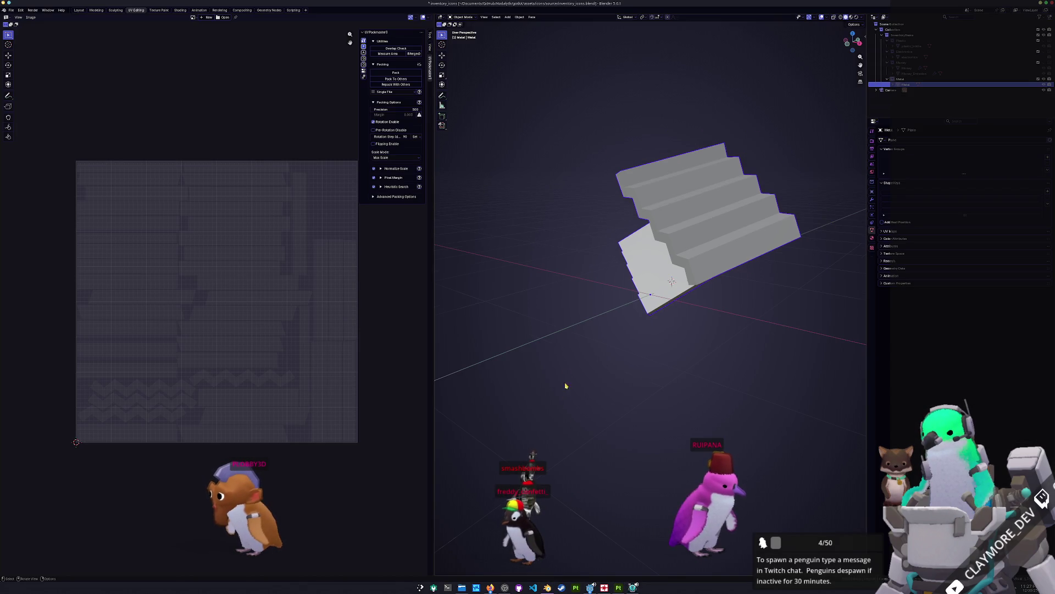
{"action": "key", "text": "ctrl+z"}
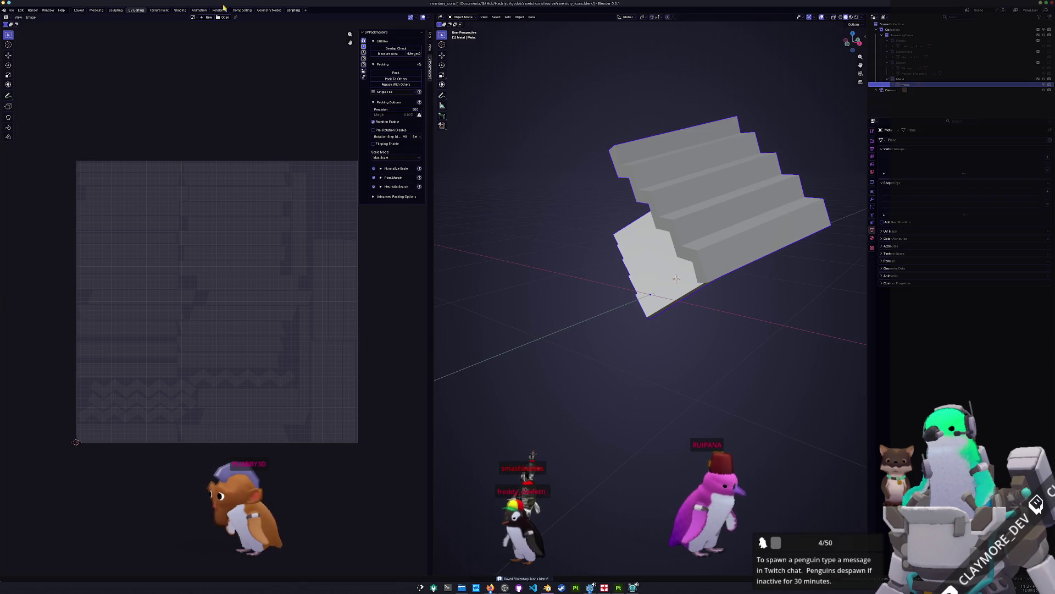
Step: In Shading, feed an Image Texture with metal_Base_color.png into the stairs material and save
{"action": "left_click", "coordinate": [180, 10]}
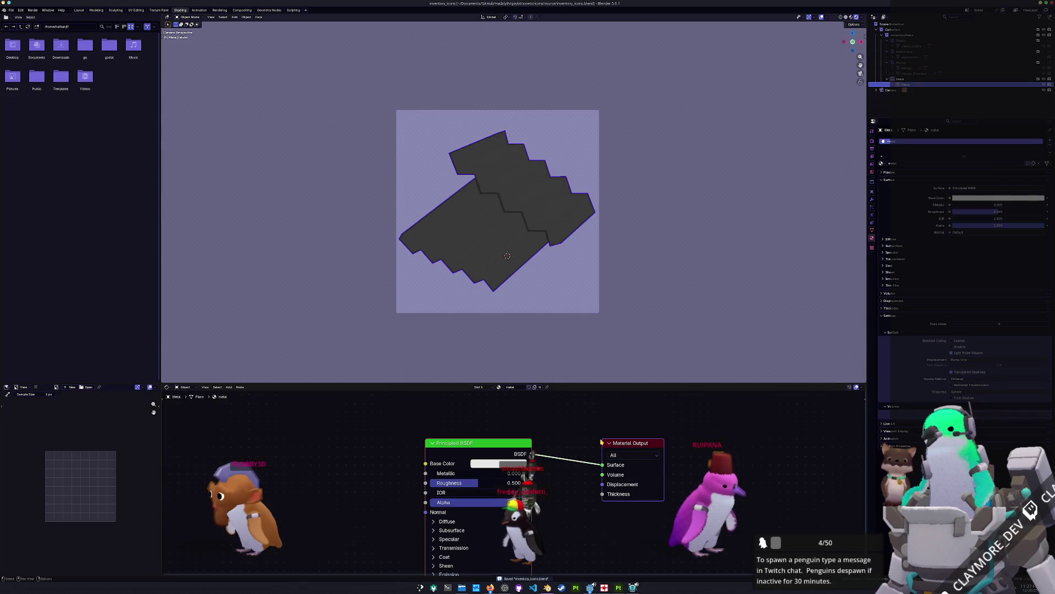
{"action": "left_click_drag", "start_coordinate": [603, 465], "coordinate": [619, 449]}
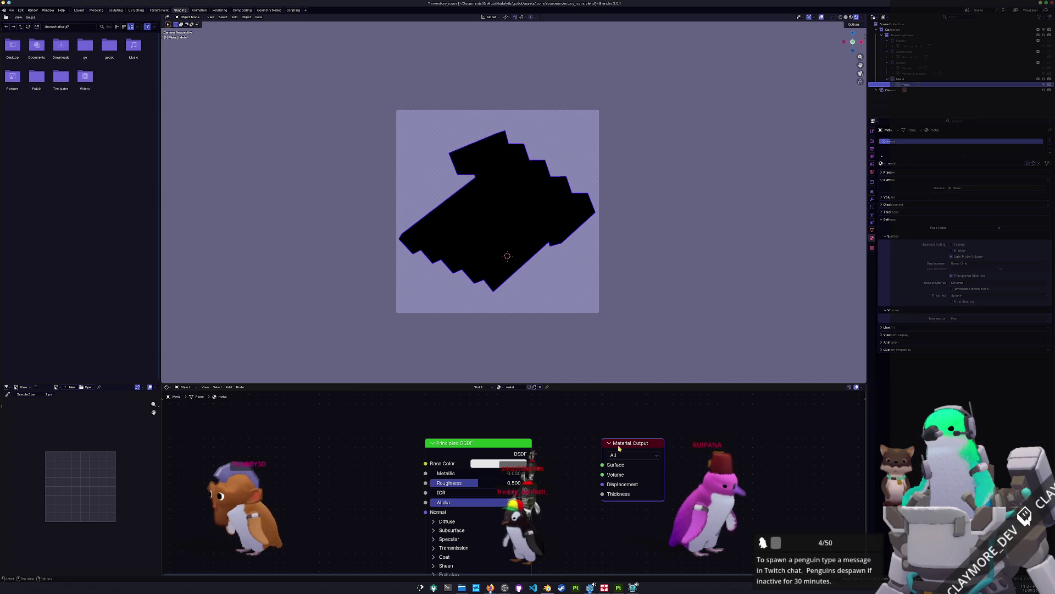
{"action": "type", "text": "image"}
{"action": "key", "text": "Return"}
{"action": "key", "text": "ctrl+t"}
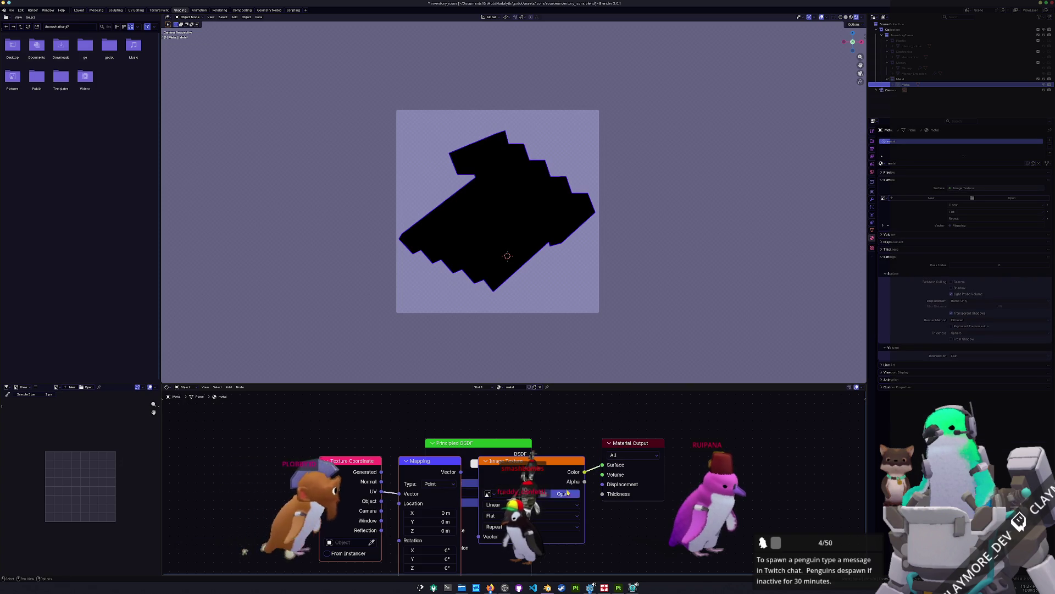
{"action": "left_click", "coordinate": [563, 493]}
{"action": "double_click", "coordinate": [388, 185]}
{"action": "double_click", "coordinate": [396, 181]}
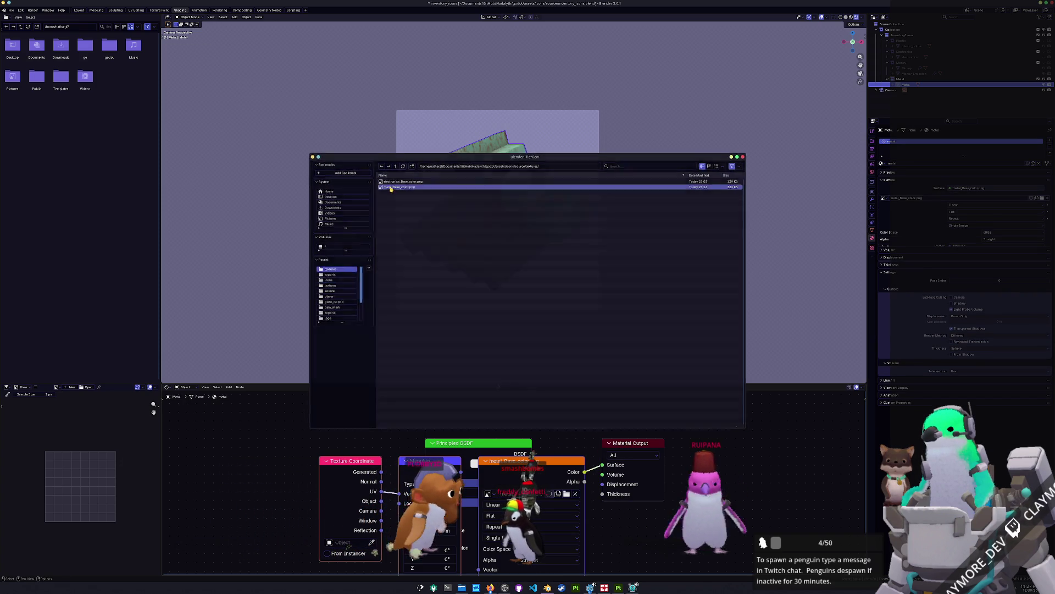
{"action": "key", "text": "ctrl+s"}
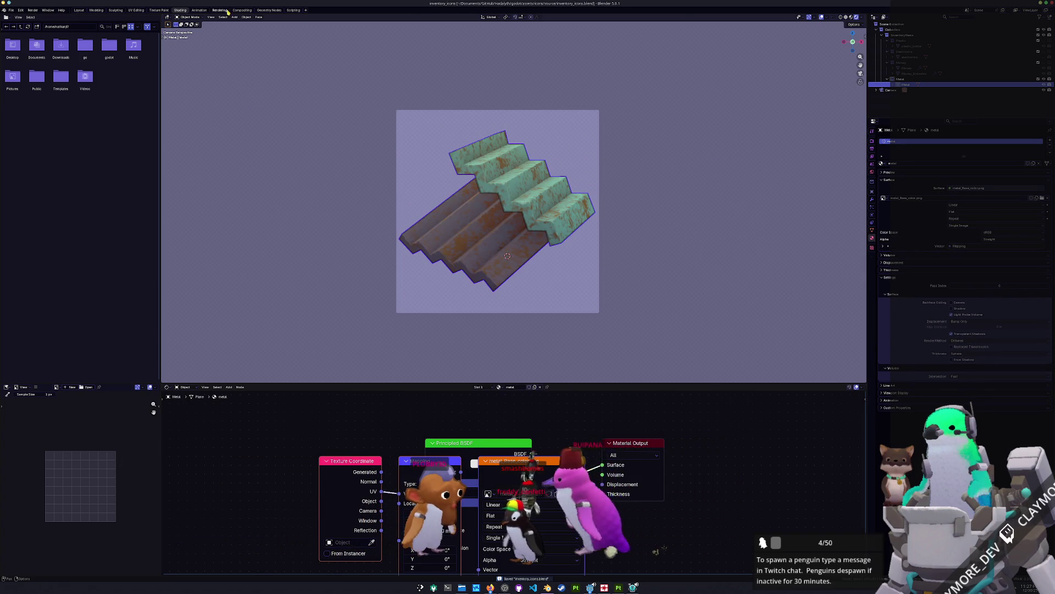
Step: Render the textured stairs icon and save the render as metal.png
{"action": "left_click", "coordinate": [219, 10]}
{"action": "key", "text": "F12"}
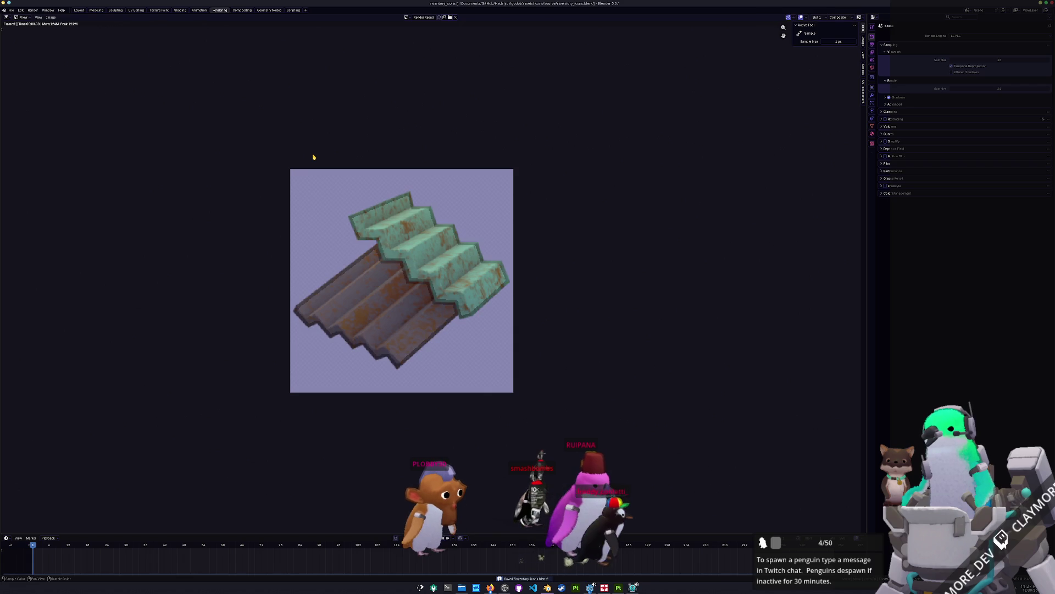
{"action": "left_click", "coordinate": [52, 17]}
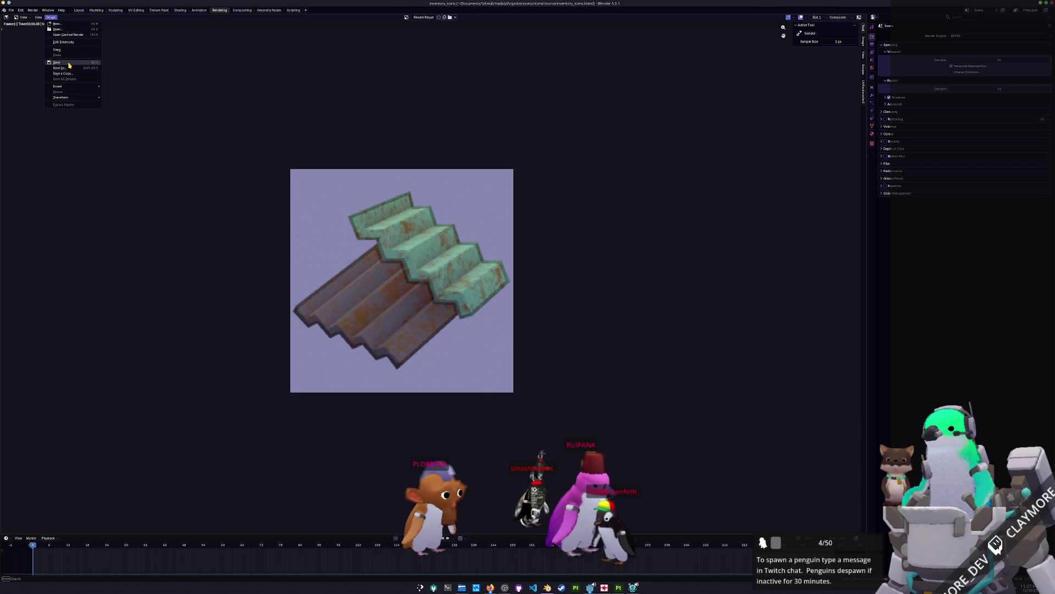
{"action": "left_click", "coordinate": [70, 65]}
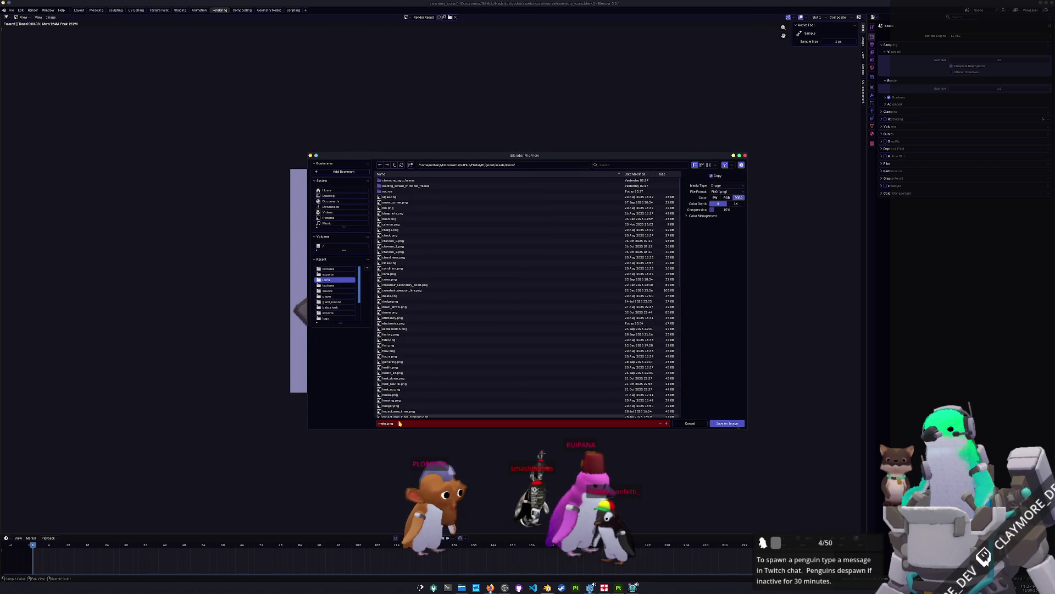
{"action": "key", "text": "Return"}
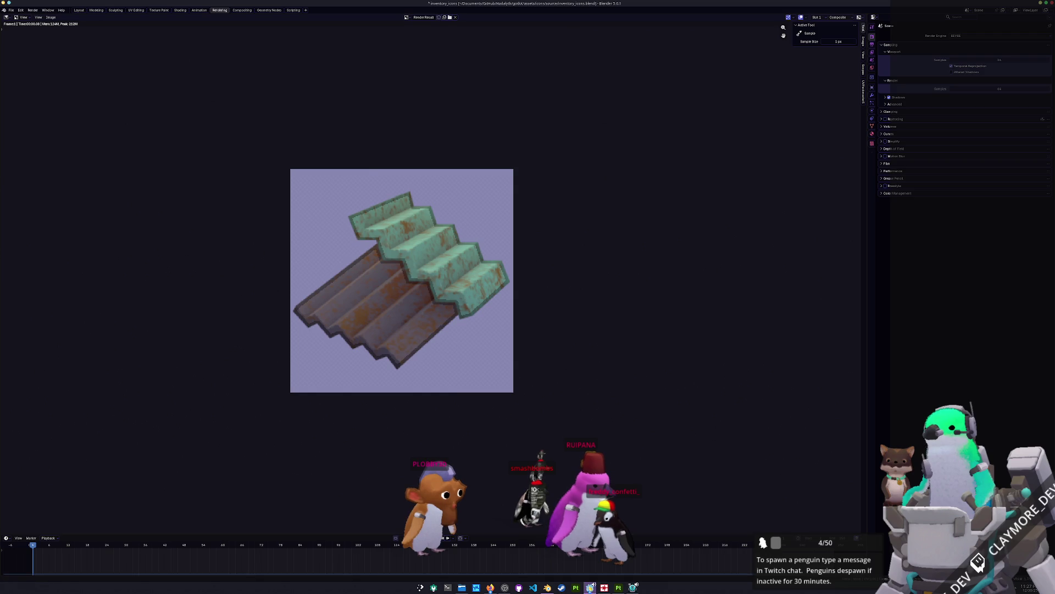
{"action": "left_click", "coordinate": [590, 587]}
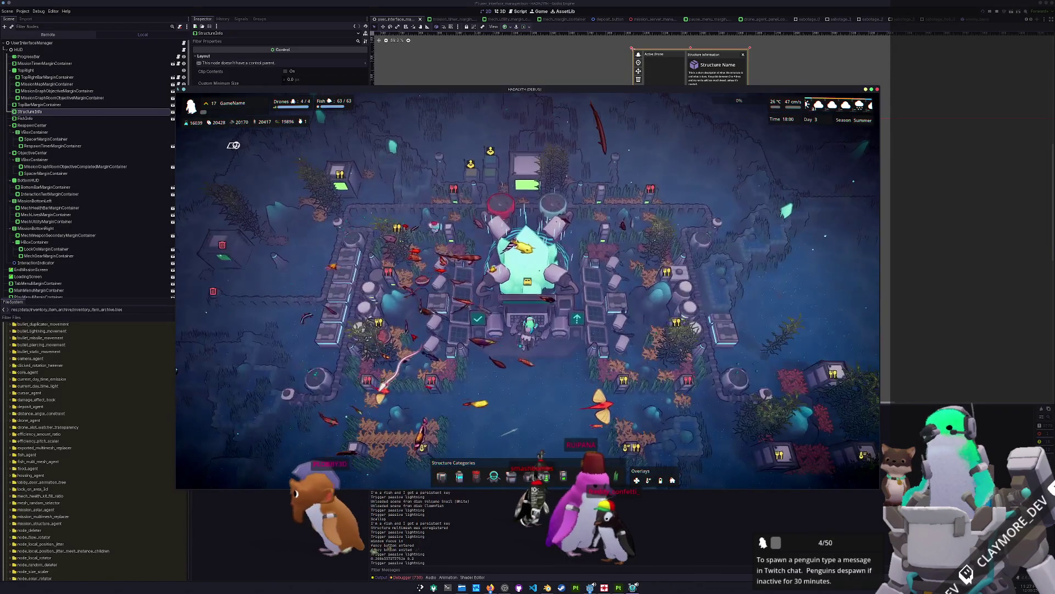
Step: Open the running game's info panel and show the inventory with the Bio item
{"action": "scroll", "coordinate": [275, 187], "scroll_direction": "down", "scroll_amount": 2}
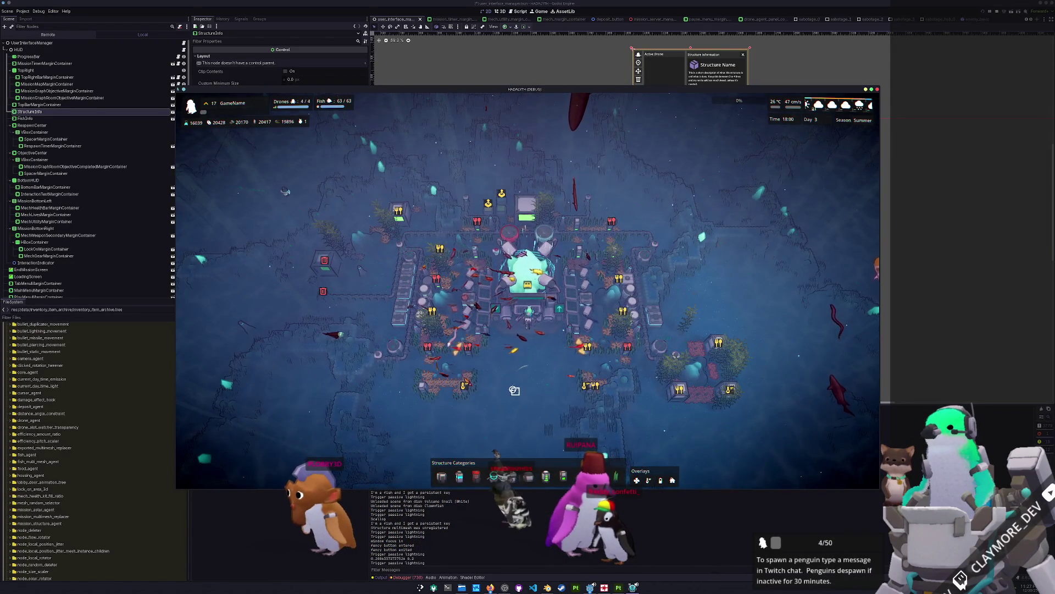
{"action": "key", "text": "Tab"}
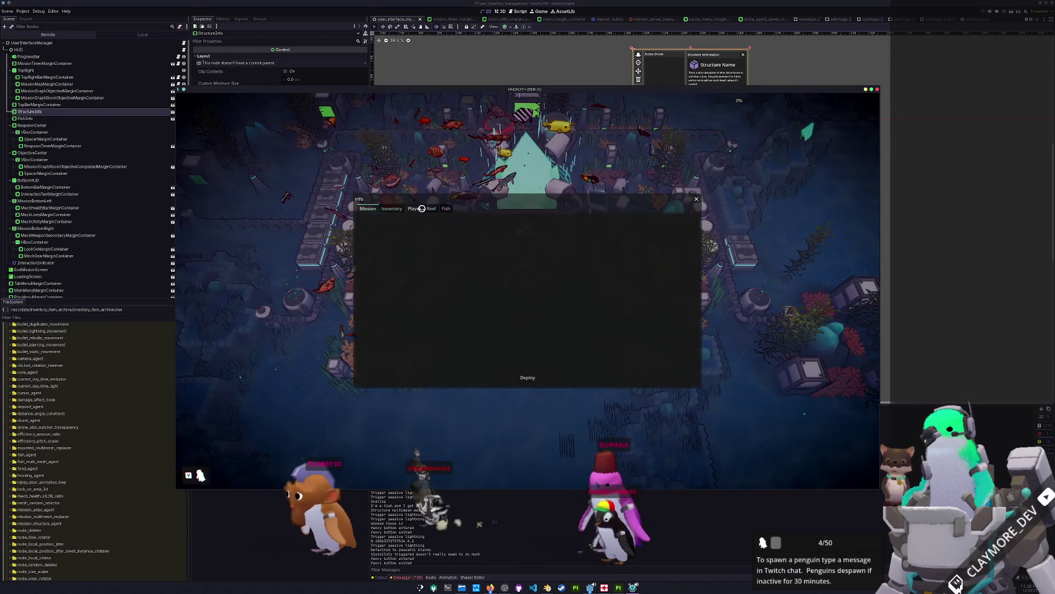
{"action": "left_click", "coordinate": [391, 208]}
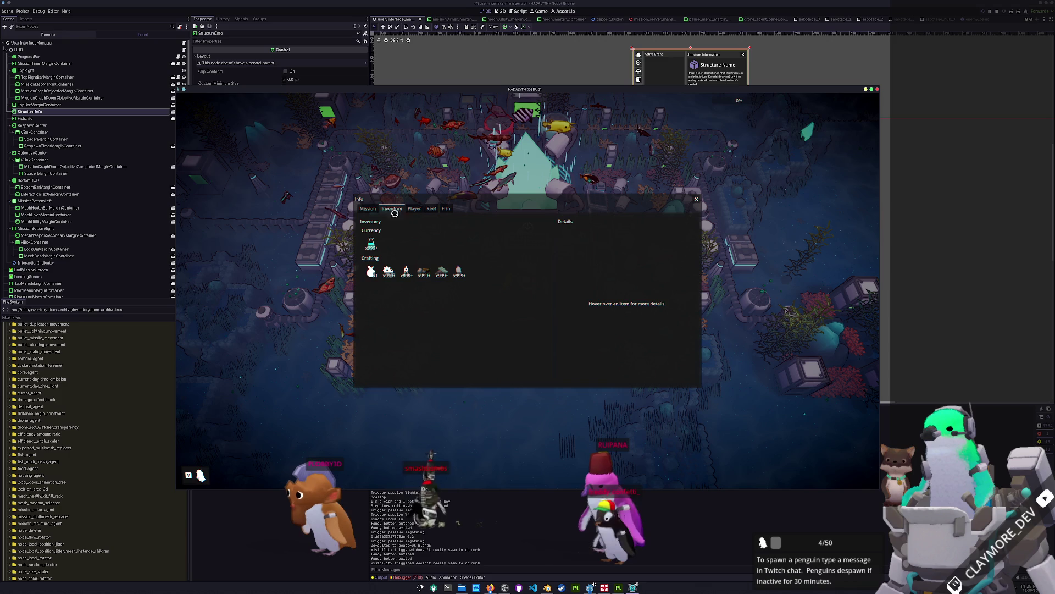
{"action": "mouse_move", "coordinate": [392, 272]}
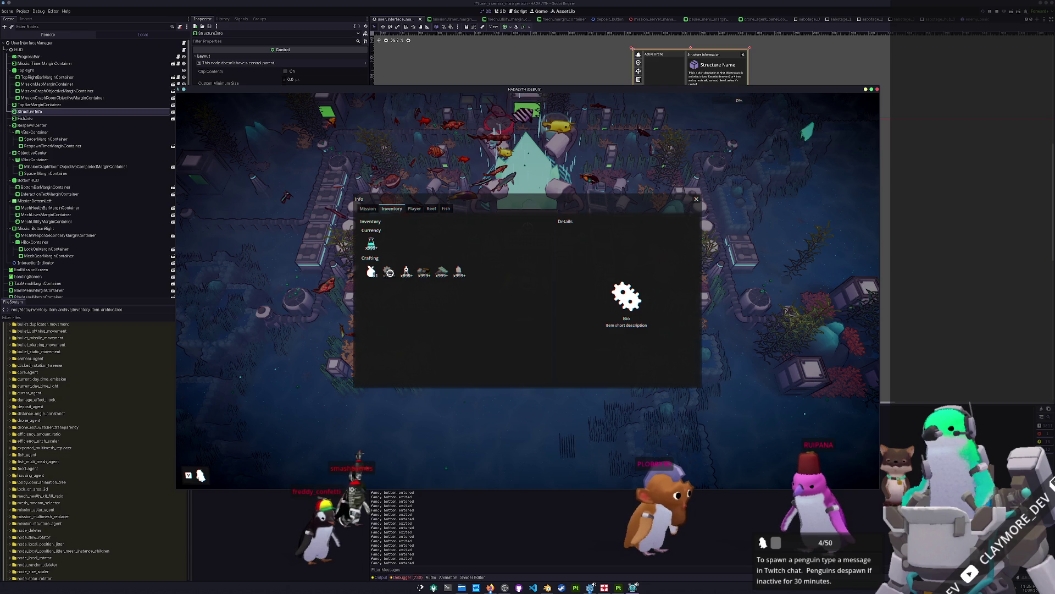
Step: Capture a region screenshot of the Bio item card and move its preview aside
{"action": "key", "text": "Print"}
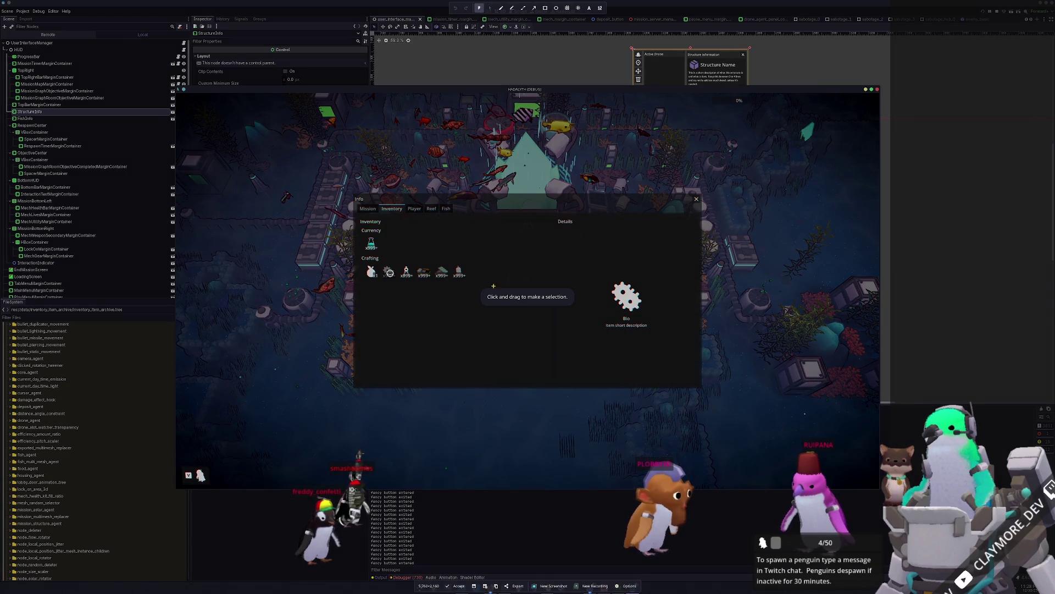
{"action": "left_click_drag", "start_coordinate": [597, 266], "coordinate": [644, 326]}
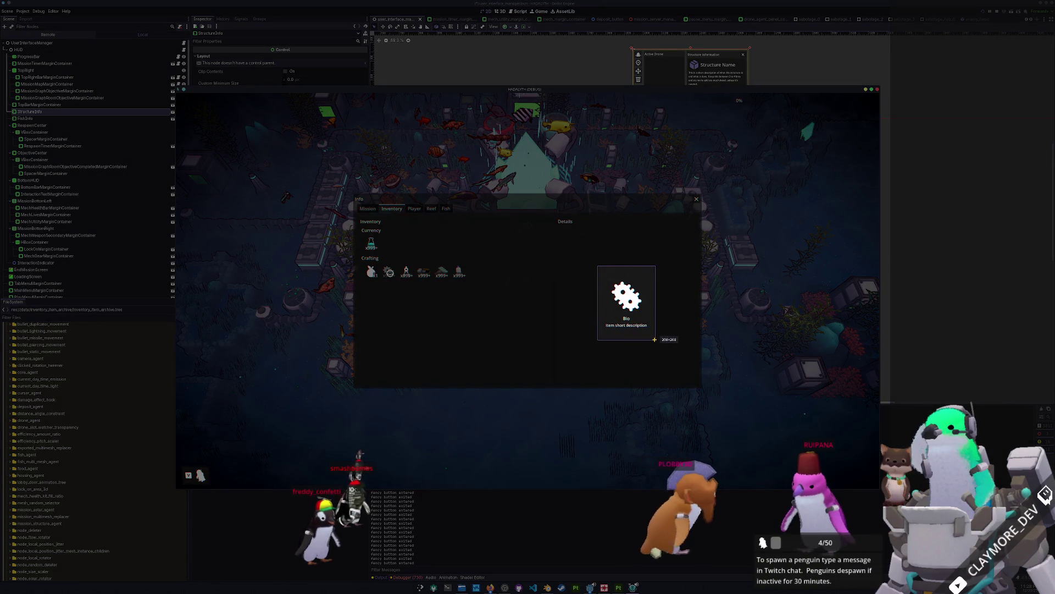
{"action": "key", "text": "Return"}
{"action": "mouse_move", "coordinate": [544, 226]}
{"action": "left_mouse_down"}
{"action": "mouse_move", "coordinate": [889, 93]}
{"action": "mouse_move", "coordinate": [902, 73]}
{"action": "left_mouse_up"}
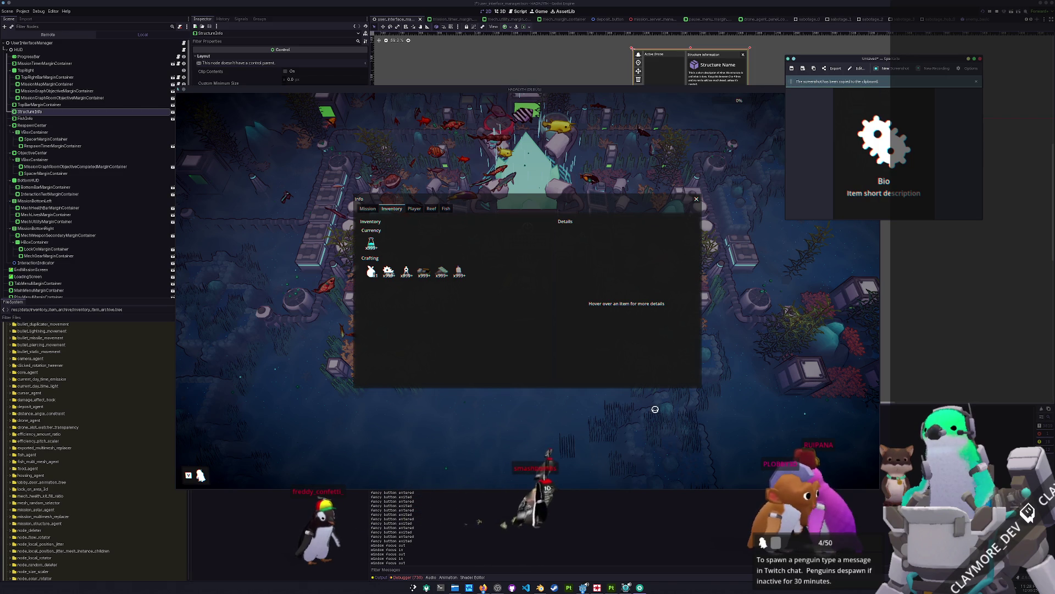
{"action": "key", "text": "alt+Tab"}
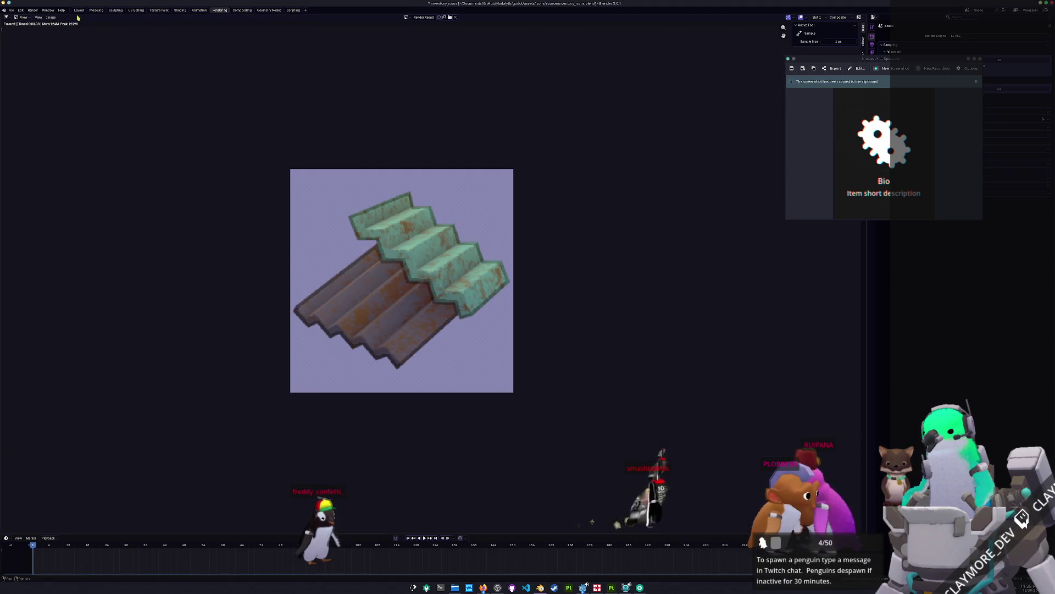
Step: Hide the staircase and add a new collection under InventoryItems, naming it
{"action": "left_click", "coordinate": [78, 10]}
{"action": "left_click_drag", "start_coordinate": [826, 105], "coordinate": [686, 69]}
{"action": "left_click", "coordinate": [1044, 79]}
{"action": "right_click", "coordinate": [905, 35]}
{"action": "left_click", "coordinate": [907, 36]}
{"action": "double_click", "coordinate": [910, 90]}
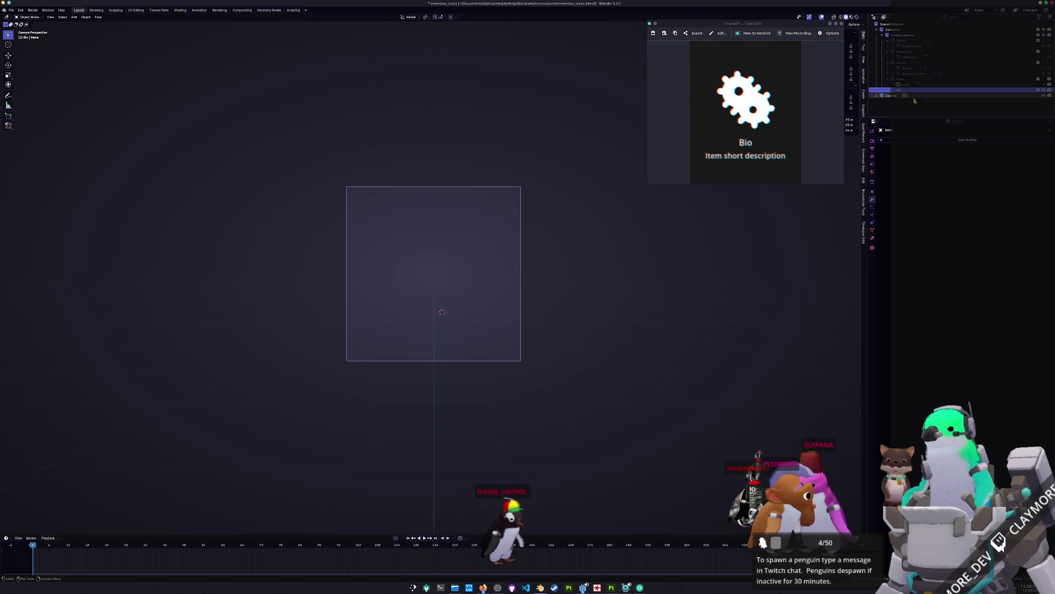
Step: Add a cube scaled to 0.160 and reset it to the world origin
{"action": "key", "text": "KP_0"}
{"action": "key", "text": "shift+a"}
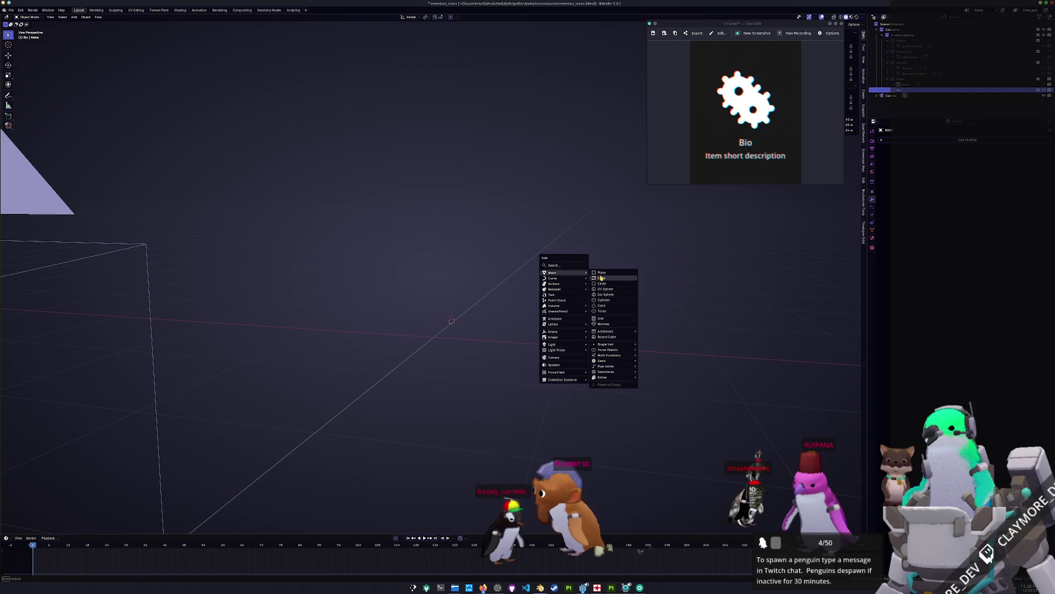
{"action": "left_click", "coordinate": [602, 278]}
{"action": "key", "text": "s"}
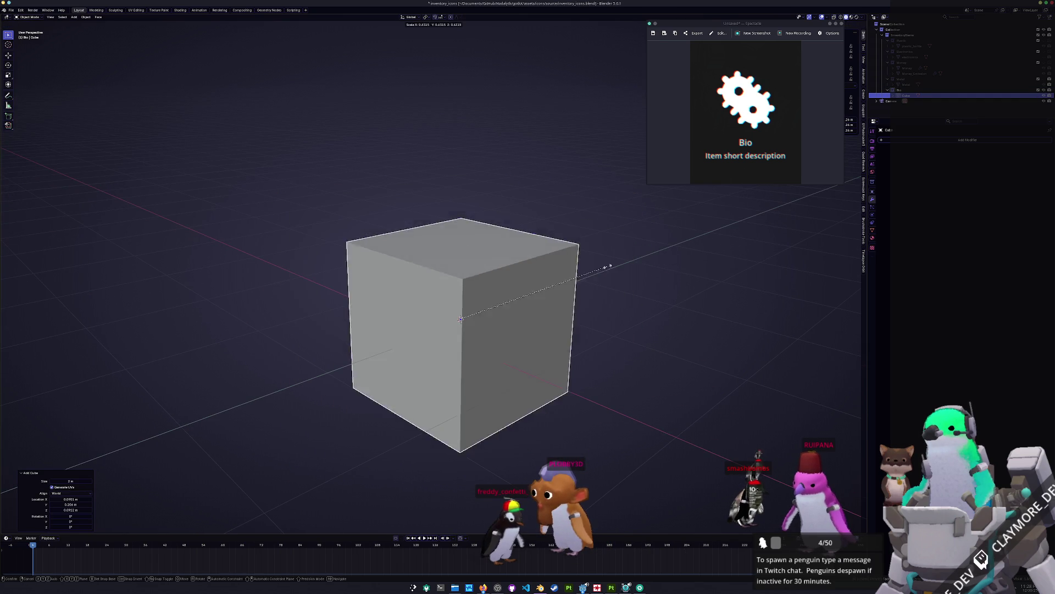
{"action": "left_click", "coordinate": [497, 303]}
{"action": "key", "text": "KP_1"}
{"action": "key", "text": "g"}
{"action": "key", "text": "z"}
{"action": "key", "text": "Escape"}
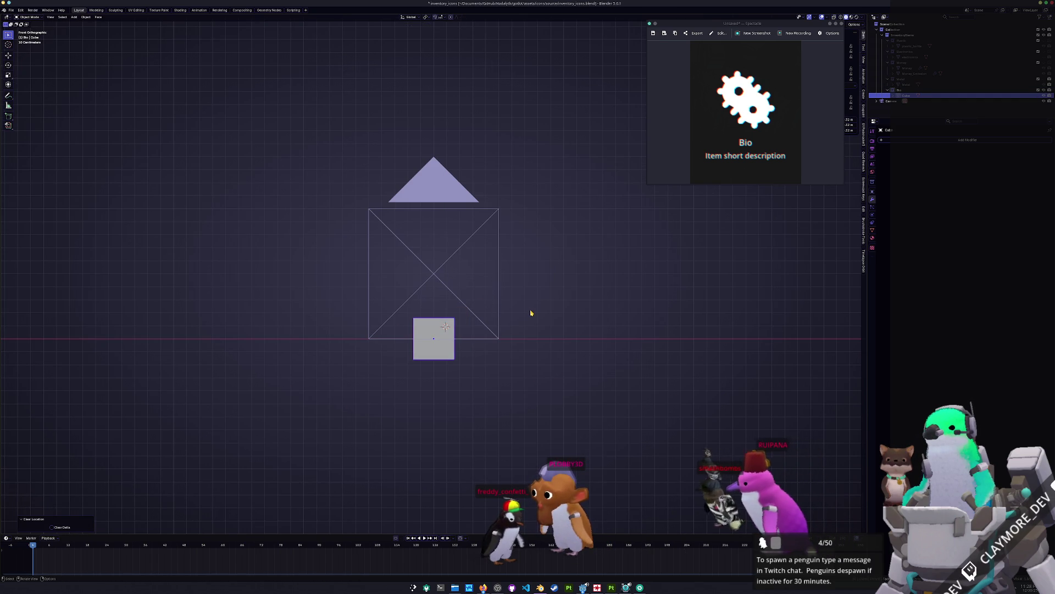
{"action": "key", "text": "alt+g"}
Step: Stretch the cube along the X axis into a long box
{"action": "mouse_move", "coordinate": [530, 309]}
{"action": "middle_mouse_down"}
{"action": "mouse_move", "coordinate": [473, 329]}
{"action": "mouse_move", "coordinate": [494, 255]}
{"action": "middle_mouse_up"}
{"action": "key", "text": "KP_Decimal"}
{"action": "scroll", "coordinate": [465, 294], "scroll_direction": "down", "scroll_amount": 8}
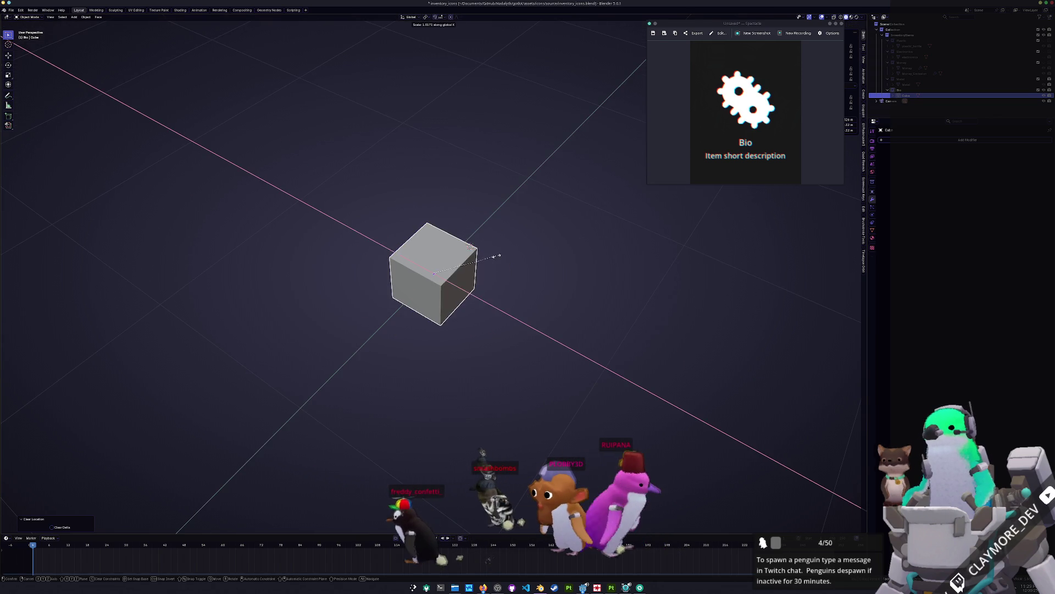
{"action": "key", "text": "s"}
{"action": "key", "text": "x"}
{"action": "left_click", "coordinate": [607, 299]}
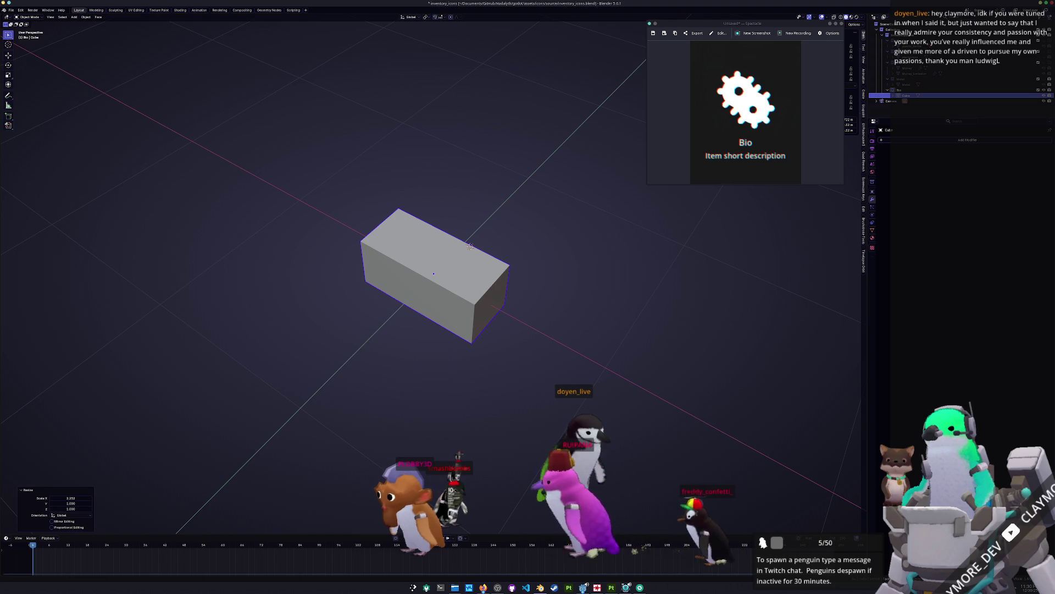
Step: Add a centred loop cut across the long box and spread the loops apart on X
{"action": "left_click", "coordinate": [456, 290]}
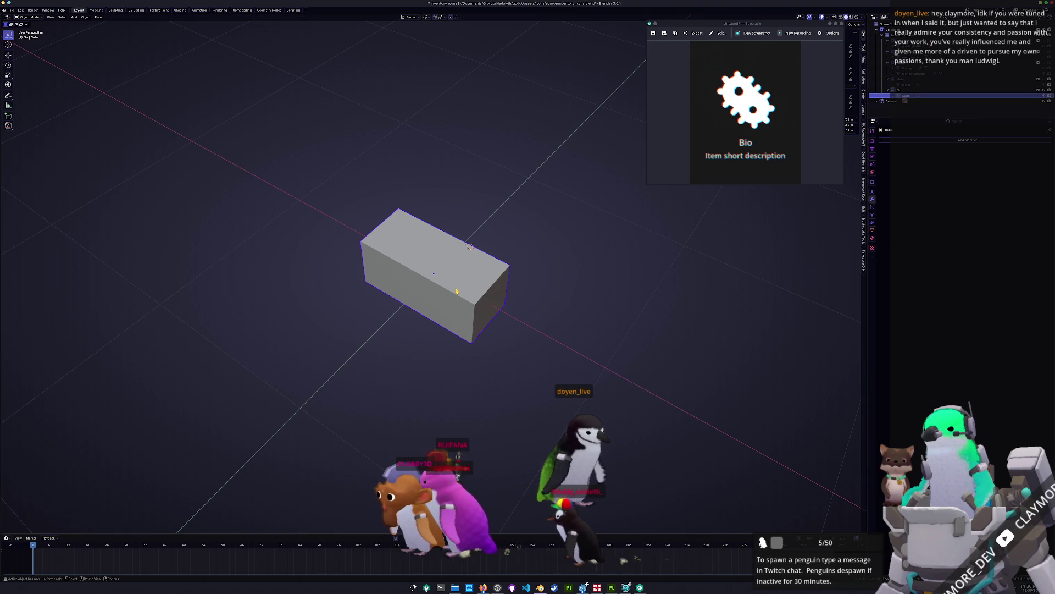
{"action": "key", "text": "Tab"}
{"action": "middle_click_drag", "start_coordinate": [457, 290], "coordinate": [466, 302]}
{"action": "key", "text": "ctrl+r"}
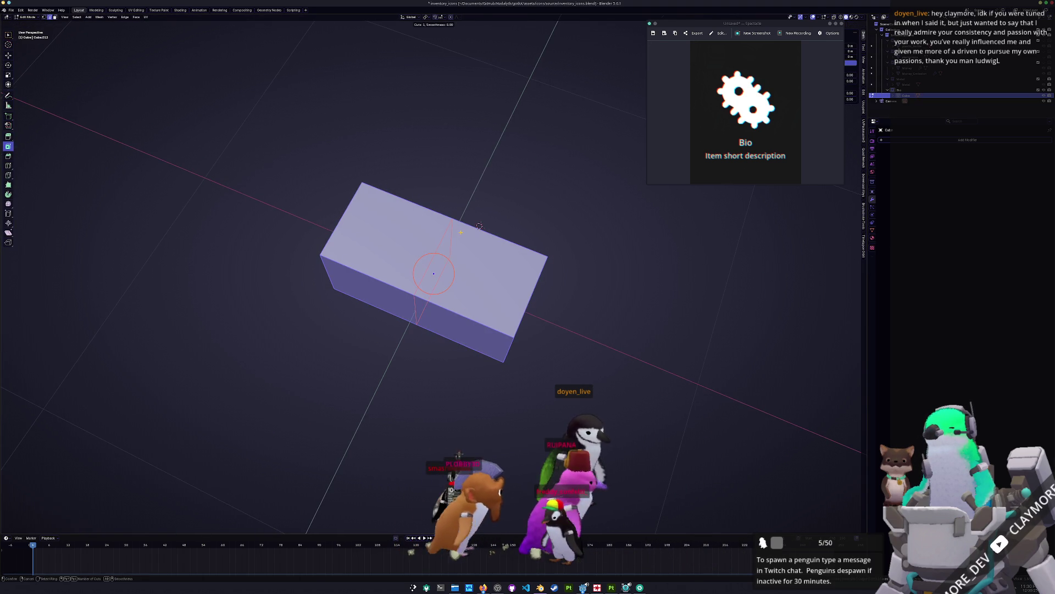
{"action": "left_click", "coordinate": [479, 226]}
{"action": "right_click", "coordinate": [479, 226]}
{"action": "middle_click_drag", "start_coordinate": [480, 226], "coordinate": [519, 255]}
{"action": "key", "text": "s"}
{"action": "key", "text": "x"}
{"action": "left_click", "coordinate": [483, 261]}
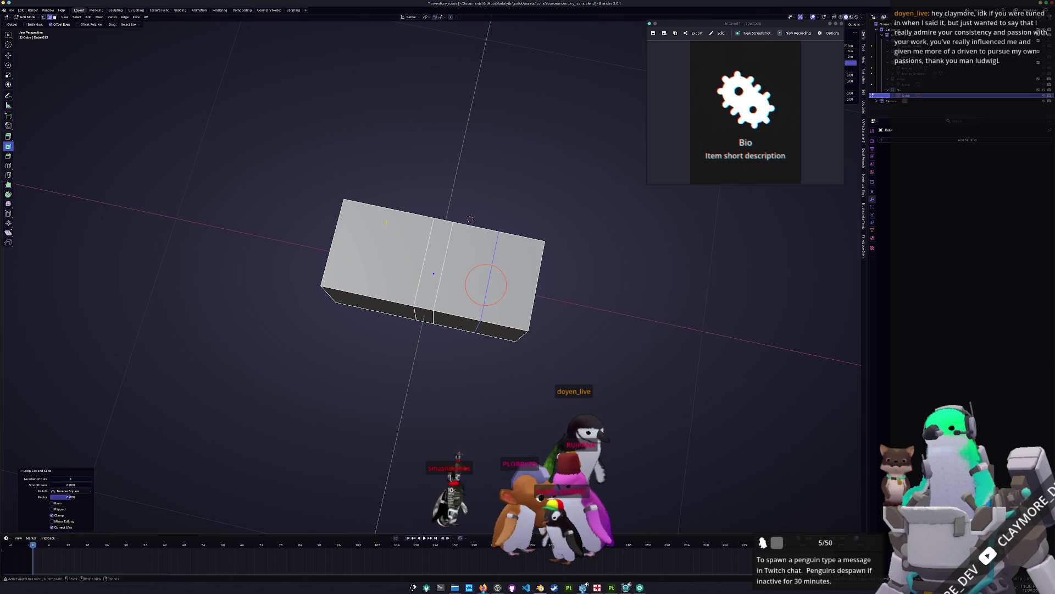
Step: Add another loop cut and widen both inner loops on Y into a bowtie
{"action": "left_click", "coordinate": [382, 262]}
{"action": "left_click", "coordinate": [491, 271], "text": "alt+shift"}
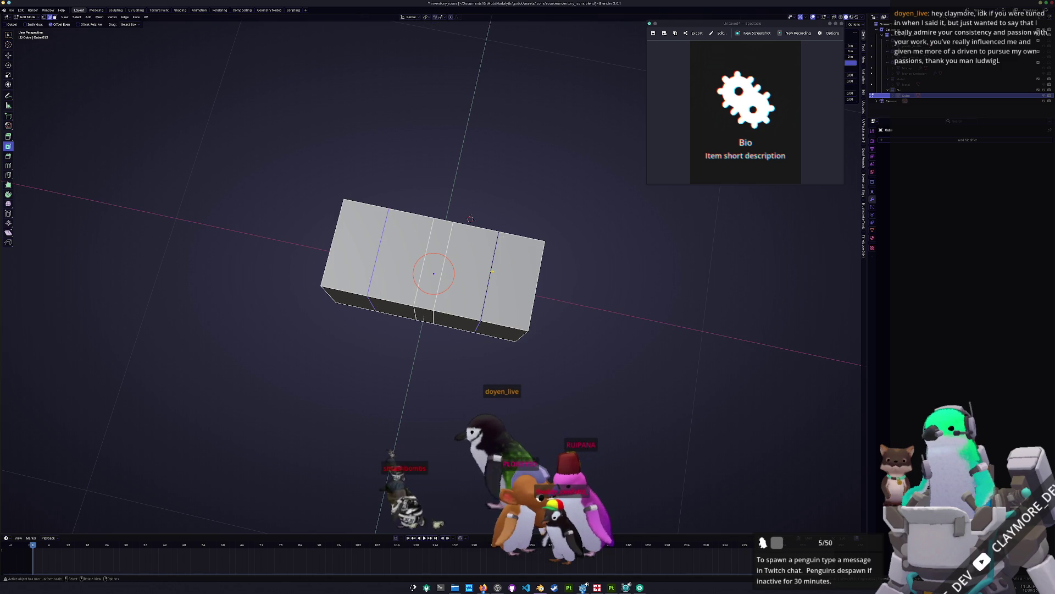
{"action": "key", "text": "KP_7"}
{"action": "key", "text": "s"}
{"action": "key", "text": "y"}
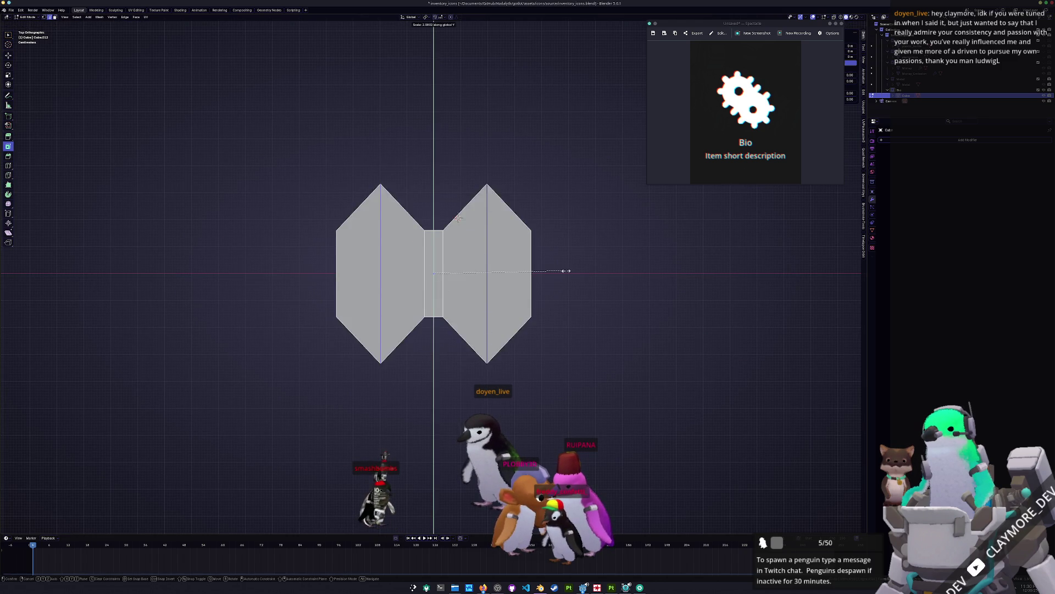
{"action": "left_click", "coordinate": [531, 269]}
Step: Bevel the widened loops into rounded corners with 2 segments
{"action": "key", "text": "ctrl+b"}
{"action": "scroll", "coordinate": [610, 316], "scroll_direction": "up", "scroll_amount": 3}
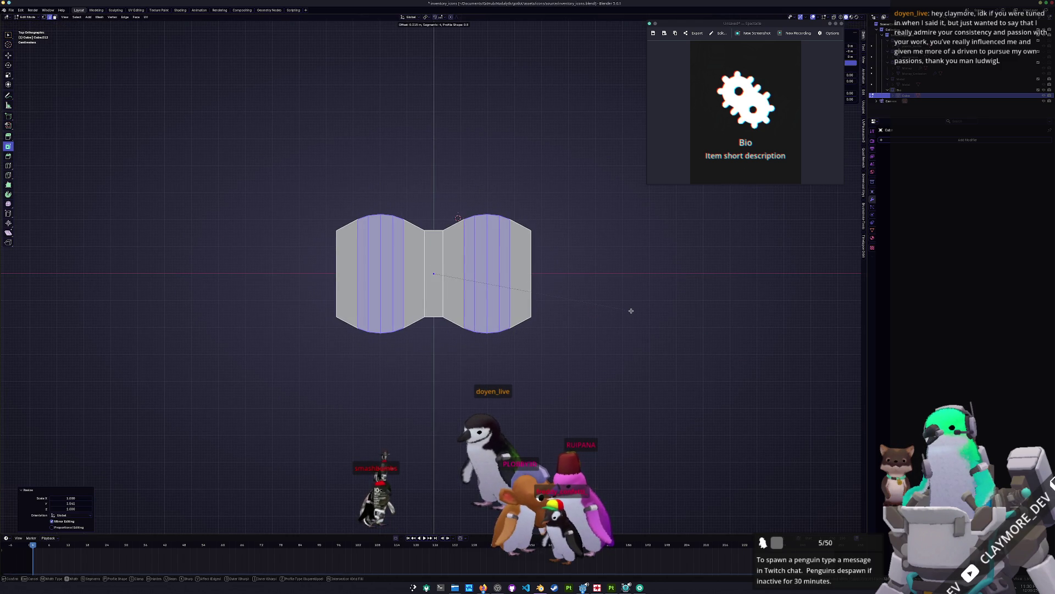
{"action": "scroll", "coordinate": [631, 311], "scroll_direction": "down", "scroll_amount": 2}
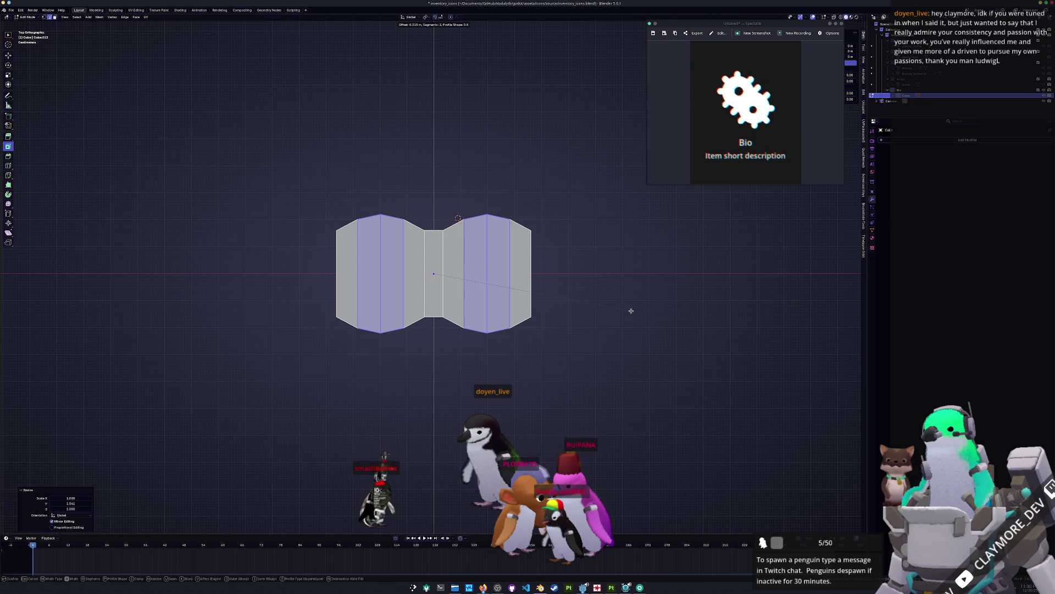
{"action": "left_click", "coordinate": [629, 308]}
Step: Extrude the end faces in place and widen them outward along X
{"action": "mouse_move", "coordinate": [630, 308]}
{"action": "middle_mouse_down"}
{"action": "mouse_move", "coordinate": [522, 301]}
{"action": "mouse_move", "coordinate": [292, 309]}
{"action": "middle_mouse_up"}
{"action": "key", "text": "alt+a"}
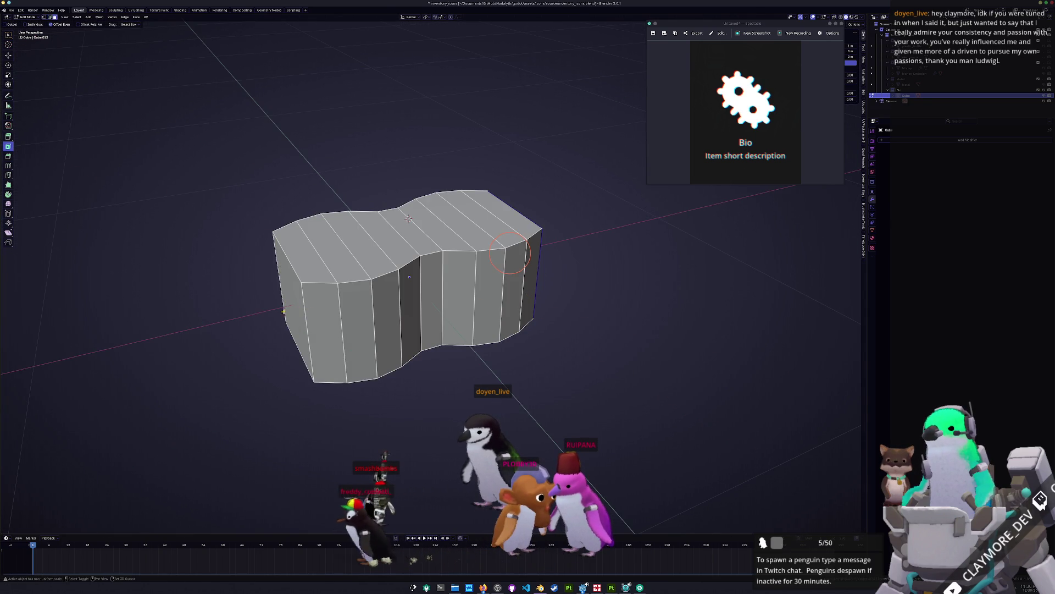
{"action": "left_click", "coordinate": [303, 323], "text": "shift"}
{"action": "key", "text": "KP_7"}
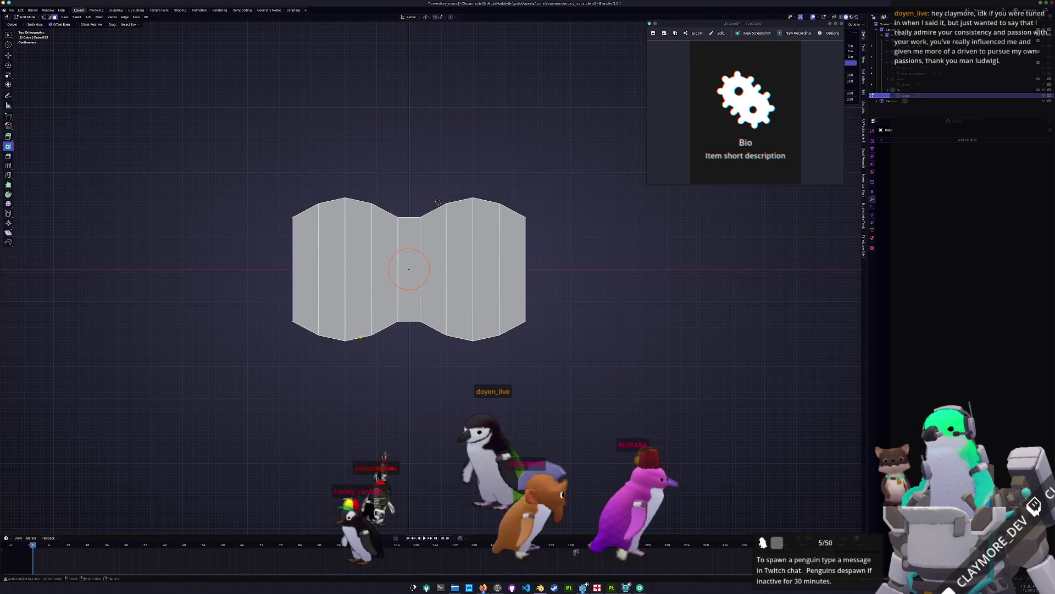
{"action": "key", "text": "e"}
{"action": "key", "text": "Escape"}
{"action": "key", "text": "s"}
{"action": "key", "text": "x"}
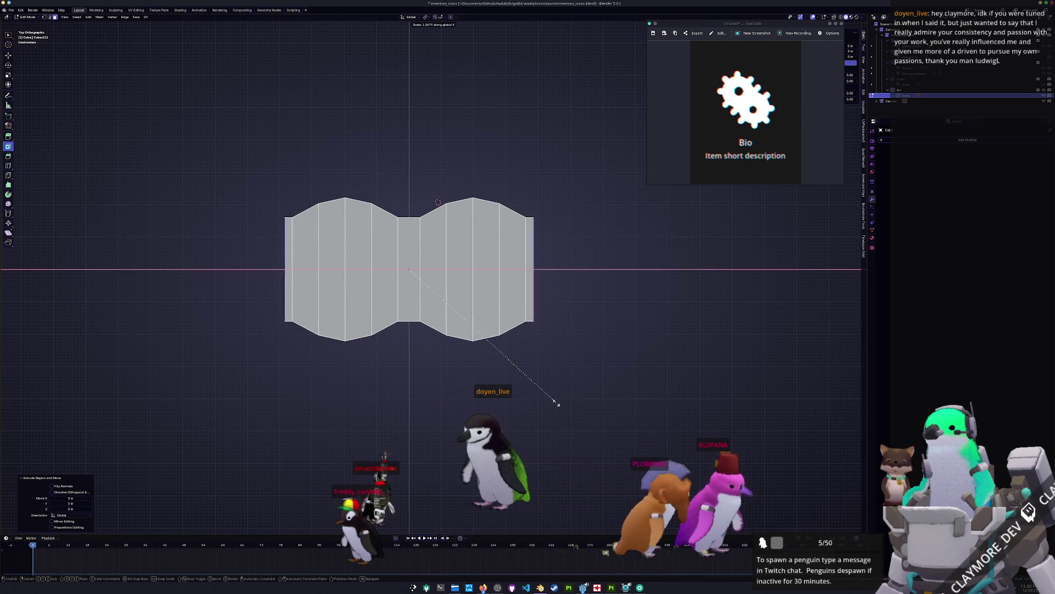
{"action": "key", "text": "Return"}
Step: Narrow the ends on Y to 0.611 and scale them slightly on X
{"action": "key", "text": "s"}
{"action": "key", "text": "z"}
{"action": "key", "text": "y"}
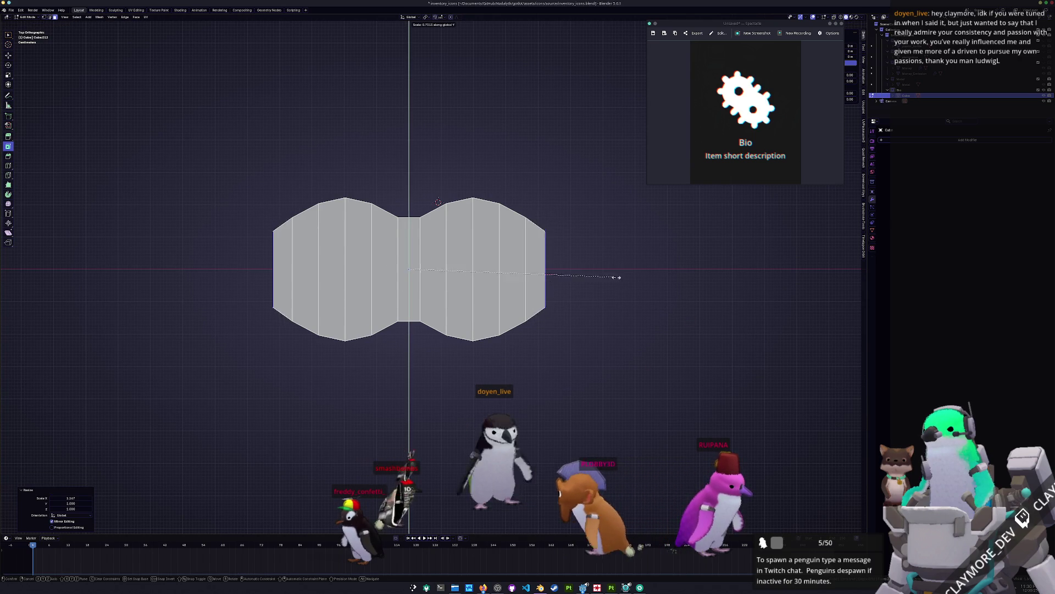
{"action": "key", "text": "Return"}
{"action": "key", "text": "g"}
{"action": "key", "text": "x"}
{"action": "key", "text": "s"}
{"action": "key", "text": "x"}
{"action": "left_click", "coordinate": [618, 274]}
Step: Add a centred loop cut through the middle and scale it on Y to pinch the waist
{"action": "mouse_move", "coordinate": [618, 273]}
{"action": "middle_mouse_down"}
{"action": "mouse_move", "coordinate": [433, 318]}
{"action": "mouse_move", "coordinate": [431, 304]}
{"action": "middle_mouse_up"}
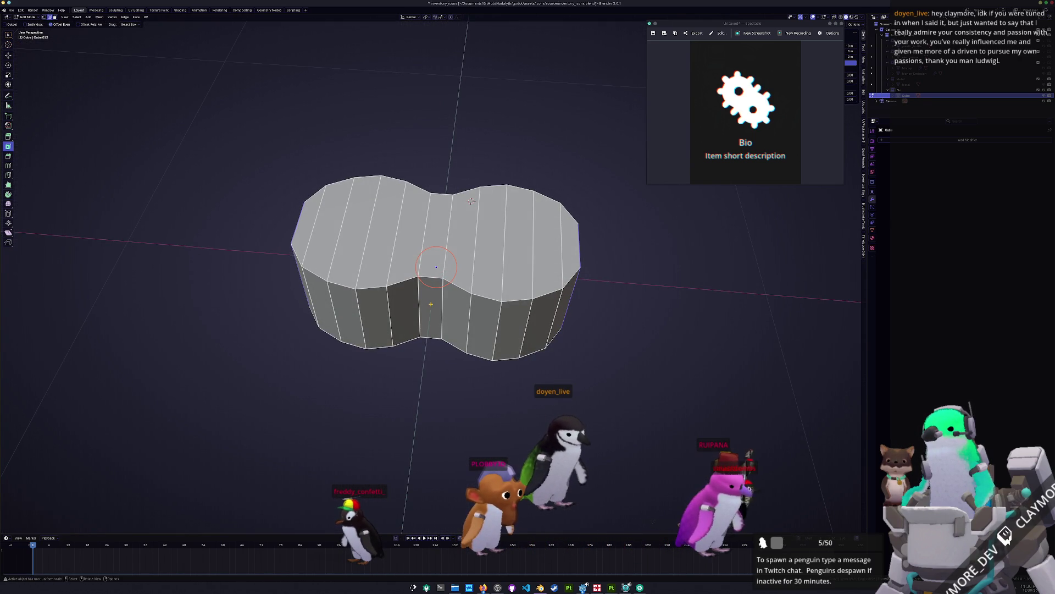
{"action": "middle_click_drag", "start_coordinate": [431, 309], "coordinate": [411, 260]}
{"action": "key", "text": "KP_7"}
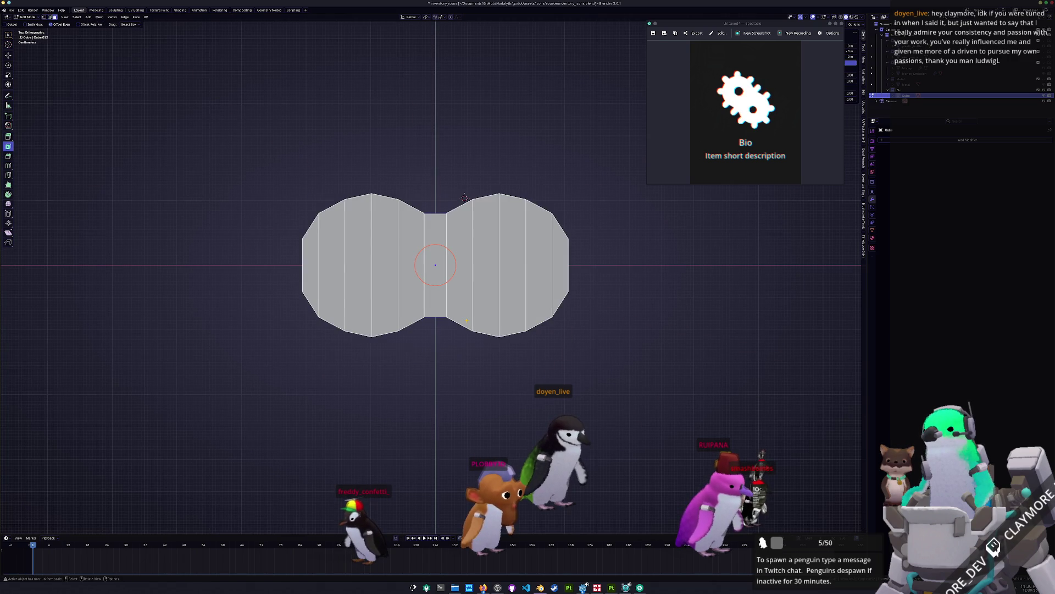
{"action": "key", "text": "ctrl+b"}
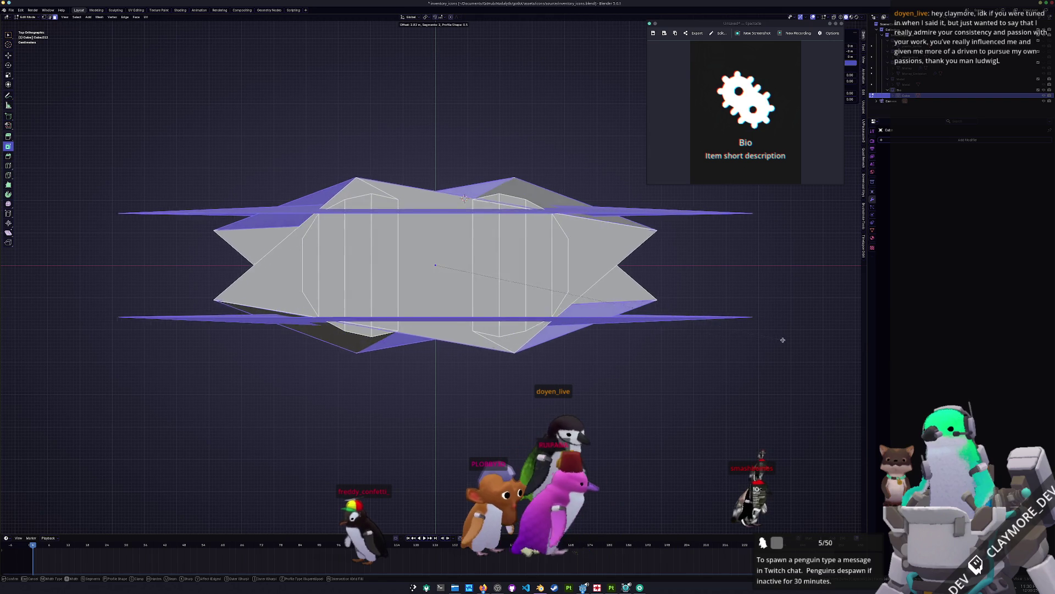
{"action": "key", "text": "Escape"}
{"action": "key", "text": "ctrl+r"}
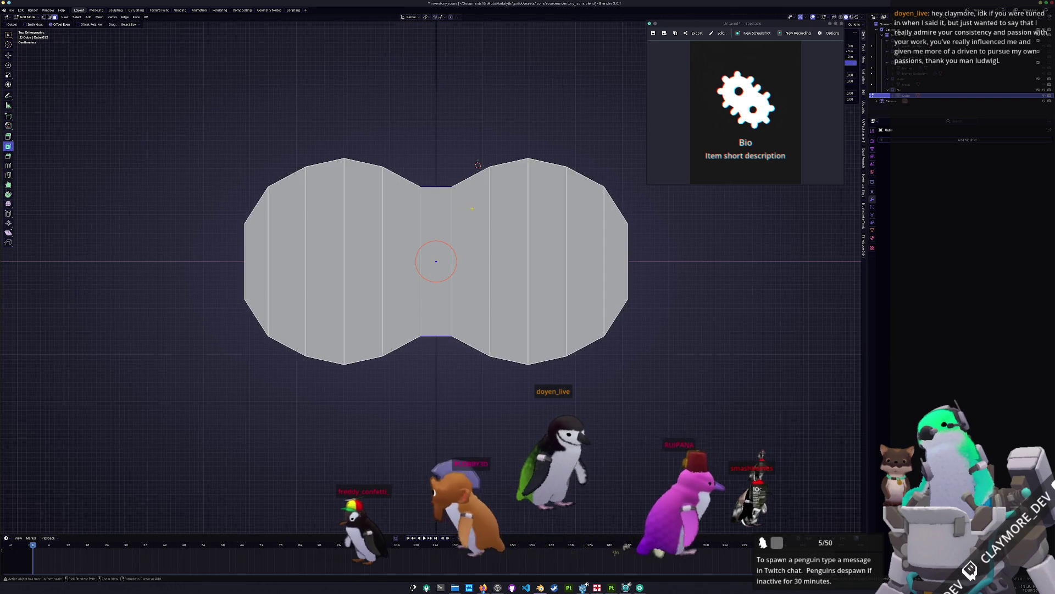
{"action": "left_click", "coordinate": [478, 164]}
{"action": "right_click", "coordinate": [477, 164]}
{"action": "key", "text": "s"}
{"action": "key", "text": "y"}
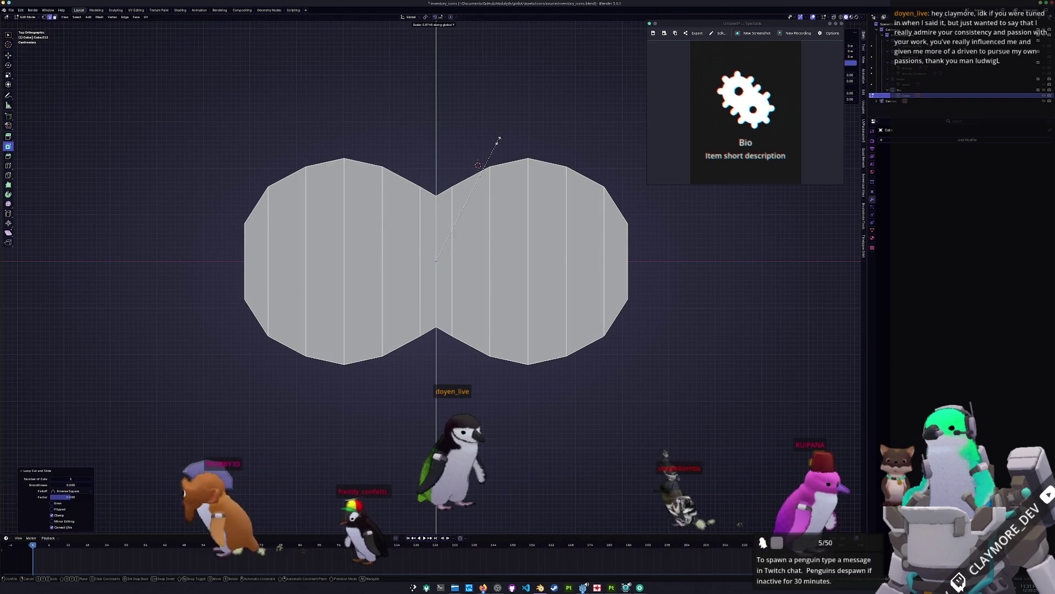
{"action": "left_click", "coordinate": [500, 138]}
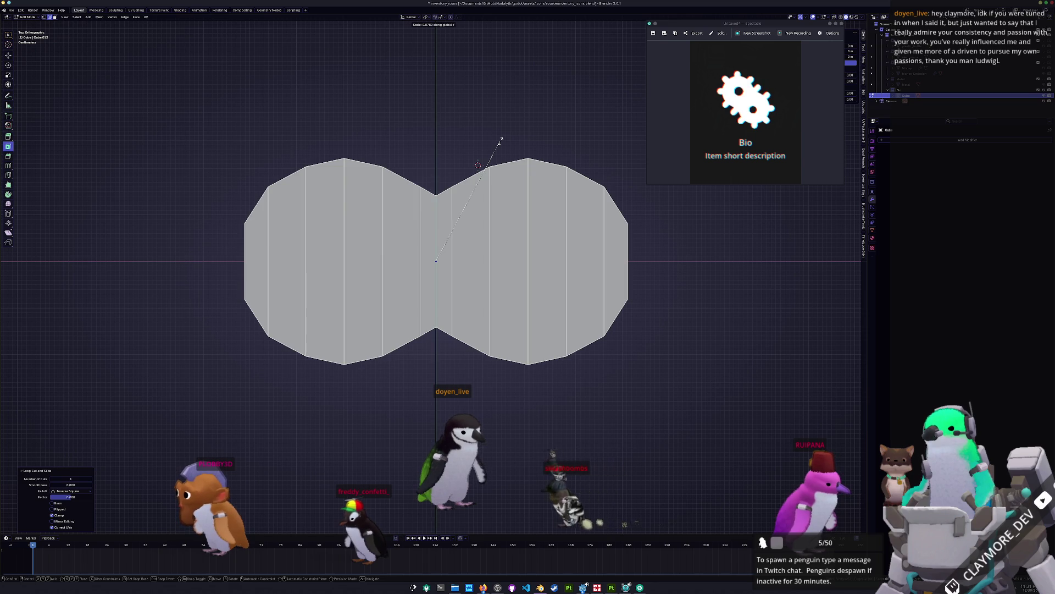
Step: Inspect the peanut body, then select the large bottom faces in Edit Mode
{"action": "key", "text": "Tab"}
{"action": "scroll", "coordinate": [536, 285], "scroll_direction": "down", "scroll_amount": 2}
{"action": "mouse_move", "coordinate": [539, 294]}
{"action": "middle_mouse_down"}
{"action": "mouse_move", "coordinate": [490, 236]}
{"action": "mouse_move", "coordinate": [500, 275]}
{"action": "middle_mouse_up"}
{"action": "key", "text": "Tab"}
{"action": "left_click", "coordinate": [504, 277]}
{"action": "left_click", "coordinate": [484, 280]}
{"action": "left_click", "coordinate": [451, 303], "text": "shift"}
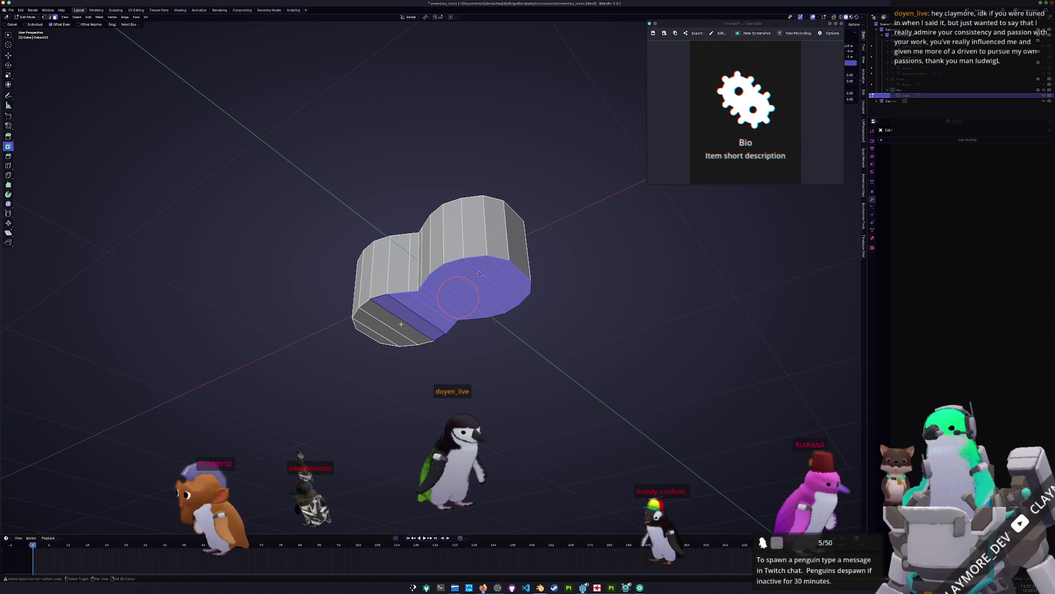
Step: Extrude the bottom face along Z and clear the selection
{"action": "middle_click_drag", "start_coordinate": [438, 305], "coordinate": [434, 292]}
{"action": "key", "text": "e"}
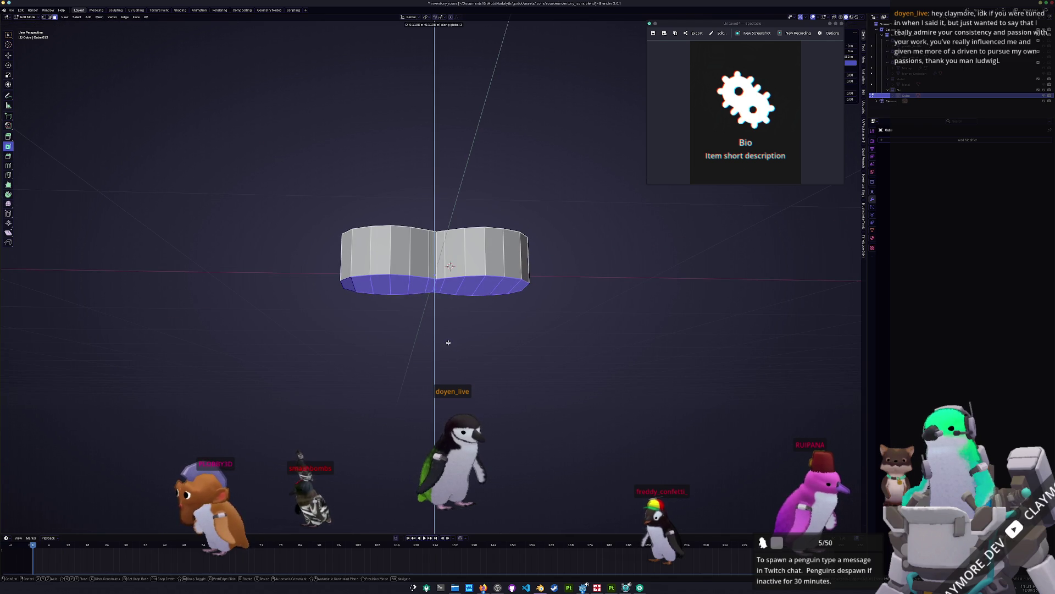
{"action": "left_click", "coordinate": [432, 289]}
{"action": "key", "text": "ctrl+b"}
{"action": "key", "text": "Escape"}
{"action": "mouse_move", "coordinate": [495, 339]}
{"action": "middle_mouse_down"}
{"action": "mouse_move", "coordinate": [497, 329]}
{"action": "mouse_move", "coordinate": [470, 320]}
{"action": "mouse_move", "coordinate": [486, 245]}
{"action": "mouse_move", "coordinate": [448, 240]}
{"action": "mouse_move", "coordinate": [449, 219]}
{"action": "mouse_move", "coordinate": [544, 299]}
{"action": "mouse_move", "coordinate": [585, 294]}
{"action": "middle_mouse_up"}
{"action": "key", "text": "alt+a"}
Step: Bevel the selected edge loops at the corners
{"action": "key", "text": "ctrl+b"}
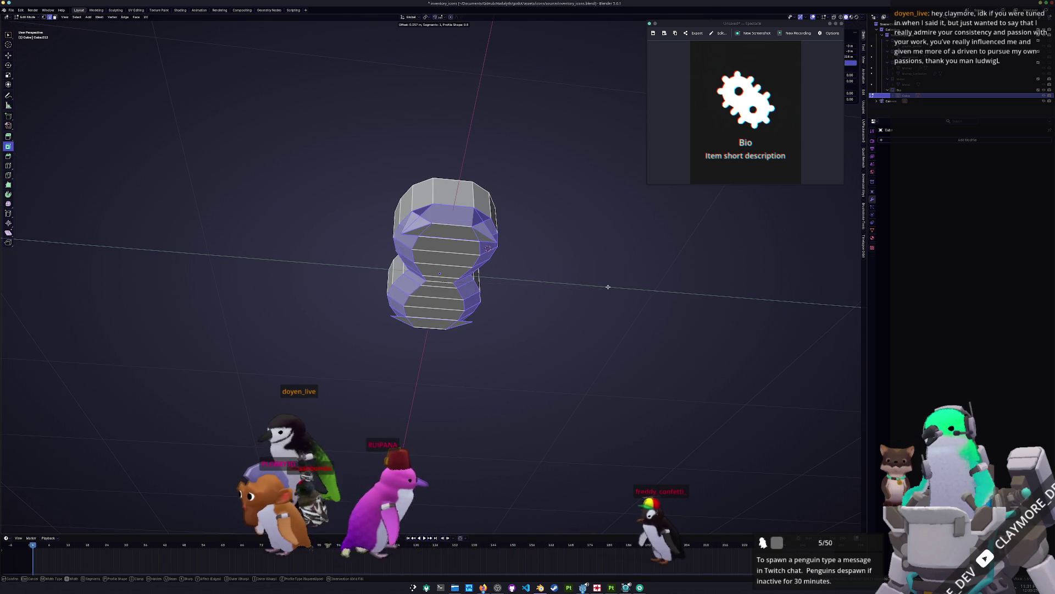
{"action": "scroll", "coordinate": [602, 281], "scroll_direction": "up", "scroll_amount": 2}
{"action": "scroll", "coordinate": [599, 271], "scroll_direction": "down", "scroll_amount": 4}
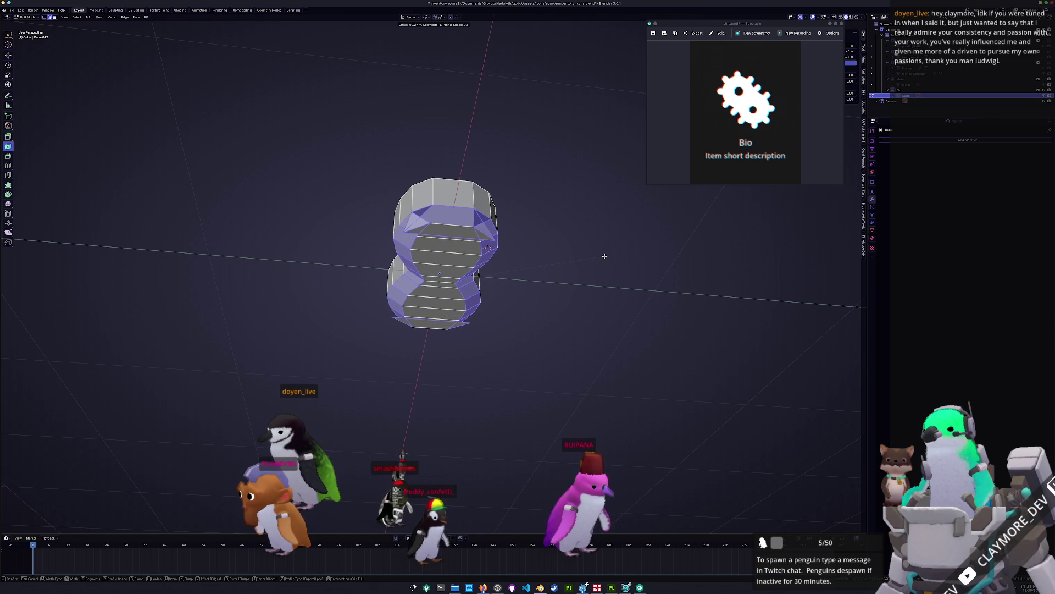
{"action": "left_click", "coordinate": [606, 255]}
Step: Merge the first pairs of stray bevel-corner vertices using Merge At Last
{"action": "middle_click_drag", "start_coordinate": [439, 273], "coordinate": [383, 214]}
{"action": "left_click", "coordinate": [384, 215]}
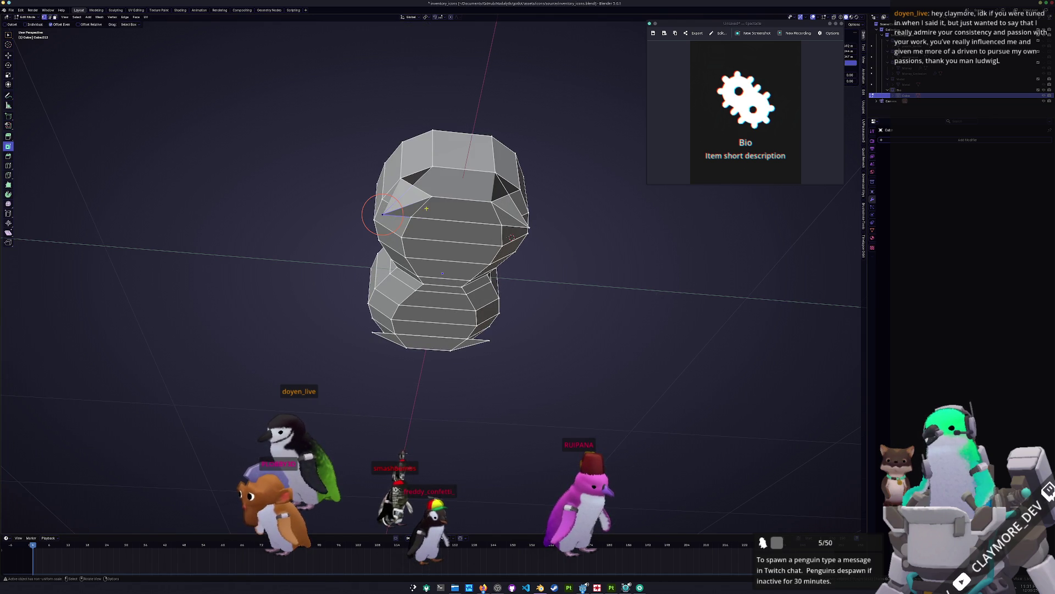
{"action": "key", "text": "m"}
{"action": "key", "text": "Escape"}
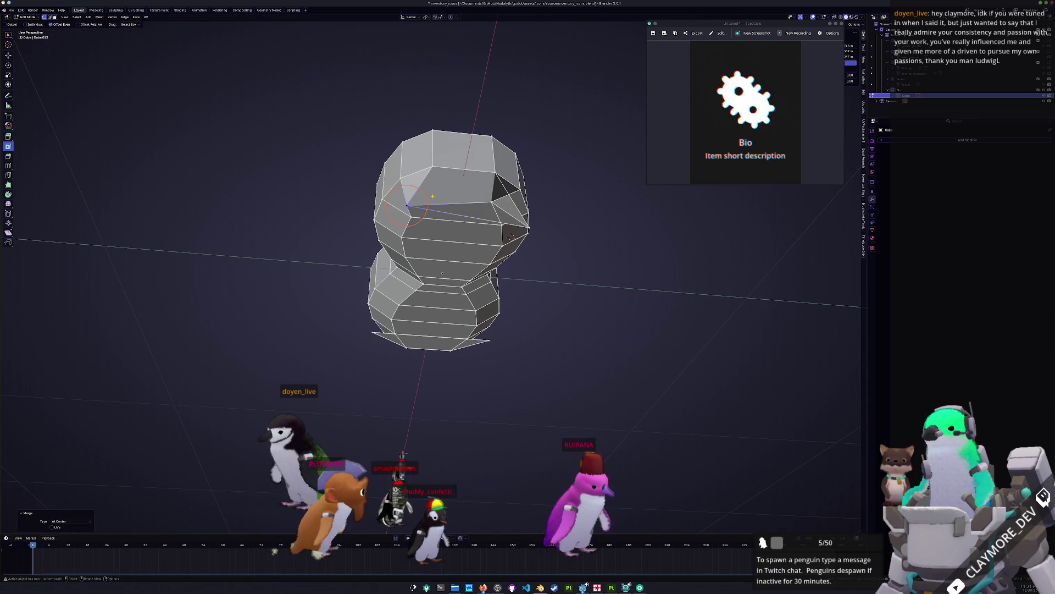
{"action": "left_click", "coordinate": [432, 196], "text": "shift"}
{"action": "key", "text": "m"}
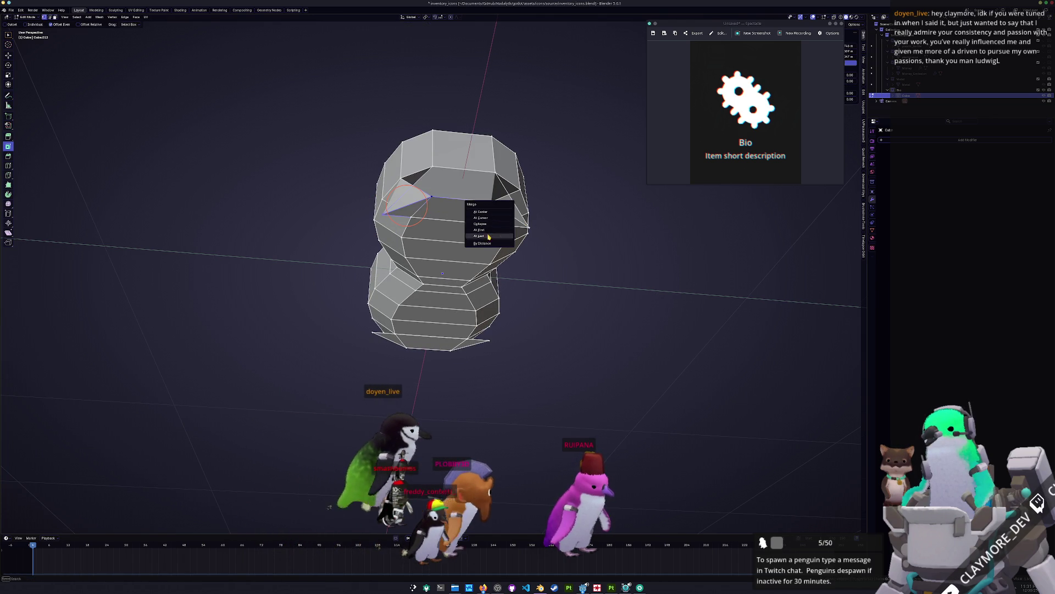
{"action": "left_click", "coordinate": [490, 235]}
{"action": "key", "text": "m"}
{"action": "left_click", "coordinate": [479, 220]}
Step: Merge the remaining corner vertex pairs at the other corners At Last
{"action": "middle_click_drag", "start_coordinate": [478, 220], "coordinate": [450, 330]}
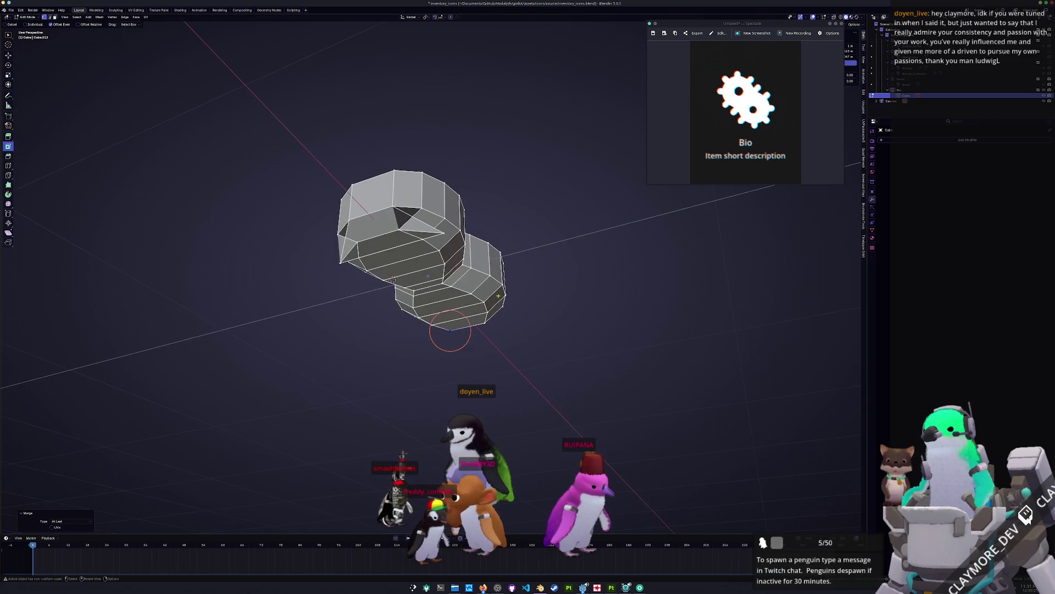
{"action": "left_click", "coordinate": [444, 232], "text": "shift"}
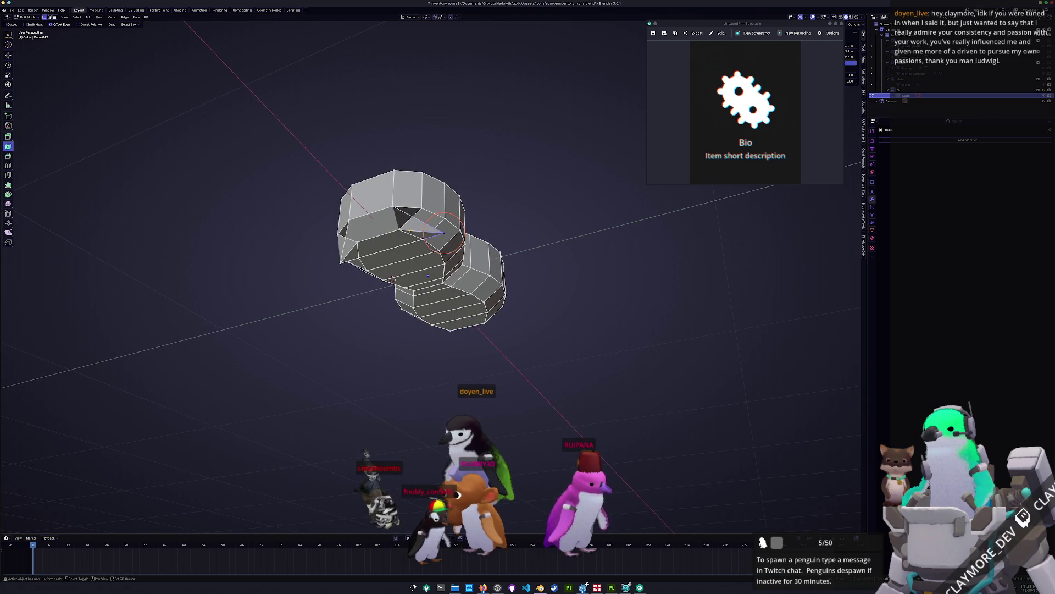
{"action": "key", "text": "m"}
{"action": "left_click", "coordinate": [400, 231]}
{"action": "mouse_move", "coordinate": [400, 231]}
{"action": "middle_mouse_down"}
{"action": "mouse_move", "coordinate": [461, 242]}
{"action": "mouse_move", "coordinate": [412, 264]}
{"action": "mouse_move", "coordinate": [422, 264]}
{"action": "middle_mouse_up"}
{"action": "left_click", "coordinate": [468, 240], "text": "shift"}
{"action": "key", "text": "m"}
{"action": "left_click", "coordinate": [468, 239]}
Step: Add a level-1 Subdivision Surface modifier with Ctrl+1 to smooth the shape
{"action": "key", "text": "Tab"}
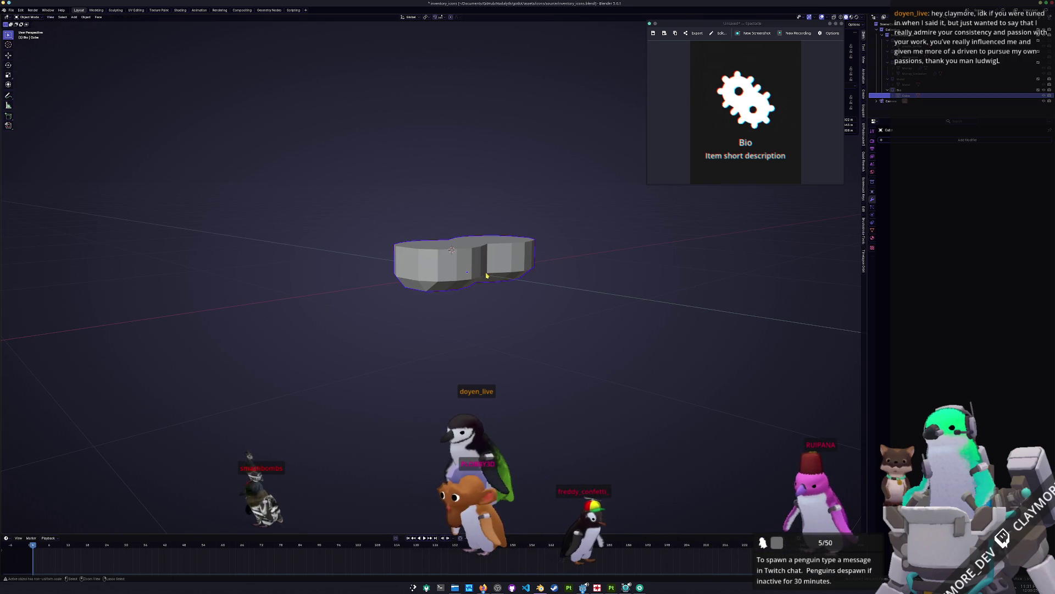
{"action": "key", "text": "ctrl+1"}
{"action": "key", "text": "Tab"}
{"action": "middle_click_drag", "start_coordinate": [494, 275], "coordinate": [423, 277]}
Step: Select the top rim edge loops and crease them sharp
{"action": "key", "text": "a"}
{"action": "left_click", "coordinate": [423, 277]}
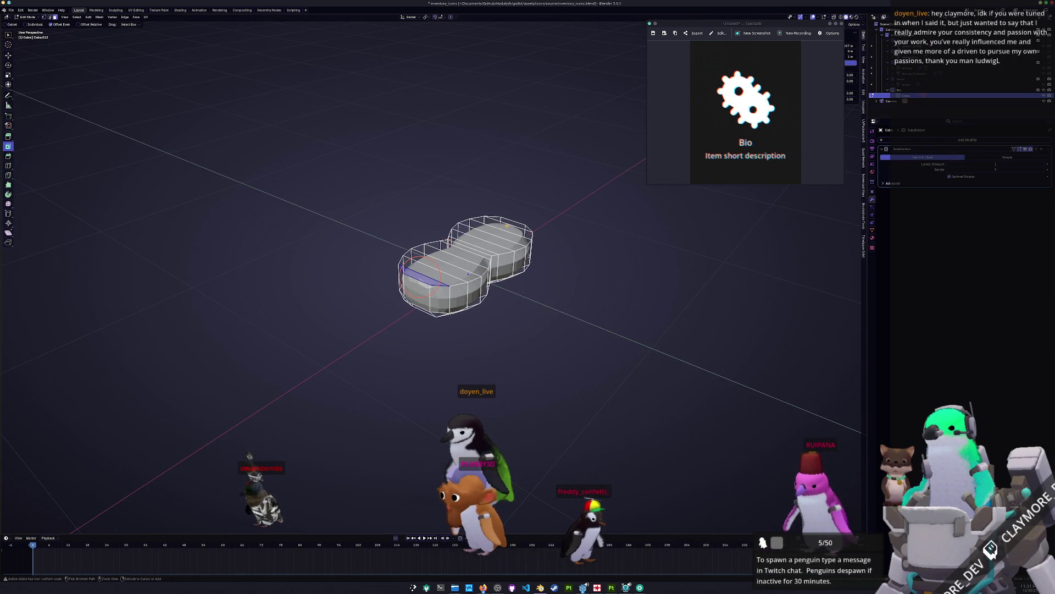
{"action": "left_click", "coordinate": [511, 224], "text": "ctrl"}
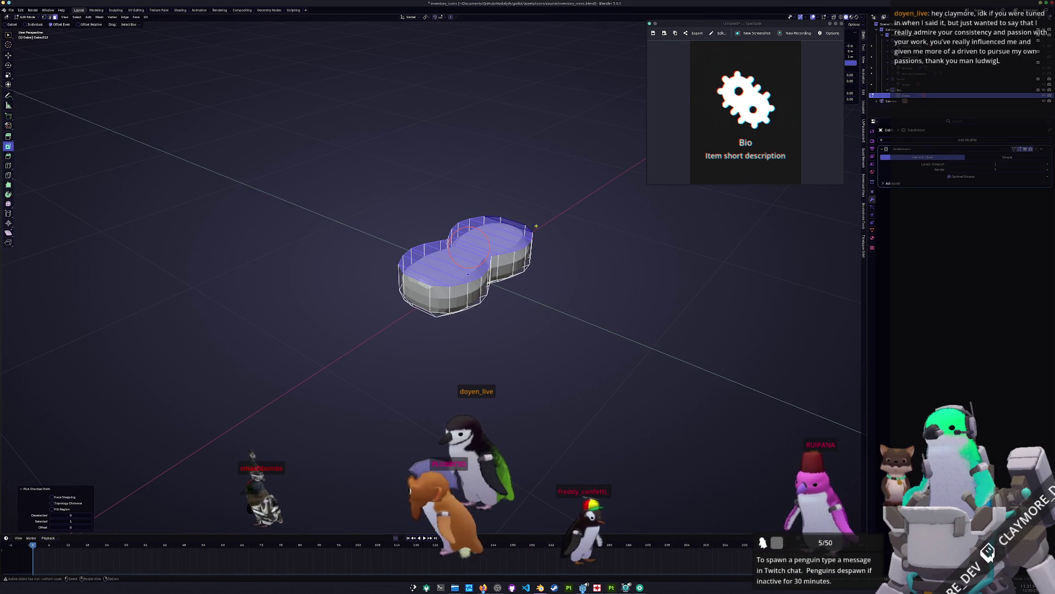
{"action": "left_click", "coordinate": [609, 219]}
{"action": "middle_click_drag", "start_coordinate": [609, 218], "coordinate": [533, 242]}
Step: Scale a band of front faces, then widen them slightly on X
{"action": "left_click", "coordinate": [441, 239], "text": "alt"}
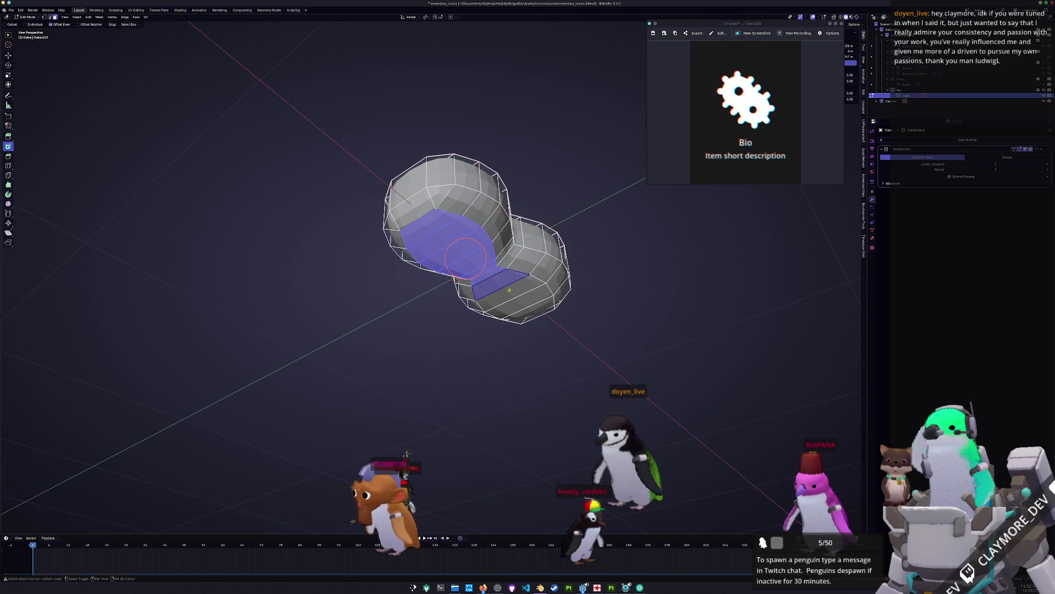
{"action": "mouse_move", "coordinate": [536, 312]}
{"action": "middle_mouse_down"}
{"action": "mouse_move", "coordinate": [615, 272]}
{"action": "mouse_move", "coordinate": [467, 282]}
{"action": "middle_mouse_up"}
{"action": "key", "text": "s"}
{"action": "left_click", "coordinate": [607, 267]}
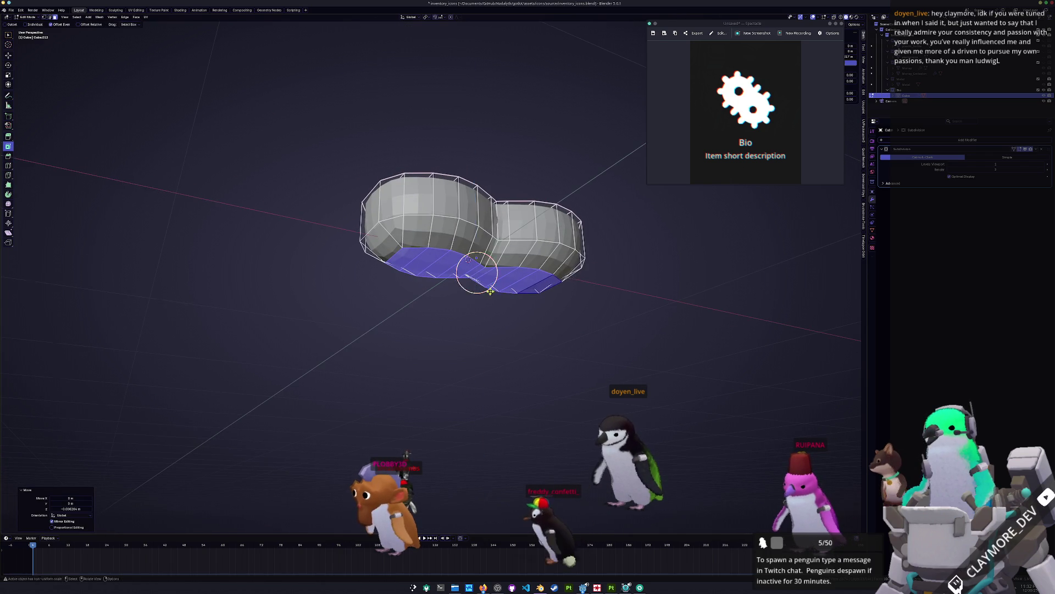
{"action": "key", "text": "s"}
{"action": "key", "text": "x"}
{"action": "left_click", "coordinate": [474, 278]}
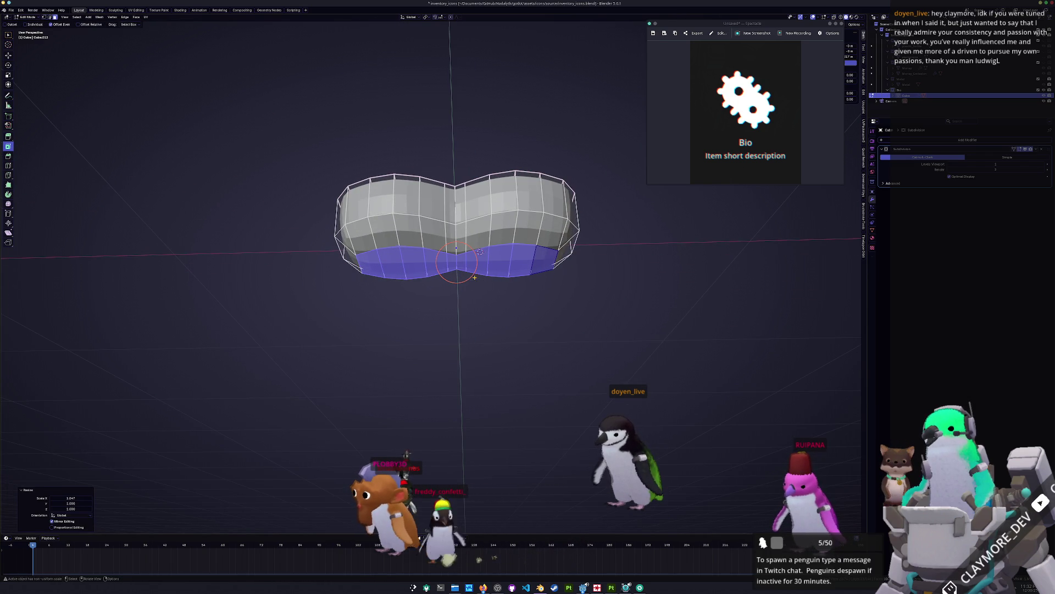
Step: Lower the selected bottom faces slightly along Z
{"action": "left_click", "coordinate": [522, 261]}
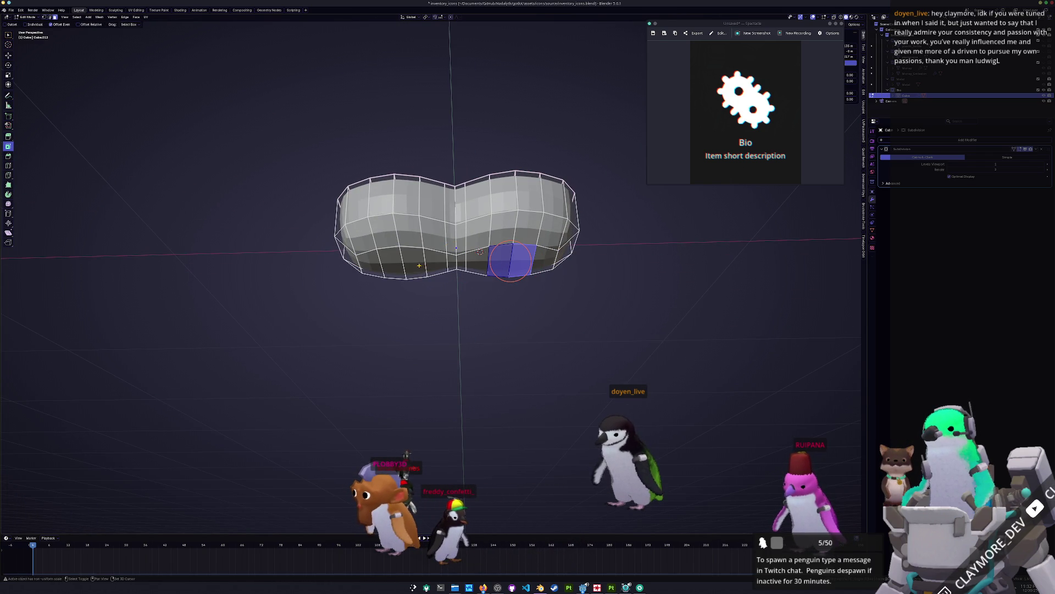
{"action": "key", "text": "g"}
{"action": "key", "text": "z"}
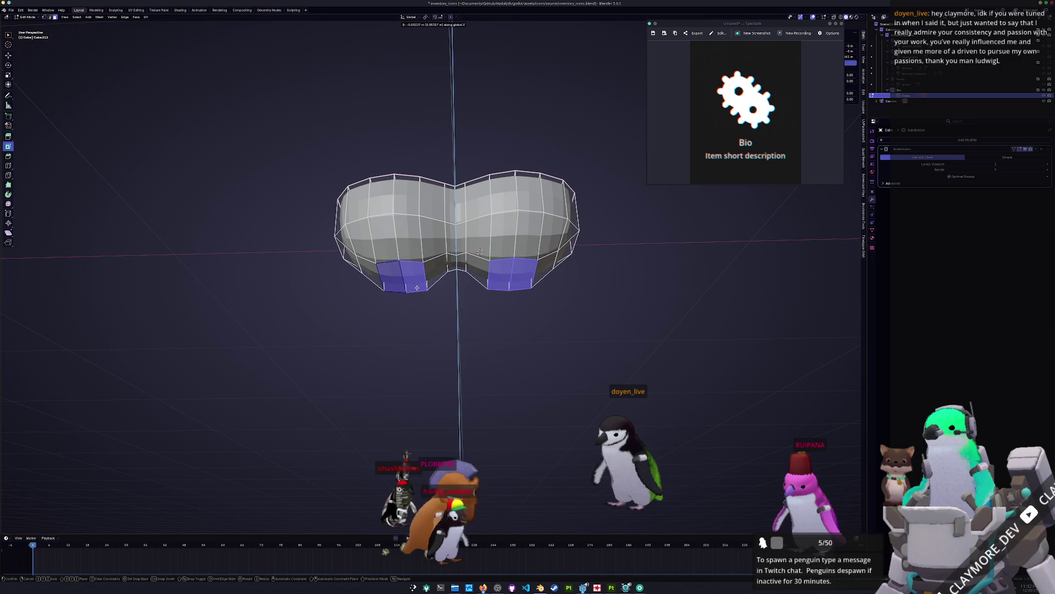
{"action": "left_click", "coordinate": [417, 285]}
{"action": "mouse_move", "coordinate": [417, 285]}
{"action": "middle_mouse_down"}
{"action": "mouse_move", "coordinate": [449, 325]}
{"action": "mouse_move", "coordinate": [446, 300]}
{"action": "middle_mouse_up"}
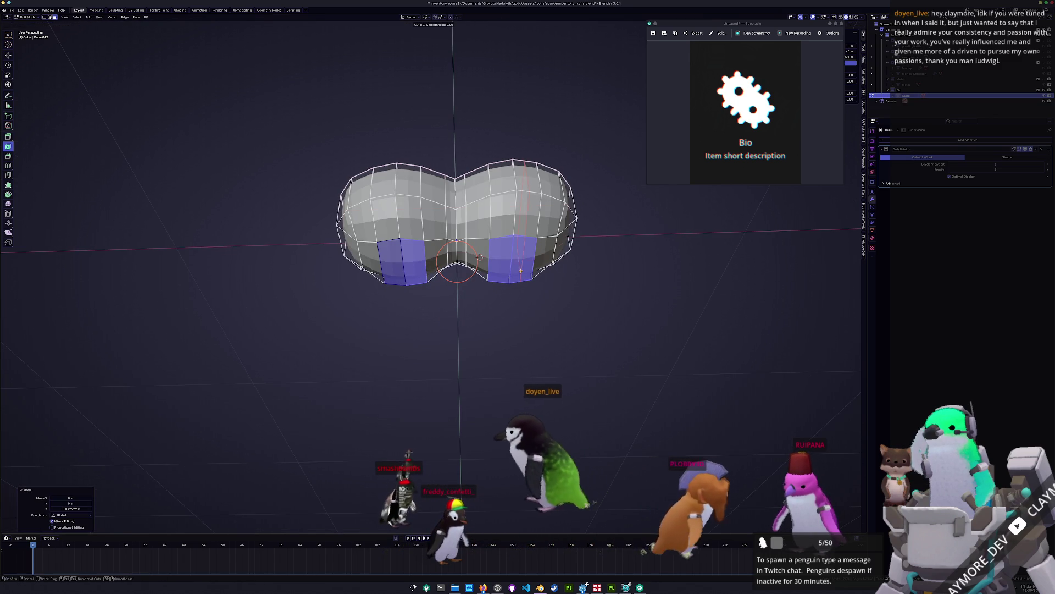
Step: Add an edge loop around the base, move it vertically, and widen an edge on X
{"action": "key", "text": "ctrl+r"}
{"action": "left_click", "coordinate": [528, 267]}
{"action": "mouse_move", "coordinate": [527, 268]}
{"action": "middle_mouse_down"}
{"action": "mouse_move", "coordinate": [402, 273]}
{"action": "mouse_move", "coordinate": [440, 313]}
{"action": "mouse_move", "coordinate": [429, 231]}
{"action": "mouse_move", "coordinate": [457, 245]}
{"action": "mouse_move", "coordinate": [385, 261]}
{"action": "mouse_move", "coordinate": [439, 247]}
{"action": "mouse_move", "coordinate": [494, 286]}
{"action": "middle_mouse_up"}
{"action": "key", "text": "g"}
{"action": "key", "text": "z"}
{"action": "left_click", "coordinate": [457, 330]}
{"action": "left_click", "coordinate": [532, 203]}
{"action": "key", "text": "s"}
{"action": "key", "text": "x"}
{"action": "left_click", "coordinate": [646, 364]}
Step: Check the flattened slab in Object Mode and bring up the Add > Mesh primitives
{"action": "key", "text": "Tab"}
{"action": "mouse_move", "coordinate": [646, 364]}
{"action": "middle_mouse_down"}
{"action": "mouse_move", "coordinate": [566, 388]}
{"action": "mouse_move", "coordinate": [483, 369]}
{"action": "middle_mouse_up"}
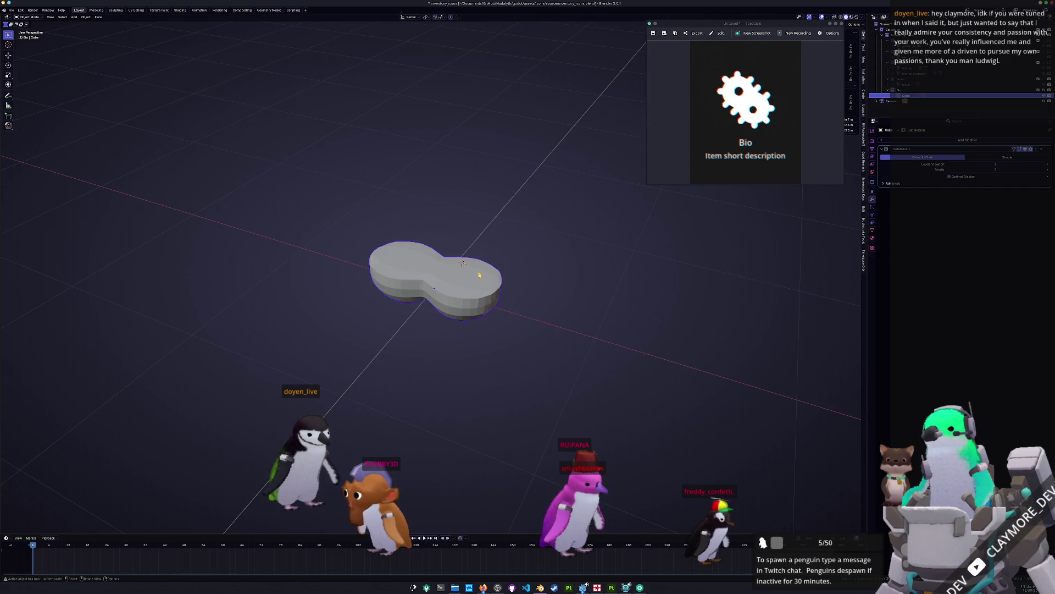
{"action": "key", "text": "Tab"}
{"action": "scroll", "coordinate": [435, 288], "scroll_direction": "up", "scroll_amount": 2}
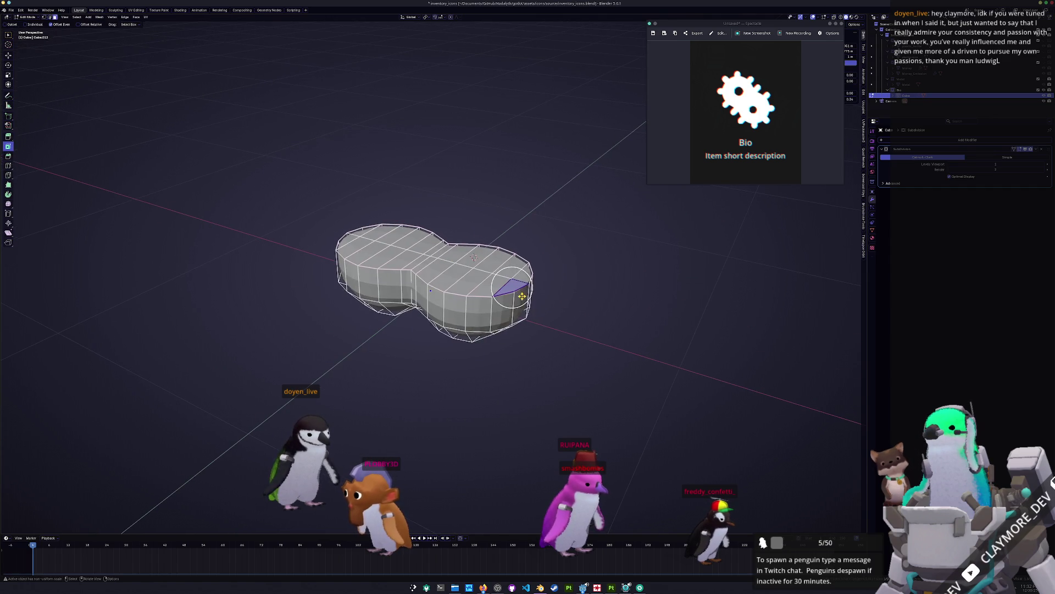
{"action": "key", "text": "Tab"}
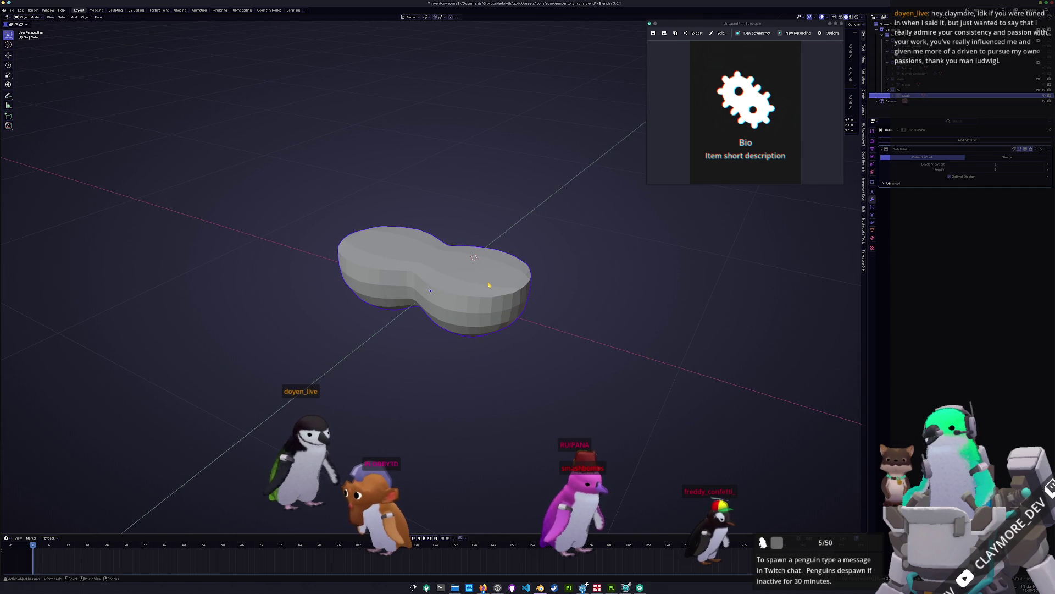
{"action": "key", "text": "Tab"}
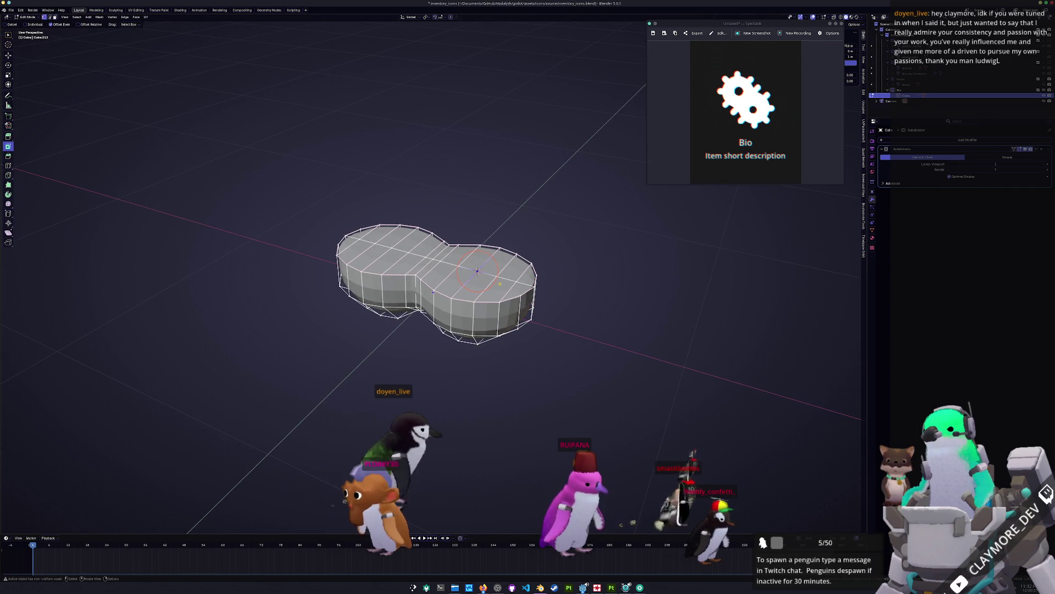
{"action": "key", "text": "Tab"}
{"action": "key", "text": "shift+a"}
{"action": "mouse_move", "coordinate": [582, 293]}
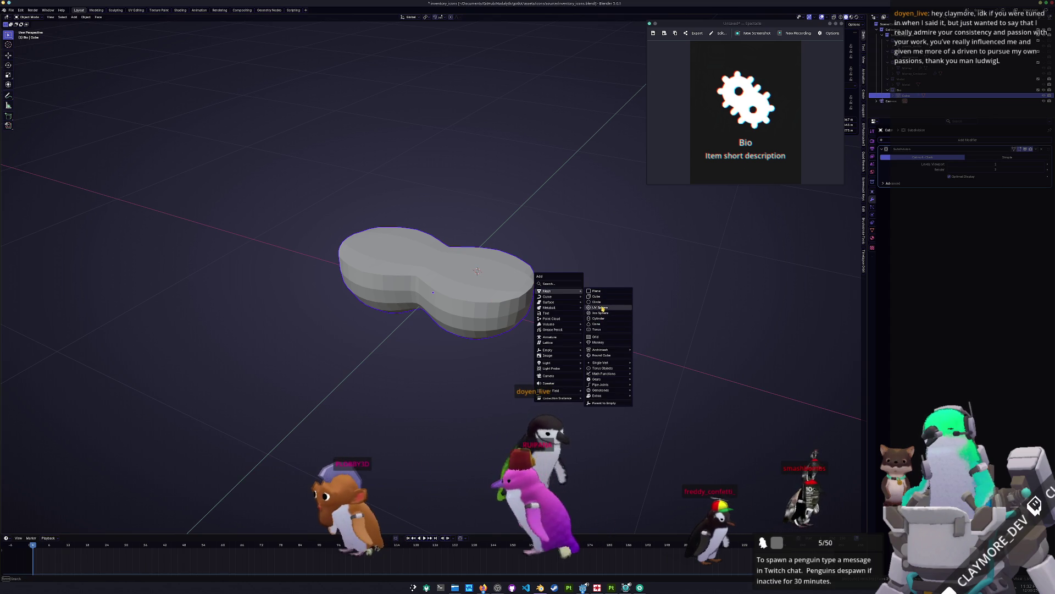
Step: Add an Ico Sphere, shrink it to about 0.092, and flatten it to 0.681 height
{"action": "left_click", "coordinate": [600, 312]}
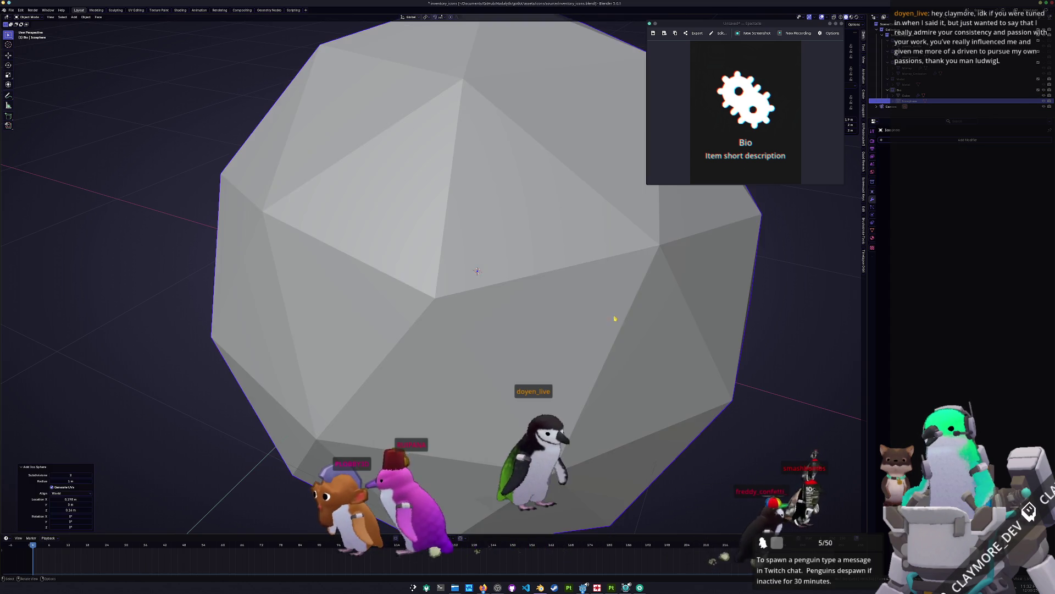
{"action": "key", "text": "s"}
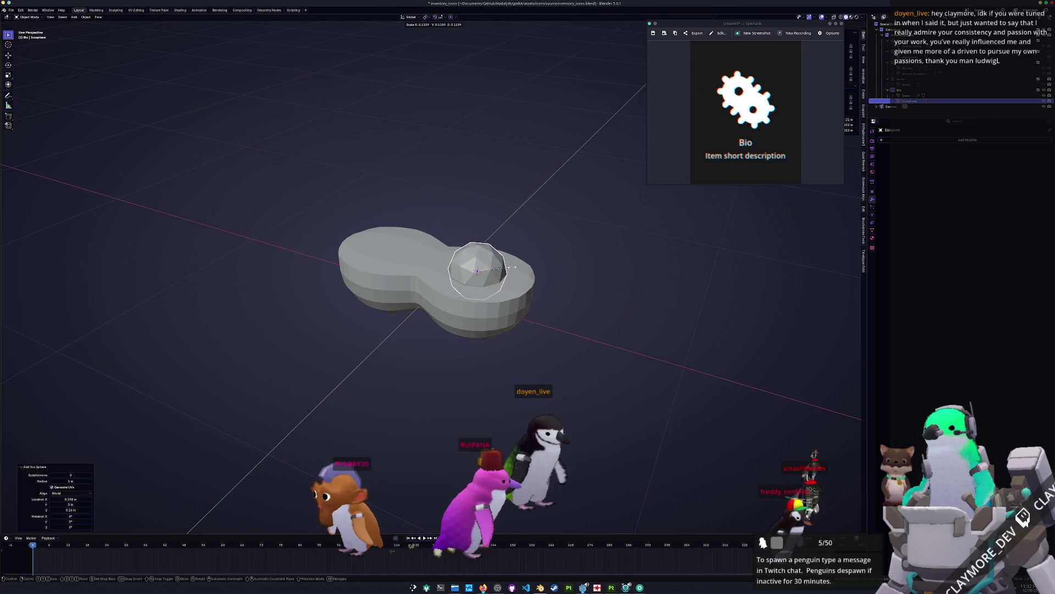
{"action": "left_click", "coordinate": [508, 265]}
{"action": "middle_click_drag", "start_coordinate": [777, 302], "coordinate": [764, 285]}
{"action": "scroll", "coordinate": [764, 285], "scroll_direction": "up", "scroll_amount": 2}
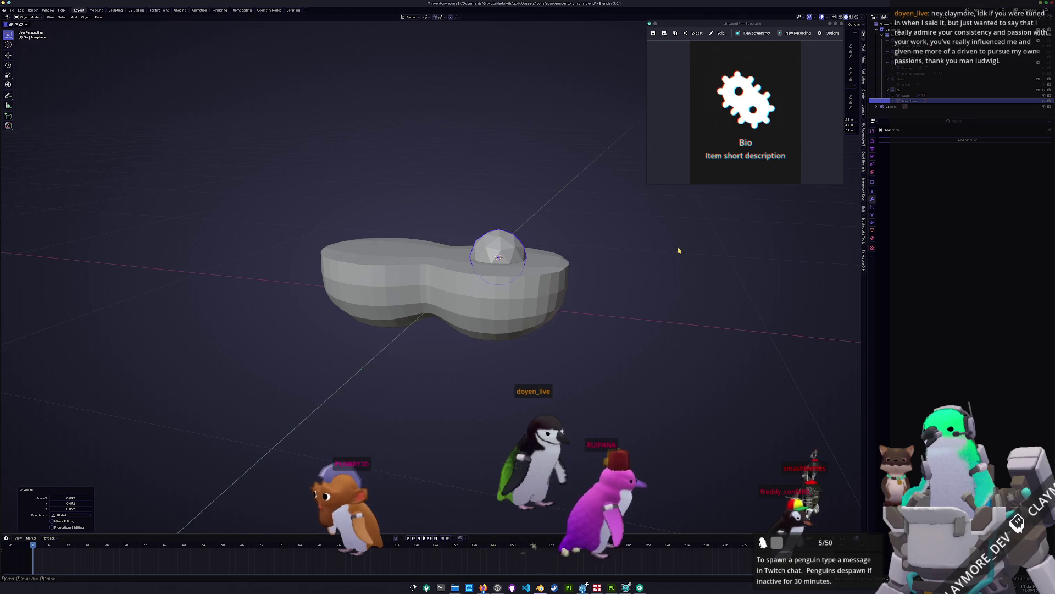
{"action": "key", "text": "s"}
{"action": "key", "text": "z"}
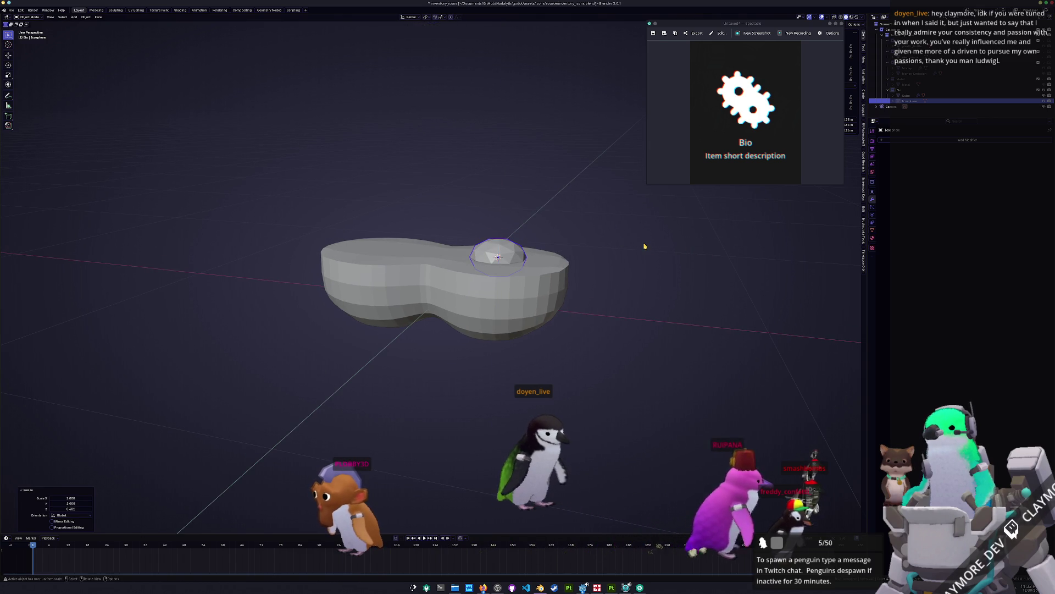
{"action": "left_click", "coordinate": [602, 254]}
{"action": "middle_click_drag", "start_coordinate": [602, 254], "coordinate": [591, 292]}
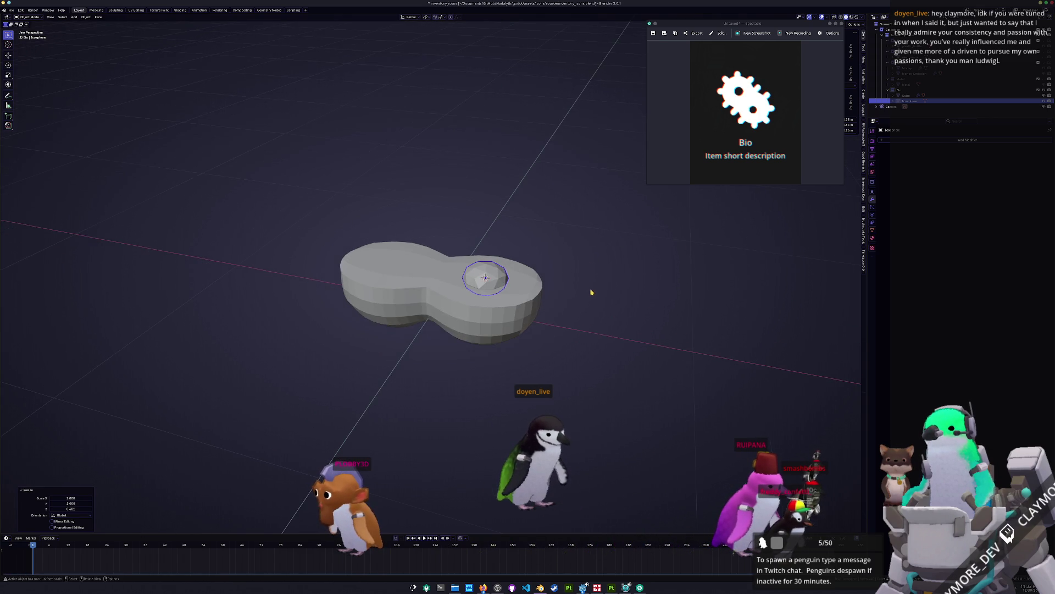
Step: Give the sphere a Mirror modifier using Cube as mirror object, viewed from the top
{"action": "left_click", "coordinate": [914, 144]}
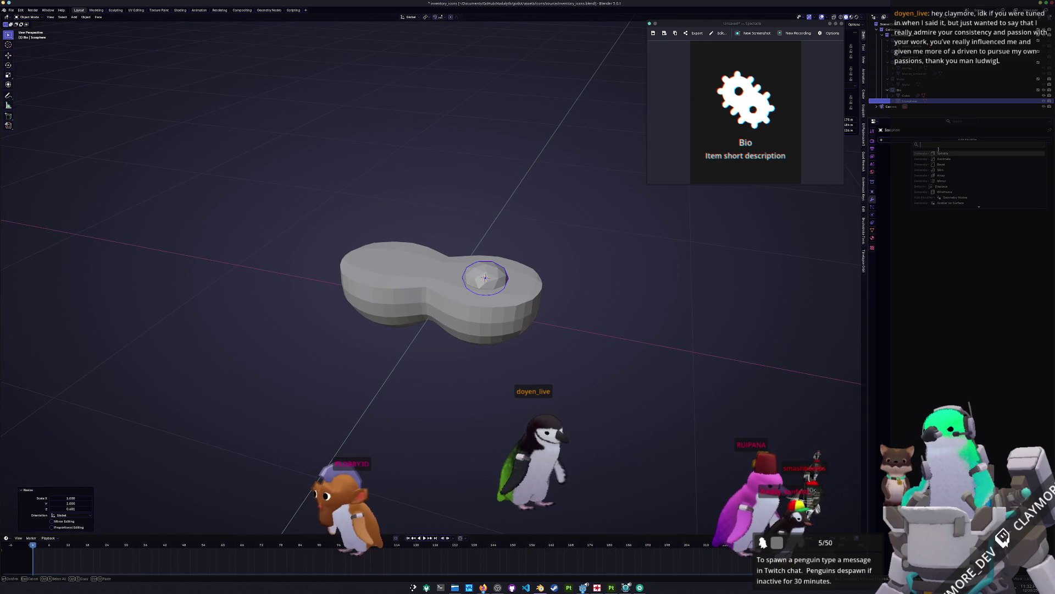
{"action": "left_click", "coordinate": [944, 180]}
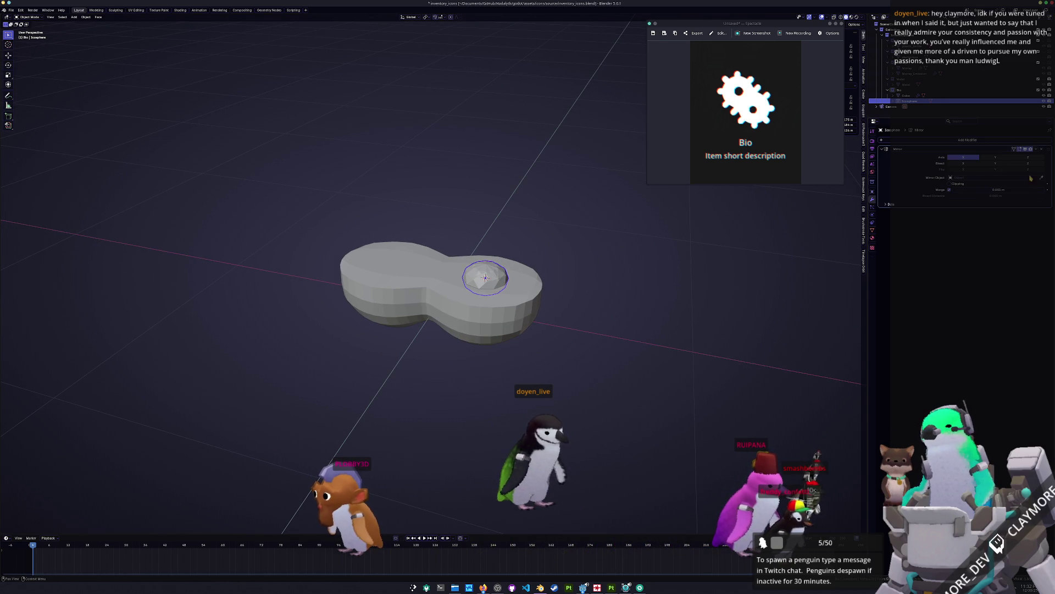
{"action": "left_click", "coordinate": [461, 294]}
{"action": "mouse_move", "coordinate": [582, 299]}
{"action": "middle_mouse_down"}
{"action": "mouse_move", "coordinate": [587, 292]}
{"action": "mouse_move", "coordinate": [589, 306]}
{"action": "middle_mouse_up"}
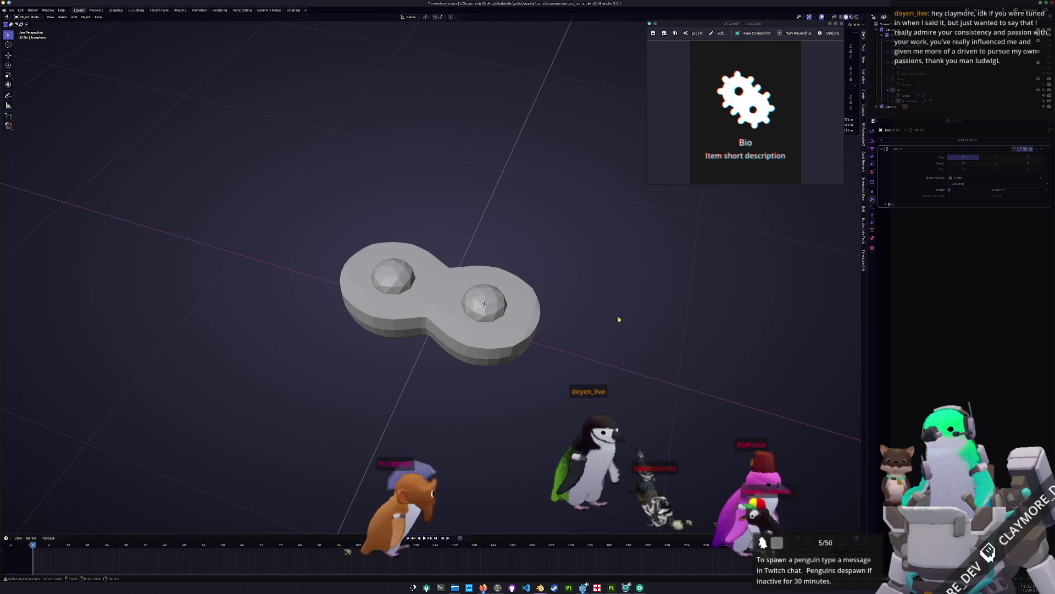
{"action": "key", "text": "KP_7"}
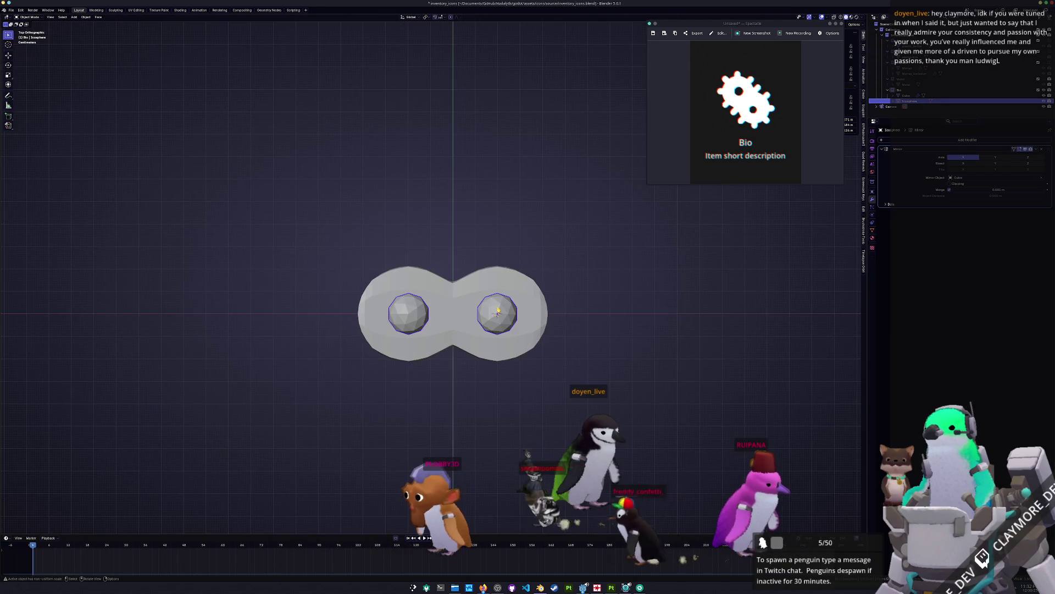
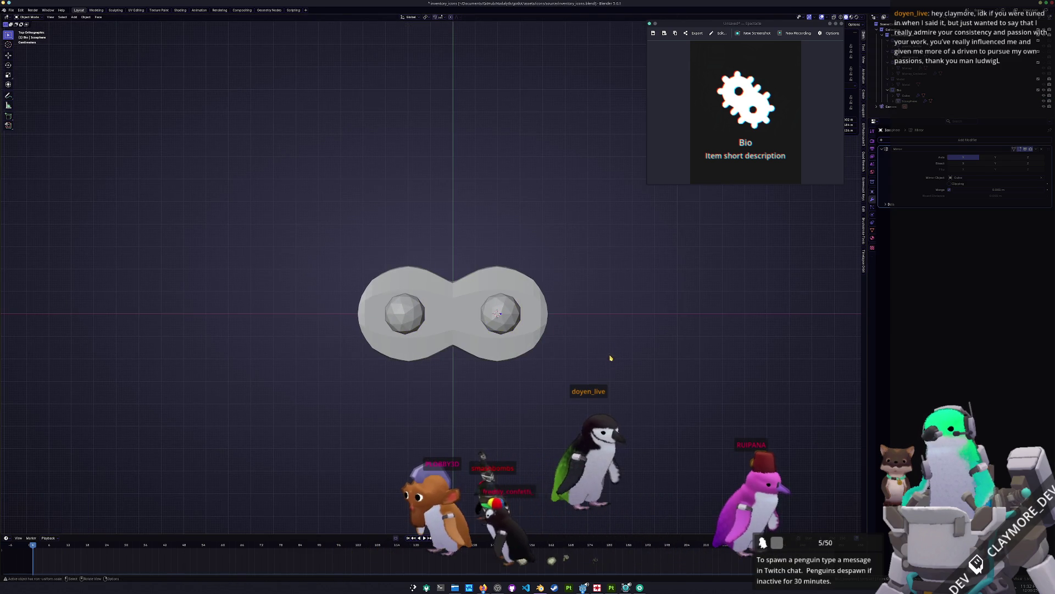
Step: Add a cube, shrink it, and raise it 0.18 m above the peanut body
{"action": "middle_click_drag", "start_coordinate": [613, 350], "coordinate": [588, 314]}
{"action": "key", "text": "shift+a"}
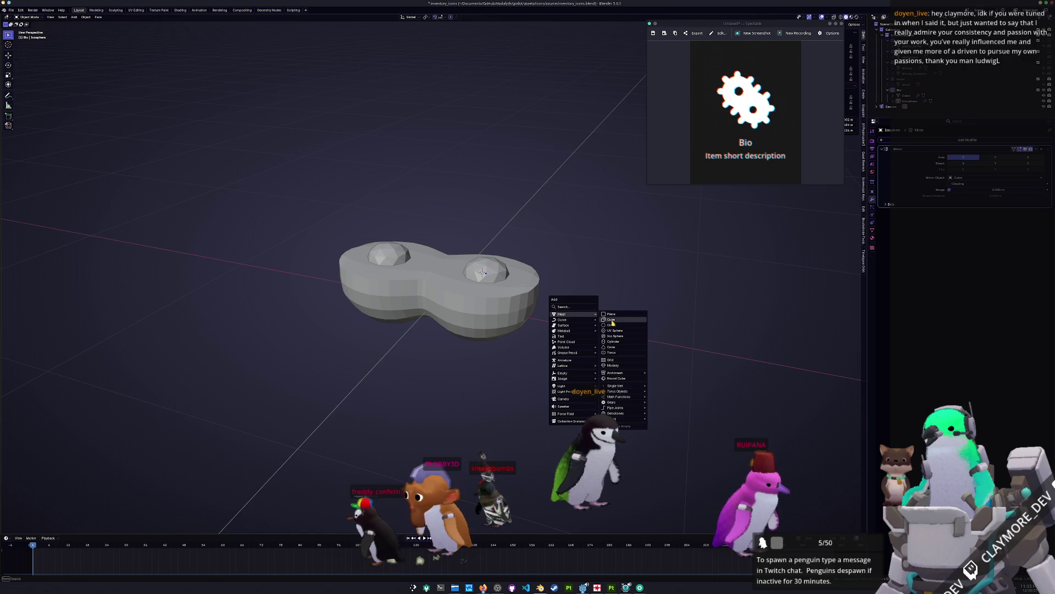
{"action": "left_click", "coordinate": [612, 321]}
{"action": "key", "text": "s"}
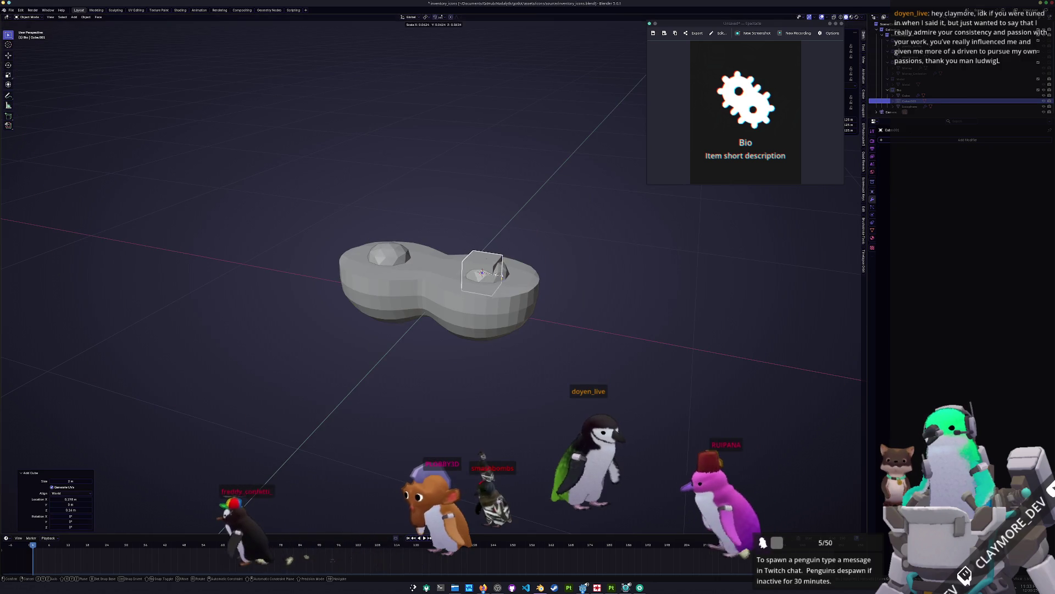
{"action": "left_click", "coordinate": [499, 274]}
{"action": "key", "text": "g"}
{"action": "key", "text": "z"}
{"action": "left_click", "coordinate": [494, 251]}
Step: In top view with X-ray on, rotate the cube's right-end vertices 14.2° into an angled wedge
{"action": "key", "text": "KP_7"}
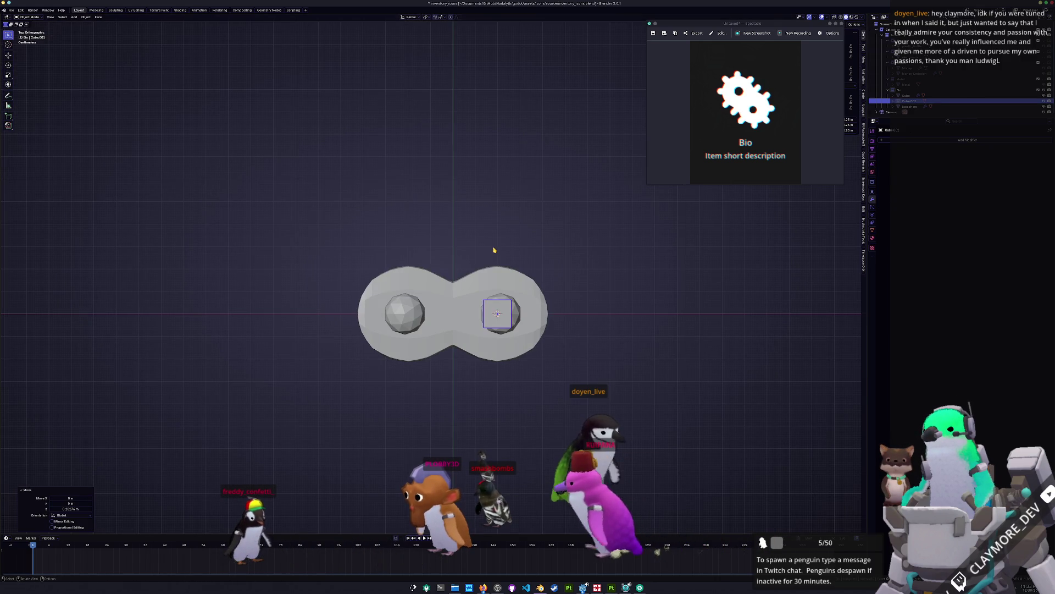
{"action": "key", "text": "Tab"}
{"action": "key", "text": "alt+z"}
{"action": "left_click_drag", "start_coordinate": [497, 272], "coordinate": [497, 274]}
{"action": "key", "text": "g"}
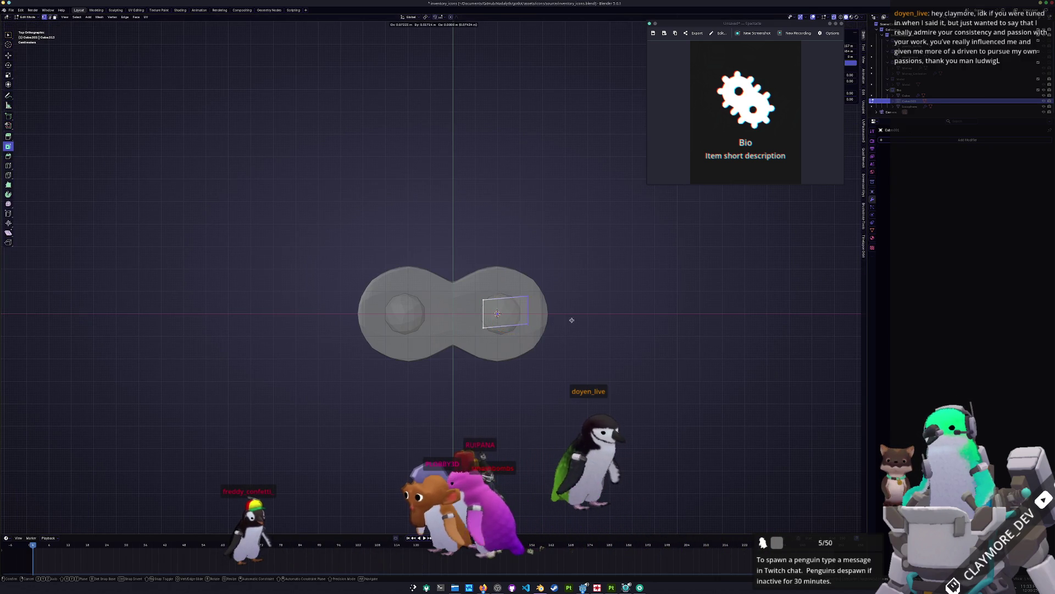
{"action": "left_click", "coordinate": [587, 327]}
{"action": "key", "text": "g"}
{"action": "key", "text": "x"}
{"action": "key", "text": "x"}
{"action": "key", "text": "Escape"}
{"action": "key", "text": "r"}
{"action": "left_click", "coordinate": [591, 354]}
{"action": "key", "text": "g"}
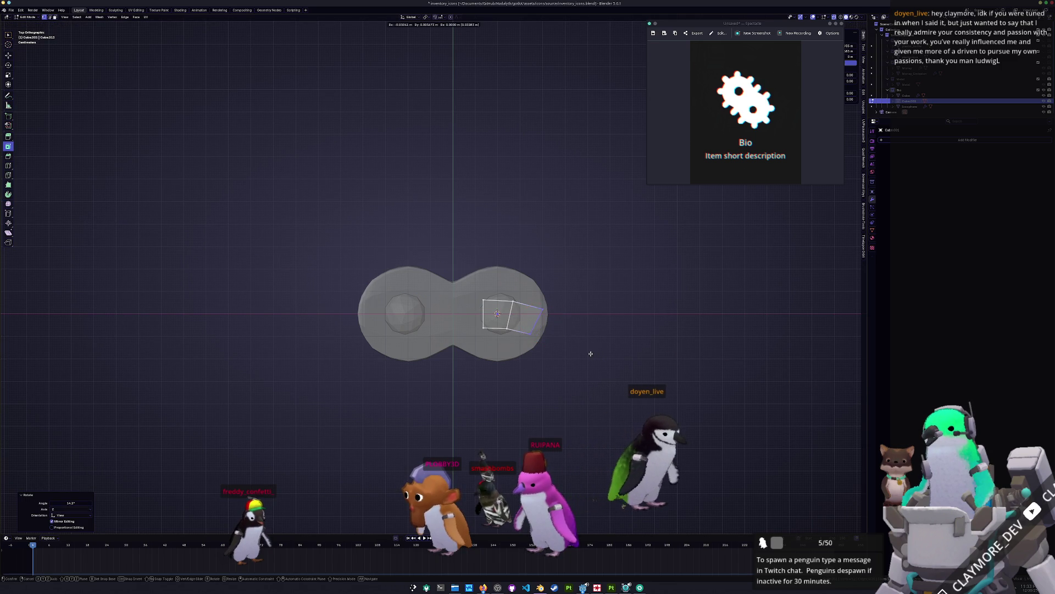
{"action": "key", "text": "Escape"}
{"action": "key", "text": "r"}
{"action": "key", "text": "Escape"}
Step: Scale the cube to about 0.72 and lower it onto the body's right dome
{"action": "scroll", "coordinate": [610, 366], "scroll_direction": "up", "scroll_amount": 2}
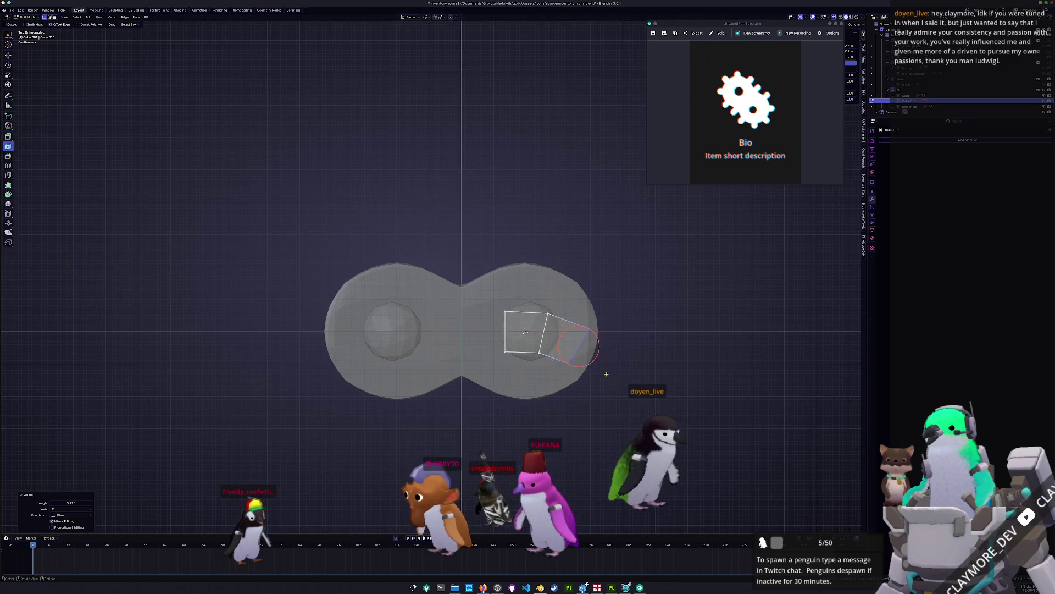
{"action": "key", "text": "Tab"}
{"action": "key", "text": "s"}
{"action": "left_click", "coordinate": [614, 323]}
{"action": "key", "text": "r"}
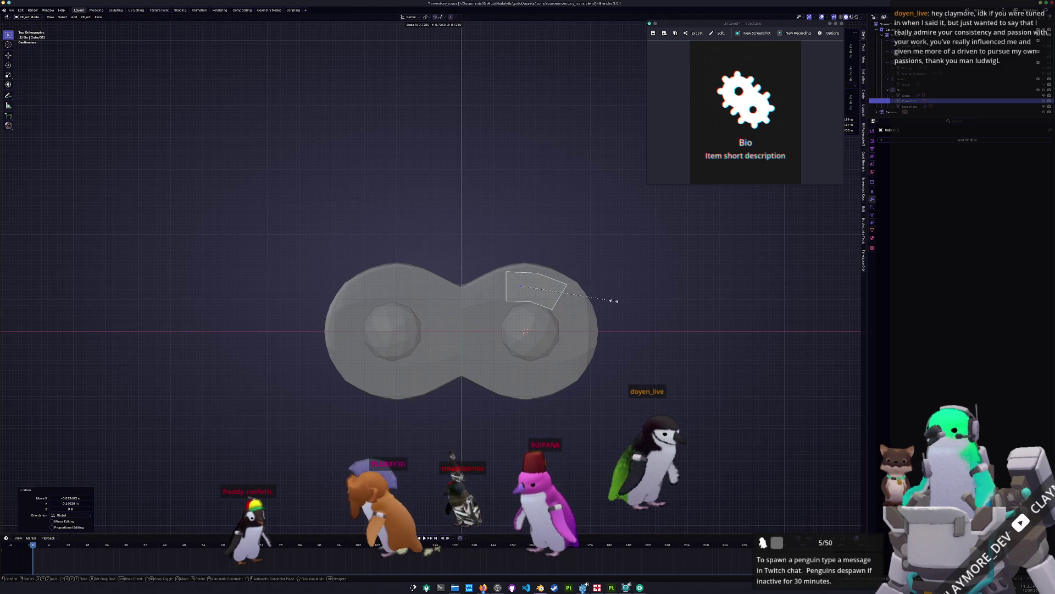
{"action": "key", "text": "Escape"}
{"action": "key", "text": "g"}
{"action": "left_click", "coordinate": [620, 300]}
{"action": "mouse_move", "coordinate": [620, 299]}
{"action": "middle_mouse_down"}
{"action": "mouse_move", "coordinate": [573, 253]}
{"action": "mouse_move", "coordinate": [570, 299]}
{"action": "middle_mouse_up"}
{"action": "key", "text": "g"}
{"action": "left_click", "coordinate": [571, 363]}
{"action": "mouse_move", "coordinate": [570, 363]}
{"action": "middle_mouse_down"}
{"action": "mouse_move", "coordinate": [567, 378]}
{"action": "mouse_move", "coordinate": [625, 236]}
{"action": "mouse_move", "coordinate": [586, 371]}
{"action": "middle_mouse_up"}
Step: Start a loop cut across the small cube in Edit Mode
{"action": "key", "text": "Tab"}
{"action": "left_click", "coordinate": [566, 378]}
{"action": "key", "text": "ctrl+r"}
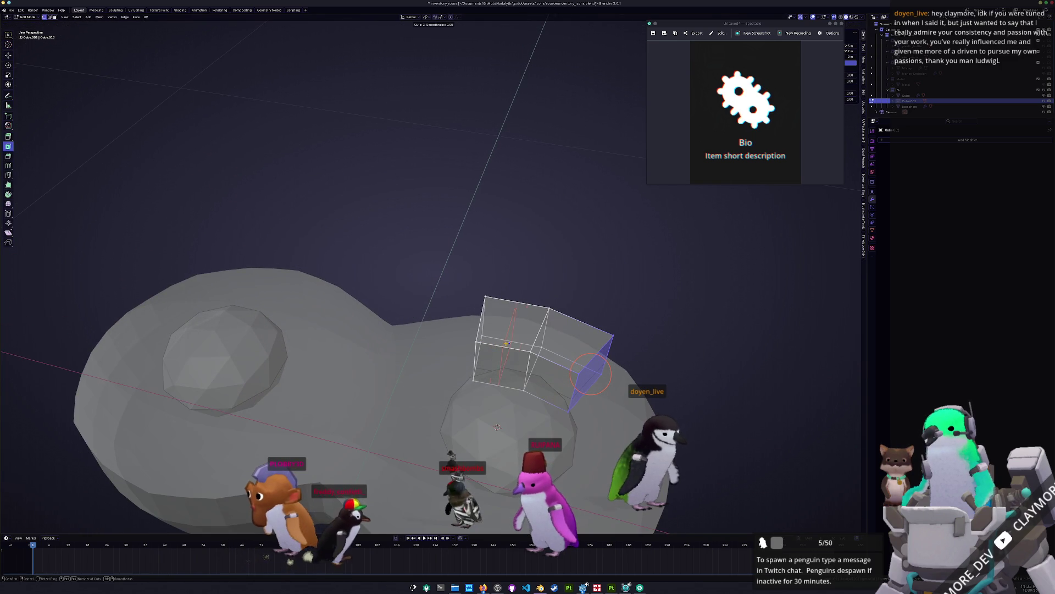
Step: Add loop cuts across the cube and its bent end, then shift the selected strip along its normal
{"action": "double_click", "coordinate": [591, 374]}
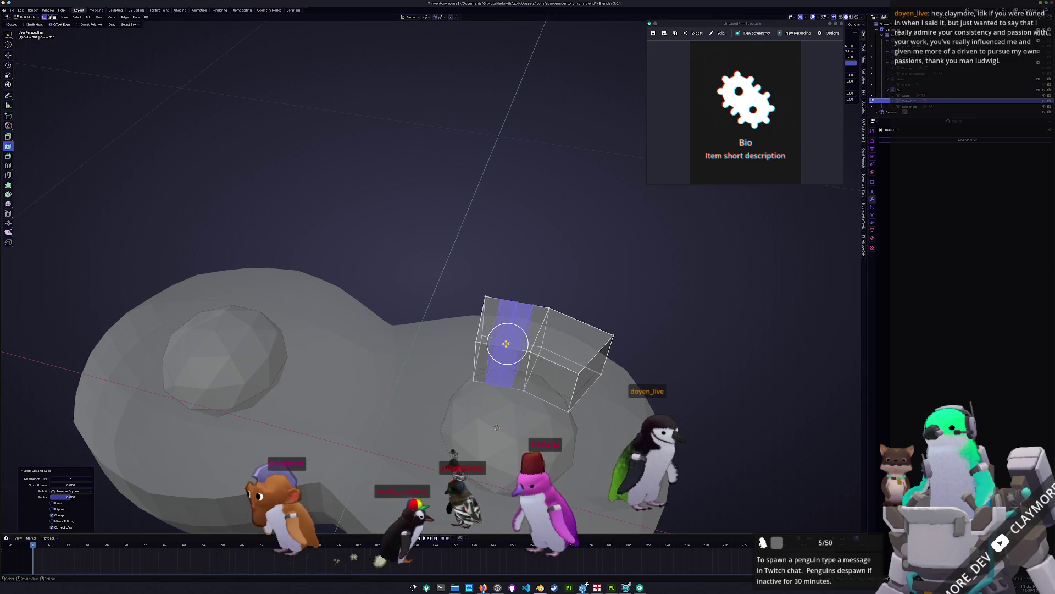
{"action": "double_click", "coordinate": [556, 363]}
{"action": "left_click", "coordinate": [566, 380]}
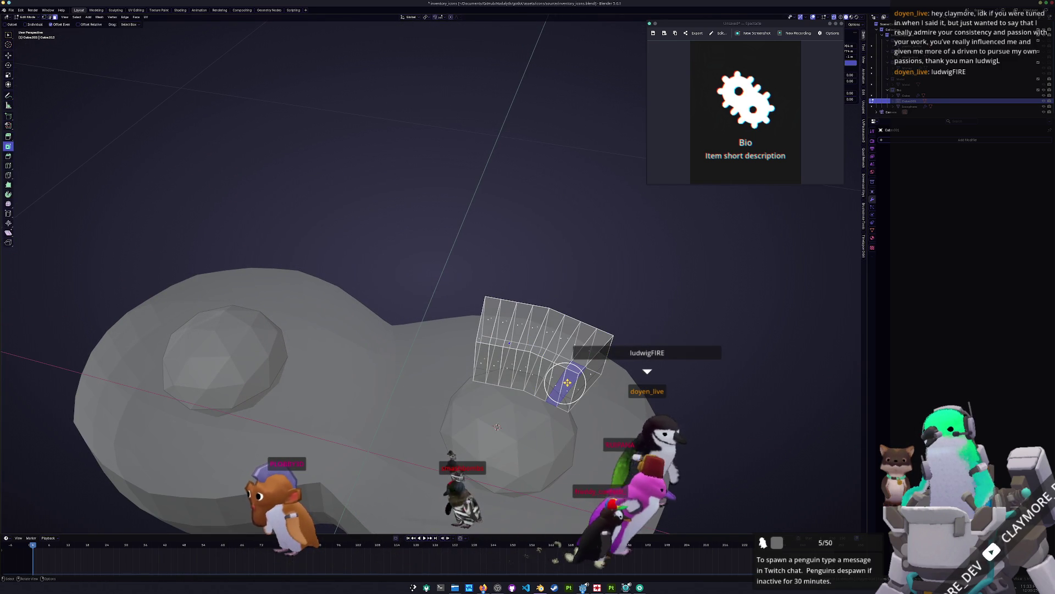
{"action": "middle_click_drag", "start_coordinate": [566, 385], "coordinate": [557, 377]}
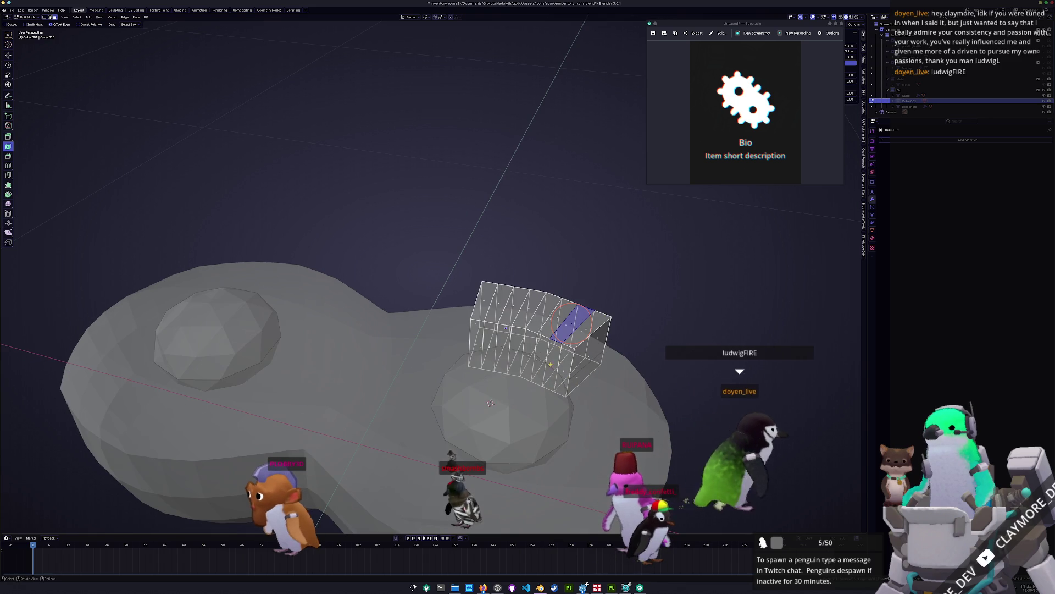
{"action": "key", "text": "KP_7"}
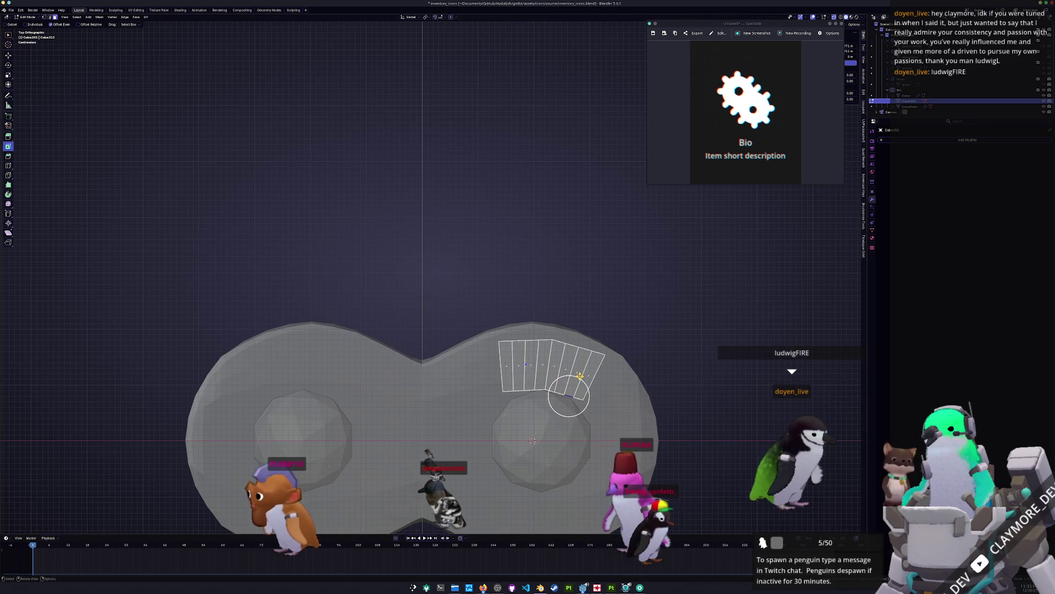
{"action": "key", "text": "g"}
{"action": "key", "text": "z"}
{"action": "key", "text": "z"}
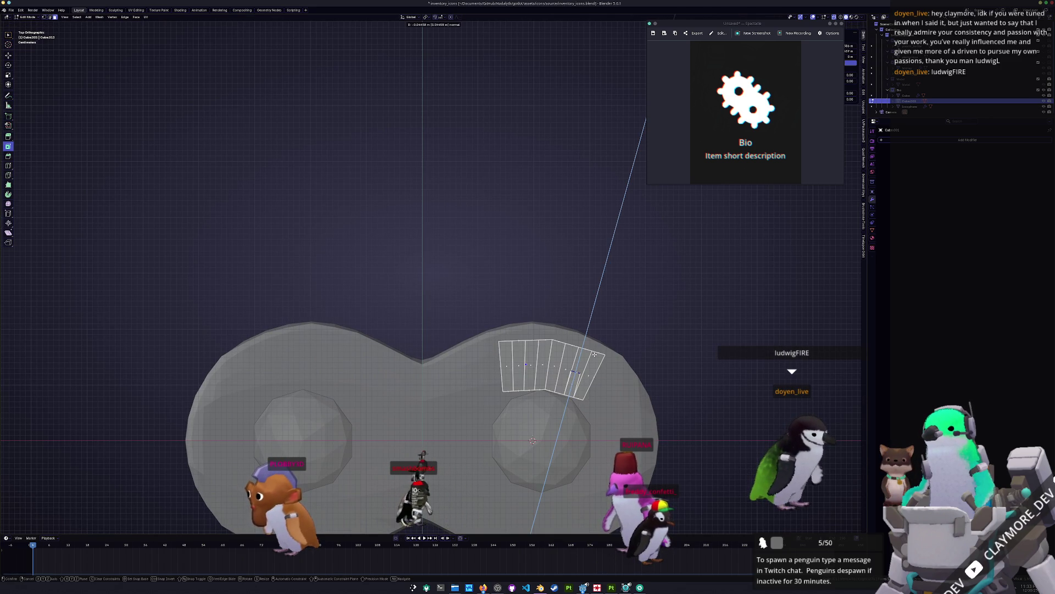
{"action": "left_click", "coordinate": [595, 355]}
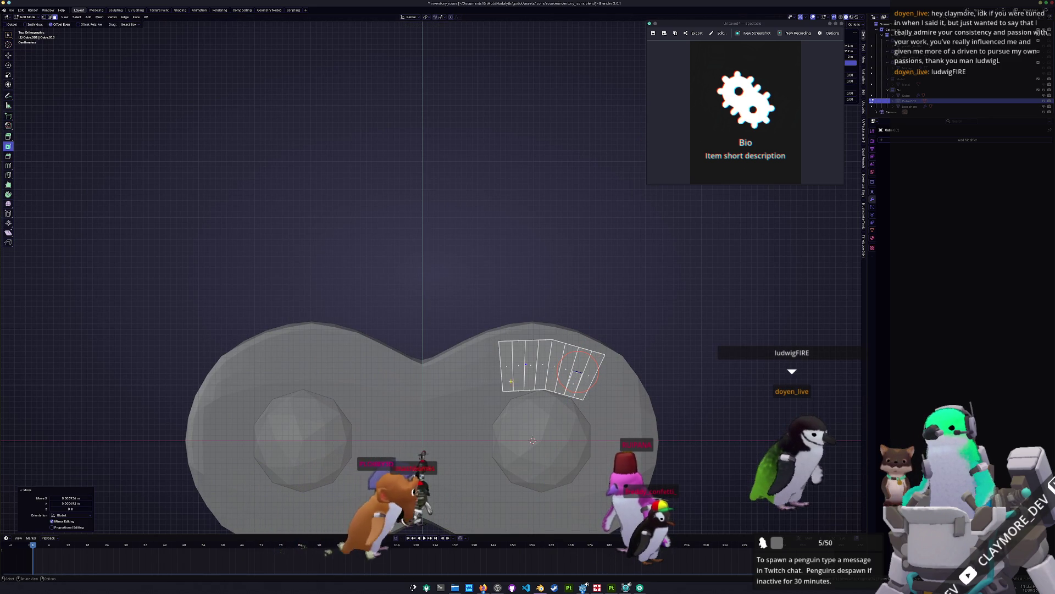
Step: Extrude three faces inward along their normals with Dissolve Orthogonal Edges to cut notches
{"action": "key", "text": "g"}
{"action": "key", "text": "z"}
{"action": "key", "text": "z"}
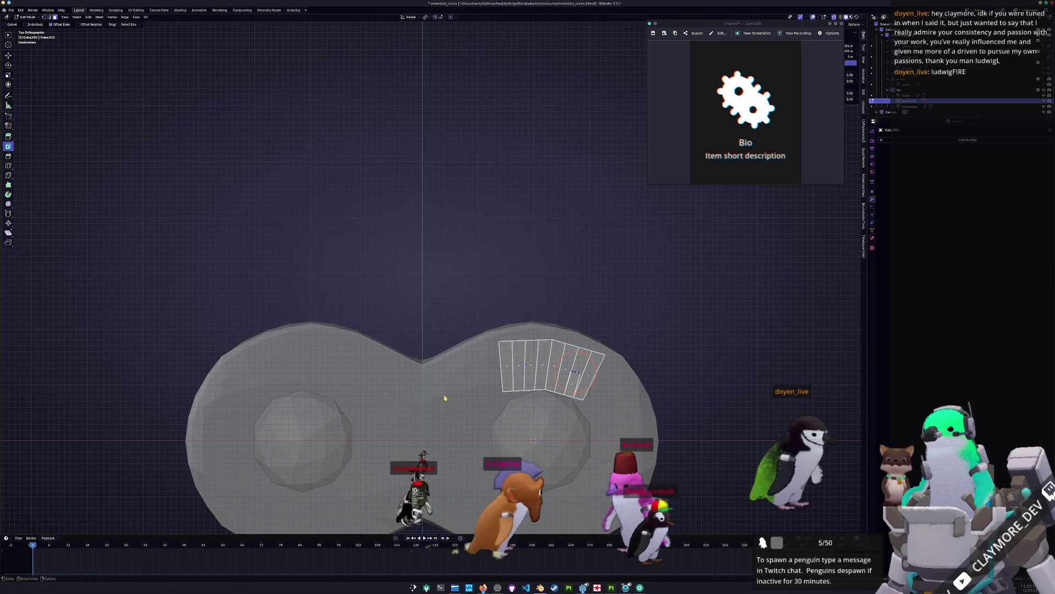
{"action": "left_click", "coordinate": [485, 377]}
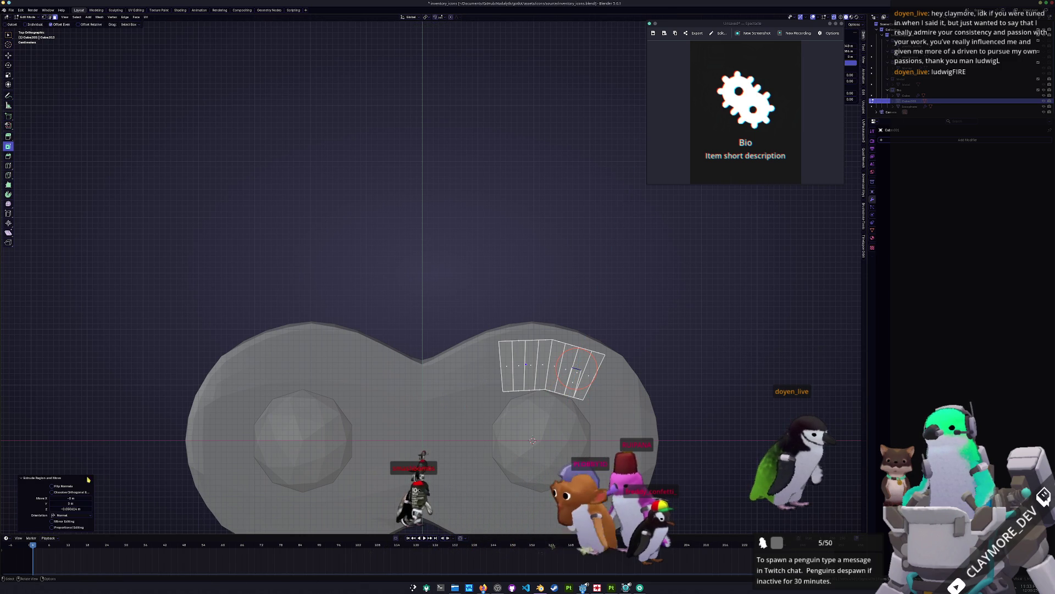
{"action": "left_click", "coordinate": [52, 492]}
{"action": "scroll", "coordinate": [632, 319], "scroll_direction": "up", "scroll_amount": 2}
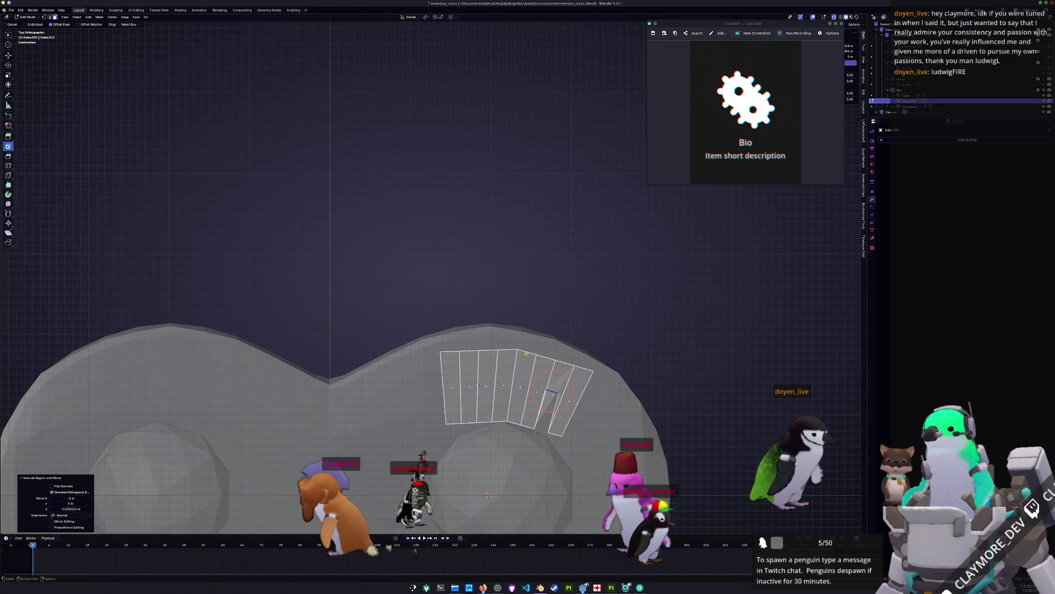
{"action": "key", "text": "g"}
{"action": "key", "text": "z"}
{"action": "key", "text": "z"}
{"action": "left_click", "coordinate": [521, 384]}
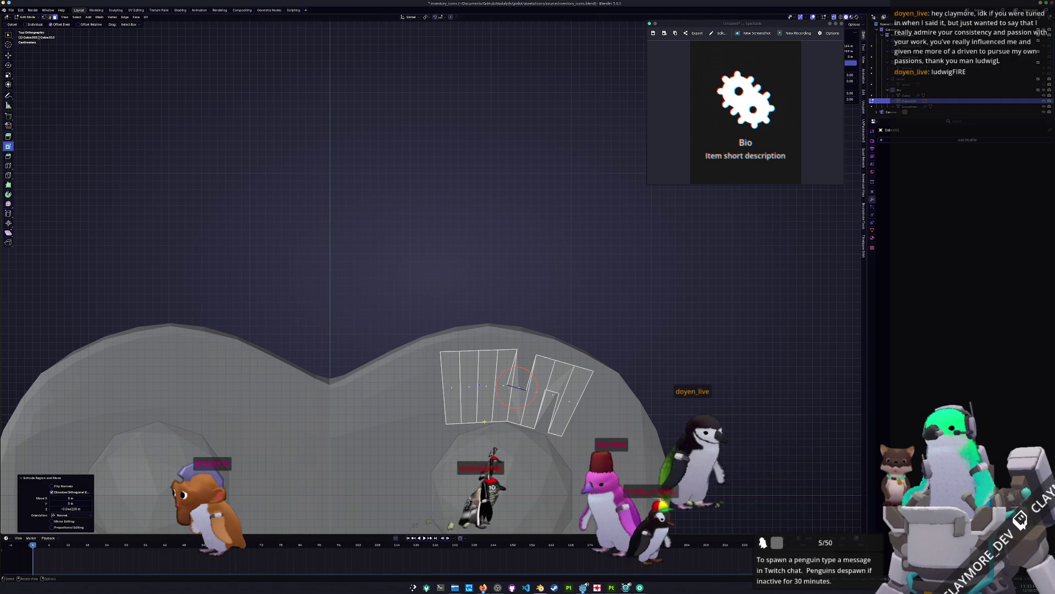
{"action": "key", "text": "g"}
{"action": "key", "text": "z"}
{"action": "key", "text": "z"}
{"action": "left_click", "coordinate": [483, 386]}
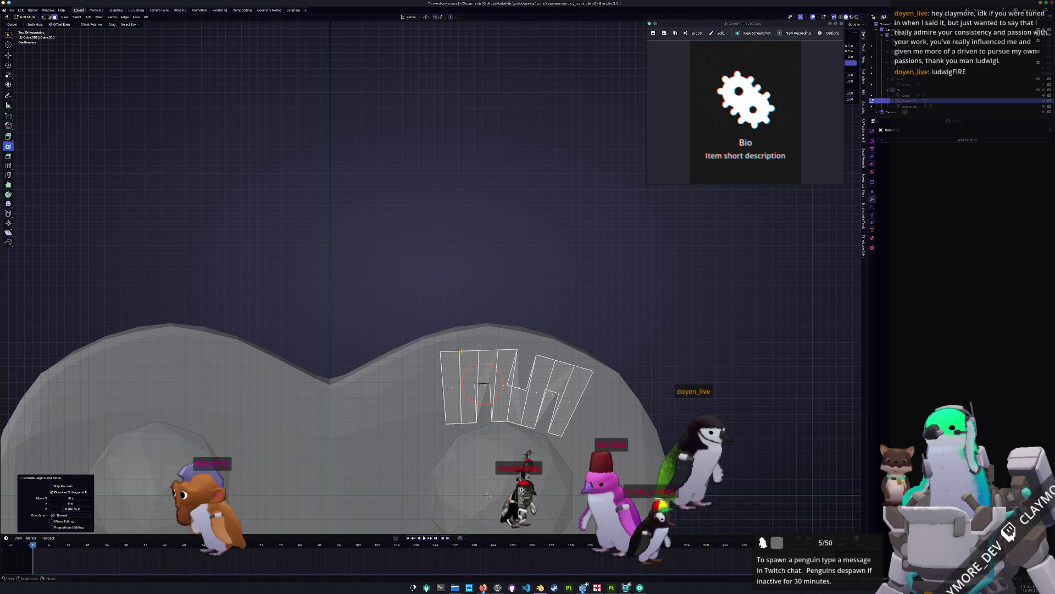
Step: Delete the notched cube and add a plane to the scene
{"action": "key", "text": "Tab"}
{"action": "key", "text": "x"}
{"action": "left_click", "coordinate": [476, 351]}
{"action": "scroll", "coordinate": [476, 352], "scroll_direction": "down", "scroll_amount": 3}
{"action": "key", "text": "shift+a"}
{"action": "left_click", "coordinate": [507, 357]}
{"action": "scroll", "coordinate": [546, 384], "scroll_direction": "down", "scroll_amount": 2}
Step: Stand the plane upright with a 90° X rotation, scale it to 0.135, and place it above-right of the body
{"action": "key", "text": "r"}
{"action": "key", "text": "x"}
{"action": "key", "text": "9"}
{"action": "key", "text": "0"}
{"action": "key", "text": "Return"}
{"action": "middle_click_drag", "start_coordinate": [555, 400], "coordinate": [542, 354]}
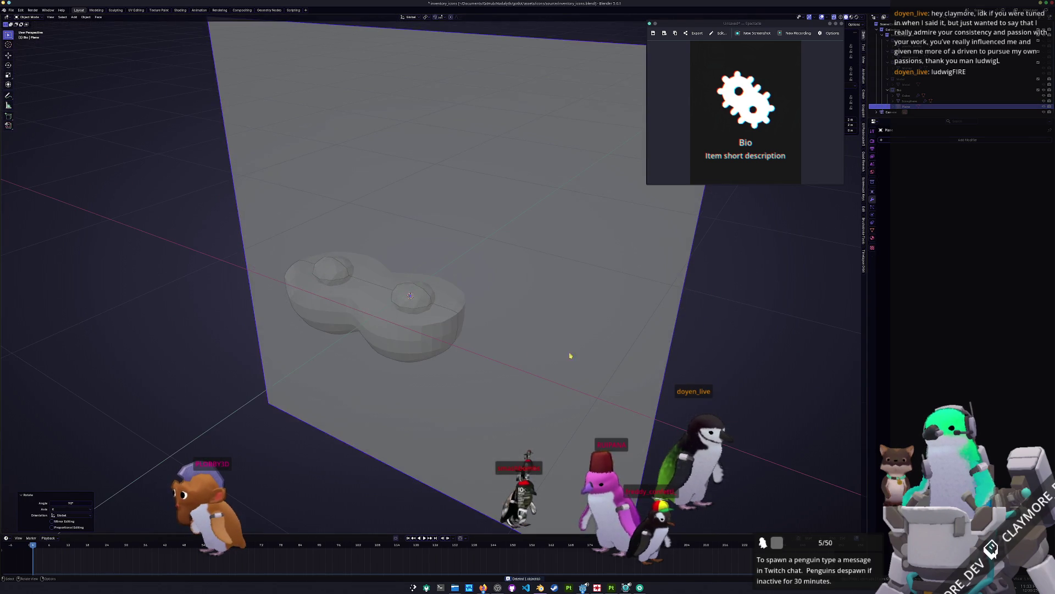
{"action": "key", "text": "s"}
{"action": "left_click", "coordinate": [448, 287]}
{"action": "key", "text": "g"}
{"action": "left_click", "coordinate": [517, 257]}
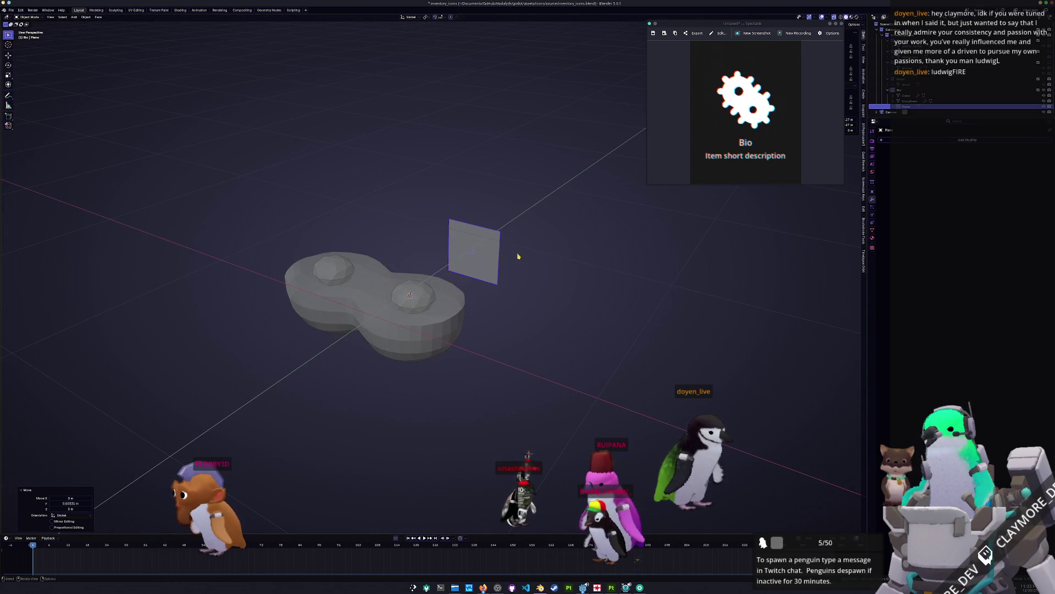
Step: In top view, extrude the outline into zigzag segments going down, left, down 0.06 m, and right
{"action": "key", "text": "KP_7"}
{"action": "key", "text": "Tab"}
{"action": "scroll", "coordinate": [517, 257], "scroll_direction": "up", "scroll_amount": 2}
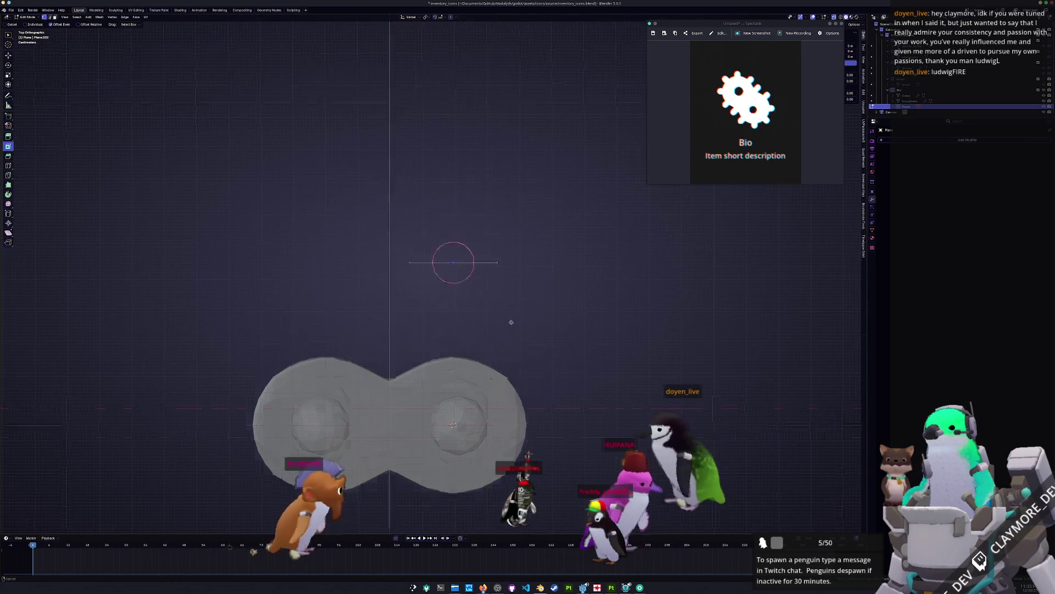
{"action": "key", "text": "e"}
{"action": "left_click", "coordinate": [493, 262]}
{"action": "key", "text": "e"}
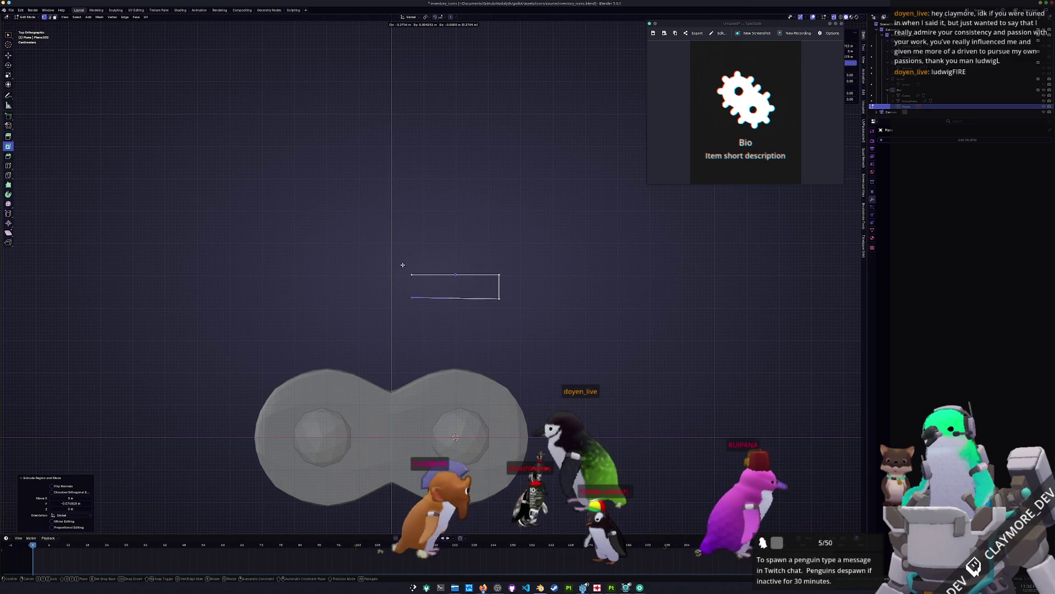
{"action": "left_click", "coordinate": [402, 266]}
{"action": "key", "text": "e"}
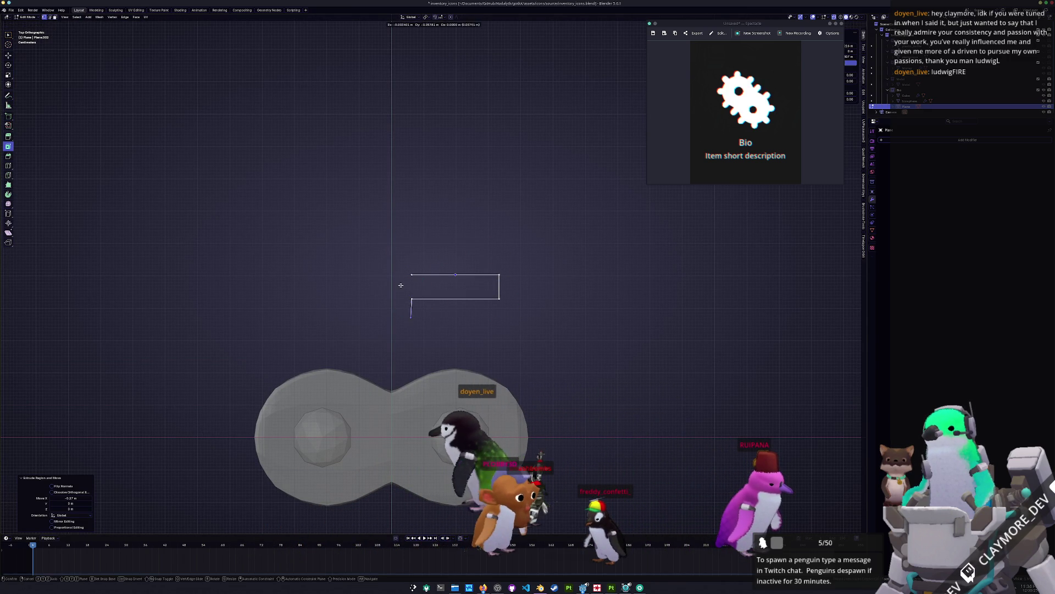
{"action": "left_click", "coordinate": [402, 285]}
{"action": "key", "text": "e"}
{"action": "left_click", "coordinate": [487, 287]}
{"action": "key", "text": "e"}
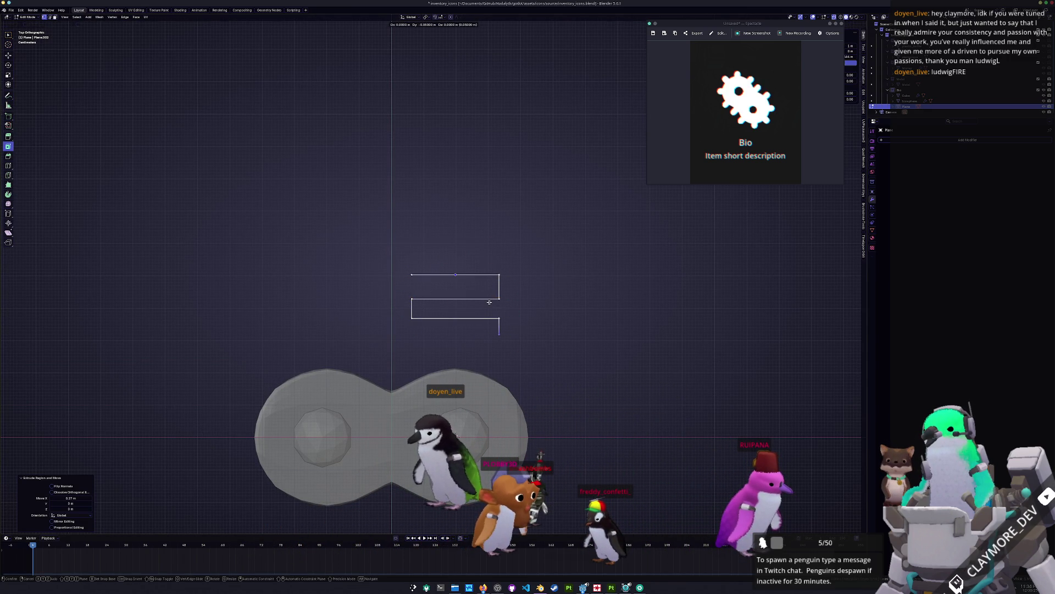
{"action": "left_click", "coordinate": [404, 302]}
Step: Continue the zigzag with more alternating down, right and left segments, ending rightward at 0.27 m
{"action": "key", "text": "e"}
{"action": "left_click", "coordinate": [411, 333]}
{"action": "key", "text": "e"}
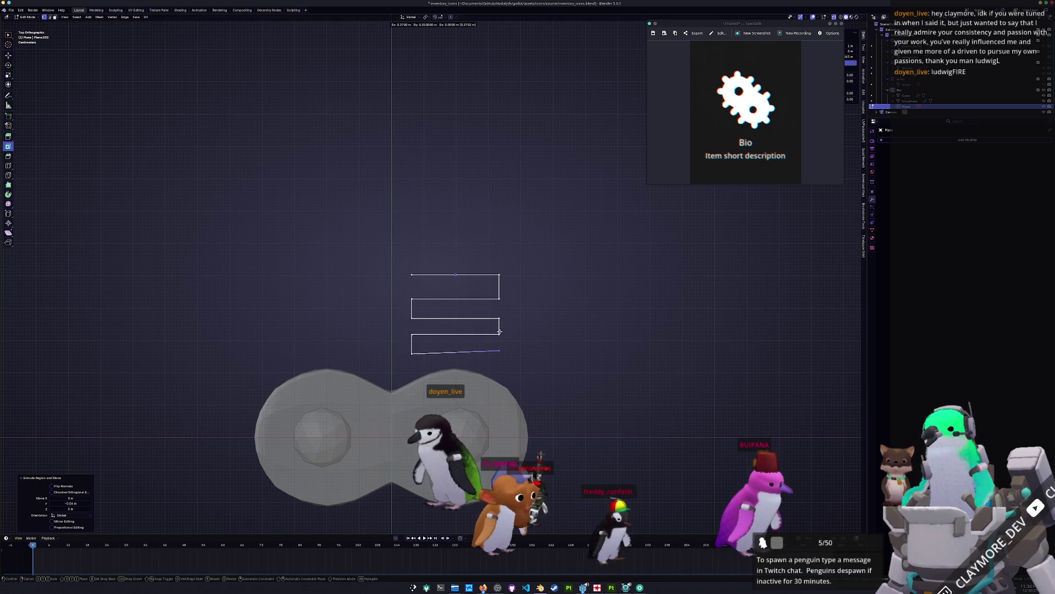
{"action": "left_click", "coordinate": [500, 332]}
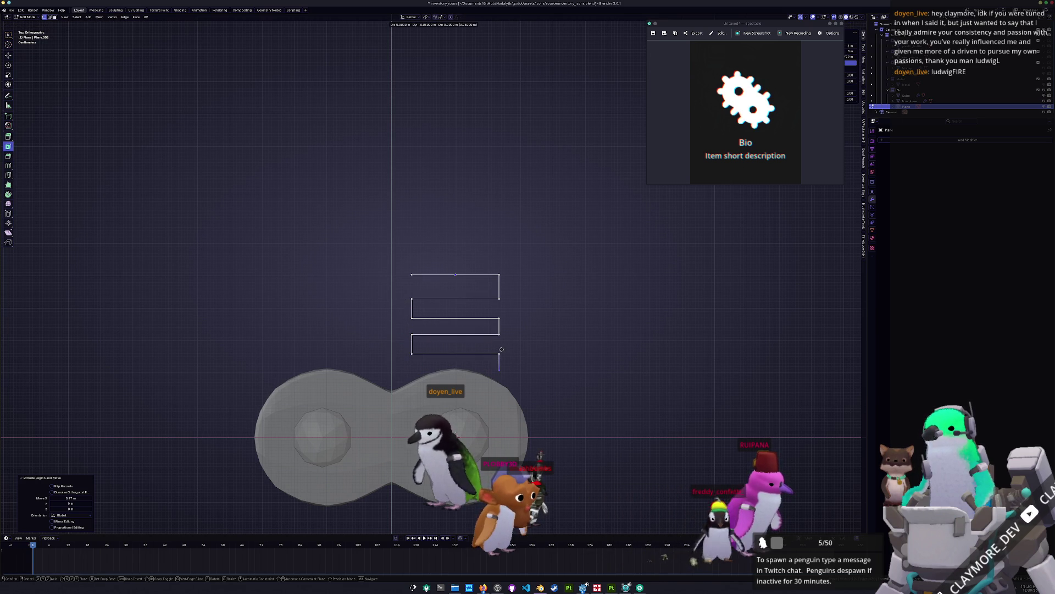
{"action": "left_click", "coordinate": [502, 347]}
{"action": "key", "text": "e"}
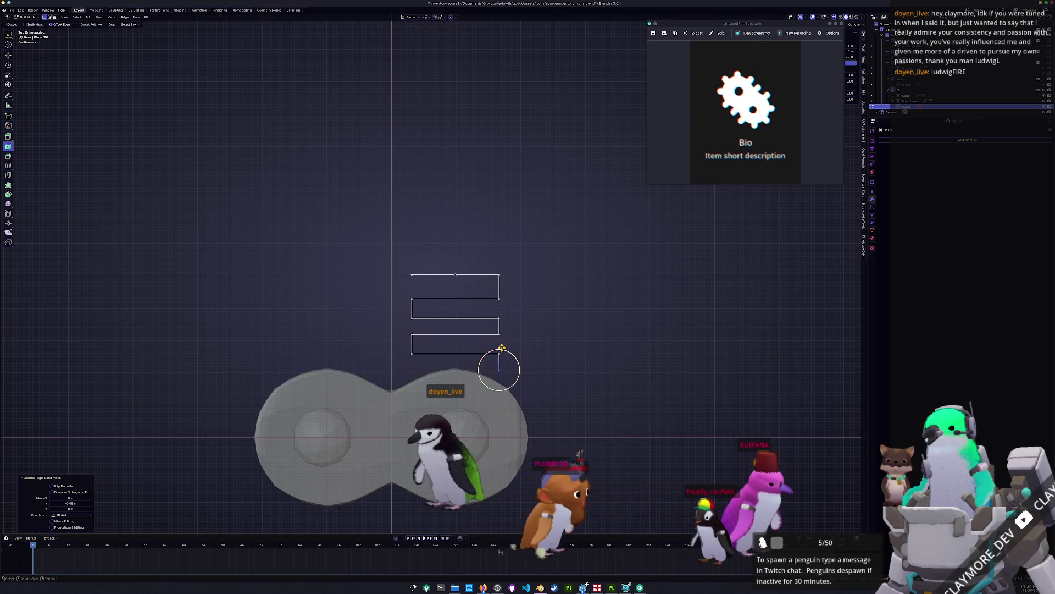
{"action": "left_click", "coordinate": [415, 348]}
{"action": "key", "text": "e"}
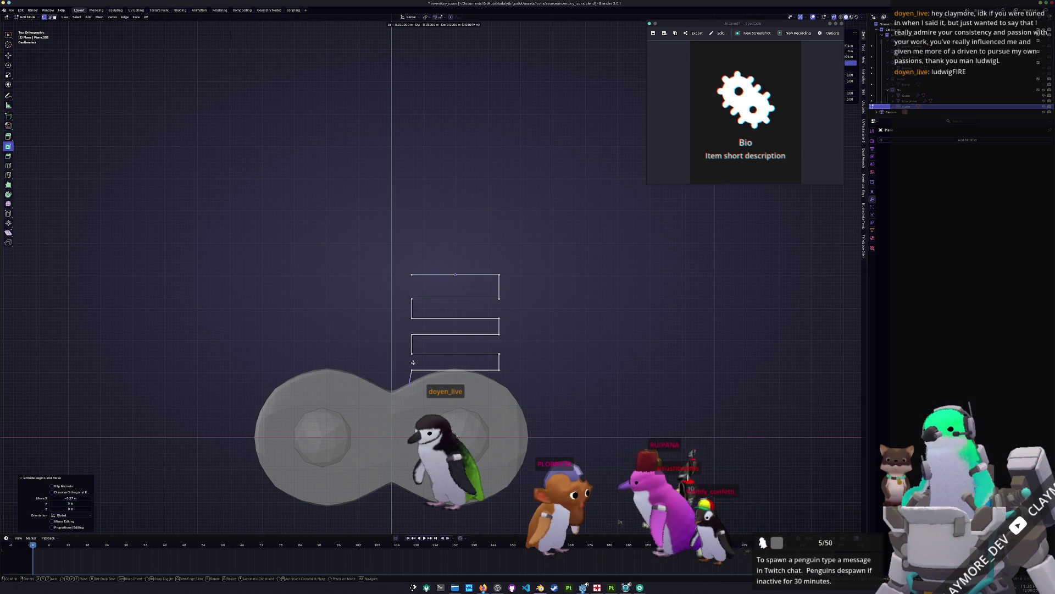
{"action": "left_click", "coordinate": [415, 367]}
{"action": "key", "text": "e"}
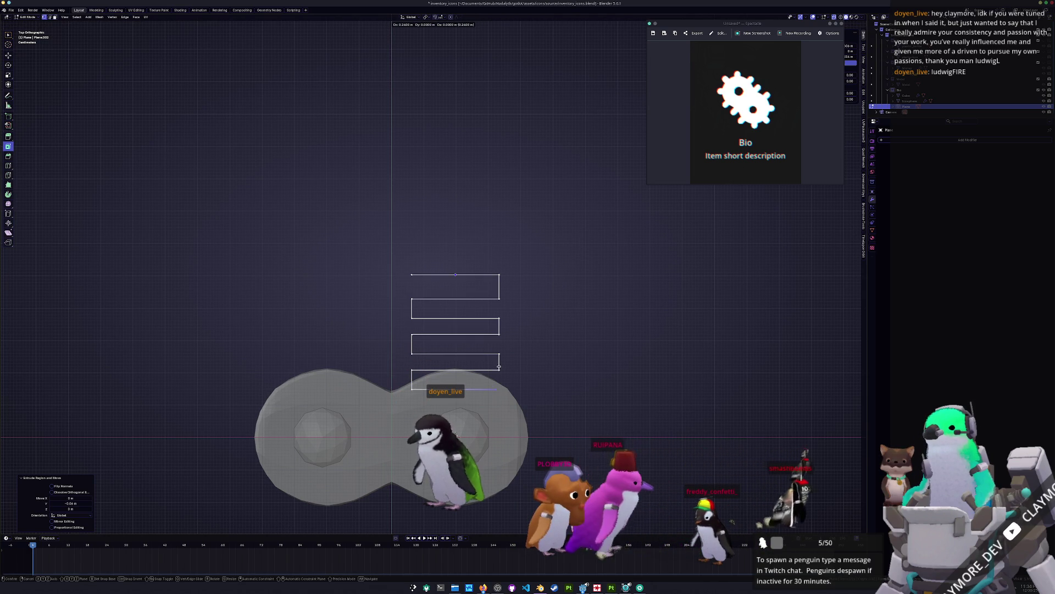
{"action": "left_click", "coordinate": [499, 390]}
Step: Select the four lower edges of the zigzag and extrude them slightly along Y
{"action": "mouse_move", "coordinate": [573, 415]}
{"action": "left_mouse_down"}
{"action": "mouse_move", "coordinate": [497, 383]}
{"action": "mouse_move", "coordinate": [385, 359]}
{"action": "left_mouse_up"}
{"action": "key", "text": "e"}
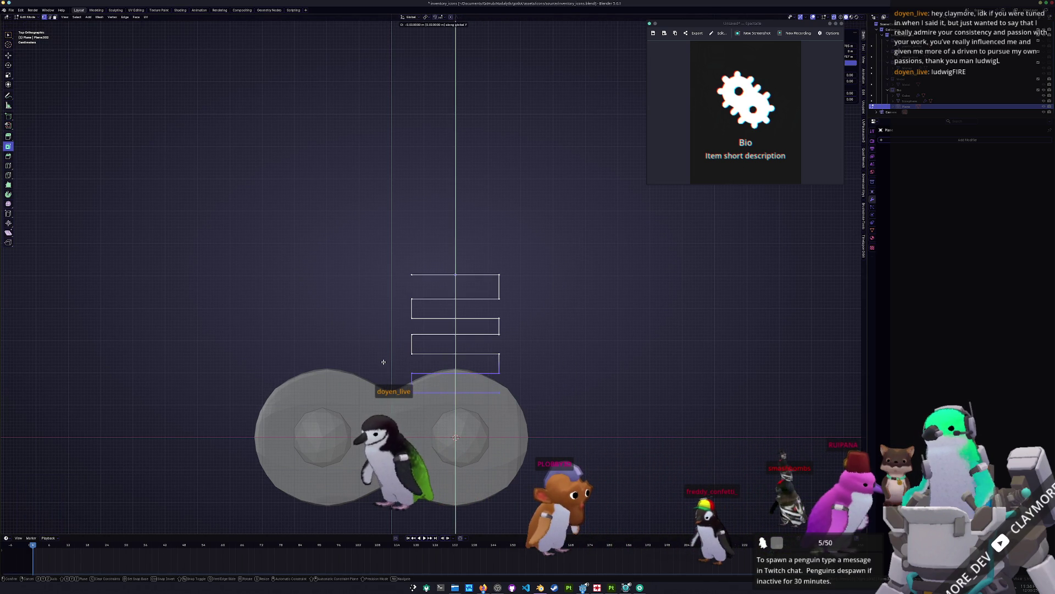
{"action": "right_click", "coordinate": [384, 361]}
{"action": "mouse_move", "coordinate": [533, 412]}
{"action": "left_mouse_down"}
{"action": "mouse_move", "coordinate": [360, 339]}
{"action": "mouse_move", "coordinate": [362, 324]}
{"action": "left_mouse_up"}
{"action": "key", "text": "e"}
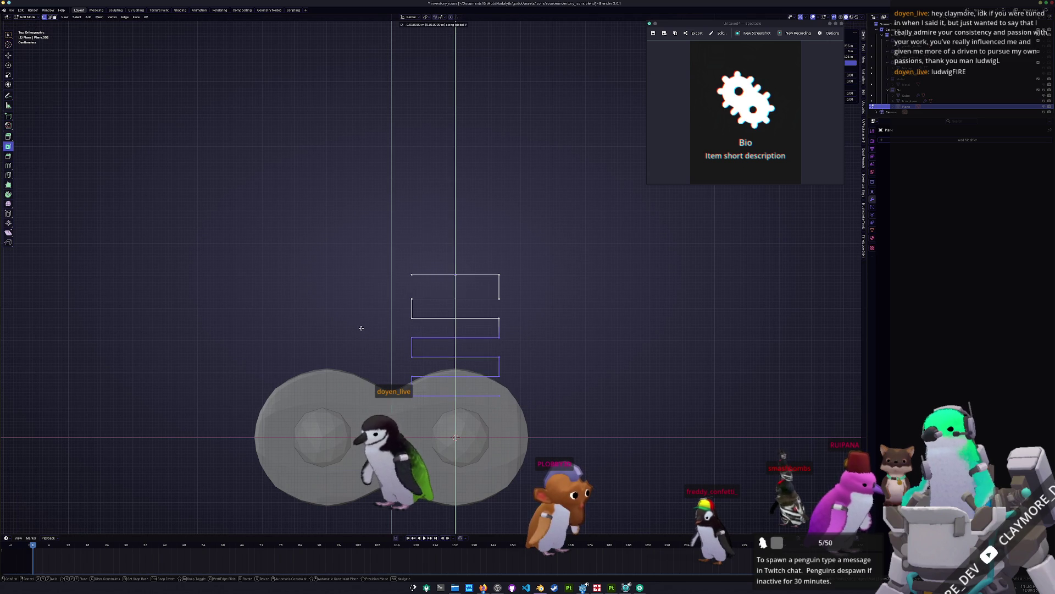
{"action": "left_click", "coordinate": [361, 328]}
Step: Return to Object Mode and add a Solidify modifier to the zigzag
{"action": "key", "text": "Tab"}
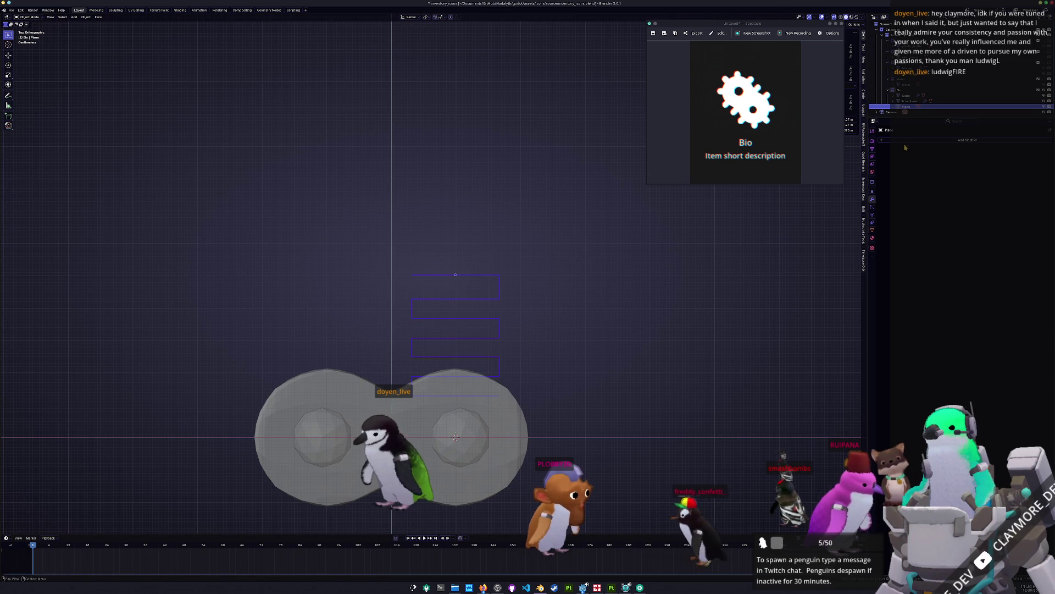
{"action": "left_click", "coordinate": [910, 140]}
{"action": "left_click", "coordinate": [936, 154]}
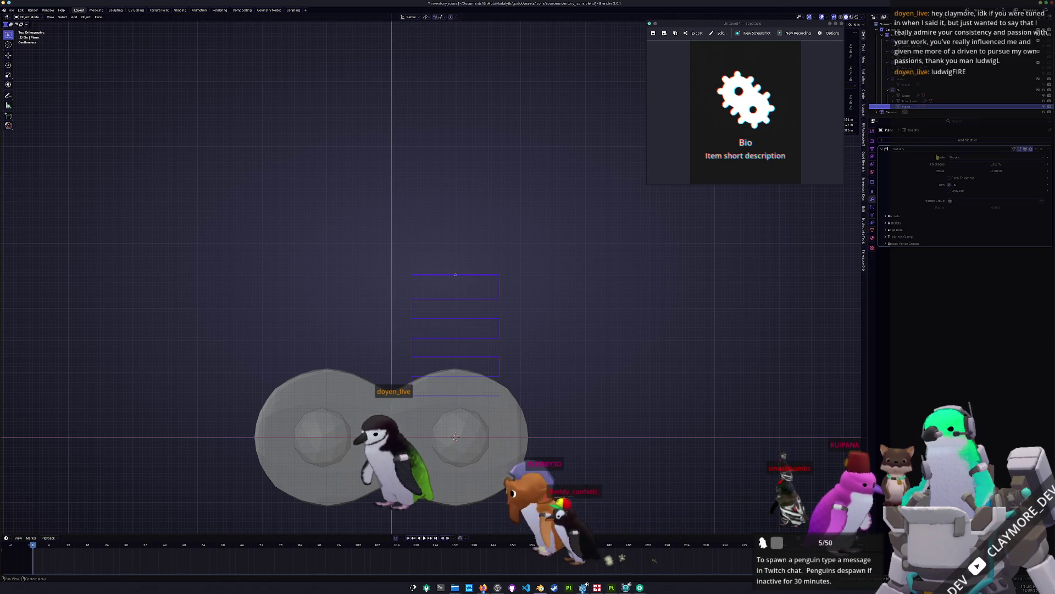
Step: Reset the zigzag's location, move it along Y over the body, and apply all transforms
{"action": "key", "text": "alt+g"}
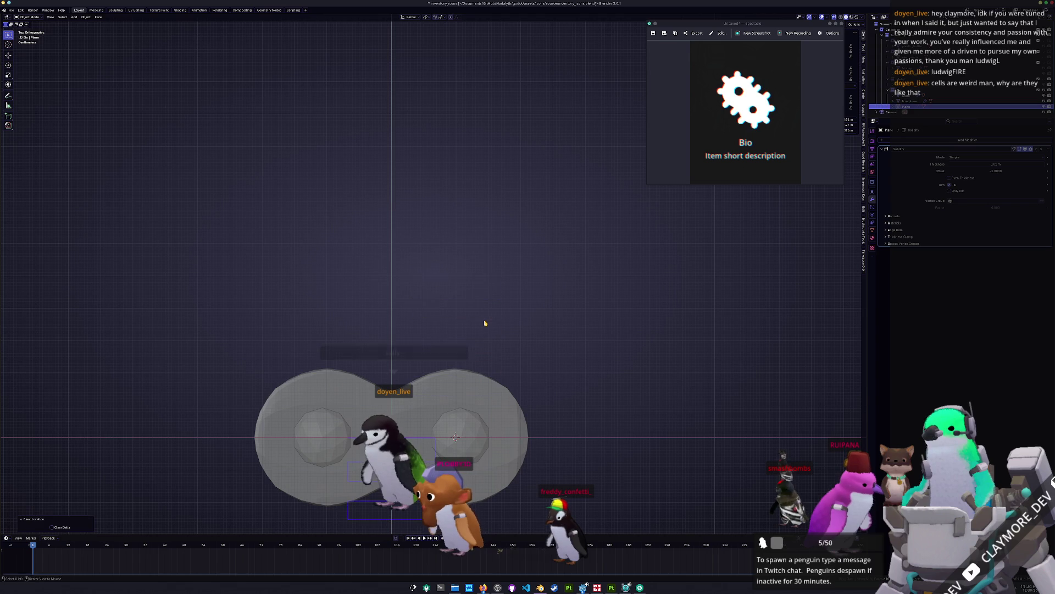
{"action": "middle_click_drag", "start_coordinate": [505, 381], "coordinate": [558, 315], "text": "shift"}
{"action": "key", "text": "g"}
{"action": "key", "text": "y"}
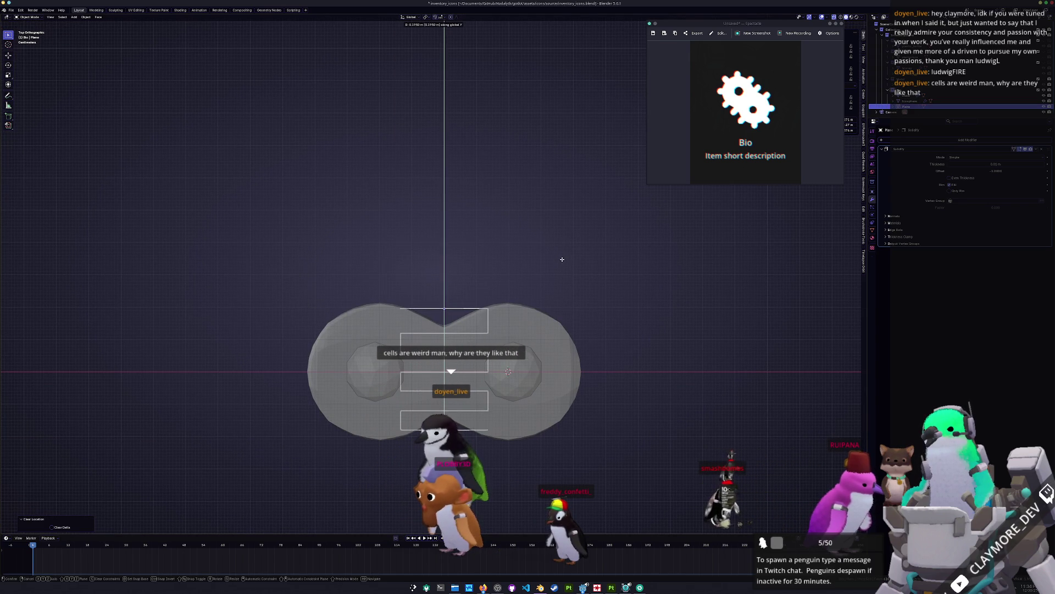
{"action": "left_click", "coordinate": [561, 260]}
{"action": "key", "text": "ctrl+a"}
{"action": "left_click", "coordinate": [558, 258]}
{"action": "scroll", "coordinate": [555, 311], "scroll_direction": "up", "scroll_amount": 1}
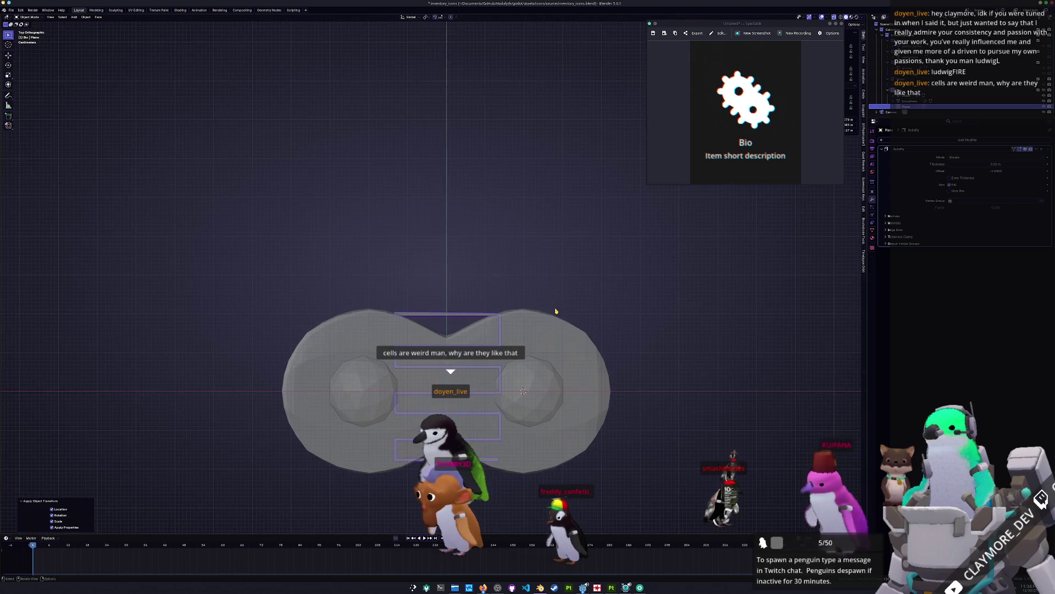
{"action": "middle_click_drag", "start_coordinate": [556, 311], "coordinate": [570, 279], "text": "shift"}
Step: Set the Solidify offset to 0 and thickness to 0.05 m
{"action": "left_click", "coordinate": [993, 170]}
{"action": "type", "text": "0"}
{"action": "key", "text": "Return"}
{"action": "left_click_drag", "start_coordinate": [975, 161], "coordinate": [984, 161]}
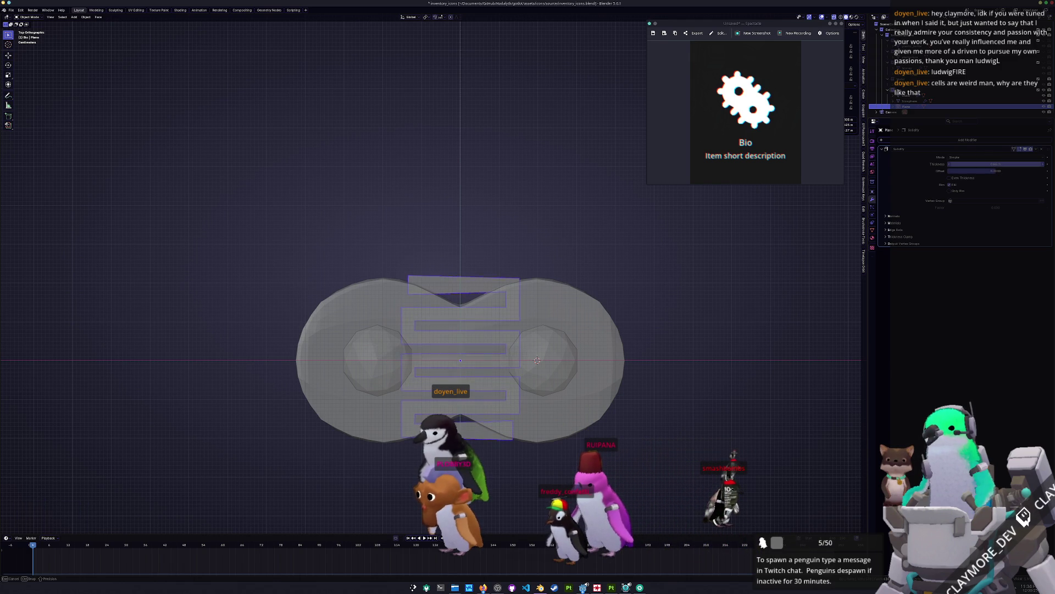
{"action": "type", "text": ".05"}
{"action": "key", "text": "Return"}
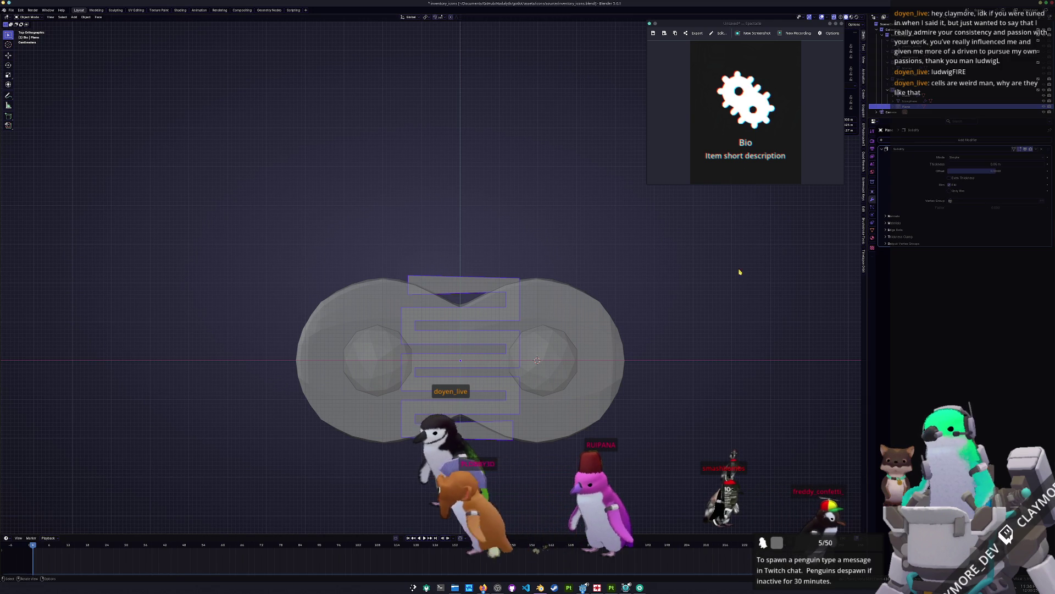
{"action": "middle_click_drag", "start_coordinate": [605, 198], "coordinate": [654, 264]}
{"action": "key", "text": "shift+a"}
Step: Add a lattice at the origin, scale it to 0.456, then stretch it taller in Z
{"action": "mouse_move", "coordinate": [661, 268]}
{"action": "type", "text": "lattic"}
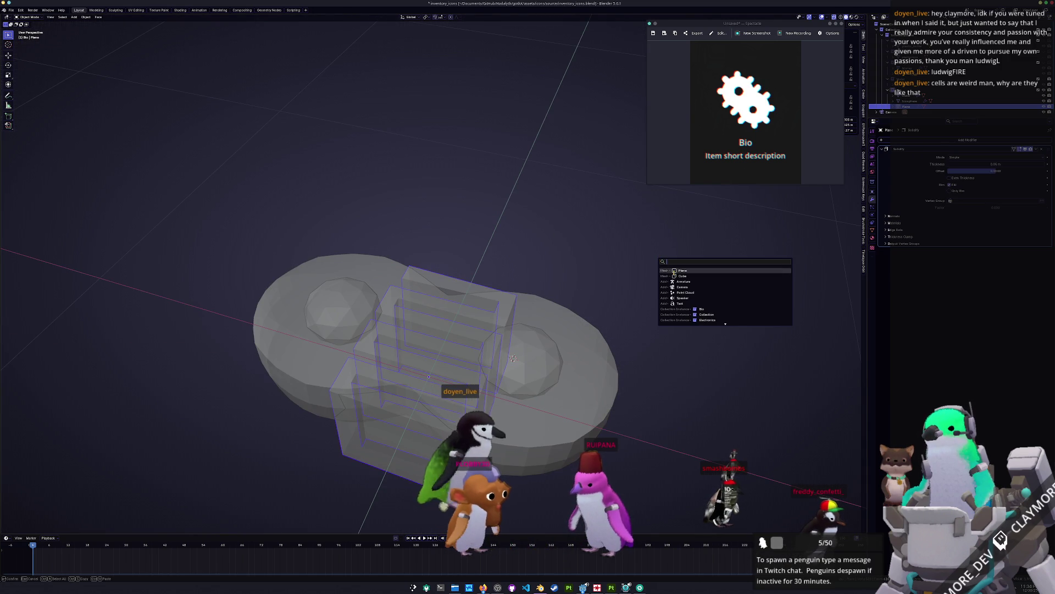
{"action": "key", "text": "Return"}
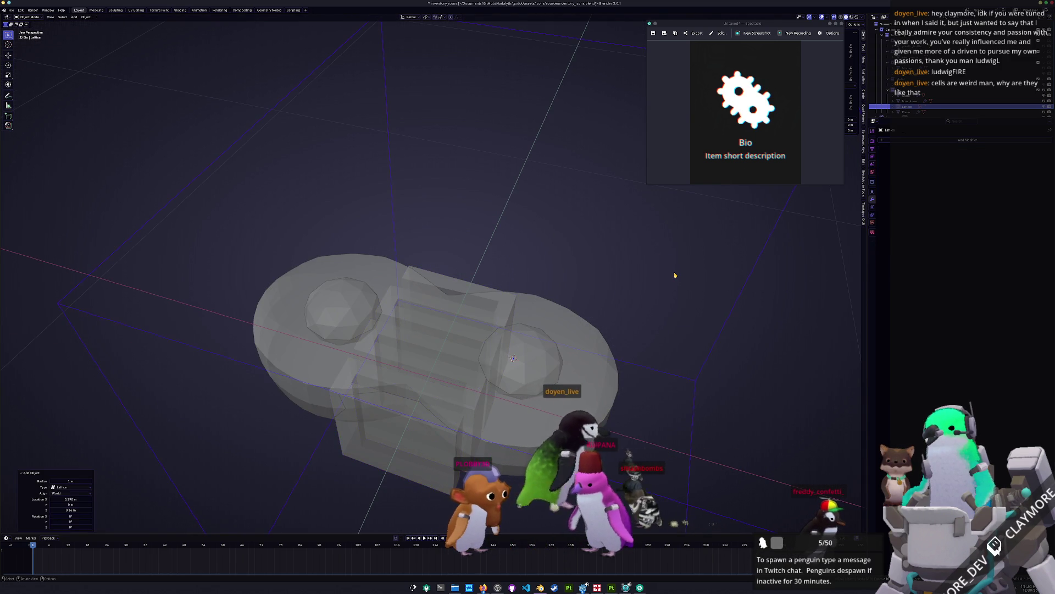
{"action": "scroll", "coordinate": [621, 300], "scroll_direction": "down", "scroll_amount": 4}
{"action": "key", "text": "alt+g"}
{"action": "key", "text": "KP_7"}
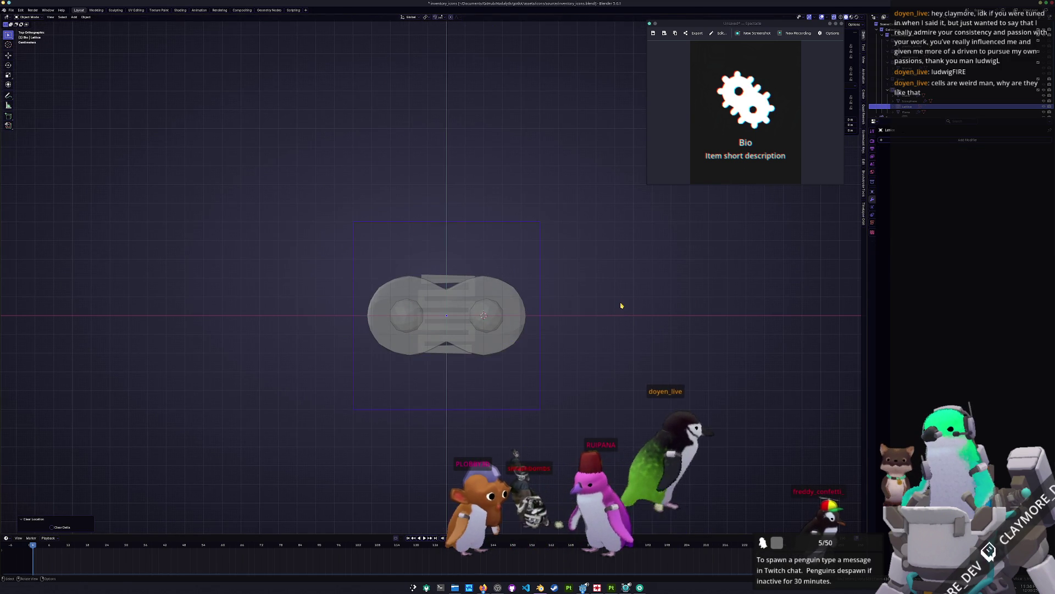
{"action": "key", "text": "s"}
{"action": "key", "text": "Return"}
{"action": "key", "text": "s"}
{"action": "key", "text": "z"}
{"action": "left_click", "coordinate": [561, 302]}
Step: Apply the lattice's transforms and give the zigzag plane a Lattice modifier targeting Lattice
{"action": "key", "text": "ctrl+a"}
{"action": "left_click", "coordinate": [559, 314]}
{"action": "middle_click_drag", "start_coordinate": [559, 313], "coordinate": [794, 435]}
{"action": "left_click", "coordinate": [907, 112]}
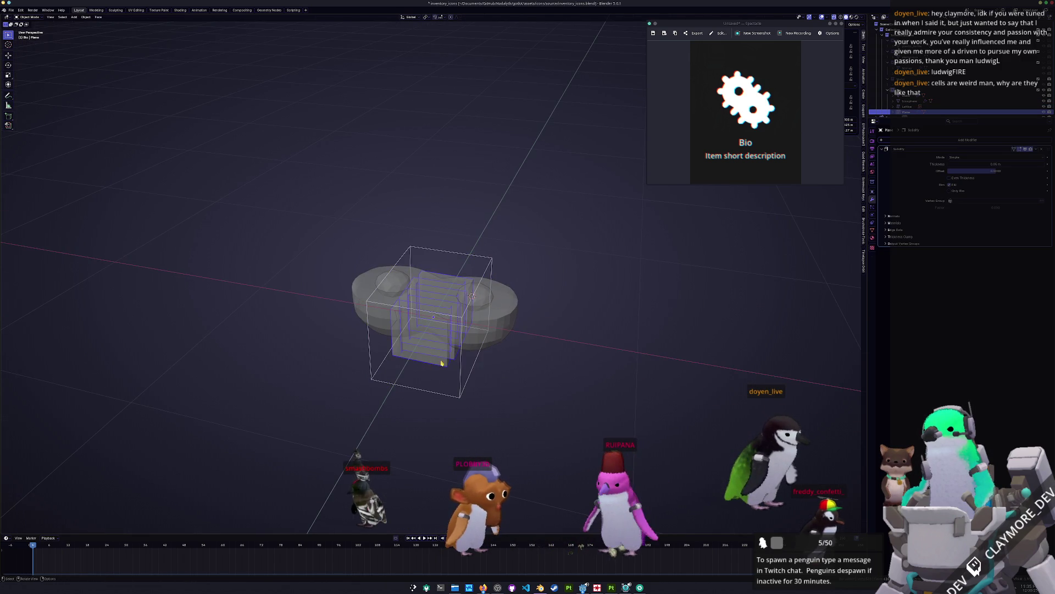
{"action": "left_click", "coordinate": [957, 141]}
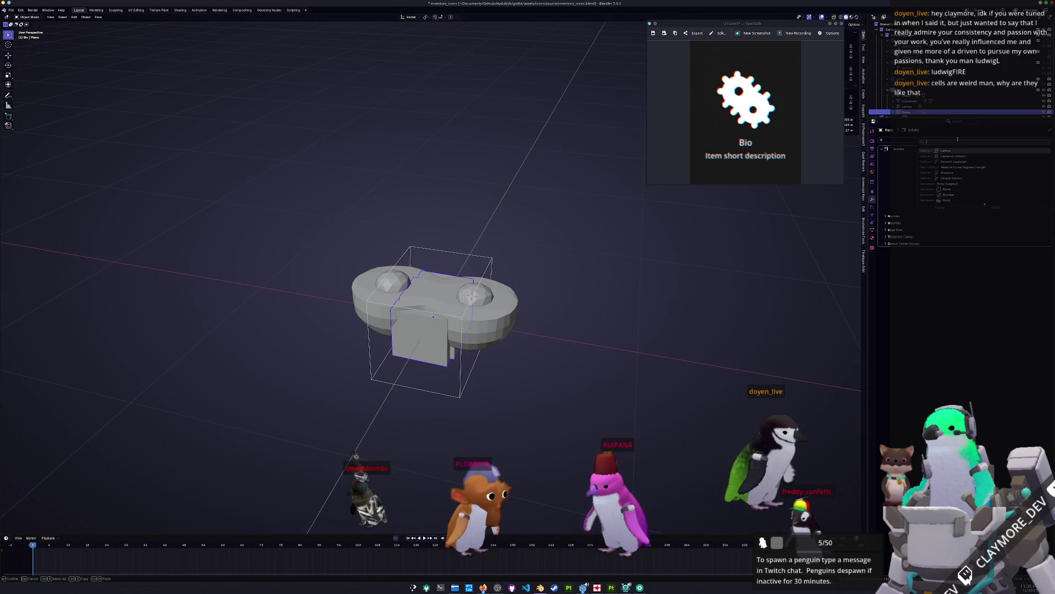
{"action": "left_click", "coordinate": [954, 150]}
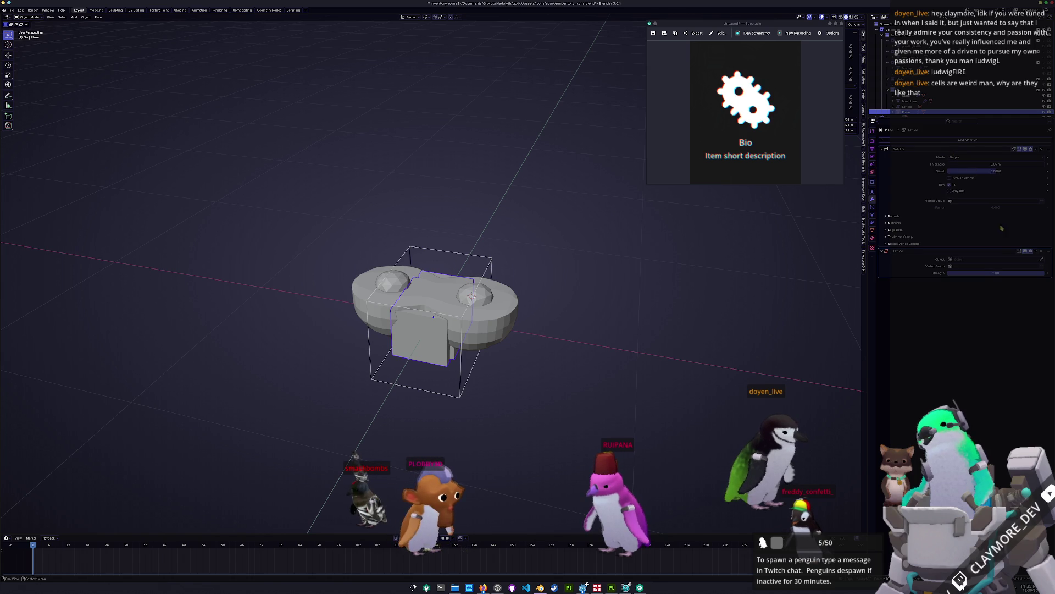
{"action": "left_click", "coordinate": [491, 258]}
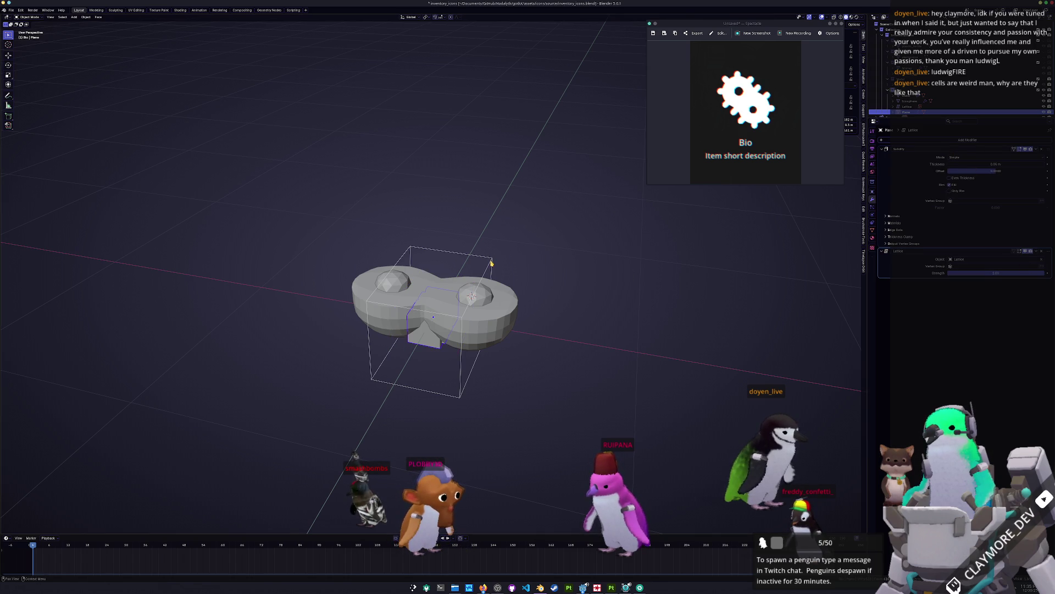
{"action": "left_click", "coordinate": [490, 266]}
Step: Apply transforms on both the zigzag plane and the lattice object
{"action": "left_click", "coordinate": [432, 345]}
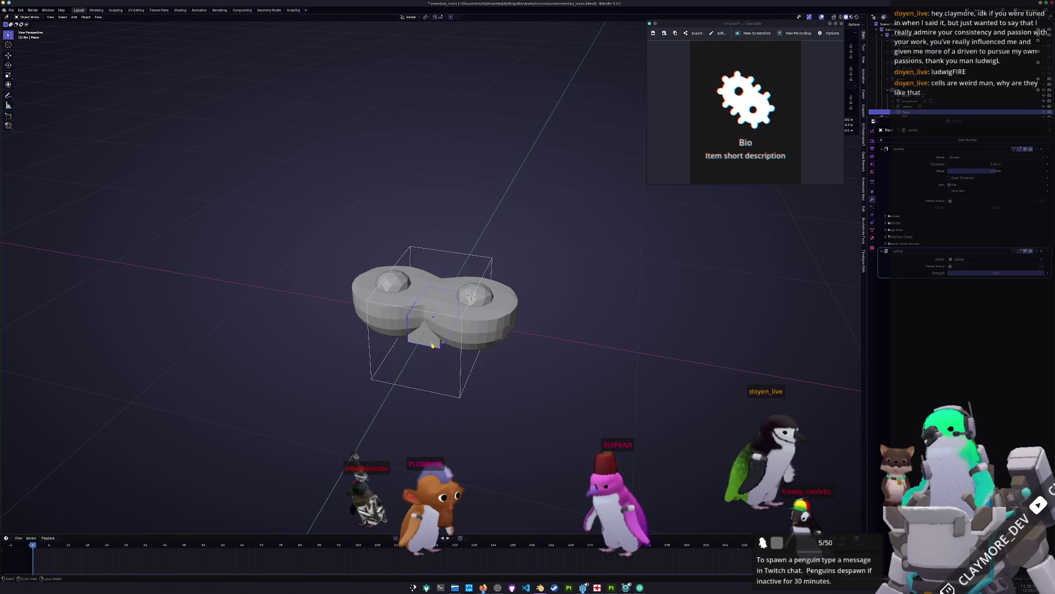
{"action": "key", "text": "ctrl+a"}
{"action": "left_click", "coordinate": [433, 346]}
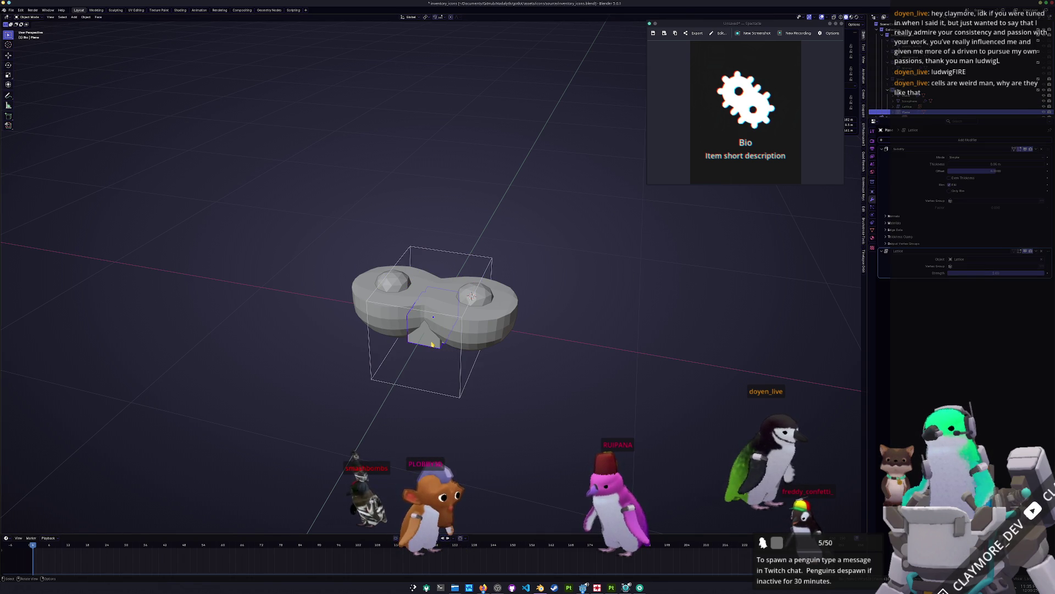
{"action": "left_click", "coordinate": [468, 377]}
{"action": "key", "text": "ctrl+a"}
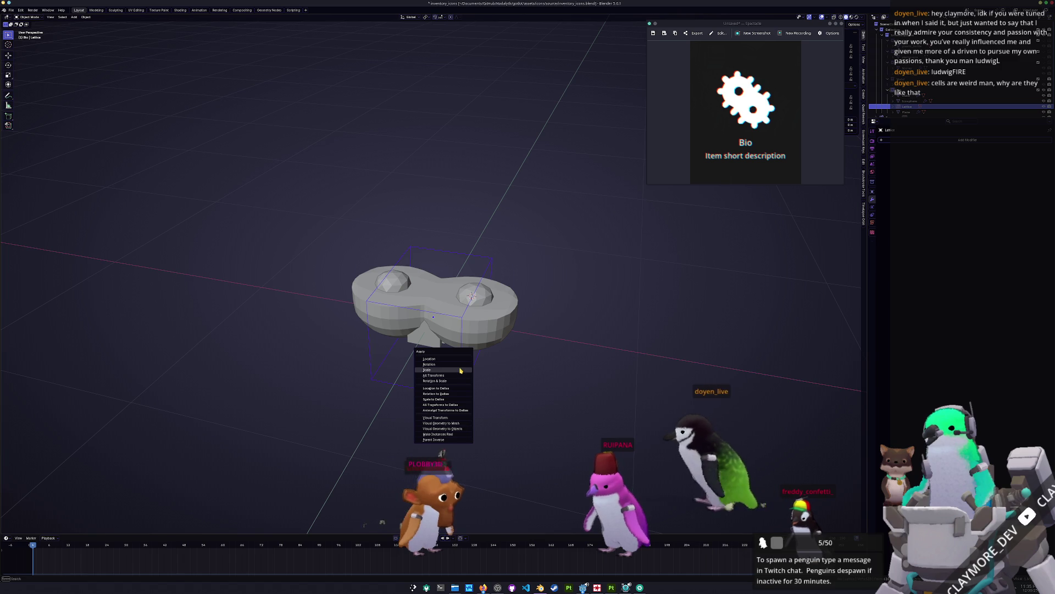
{"action": "left_click", "coordinate": [461, 371]}
{"action": "key", "text": "ctrl+a"}
{"action": "left_click", "coordinate": [434, 365]}
{"action": "left_click", "coordinate": [434, 344]}
{"action": "key", "text": "ctrl+a"}
{"action": "left_click", "coordinate": [432, 342]}
{"action": "left_click", "coordinate": [462, 364]}
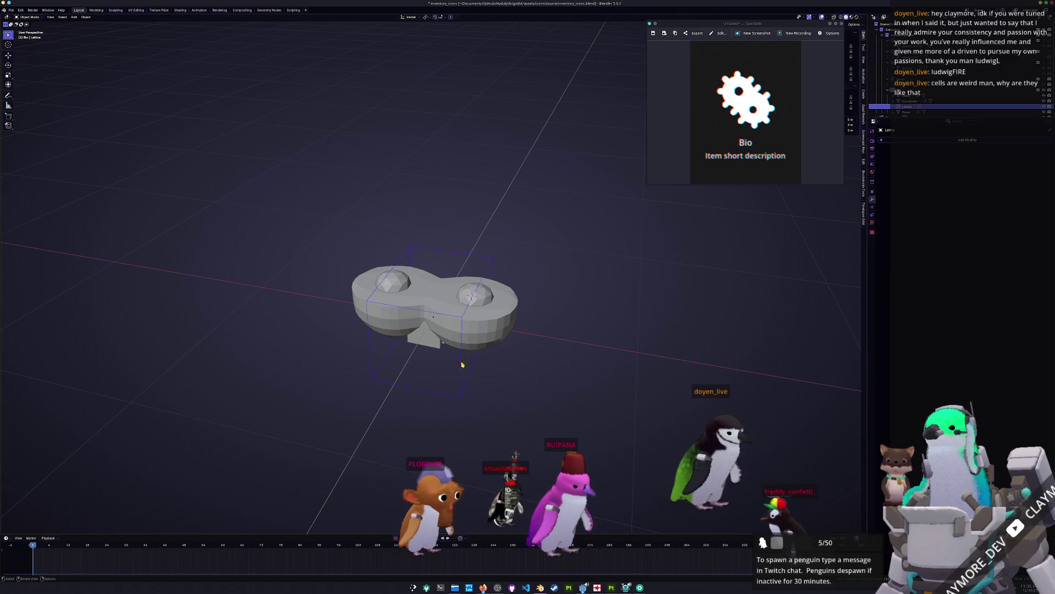
{"action": "left_click", "coordinate": [907, 111]}
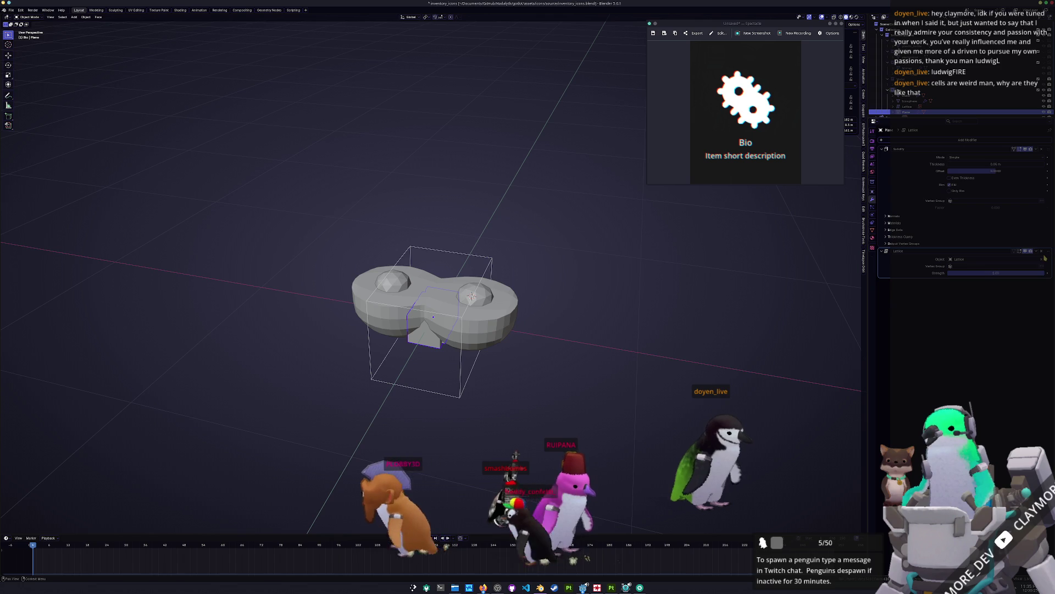
Step: Move the Lattice modifier above Solidify and raise the lattice resolution on all three axes
{"action": "mouse_move", "coordinate": [1049, 254]}
{"action": "left_mouse_down"}
{"action": "mouse_move", "coordinate": [1052, 145]}
{"action": "mouse_move", "coordinate": [1048, 283]}
{"action": "left_mouse_up"}
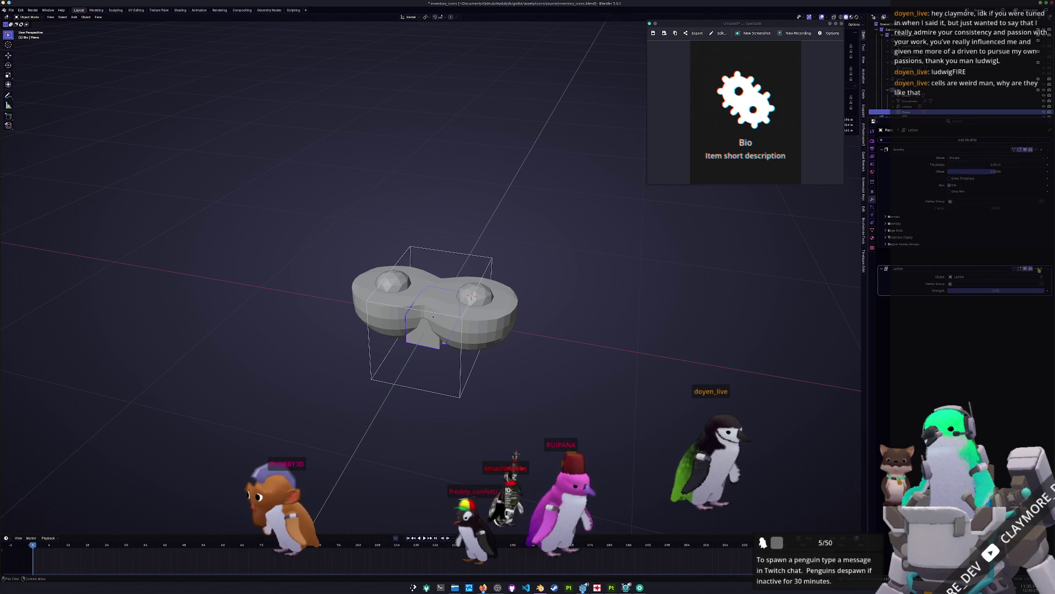
{"action": "left_click", "coordinate": [488, 271]}
{"action": "middle_click_drag", "start_coordinate": [488, 270], "coordinate": [467, 283]}
{"action": "key", "text": "Tab"}
{"action": "key", "text": "Tab"}
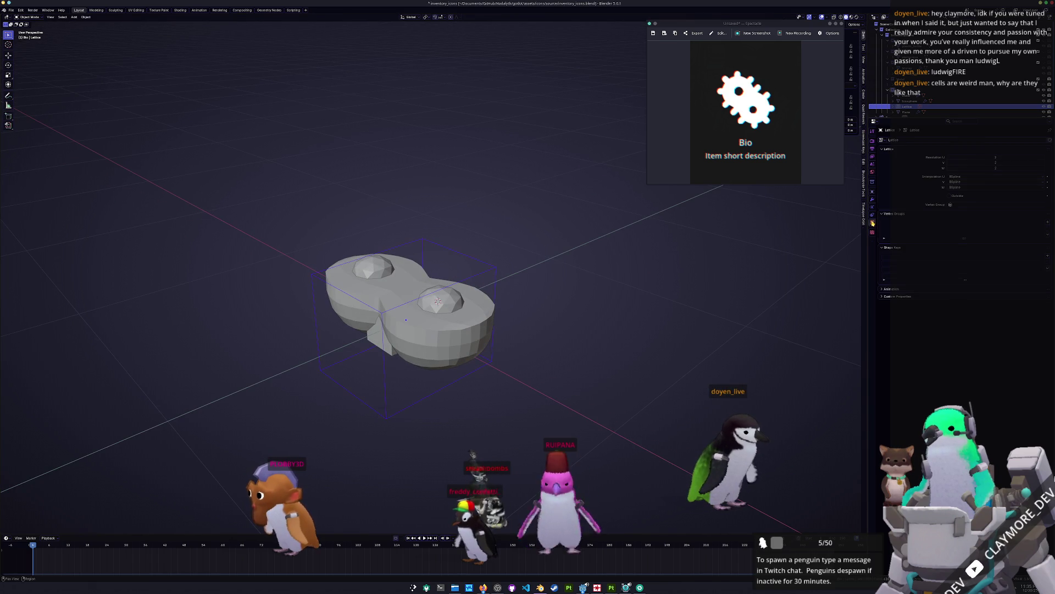
{"action": "mouse_move", "coordinate": [996, 157]}
{"action": "left_mouse_down"}
{"action": "mouse_move", "coordinate": [995, 168]}
{"action": "mouse_move", "coordinate": [1022, 168]}
{"action": "mouse_move", "coordinate": [987, 168]}
{"action": "left_mouse_up"}
Step: Try rotating the top row of lattice points in top view, then undo to the regular grid
{"action": "key", "text": "KP_7"}
{"action": "key", "text": "Tab"}
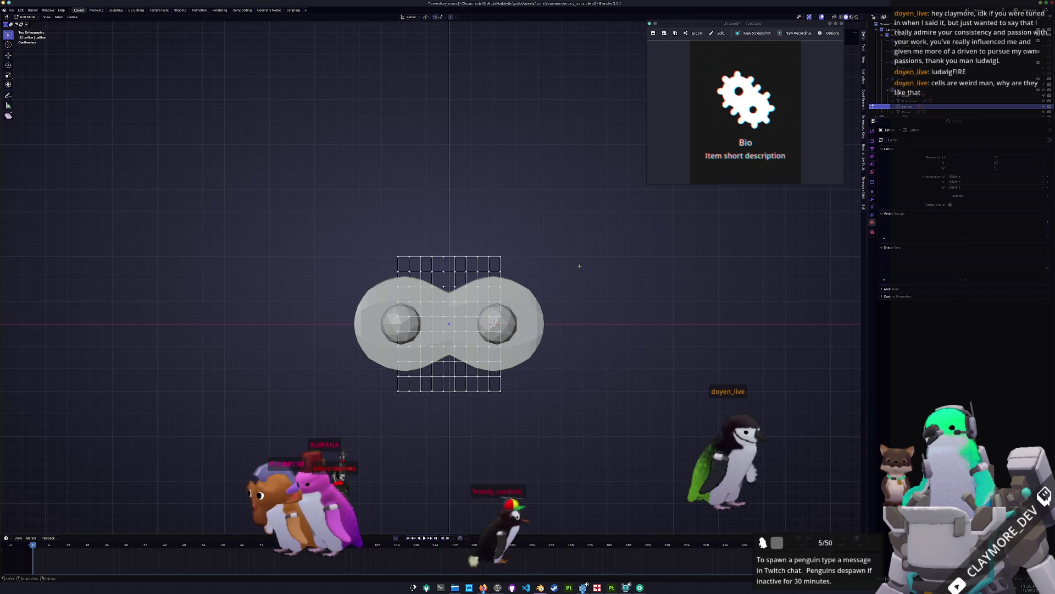
{"action": "left_click_drag", "start_coordinate": [541, 264], "coordinate": [332, 221]}
{"action": "key", "text": "r"}
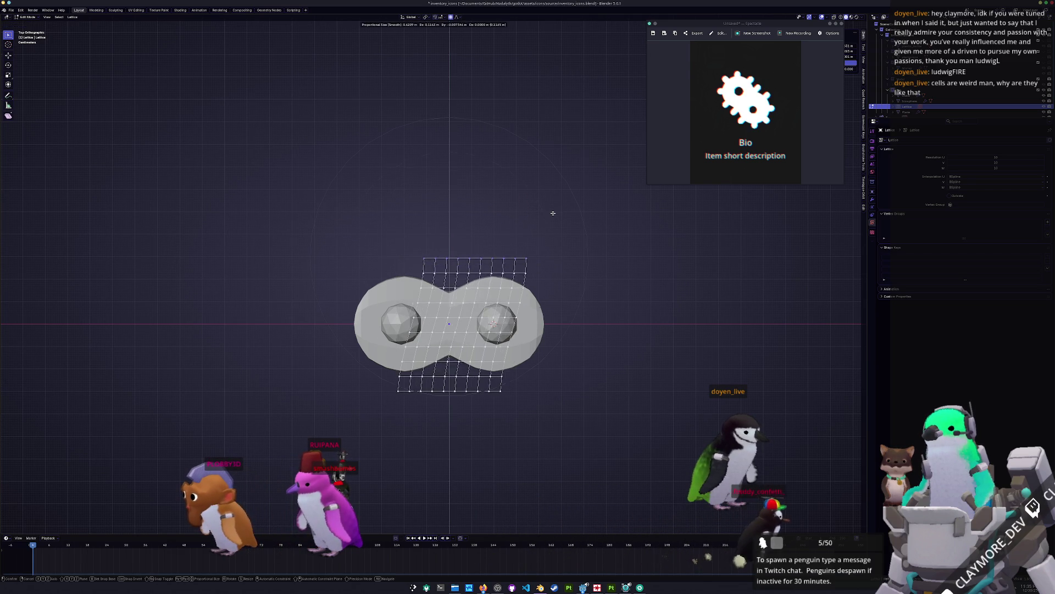
{"action": "left_click", "coordinate": [578, 255]}
{"action": "key", "text": "g"}
{"action": "key", "text": "Escape"}
{"action": "key", "text": "ctrl+z"}
{"action": "key", "text": "ctrl+z"}
{"action": "key", "text": "Tab"}
{"action": "key", "text": "Tab"}
{"action": "key", "text": "ctrl+z"}
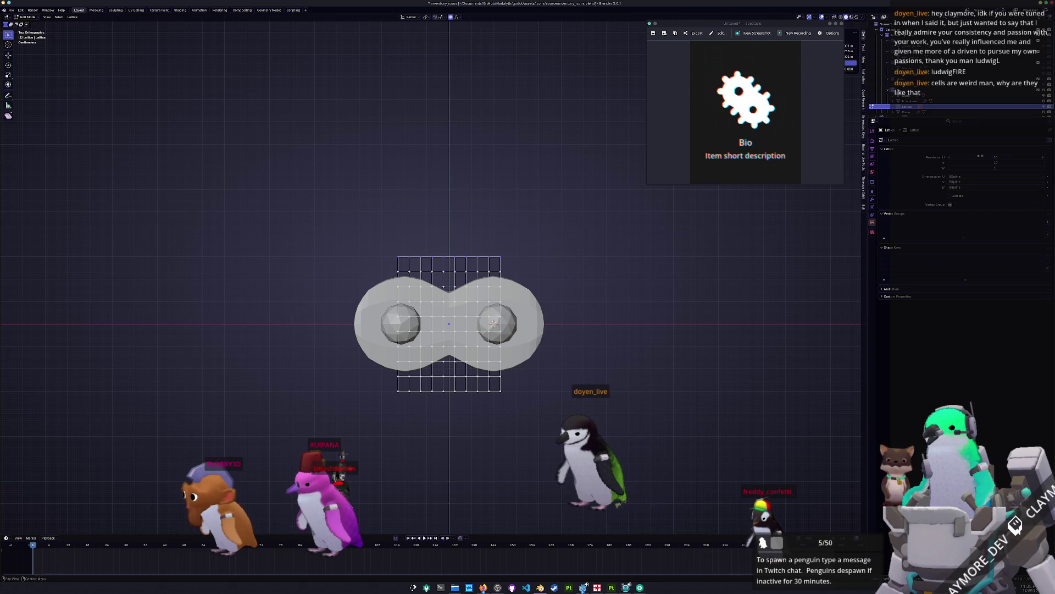
Step: Set the lattice Resolution U and V to 3
{"action": "left_click_drag", "start_coordinate": [996, 162], "coordinate": [966, 162]}
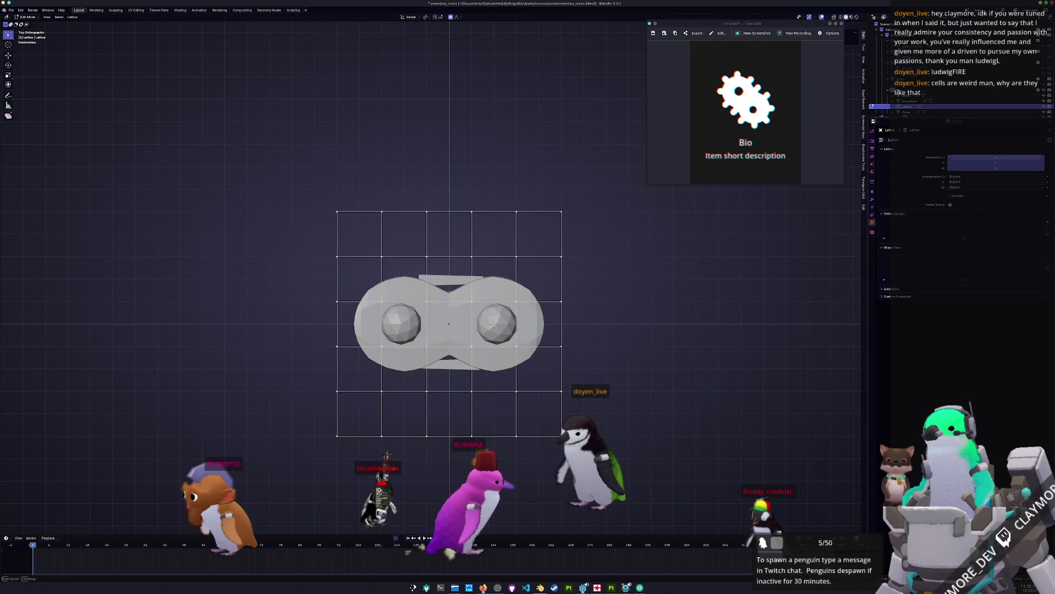
{"action": "key", "text": "Escape"}
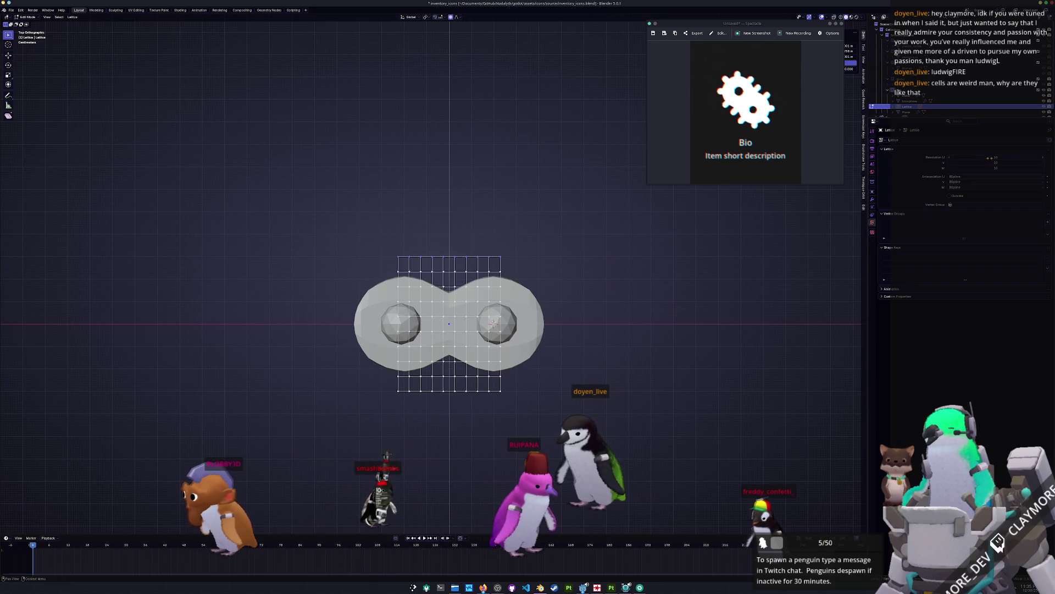
{"action": "left_click", "coordinate": [990, 157]}
{"action": "type", "text": "3"}
{"action": "key", "text": "Return"}
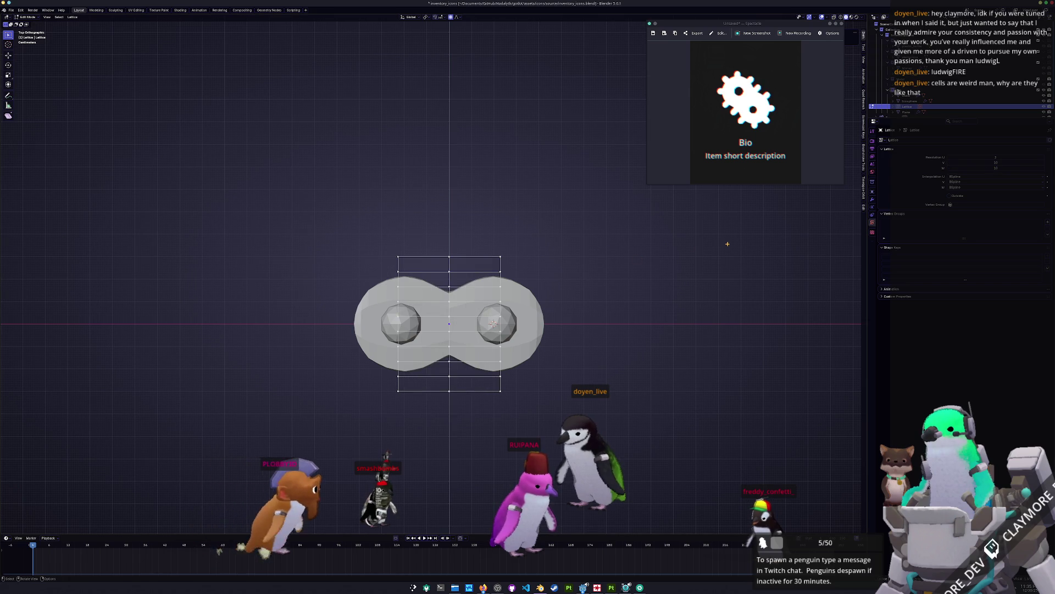
{"action": "left_click", "coordinate": [996, 162]}
{"action": "type", "text": "3"}
{"action": "key", "text": "Return"}
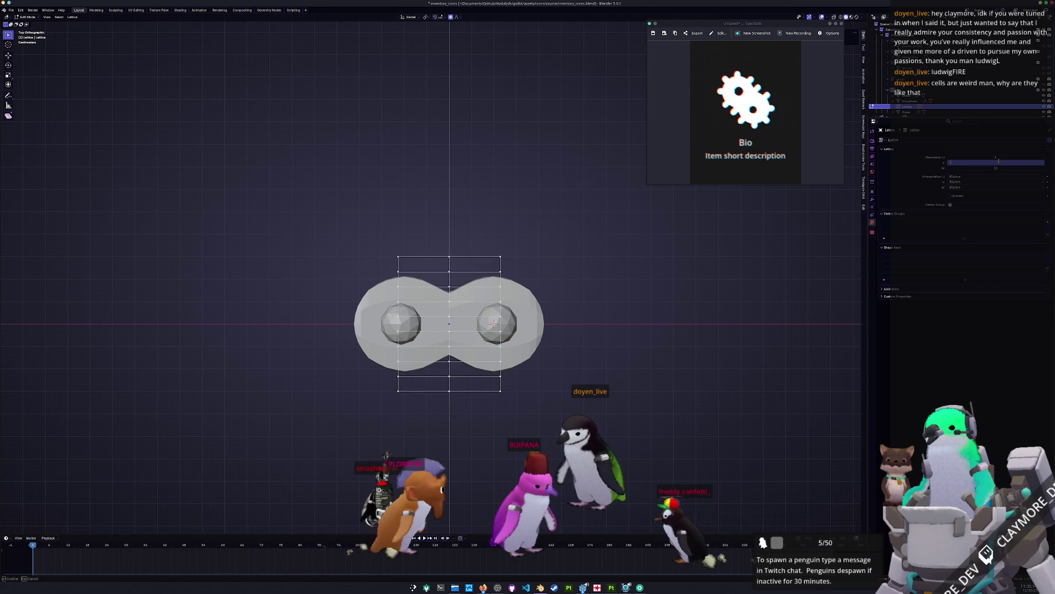
Step: Select all lattice points, move and rotate them, then leave lattice editing
{"action": "key", "text": "a"}
{"action": "left_click", "coordinate": [574, 209]}
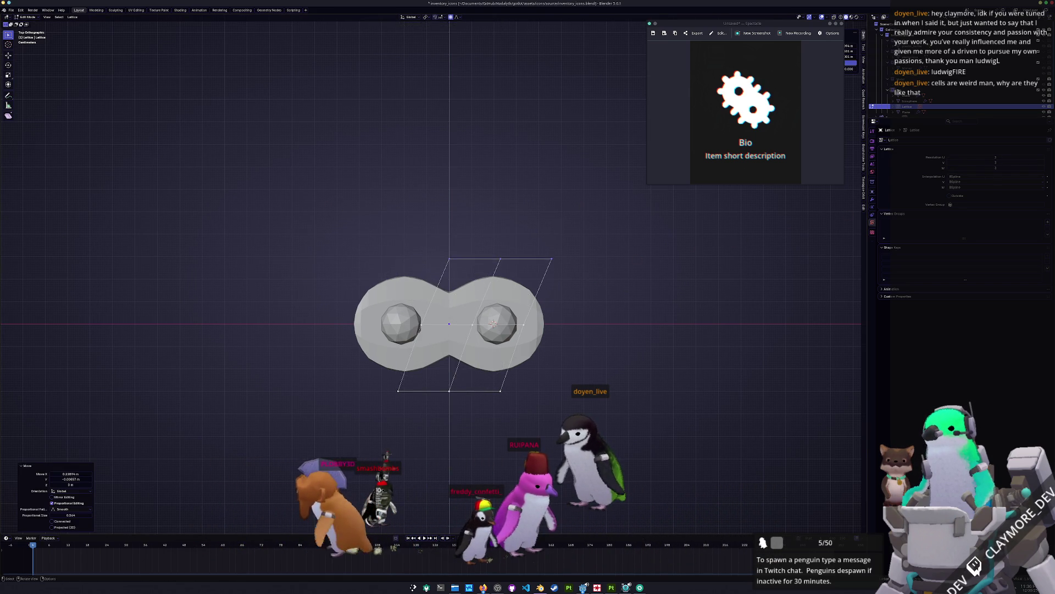
{"action": "key", "text": "r"}
{"action": "scroll", "coordinate": [572, 282], "scroll_direction": "up", "scroll_amount": 2}
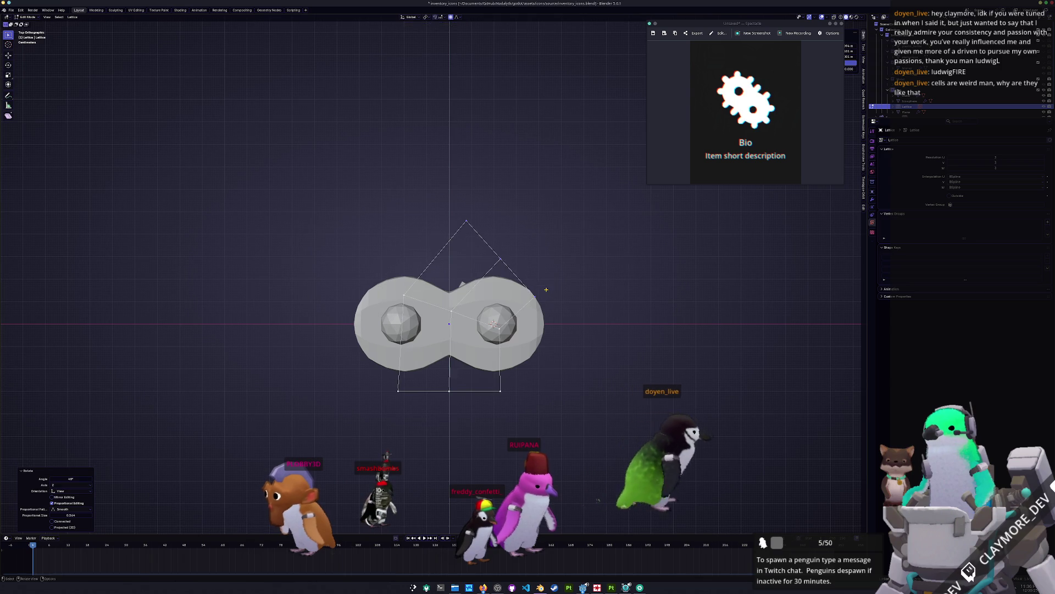
{"action": "left_click", "coordinate": [543, 286]}
{"action": "key", "text": "Tab"}
{"action": "mouse_move", "coordinate": [543, 286]}
{"action": "middle_mouse_down"}
{"action": "mouse_move", "coordinate": [528, 330]}
{"action": "mouse_move", "coordinate": [418, 338]}
{"action": "middle_mouse_up"}
Step: Raise the zigzag Plane vertically to Z 0.6075 m
{"action": "left_click", "coordinate": [430, 332]}
{"action": "key", "text": "g"}
{"action": "key", "text": "z"}
{"action": "left_click", "coordinate": [440, 211]}
{"action": "mouse_move", "coordinate": [440, 211]}
{"action": "middle_mouse_down"}
{"action": "mouse_move", "coordinate": [441, 258]}
{"action": "mouse_move", "coordinate": [515, 298]}
{"action": "middle_mouse_up"}
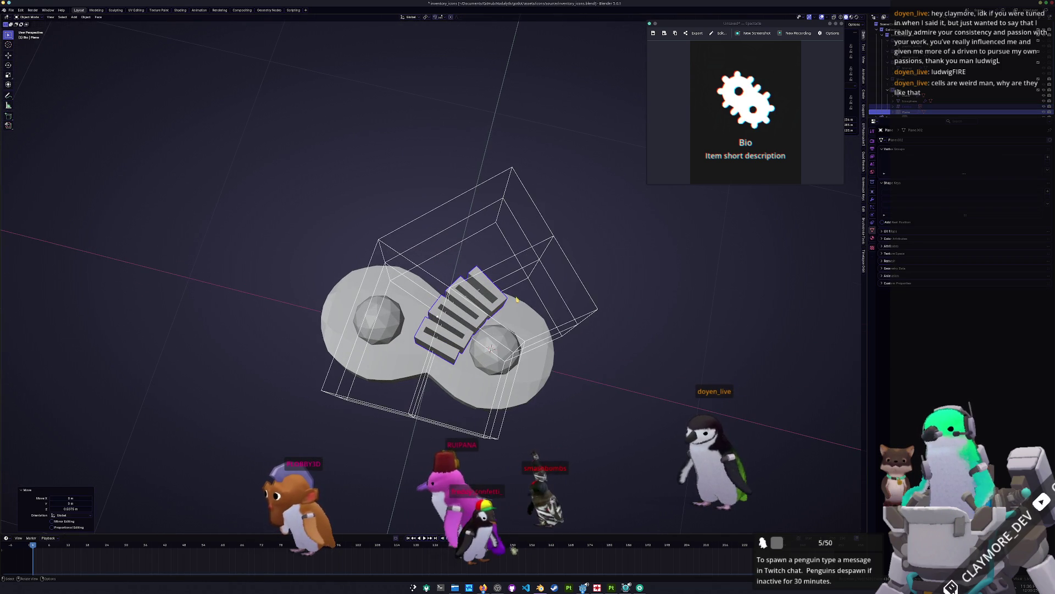
Step: In top view, rotate lattice points 26° and move them with smooth proportional falloff
{"action": "left_click", "coordinate": [573, 322]}
{"action": "key", "text": "KP_7"}
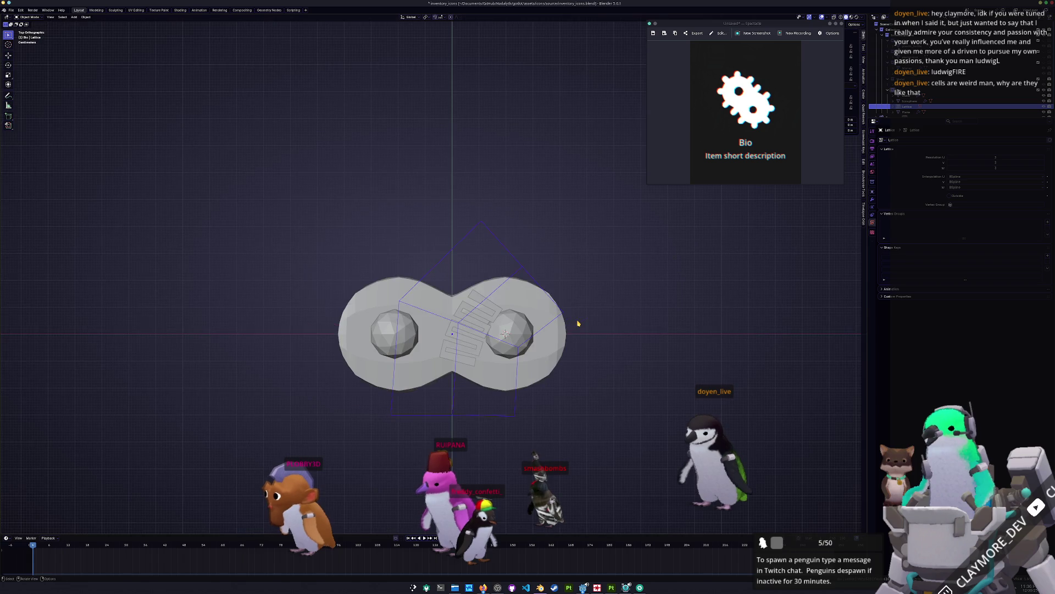
{"action": "key", "text": "Tab"}
{"action": "key", "text": "g"}
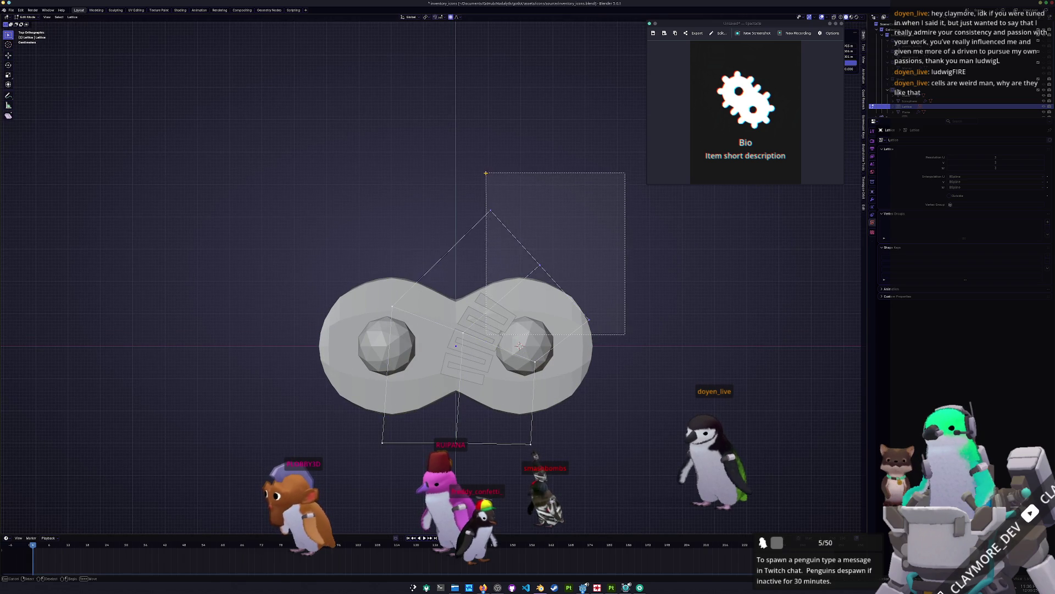
{"action": "key", "text": "r"}
{"action": "left_click", "coordinate": [568, 213]}
{"action": "key", "text": "g"}
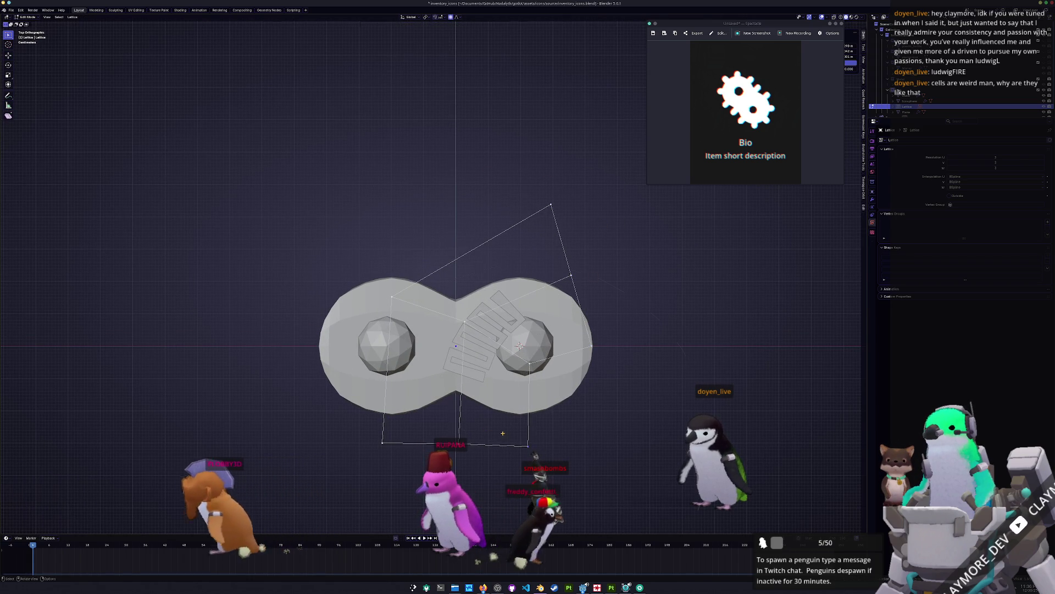
{"action": "scroll", "coordinate": [501, 409], "scroll_direction": "up", "scroll_amount": 9}
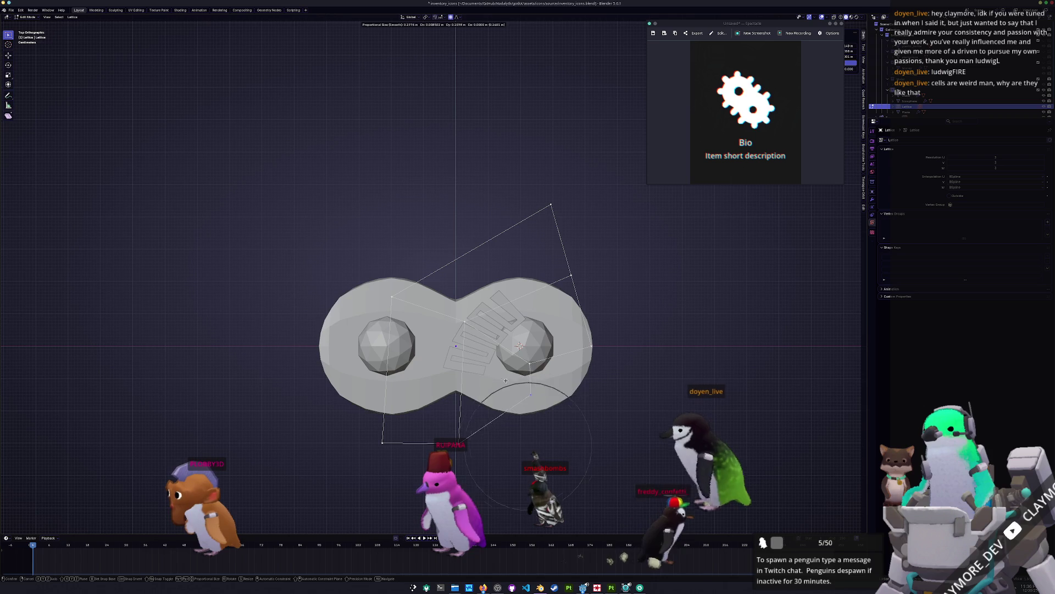
{"action": "left_click", "coordinate": [512, 335]}
Step: Move more lattice points to finish bending the zigzag into a fan, then exit editing
{"action": "key", "text": "g"}
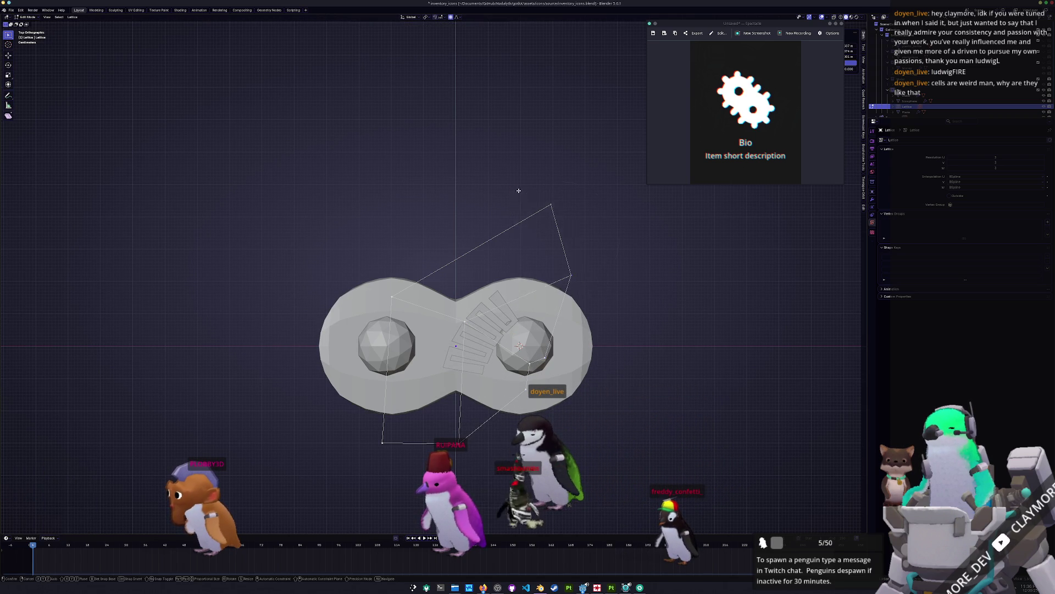
{"action": "left_click", "coordinate": [630, 303]}
{"action": "key", "text": "g"}
{"action": "left_click", "coordinate": [383, 419]}
{"action": "key", "text": "g"}
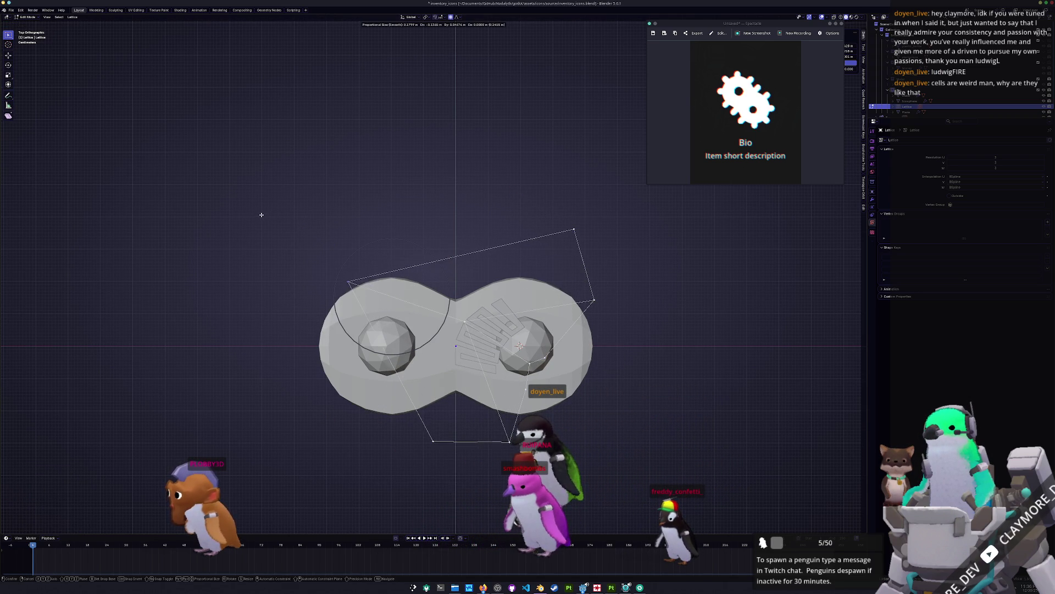
{"action": "left_click", "coordinate": [269, 219]}
{"action": "key", "text": "Tab"}
{"action": "mouse_move", "coordinate": [270, 219]}
{"action": "middle_mouse_down"}
{"action": "mouse_move", "coordinate": [435, 176]}
{"action": "mouse_move", "coordinate": [566, 226]}
{"action": "middle_mouse_up"}
Step: Apply the Solidify modifier on the zigzag piece
{"action": "left_click", "coordinate": [440, 171]}
{"action": "left_click", "coordinate": [873, 200]}
{"action": "key", "text": "ctrl+a"}
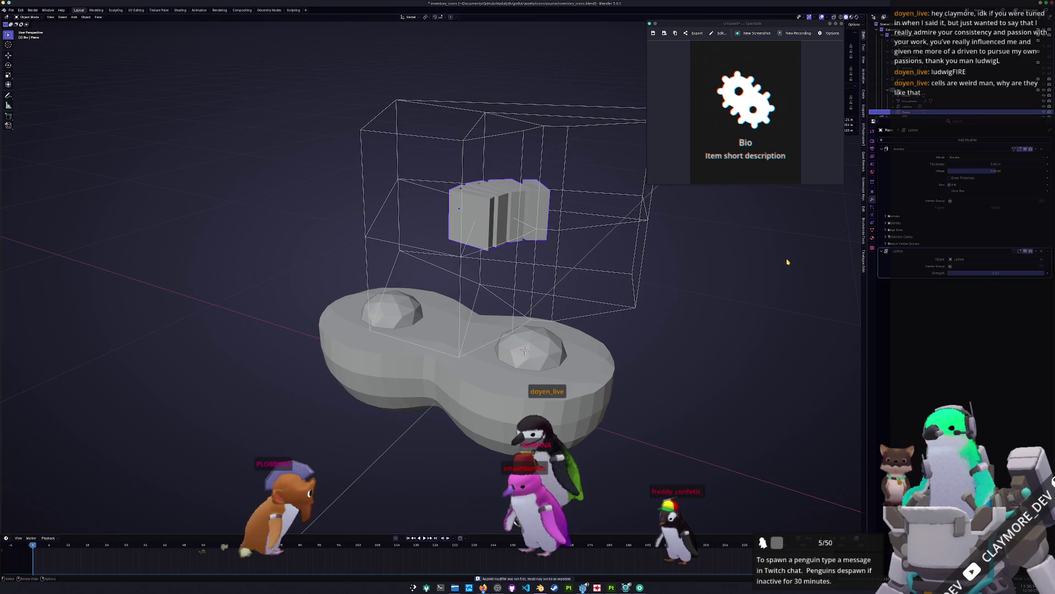
Step: Apply the Lattice modifier to the zigzag and delete the lattice object
{"action": "key", "text": "ctrl+a"}
{"action": "middle_click_drag", "start_coordinate": [577, 308], "coordinate": [609, 297]}
{"action": "key", "text": "Delete"}
Step: Add a new cube and shrink it to 0.1 scale
{"action": "key", "text": "shift+a"}
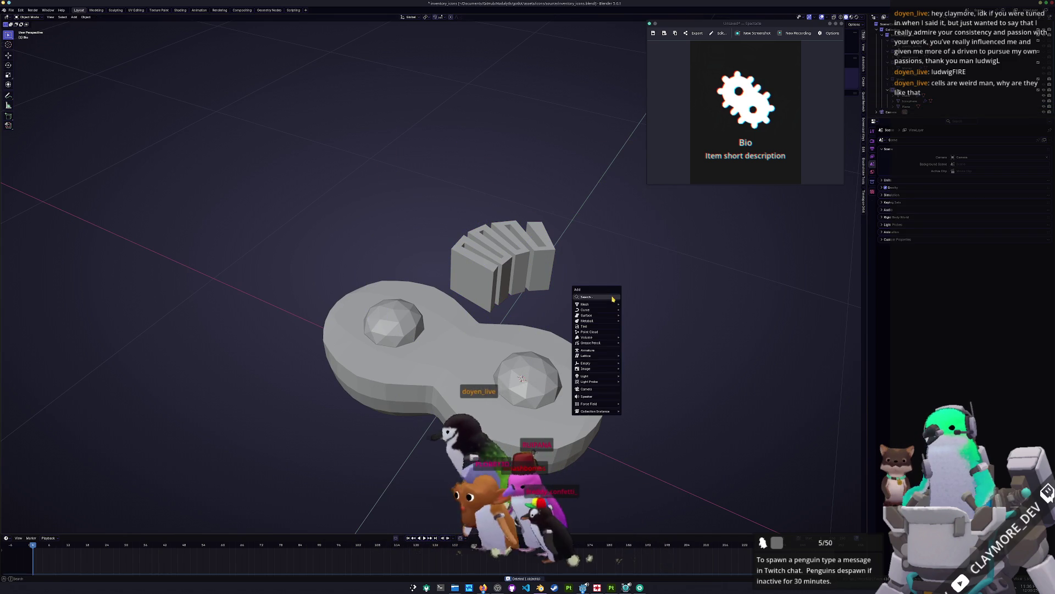
{"action": "mouse_move", "coordinate": [597, 304]}
{"action": "left_click", "coordinate": [638, 309]}
{"action": "key", "text": "KP_7"}
{"action": "scroll", "coordinate": [623, 289], "scroll_direction": "down", "scroll_amount": 2}
{"action": "type", "text": "s.1"}
{"action": "key", "text": "Return"}
{"action": "key", "text": "s"}
{"action": "key", "text": "Escape"}
Step: Shift the zigzag Plane slightly left along X
{"action": "left_click", "coordinate": [498, 311]}
{"action": "key", "text": "g"}
{"action": "key", "text": "x"}
{"action": "left_click", "coordinate": [488, 317]}
Step: Raise the small cube to Z 0.406 and flatten its height
{"action": "left_click", "coordinate": [486, 328]}
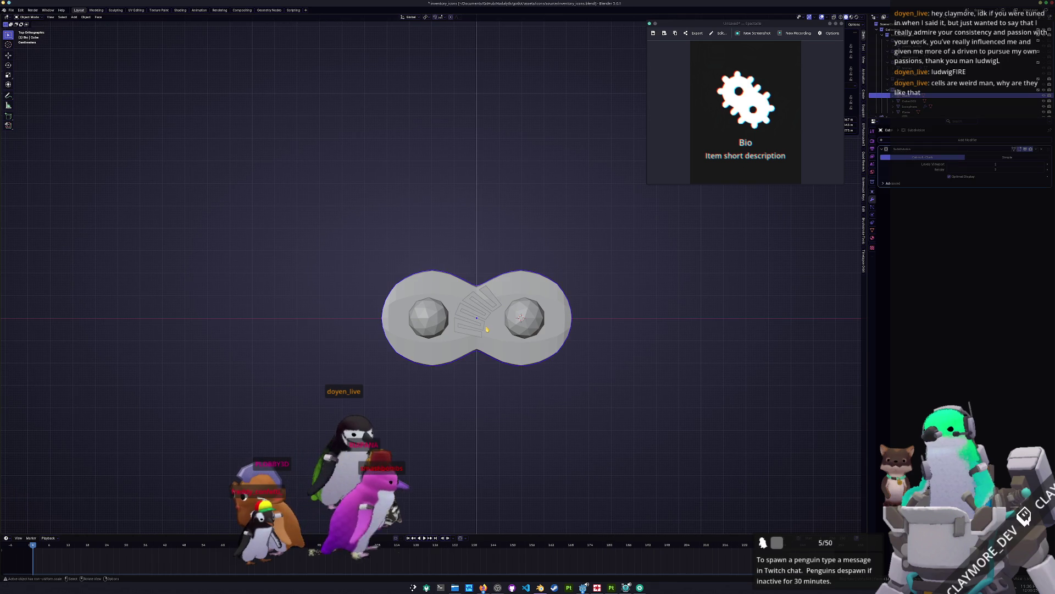
{"action": "left_click", "coordinate": [487, 329]}
{"action": "middle_click_drag", "start_coordinate": [487, 329], "coordinate": [500, 286]}
{"action": "key", "text": "g"}
{"action": "key", "text": "z"}
{"action": "left_click", "coordinate": [532, 199]}
{"action": "key", "text": "s"}
{"action": "key", "text": "z"}
{"action": "left_click", "coordinate": [500, 227]}
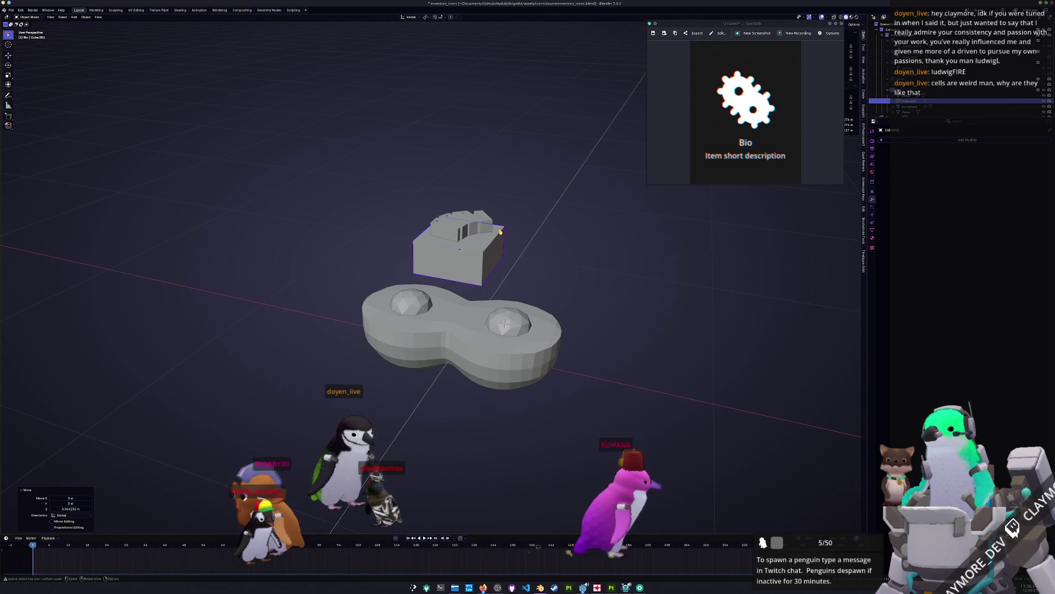
Step: Rotate the small block 25.8° in top view and begin stretching it along local X
{"action": "key", "text": "KP_7"}
{"action": "key", "text": "r"}
{"action": "left_click", "coordinate": [626, 308]}
{"action": "key", "text": "s"}
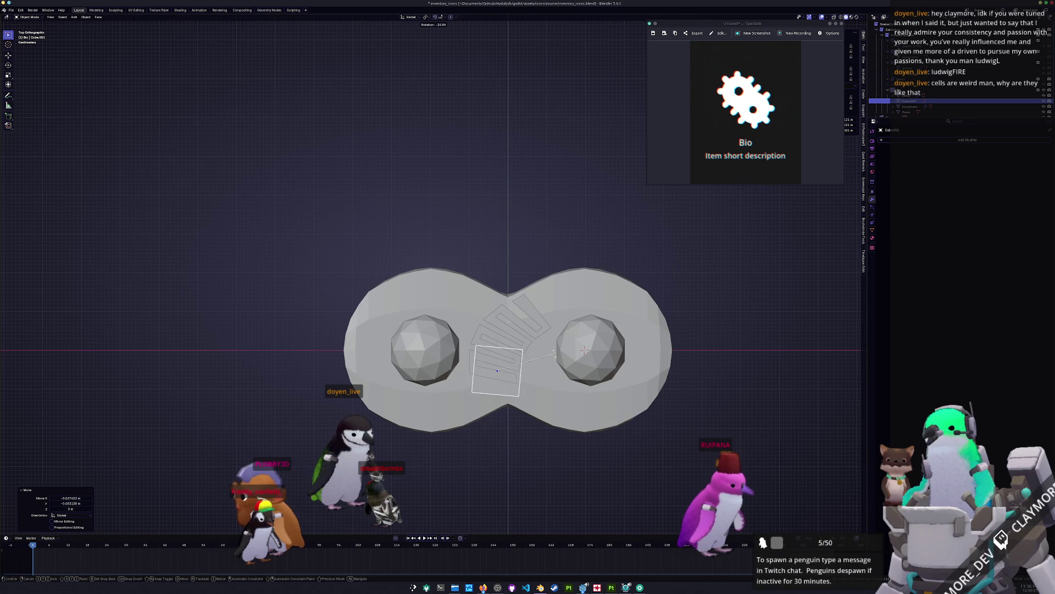
Step: Stretch the block to 1.338 along X, then extrude and rotate its end faces into a curve
{"action": "left_click", "coordinate": [576, 365]}
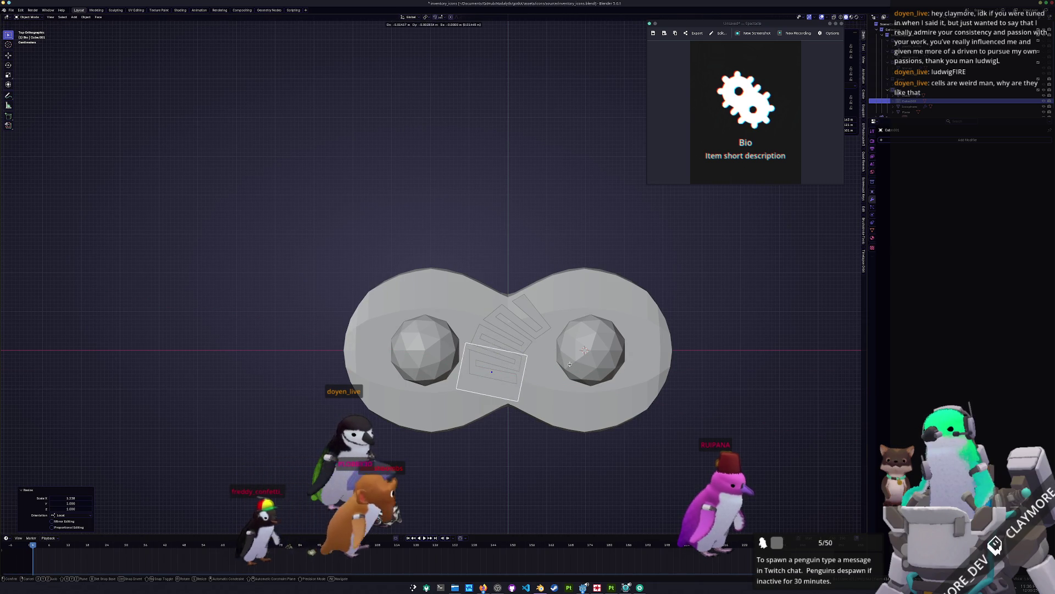
{"action": "key", "text": "Tab"}
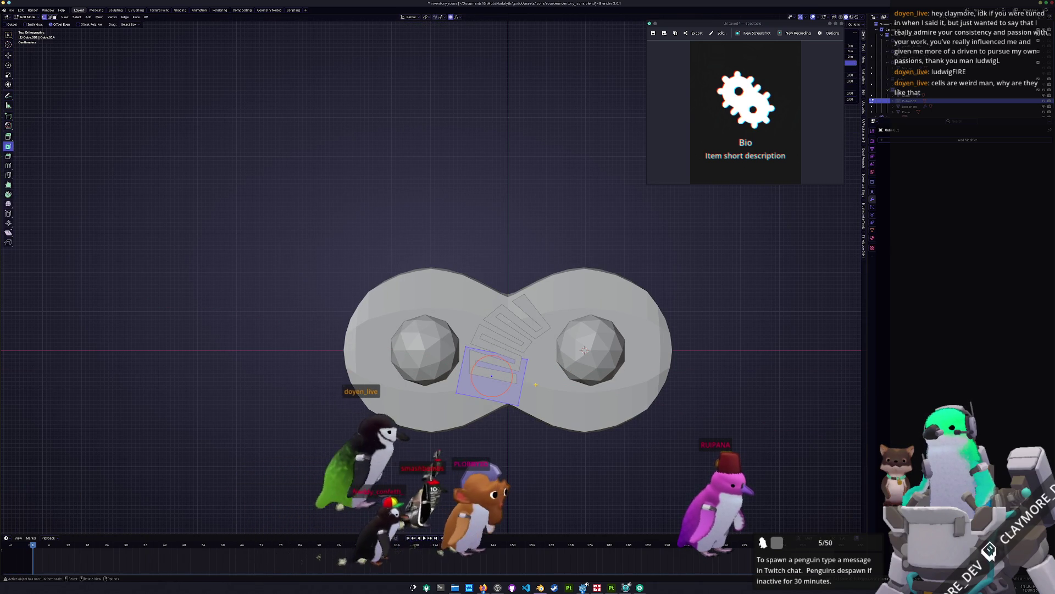
{"action": "key", "text": "alt+z"}
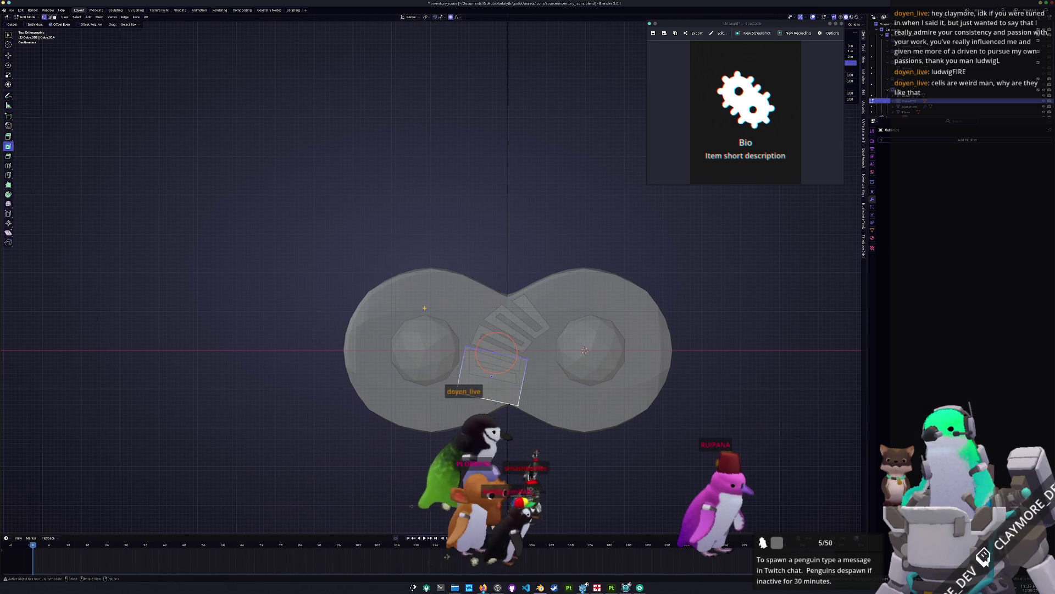
{"action": "left_click", "coordinate": [425, 308]}
{"action": "key", "text": "r"}
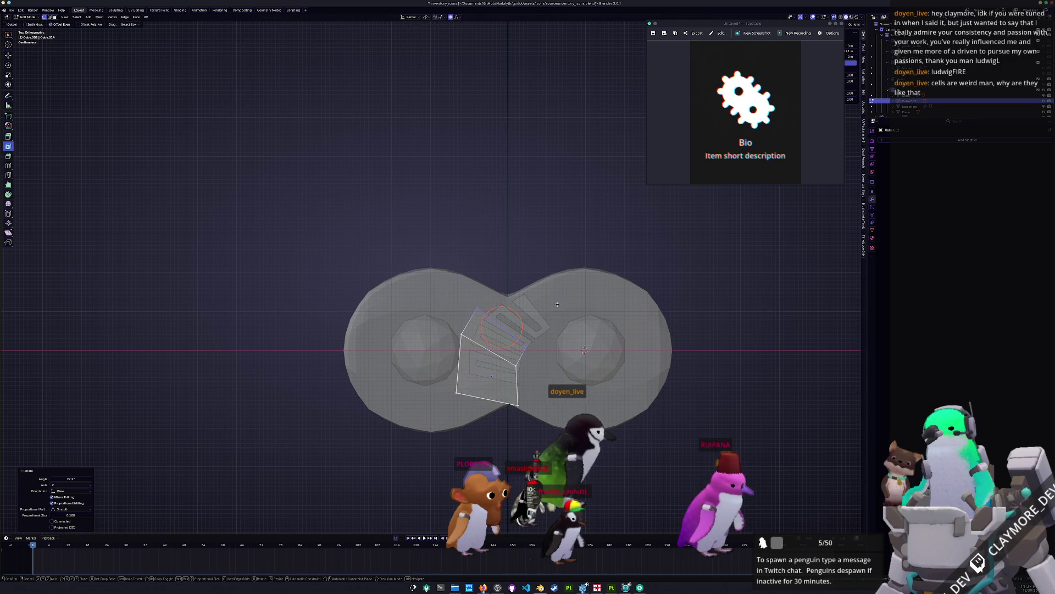
{"action": "key", "text": "e"}
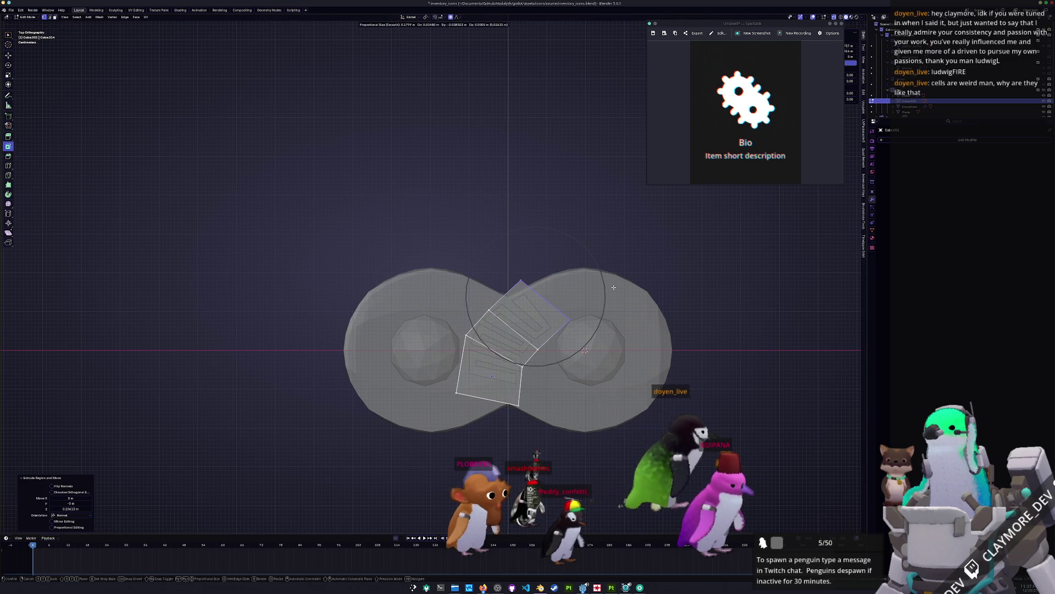
{"action": "left_click", "coordinate": [614, 287]}
{"action": "key", "text": "r"}
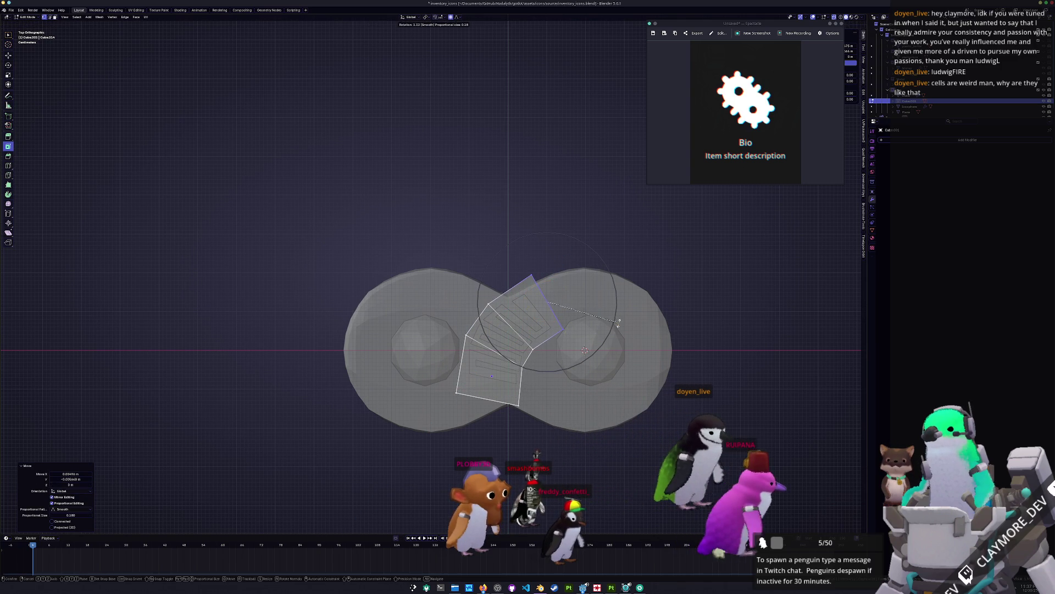
{"action": "left_click", "coordinate": [619, 321]}
Step: Bevel the outer corner, slide the bottom edge, and nudge a vertex with soft falloff
{"action": "key", "text": "g"}
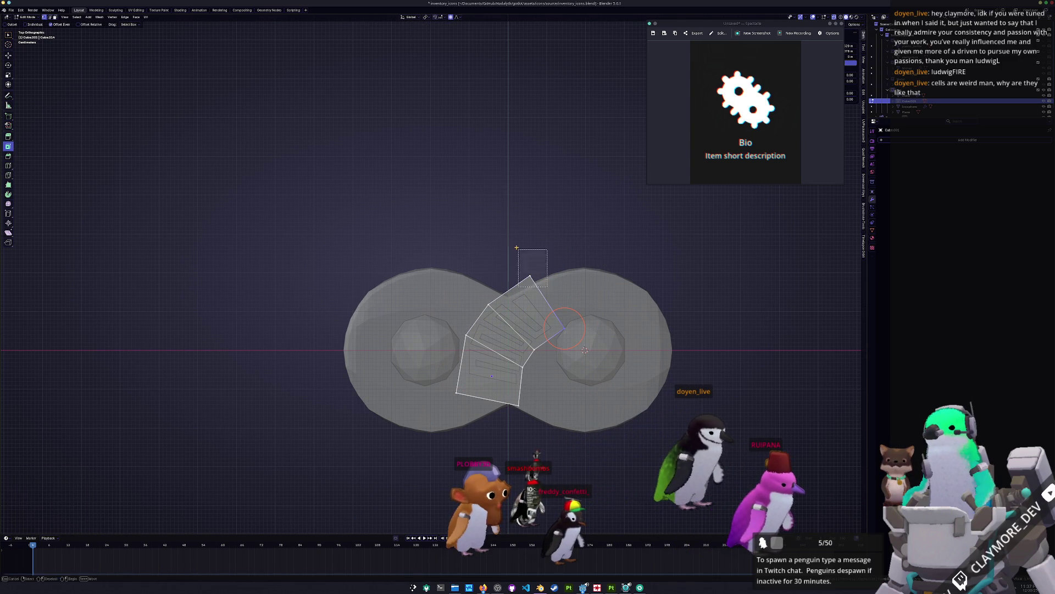
{"action": "left_click", "coordinate": [611, 250]}
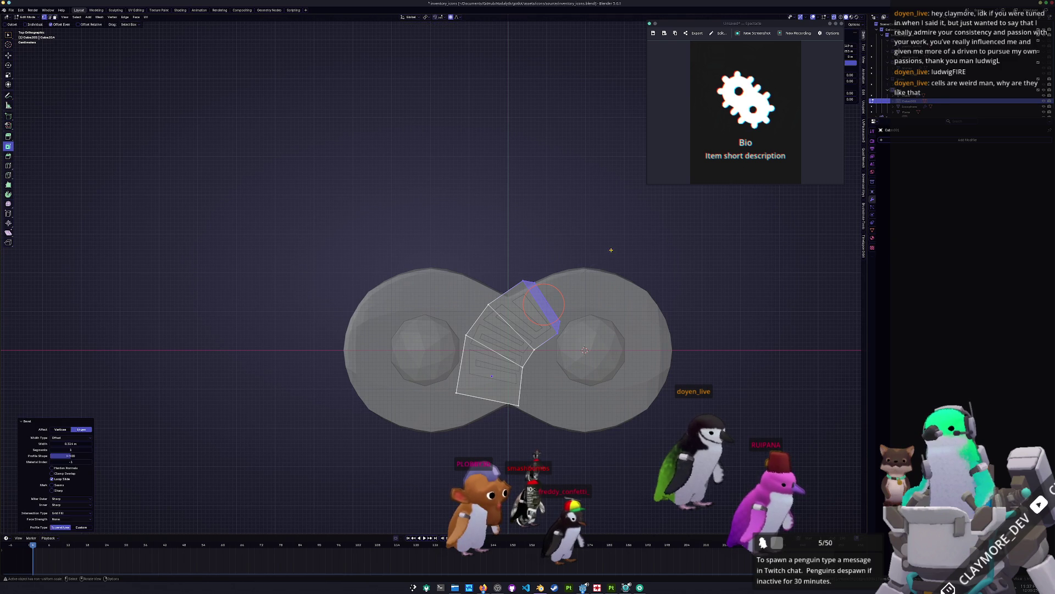
{"action": "left_click_drag", "start_coordinate": [529, 418], "coordinate": [457, 379]}
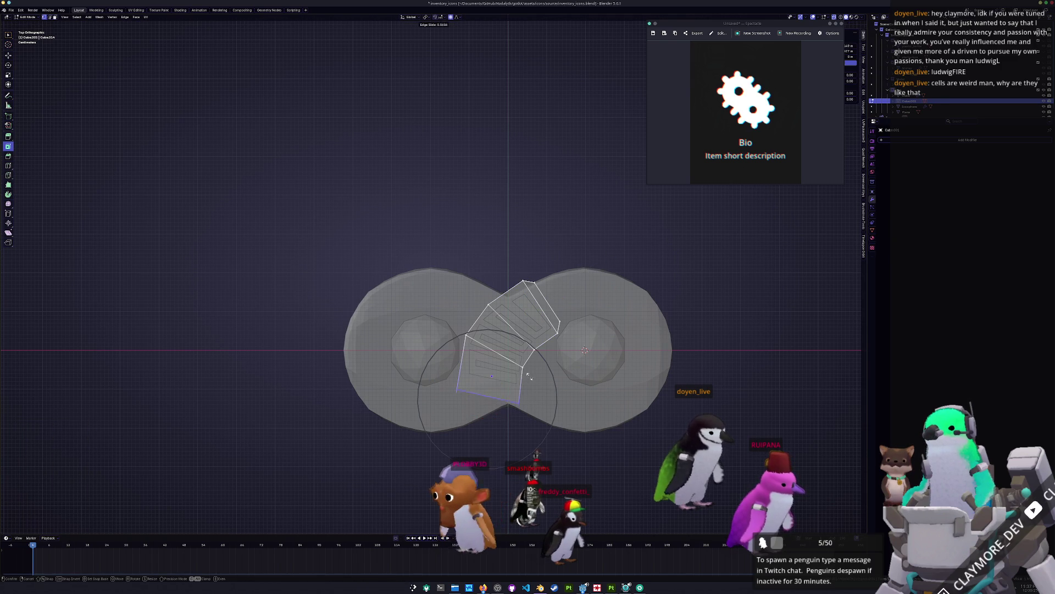
{"action": "left_click", "coordinate": [533, 360]}
{"action": "left_click", "coordinate": [440, 405]}
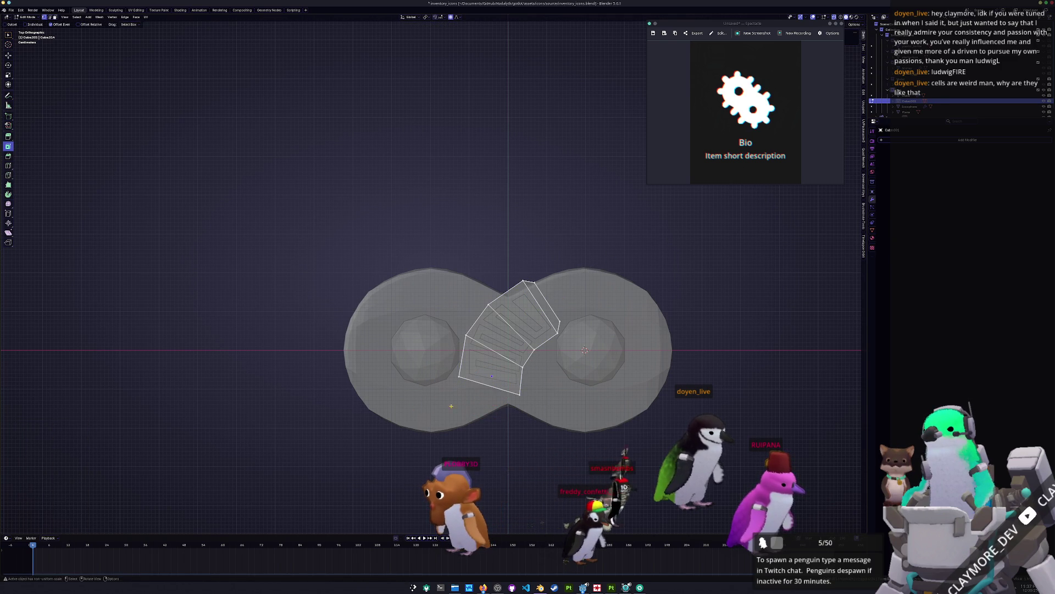
{"action": "key", "text": "g"}
{"action": "left_click", "coordinate": [449, 372]}
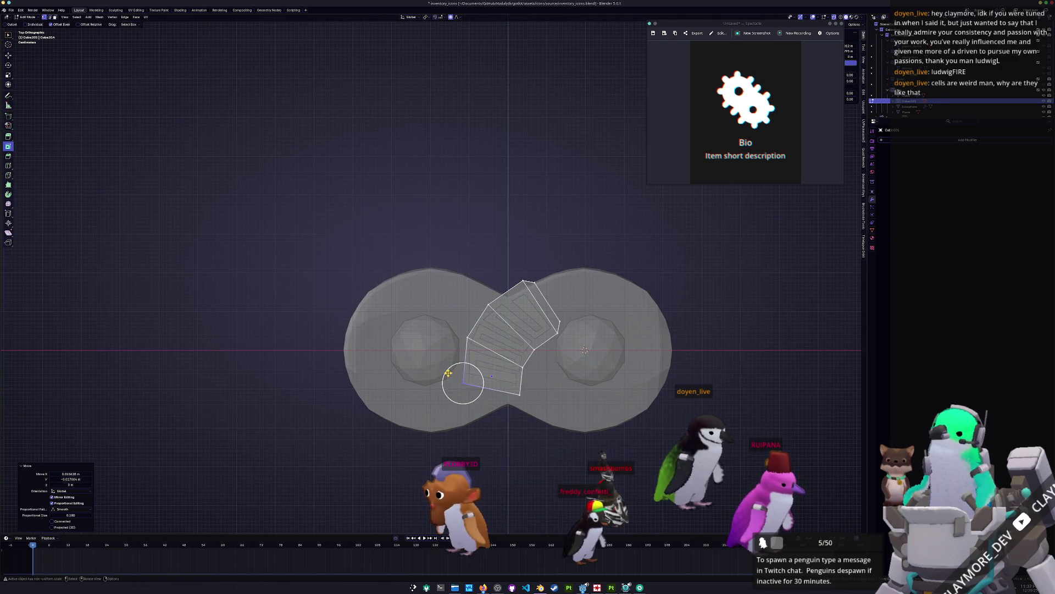
Step: Bevel the bottom edge, return to Object Mode, and select the Plane object
{"action": "right_click", "coordinate": [492, 388], "text": "shift"}
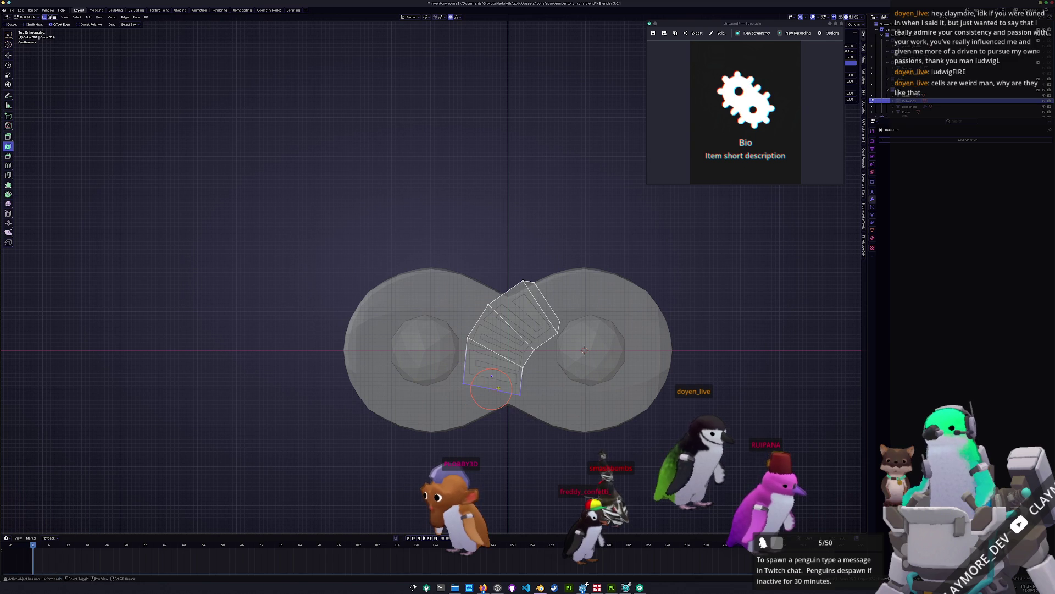
{"action": "left_click", "coordinate": [611, 387]}
{"action": "key", "text": "Tab"}
{"action": "mouse_move", "coordinate": [605, 385]}
{"action": "middle_mouse_down"}
{"action": "mouse_move", "coordinate": [506, 296]}
{"action": "mouse_move", "coordinate": [526, 211]}
{"action": "middle_mouse_up"}
{"action": "left_click", "coordinate": [501, 293]}
Step: Lower the Plane slightly along Z and turn off X-ray
{"action": "key", "text": "g"}
{"action": "key", "text": "z"}
{"action": "left_click", "coordinate": [528, 216]}
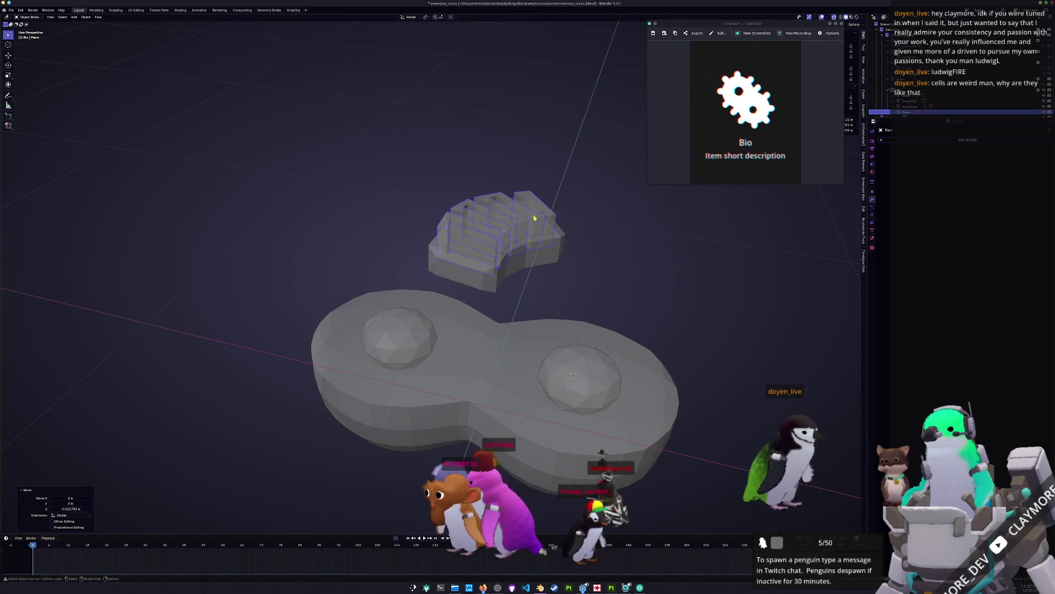
{"action": "key", "text": "alt+z"}
Step: Select Cube.001 and lower it along Z onto the base
{"action": "left_click", "coordinate": [547, 256], "text": "shift"}
{"action": "key", "text": "KP_7"}
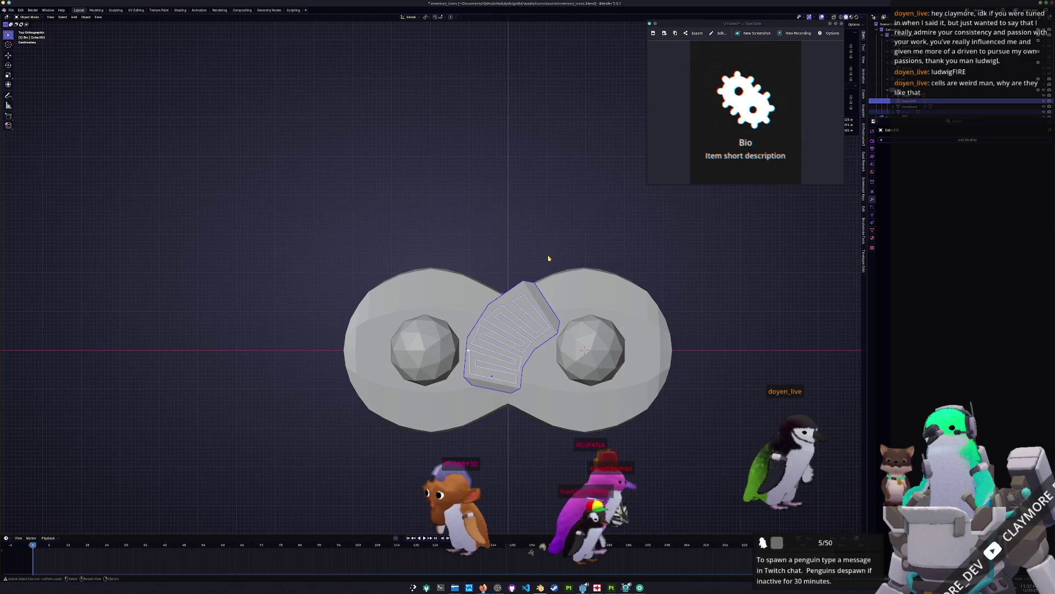
{"action": "key", "text": "KP_1"}
{"action": "key", "text": "g"}
{"action": "key", "text": "z"}
{"action": "left_click", "coordinate": [568, 367]}
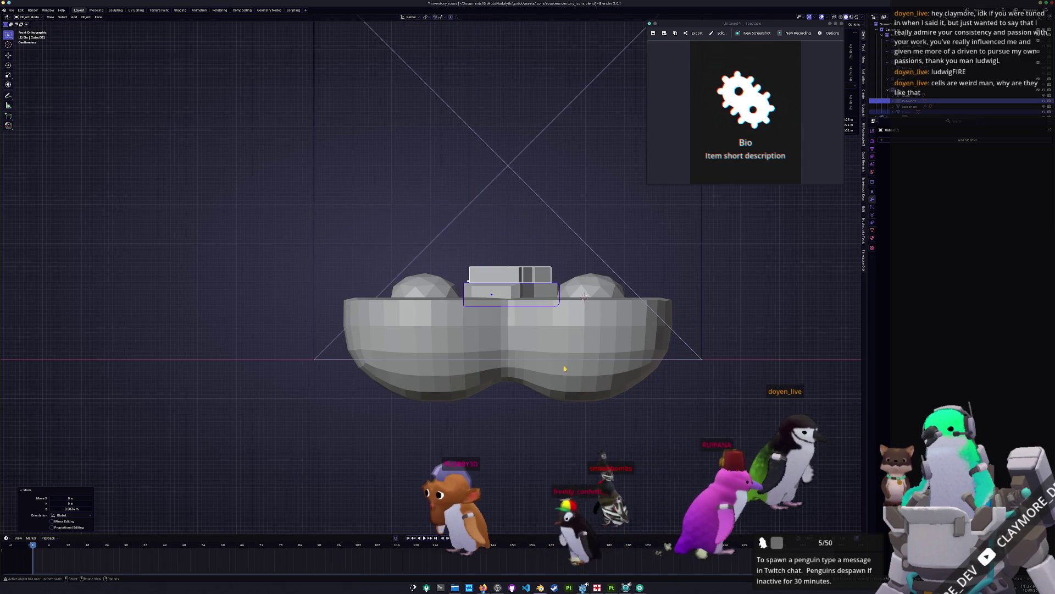
Step: From top view, place Cube.001 by the right dome, rotated and scaled to 0.621
{"action": "key", "text": "KP_7"}
{"action": "key", "text": "g"}
{"action": "left_click", "coordinate": [627, 379]}
{"action": "key", "text": "r"}
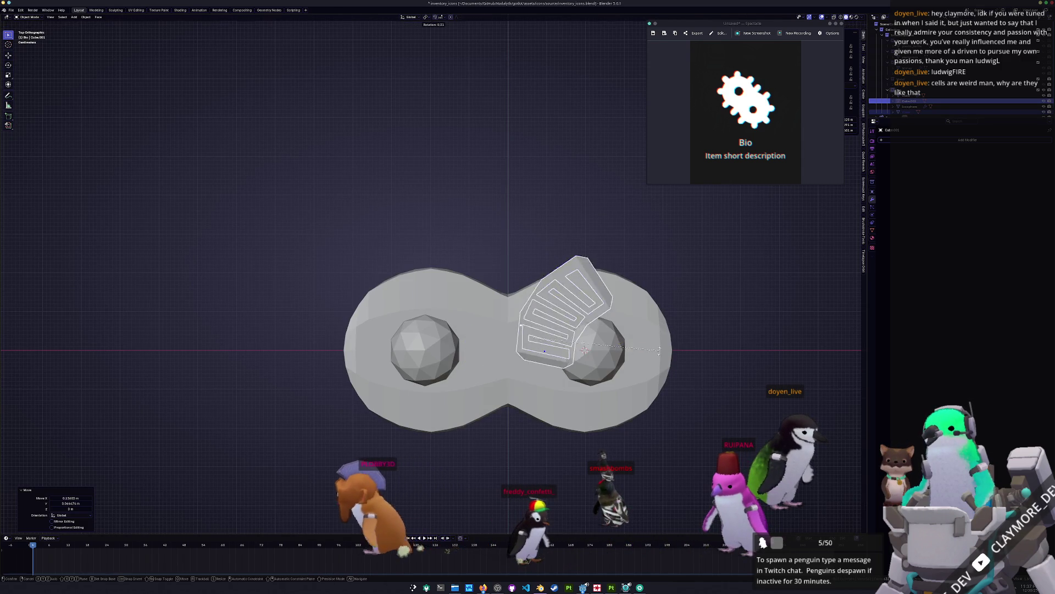
{"action": "left_click", "coordinate": [632, 406]}
{"action": "key", "text": "s"}
{"action": "left_click", "coordinate": [596, 371]}
{"action": "key", "text": "g"}
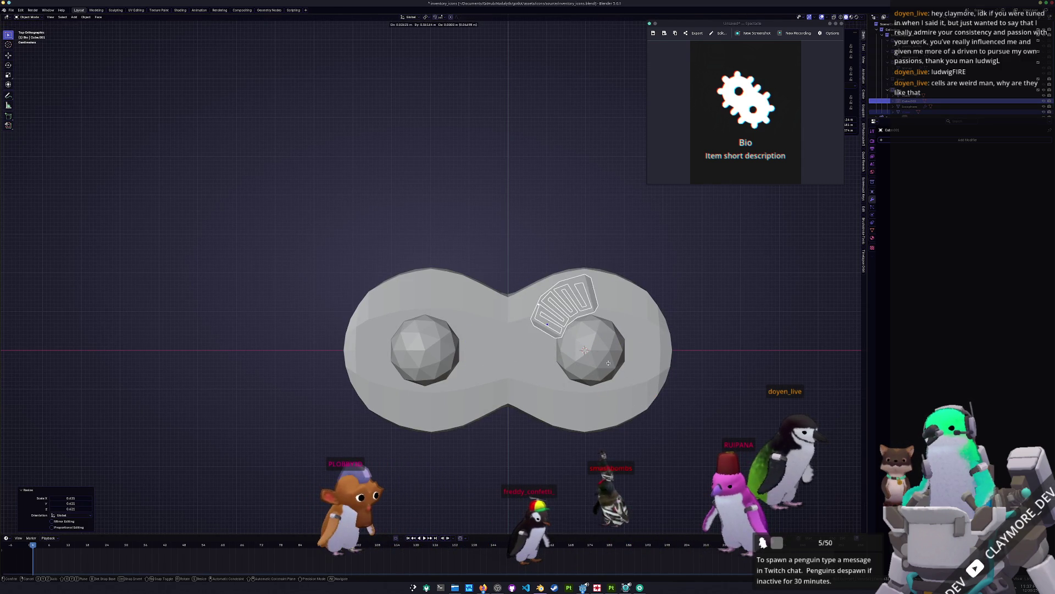
{"action": "left_click", "coordinate": [599, 361]}
{"action": "mouse_move", "coordinate": [599, 361]}
{"action": "middle_mouse_down"}
{"action": "mouse_move", "coordinate": [722, 339]}
{"action": "mouse_move", "coordinate": [715, 318]}
{"action": "middle_mouse_up"}
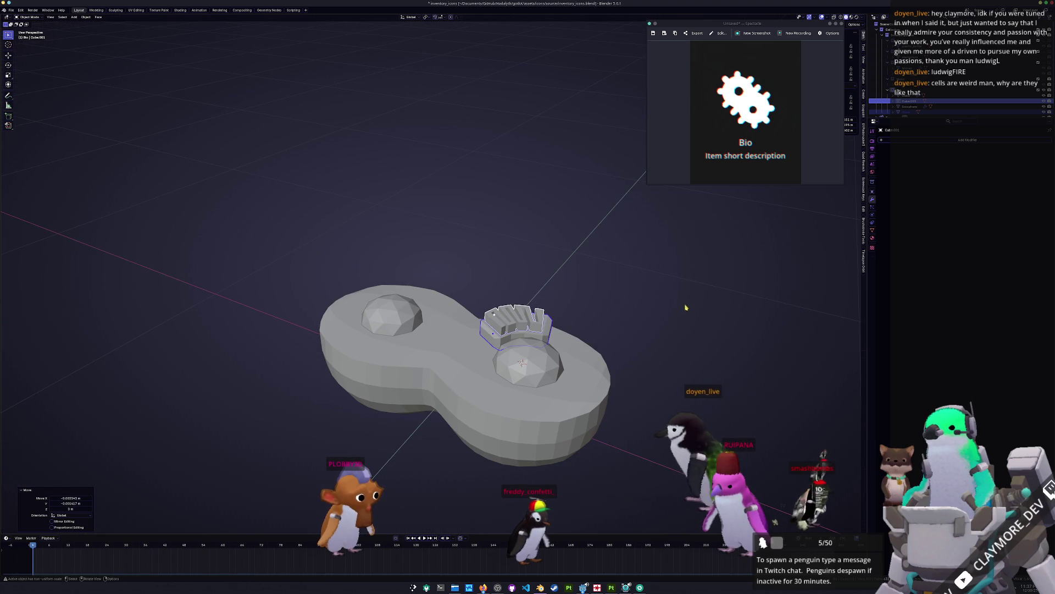
Step: Make the icosphere domes taller by scaling them 1.31 along Z
{"action": "left_click", "coordinate": [520, 362]}
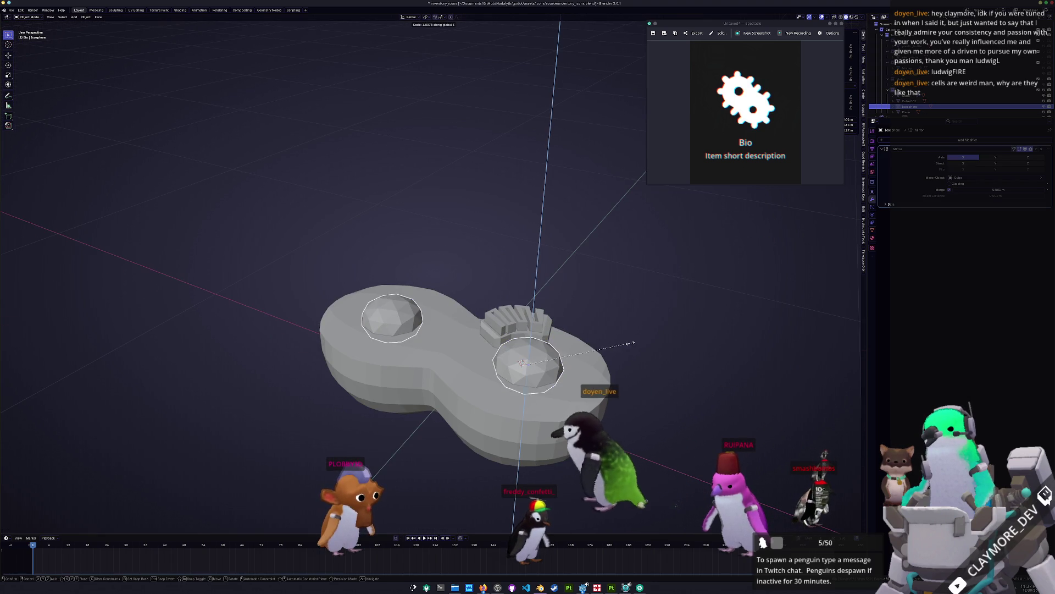
{"action": "key", "text": "s"}
{"action": "key", "text": "z"}
{"action": "key", "text": "Return"}
{"action": "key", "text": "g"}
{"action": "key", "text": "z"}
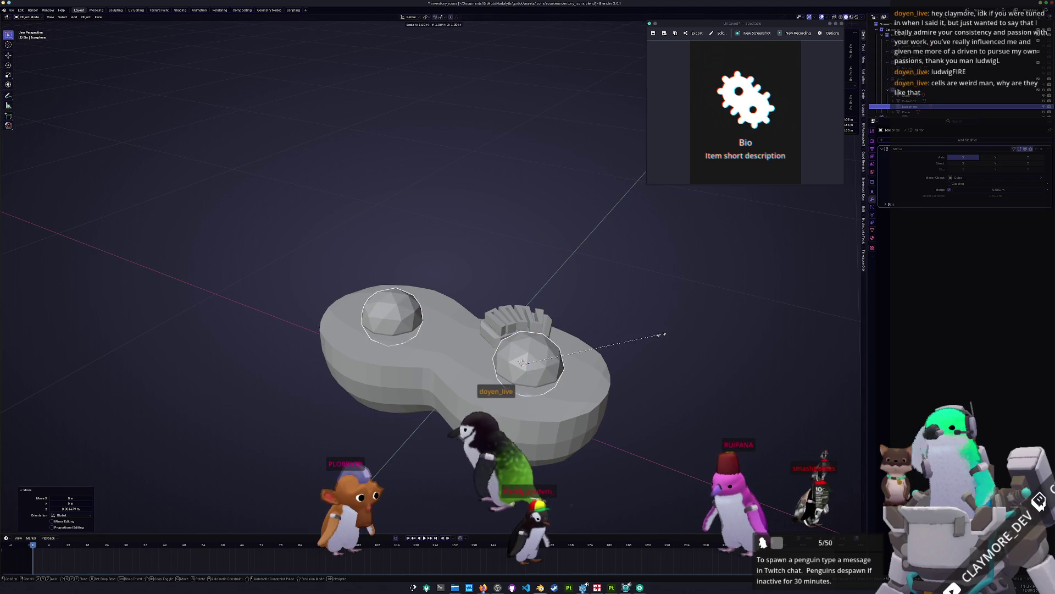
{"action": "key", "text": "Escape"}
{"action": "key", "text": "s"}
{"action": "key", "text": "shift+z"}
{"action": "key", "text": "Escape"}
Step: Add a Mirror modifier to the ribbed Cube.001 piece
{"action": "left_click", "coordinate": [604, 330]}
{"action": "middle_click_drag", "start_coordinate": [605, 330], "coordinate": [521, 330]}
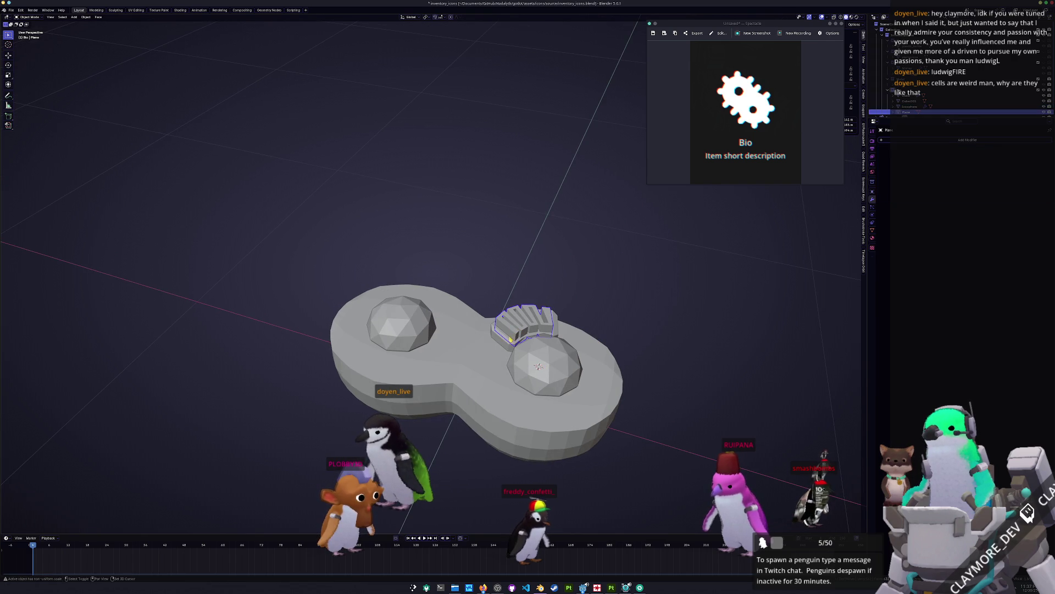
{"action": "left_click", "coordinate": [509, 339]}
{"action": "left_click", "coordinate": [968, 140]}
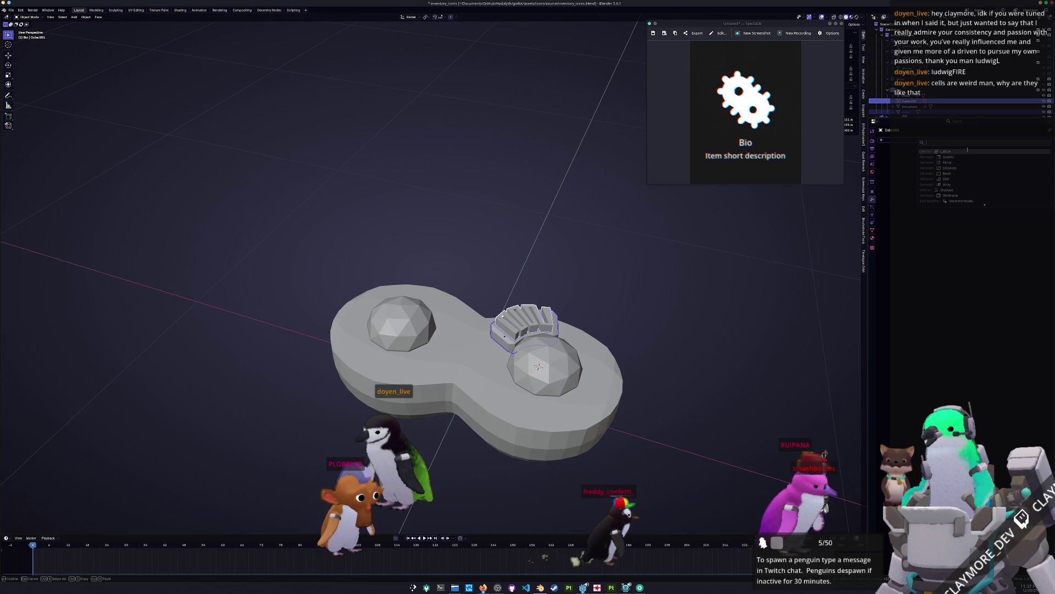
{"action": "left_click", "coordinate": [951, 163]}
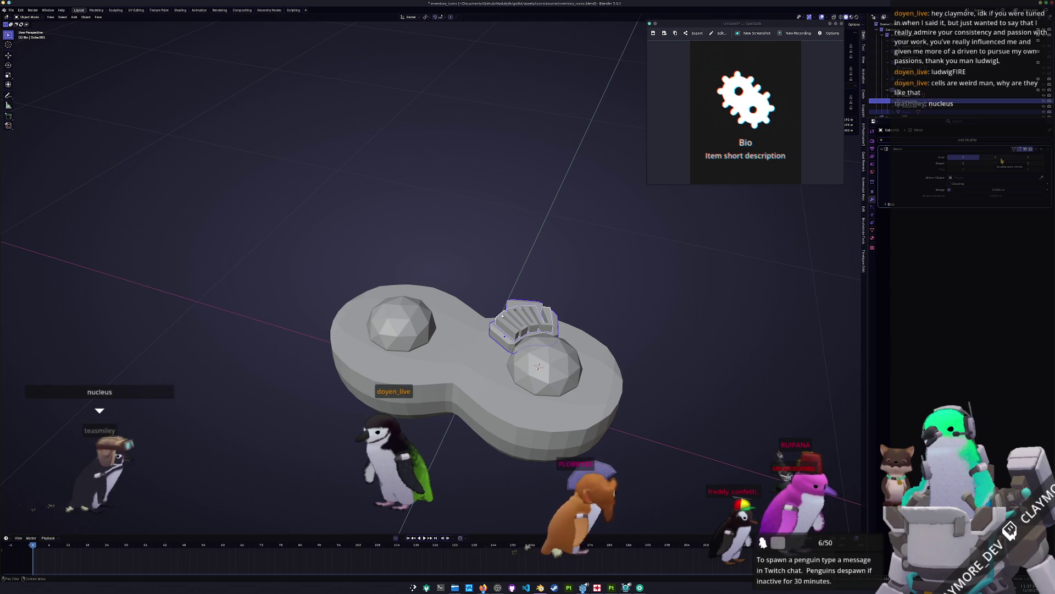
Step: Mirror the piece across the Cube base on X and Y, copying the modifier to the selected parts
{"action": "left_click", "coordinate": [1041, 177]}
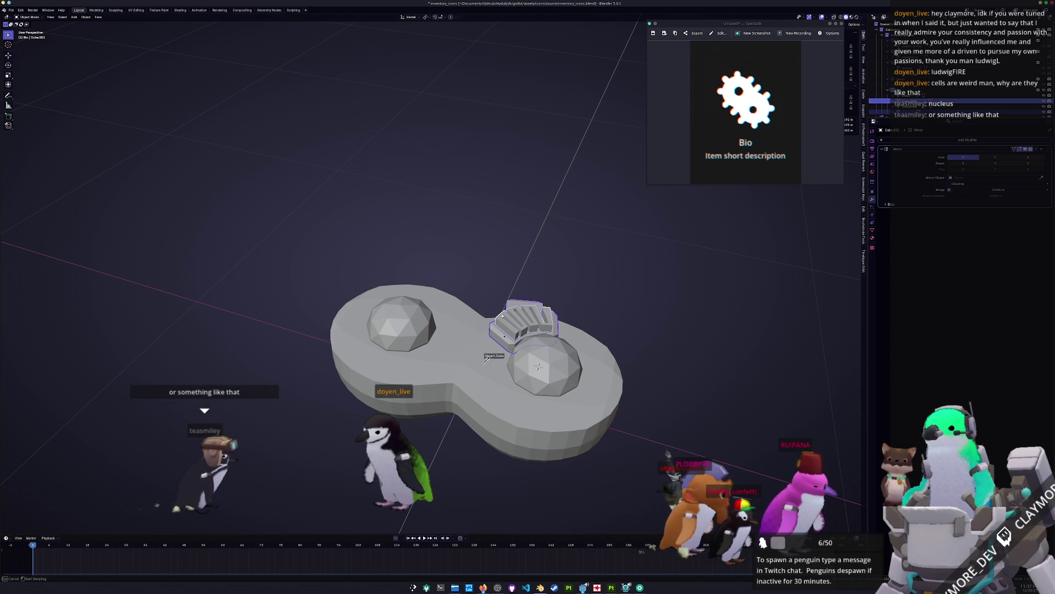
{"action": "left_click", "coordinate": [517, 362]}
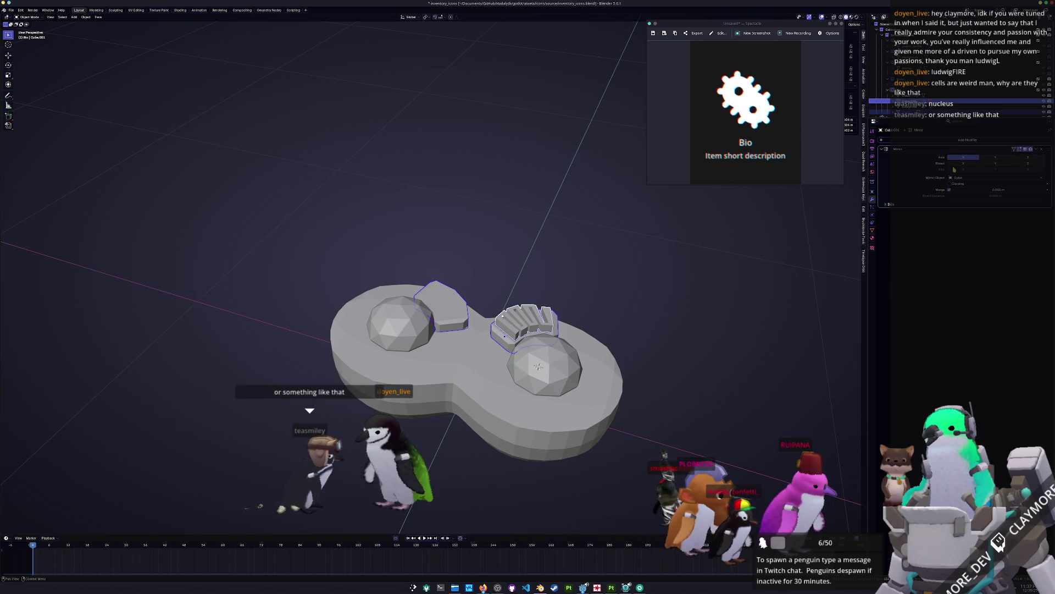
{"action": "left_click", "coordinate": [997, 158]}
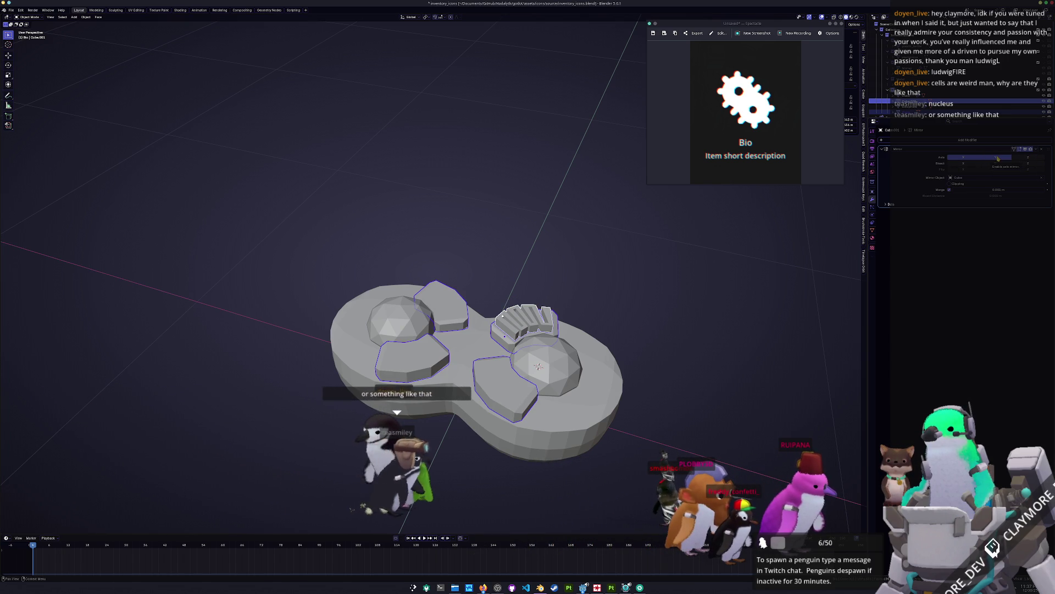
{"action": "left_click", "coordinate": [1037, 150]}
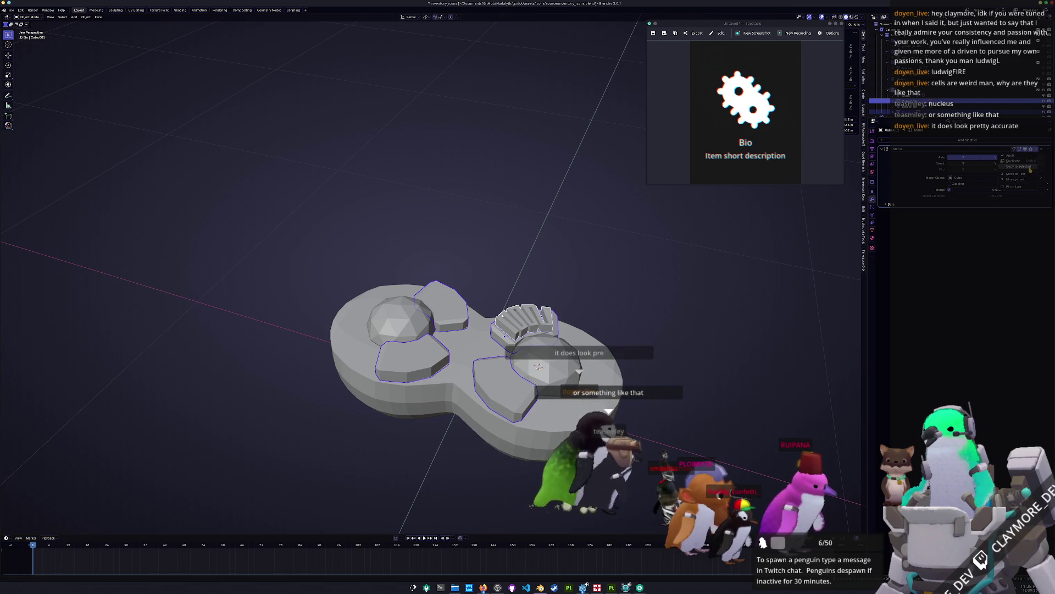
{"action": "left_click", "coordinate": [1027, 166]}
Step: Check the mirrored parts, then duplicate the selected ridged fins in top view
{"action": "left_click", "coordinate": [695, 296]}
{"action": "middle_click_drag", "start_coordinate": [678, 316], "coordinate": [640, 334]}
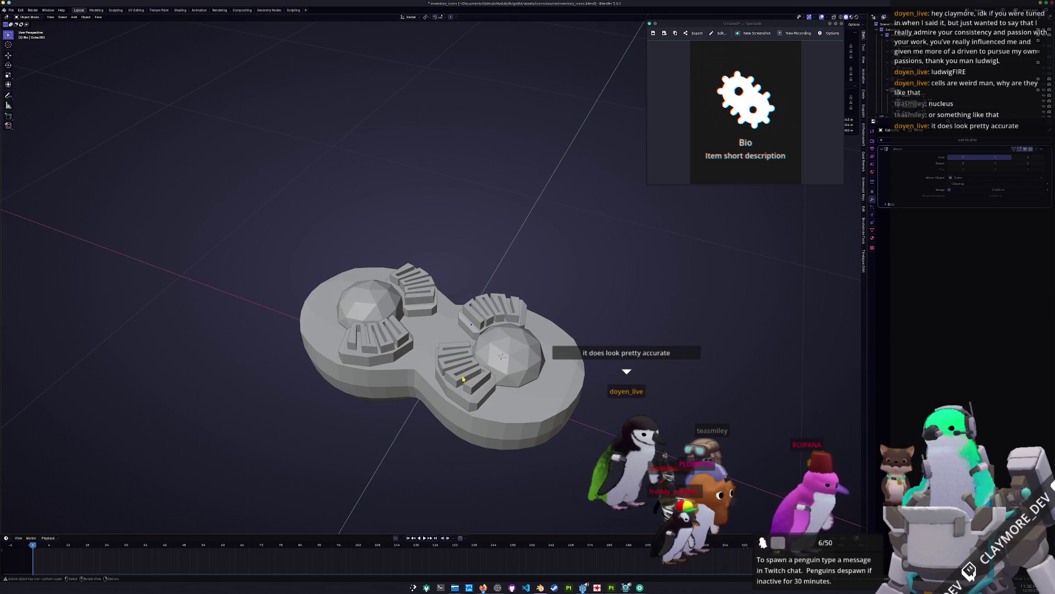
{"action": "middle_click_drag", "start_coordinate": [631, 310], "coordinate": [618, 332]}
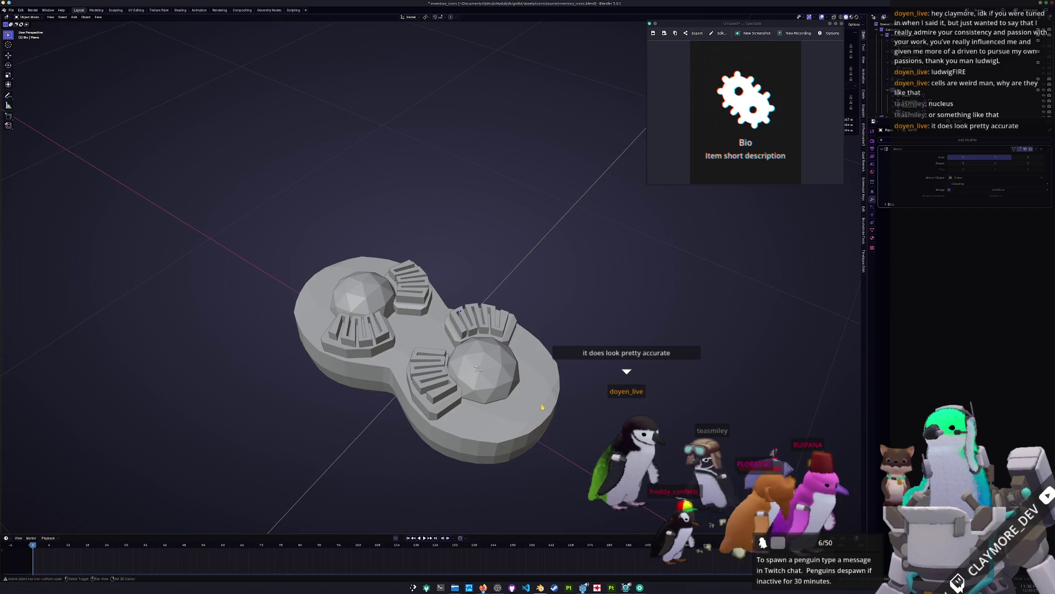
{"action": "key", "text": "shift+a"}
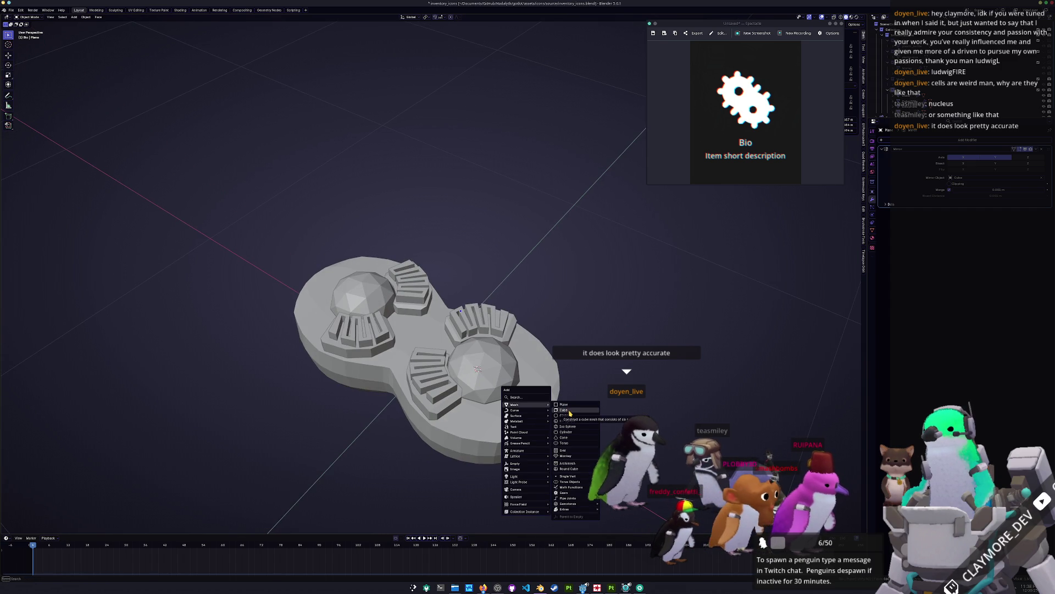
{"action": "key", "text": "Escape"}
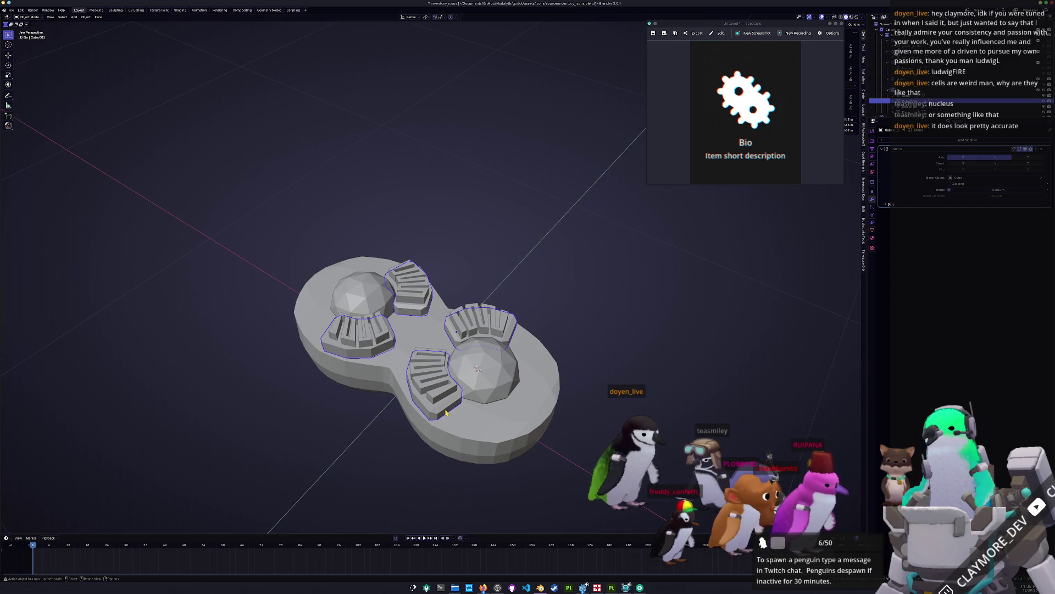
{"action": "key", "text": "KP_7"}
{"action": "key", "text": "shift+d"}
{"action": "left_click", "coordinate": [489, 426]}
Step: Rotate the copied fins 17.8° around the dome and move them into the gap
{"action": "key", "text": "r"}
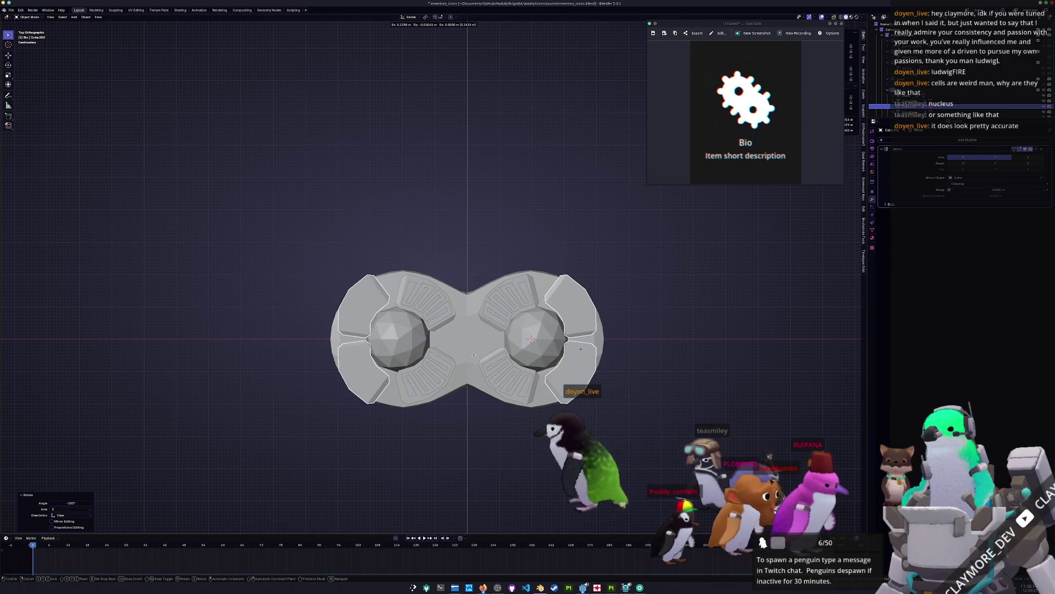
{"action": "left_click", "coordinate": [648, 411]}
{"action": "key", "text": "g"}
{"action": "left_click", "coordinate": [646, 415]}
Step: In Edit Mode, box-select faces and shift them with proportional editing
{"action": "key", "text": "Tab"}
{"action": "scroll", "coordinate": [676, 435], "scroll_direction": "up", "scroll_amount": 1}
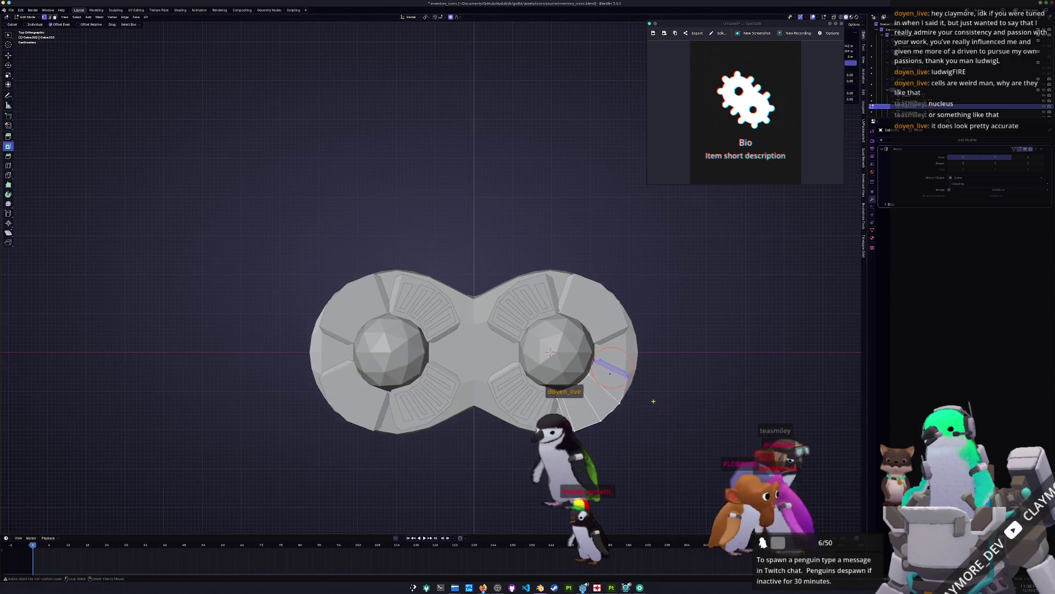
{"action": "left_click_drag", "start_coordinate": [686, 465], "coordinate": [612, 350], "text": "shift"}
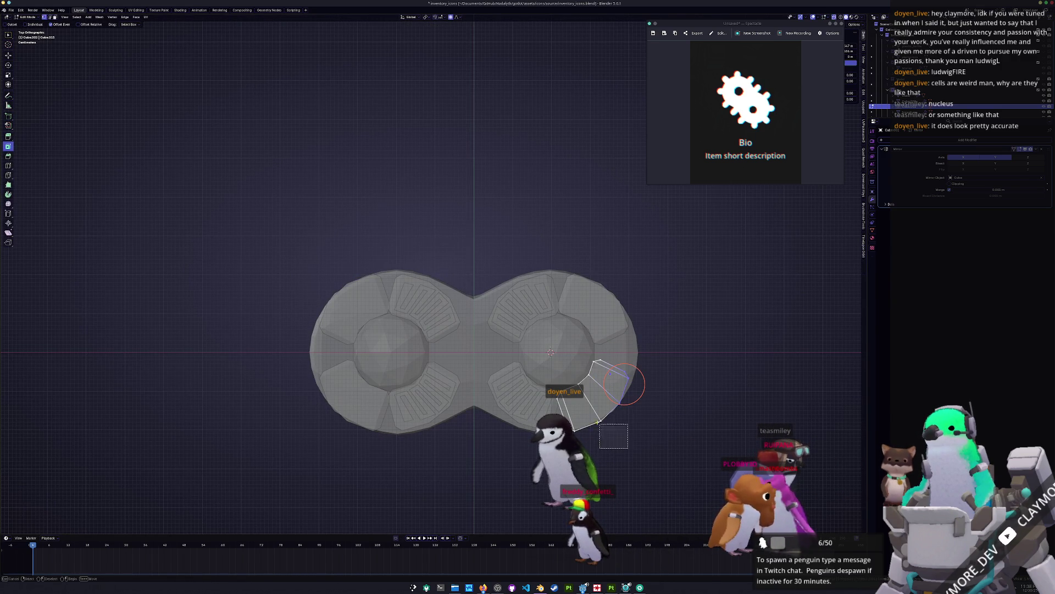
{"action": "key", "text": "g"}
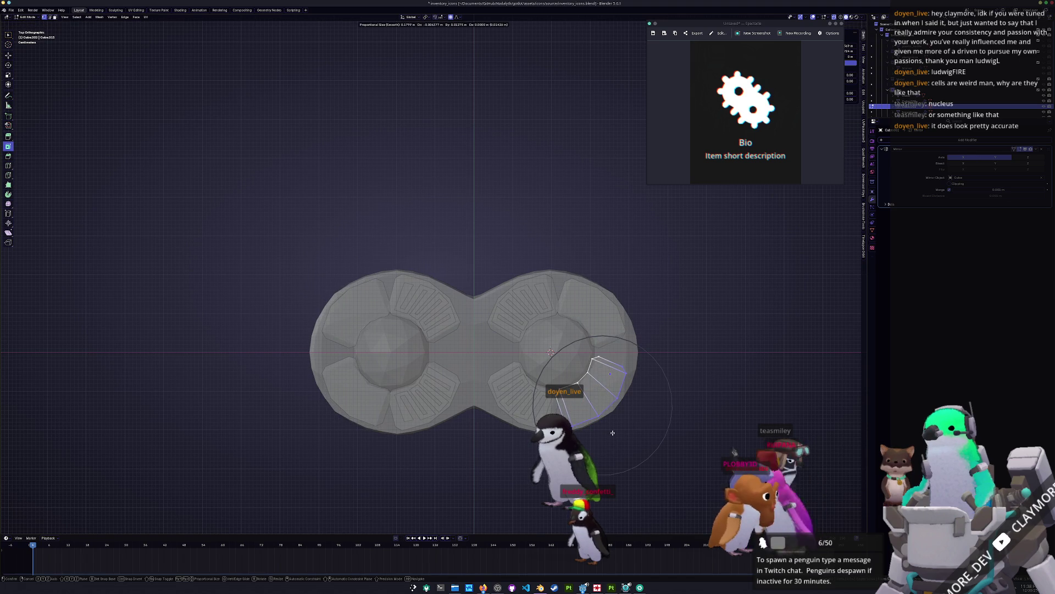
{"action": "left_click", "coordinate": [609, 431]}
Step: Select faces near the right lobe and toggle the Mirror Y axis off and back on
{"action": "left_click_drag", "start_coordinate": [671, 410], "coordinate": [597, 349]}
{"action": "key", "text": "Tab"}
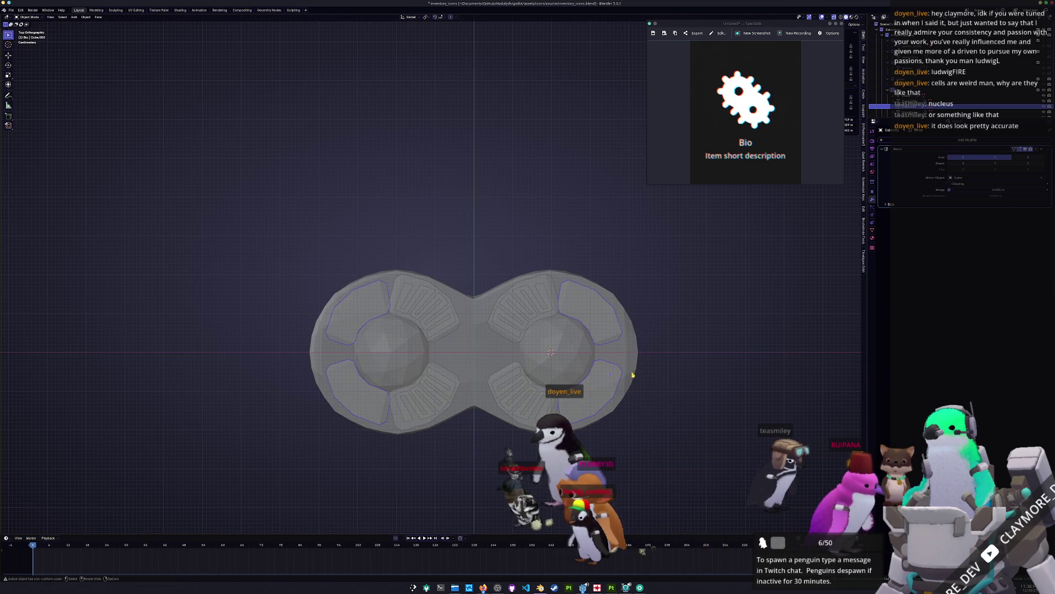
{"action": "left_click", "coordinate": [996, 158]}
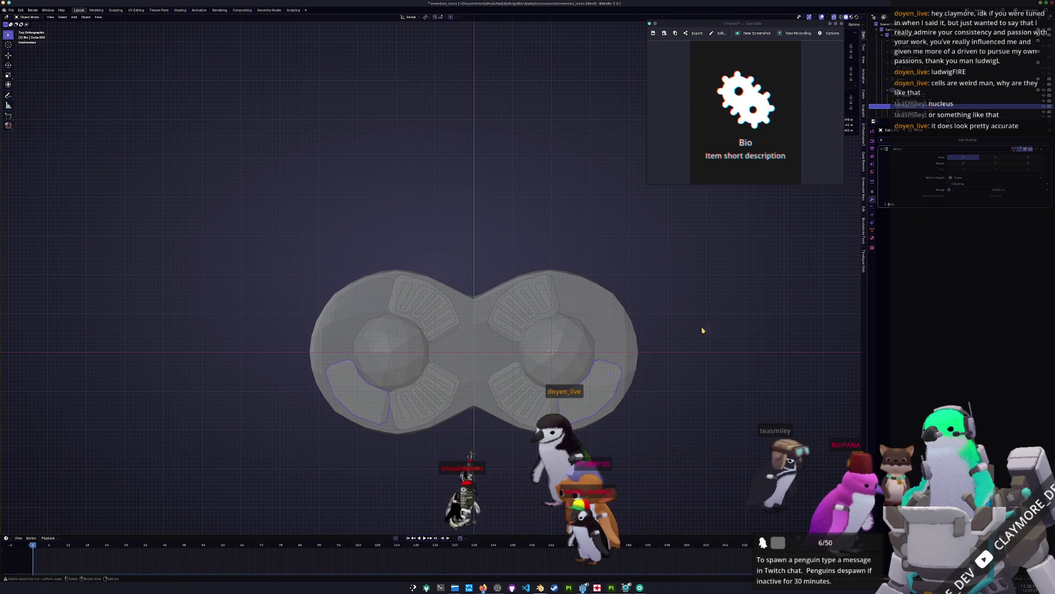
{"action": "left_click", "coordinate": [994, 158]}
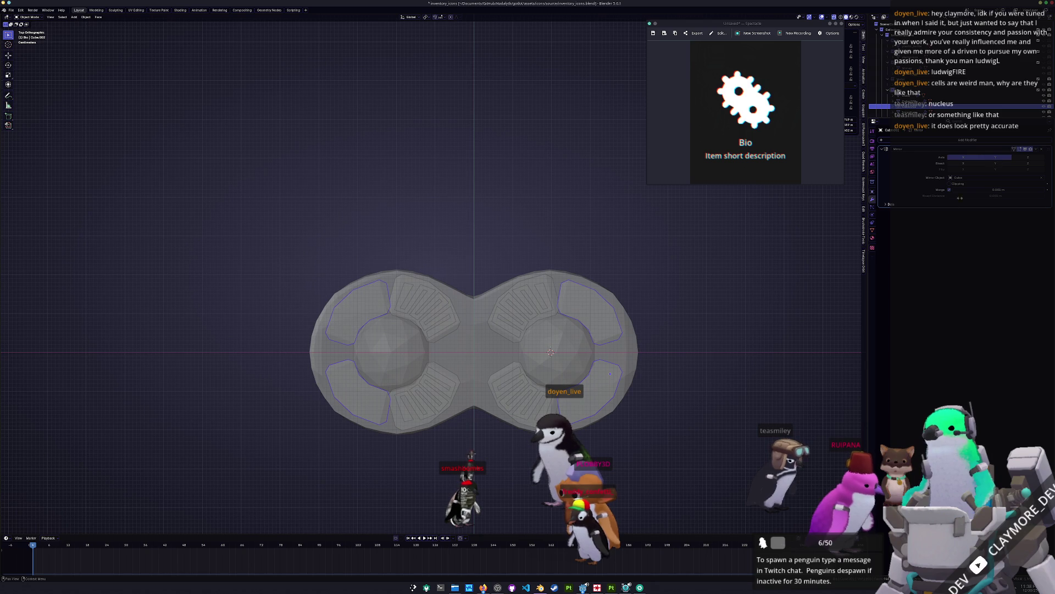
Step: Circle-select the outer corner faces in both lobes and delete their vertices
{"action": "key", "text": "Tab"}
{"action": "key", "text": "c"}
{"action": "left_click_drag", "start_coordinate": [610, 373], "coordinate": [587, 389]}
{"action": "left_click_drag", "start_coordinate": [340, 324], "coordinate": [371, 300]}
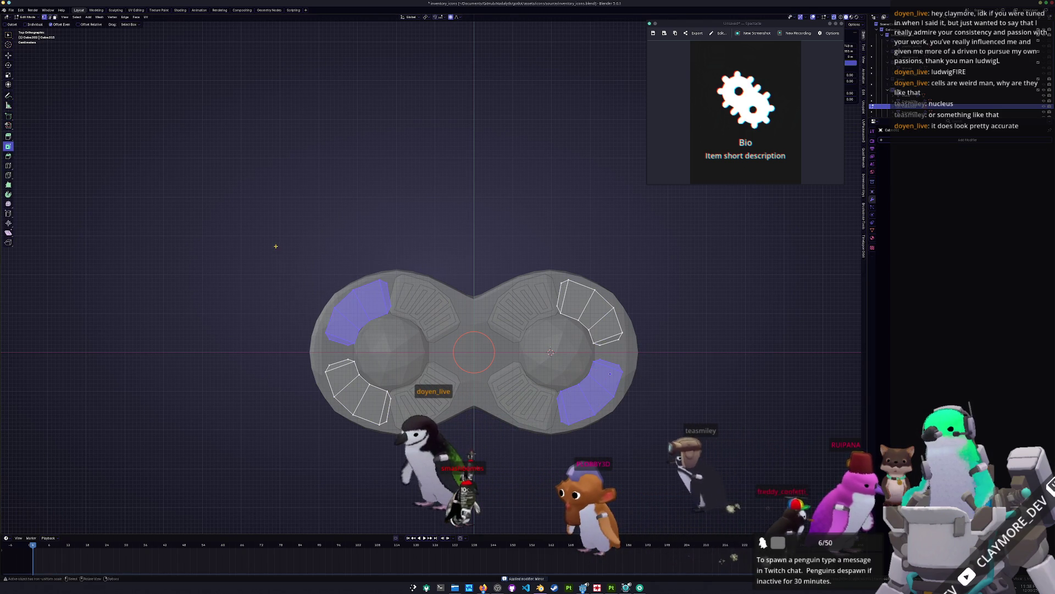
{"action": "key", "text": "Escape"}
{"action": "key", "text": "x"}
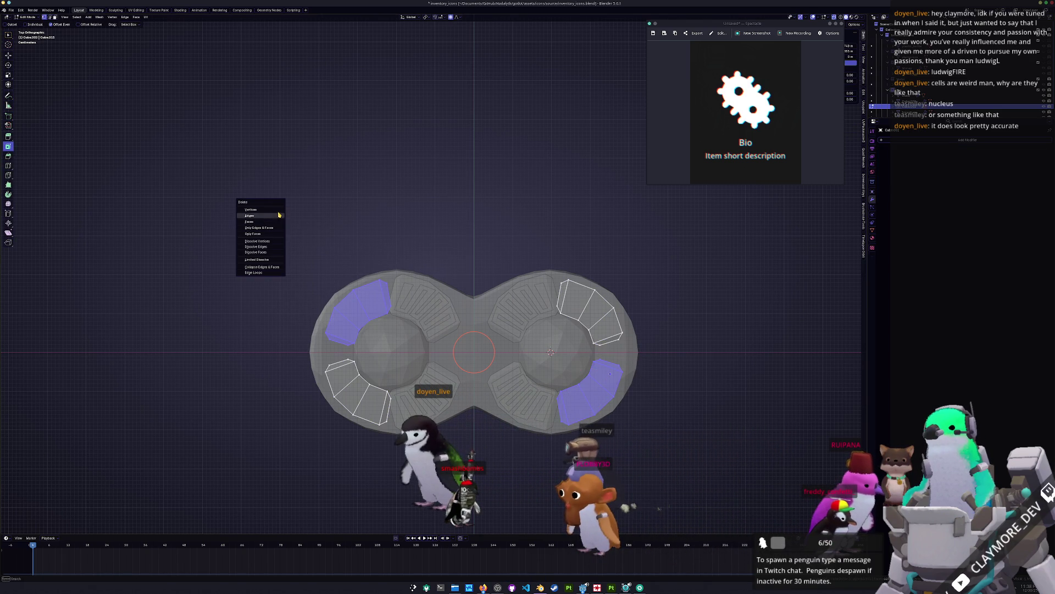
{"action": "left_click", "coordinate": [280, 212]}
Step: Circle-select the top faces of the corner blocks
{"action": "key", "text": "Tab"}
{"action": "mouse_move", "coordinate": [555, 275]}
{"action": "middle_mouse_down"}
{"action": "mouse_move", "coordinate": [584, 344]}
{"action": "mouse_move", "coordinate": [541, 324]}
{"action": "mouse_move", "coordinate": [597, 334]}
{"action": "middle_mouse_up"}
{"action": "key", "text": "Tab"}
{"action": "key", "text": "c"}
{"action": "left_click", "coordinate": [599, 335]}
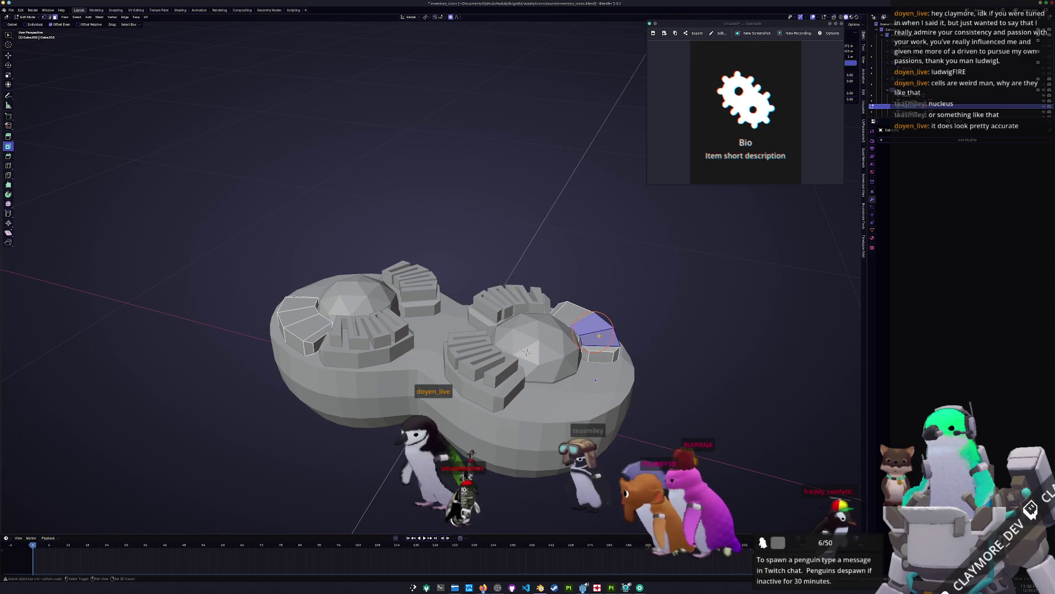
{"action": "left_click_drag", "start_coordinate": [594, 332], "coordinate": [586, 326]}
Step: Raise the corner block tops along Z, then adjust their height
{"action": "middle_click_drag", "start_coordinate": [443, 320], "coordinate": [516, 313]}
{"action": "key", "text": "g"}
{"action": "key", "text": "z"}
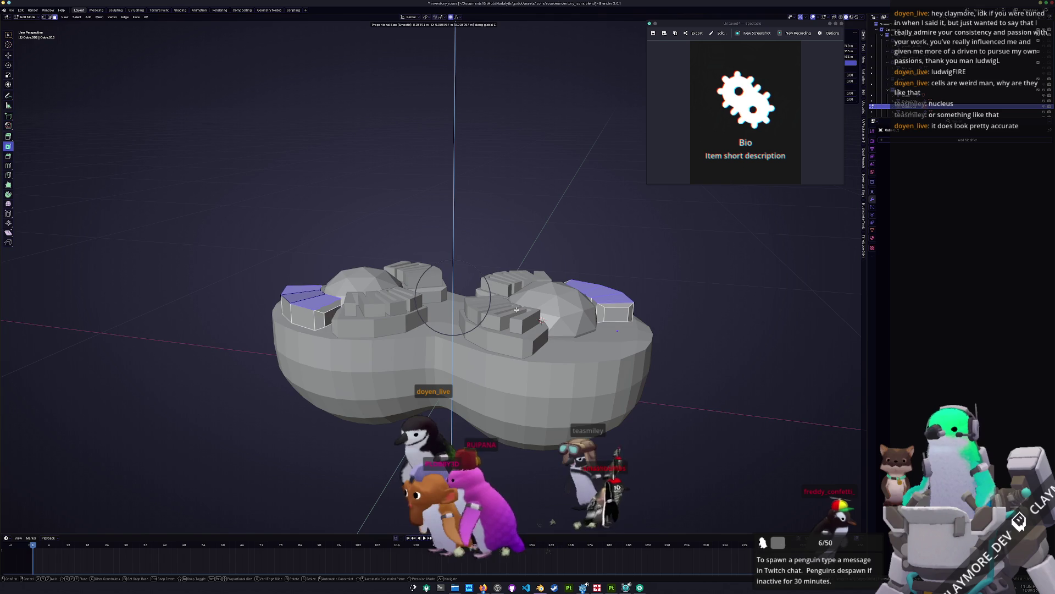
{"action": "left_click", "coordinate": [516, 308]}
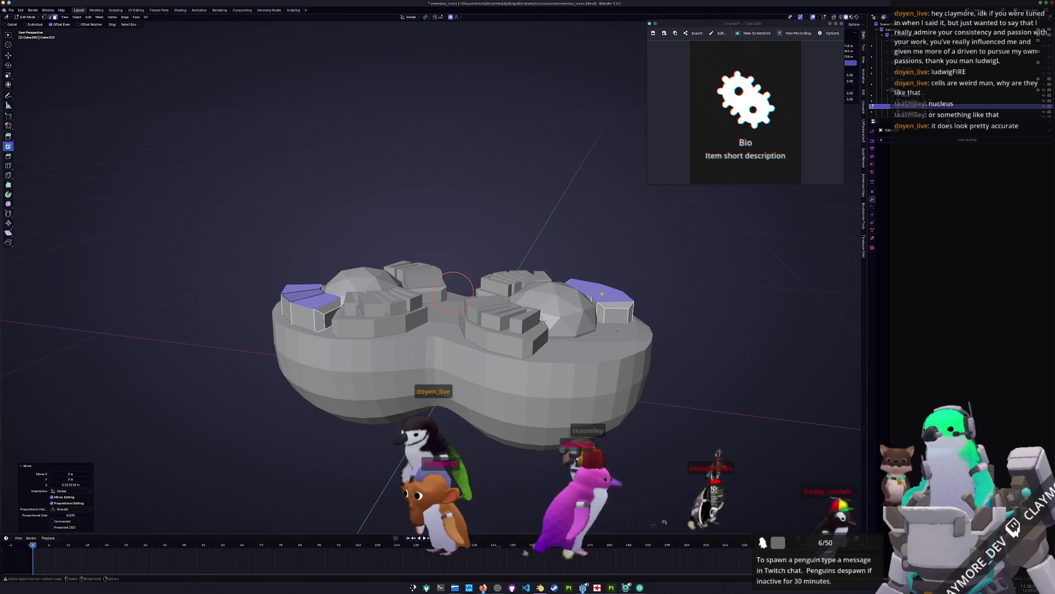
{"action": "middle_click_drag", "start_coordinate": [541, 320], "coordinate": [456, 325]}
{"action": "key", "text": "g"}
{"action": "key", "text": "z"}
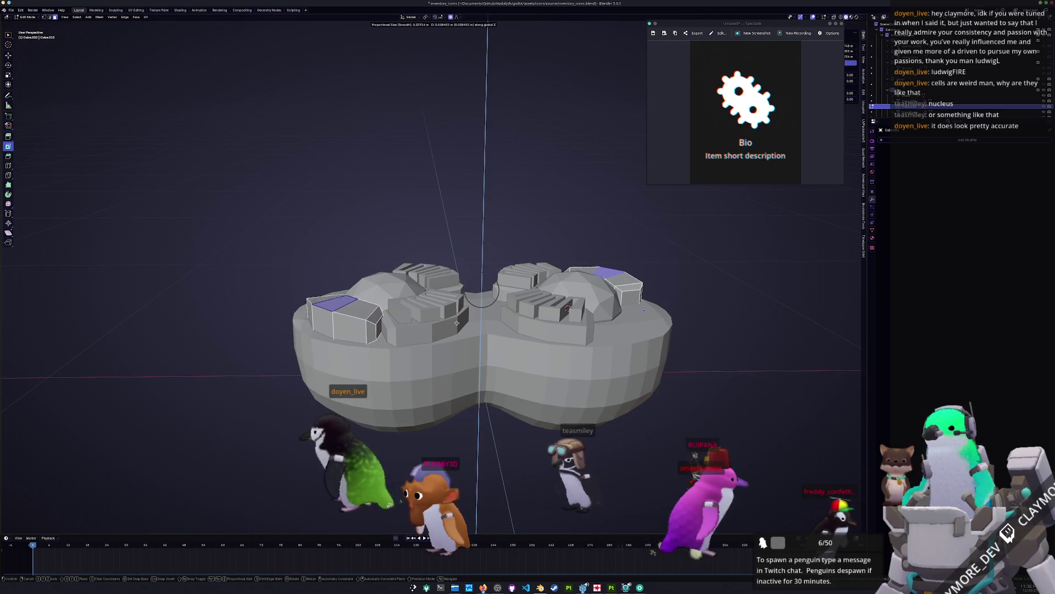
{"action": "left_click", "coordinate": [456, 325]}
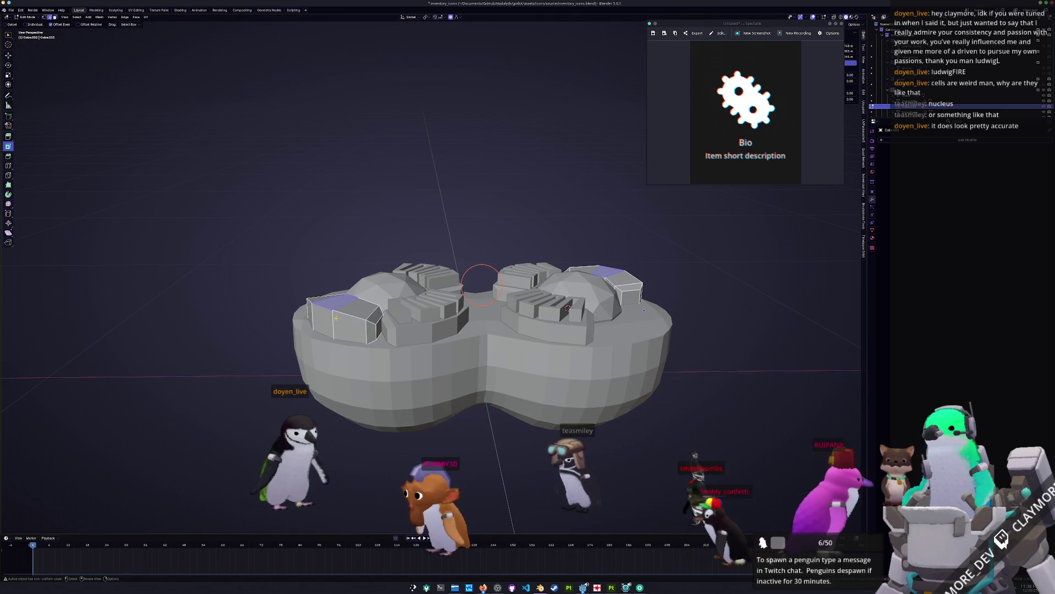
Step: Bevel the block edges with Ctrl+B and return to Object Mode
{"action": "middle_click_drag", "start_coordinate": [456, 325], "coordinate": [406, 329]}
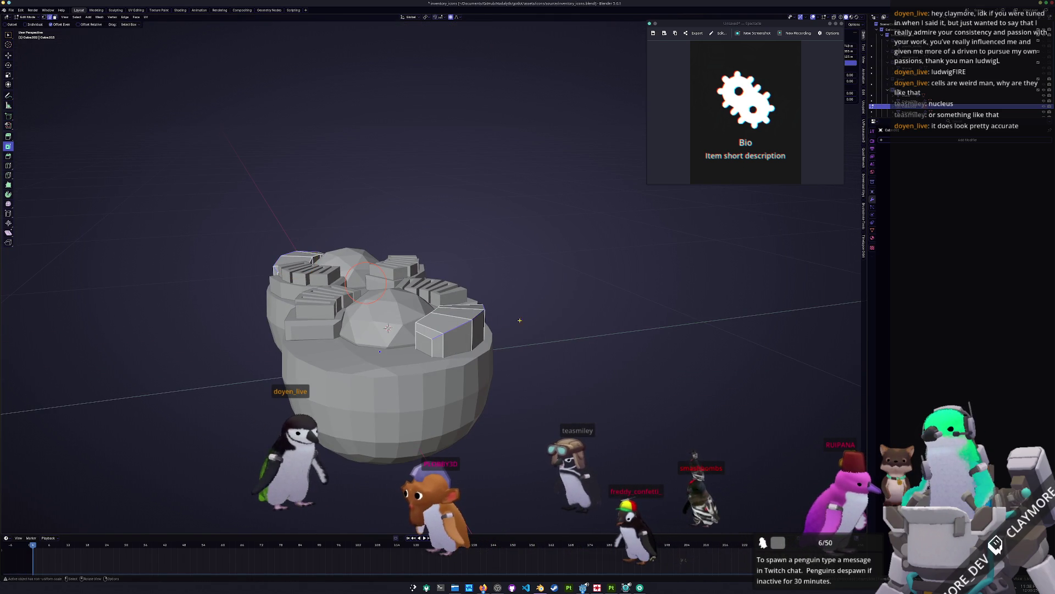
{"action": "left_click", "coordinate": [565, 319]}
{"action": "key", "text": "Tab"}
{"action": "mouse_move", "coordinate": [518, 282]}
{"action": "middle_mouse_down"}
{"action": "mouse_move", "coordinate": [542, 371]}
{"action": "mouse_move", "coordinate": [589, 348]}
{"action": "middle_mouse_up"}
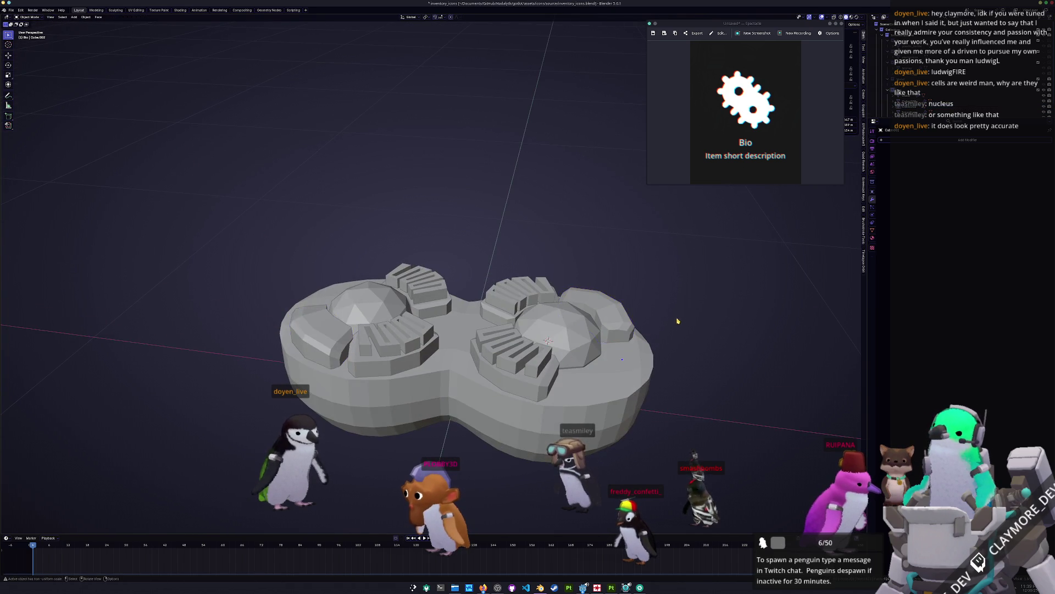
Step: Move the small side spheres into place, mirror them across Y, and apply
{"action": "key", "text": "grave"}
{"action": "left_click", "coordinate": [380, 181]}
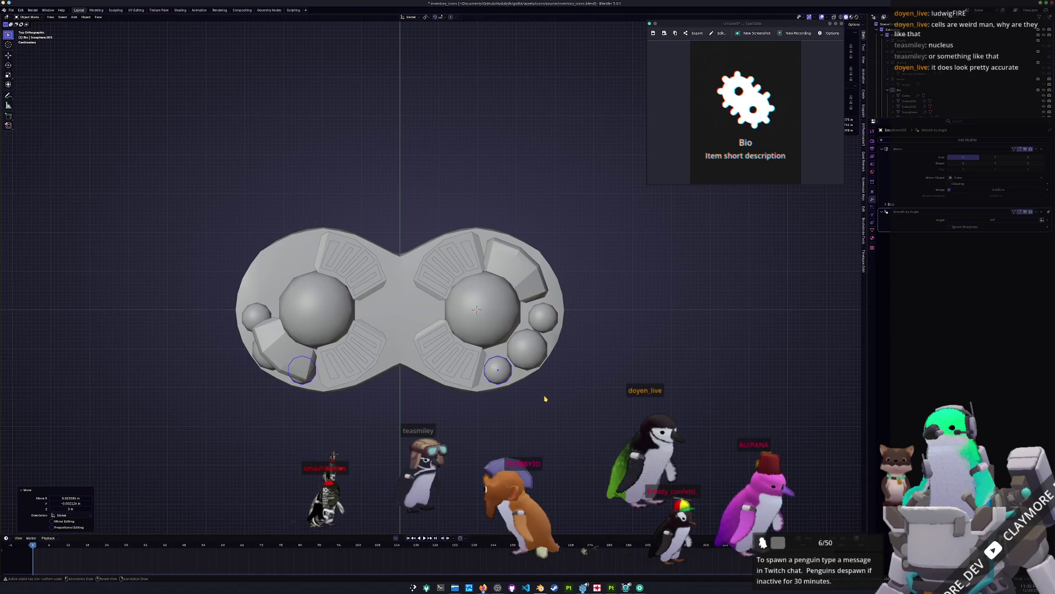
{"action": "key", "text": "g"}
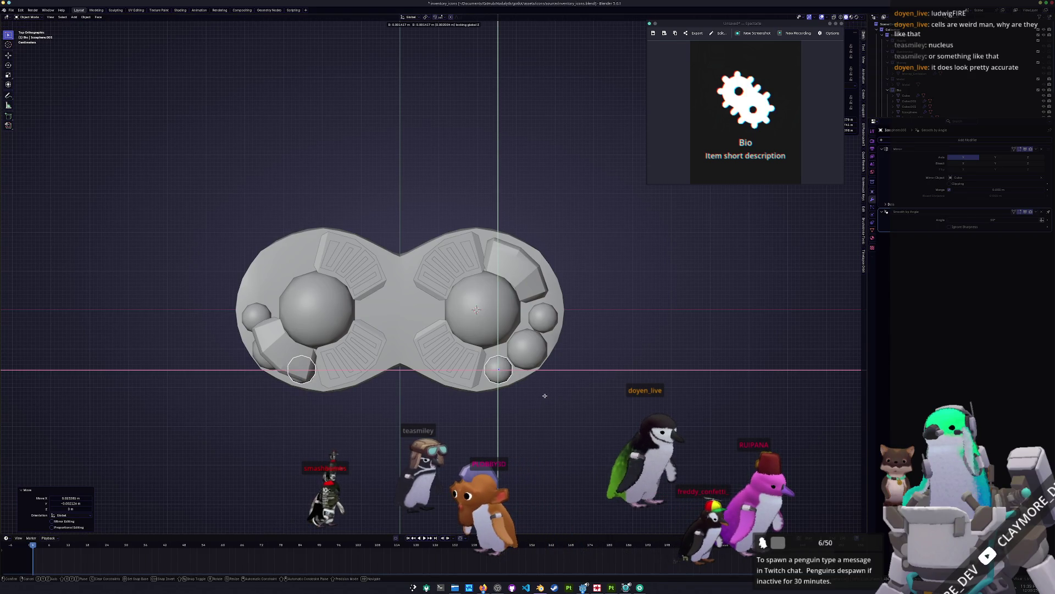
{"action": "left_click", "coordinate": [545, 395]}
{"action": "left_click", "coordinate": [544, 319]}
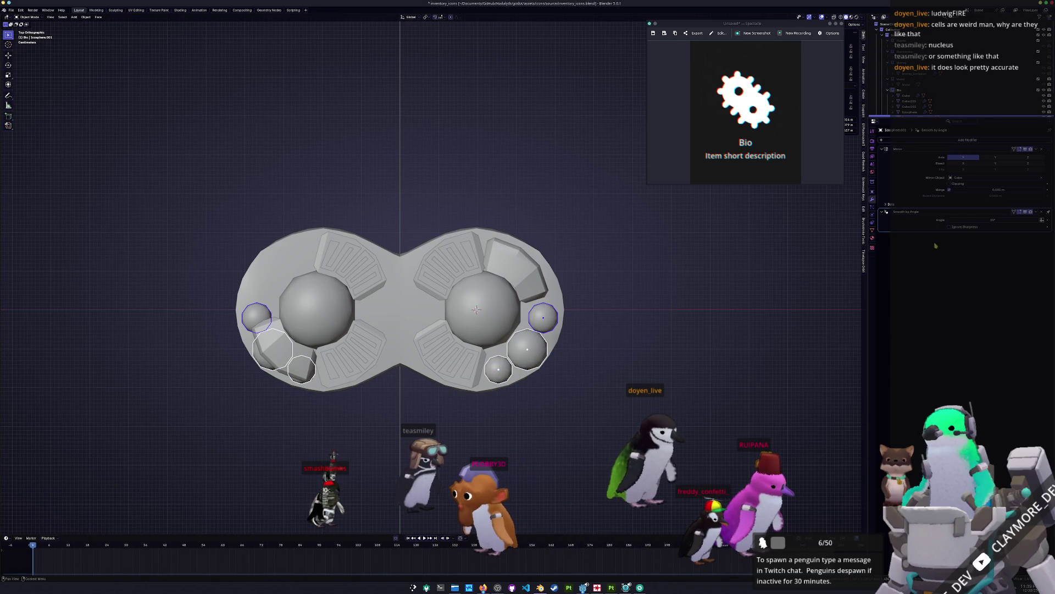
{"action": "left_click", "coordinate": [995, 158]}
{"action": "key", "text": "ctrl+a"}
Step: Select the small side spheres and enter Edit Mode on their meshes
{"action": "key", "text": "Tab"}
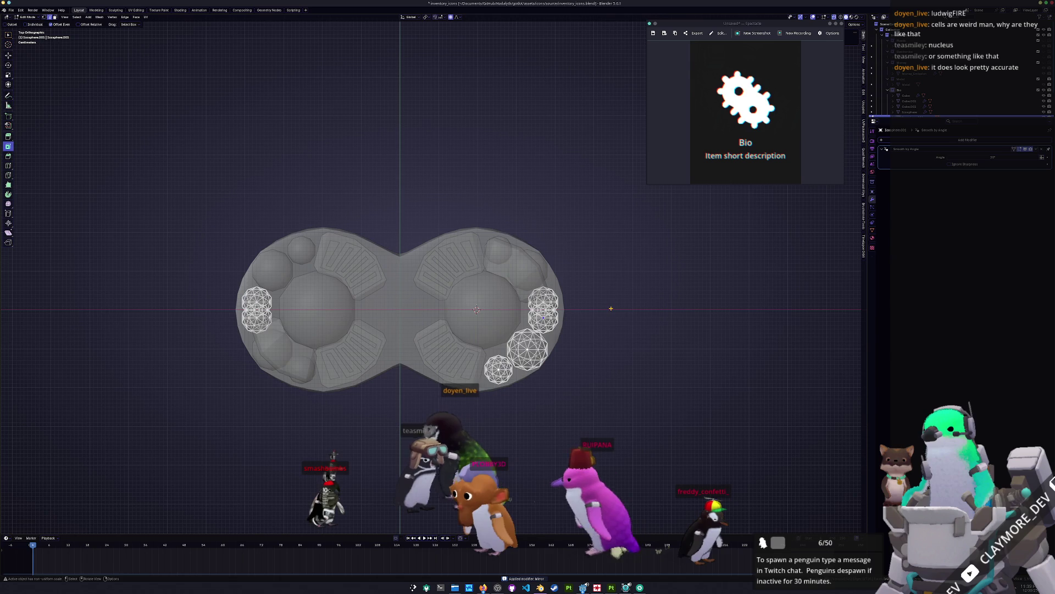
{"action": "key", "text": "Tab"}
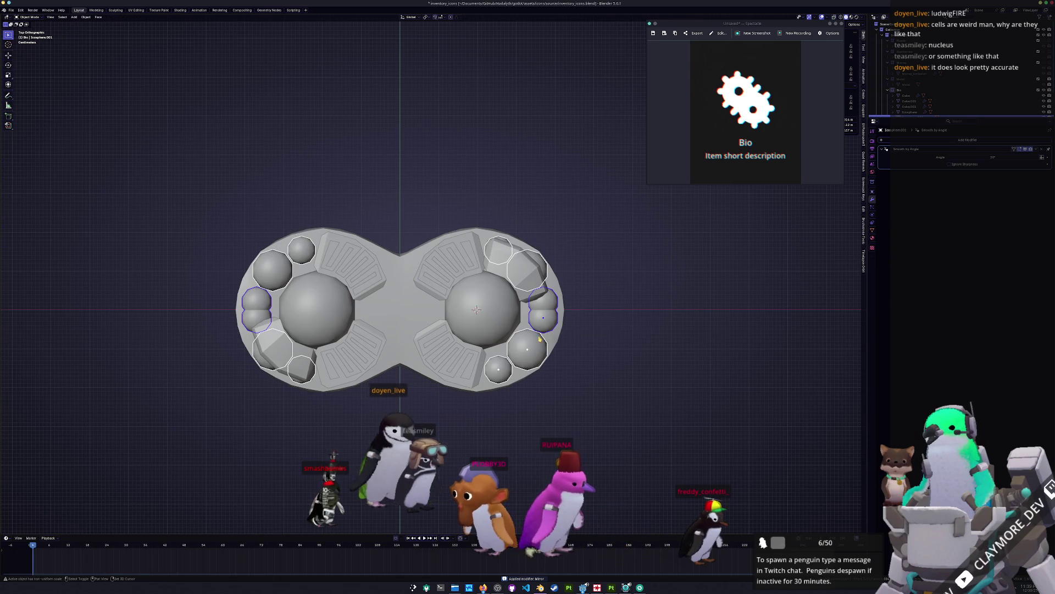
{"action": "left_click", "coordinate": [530, 355]}
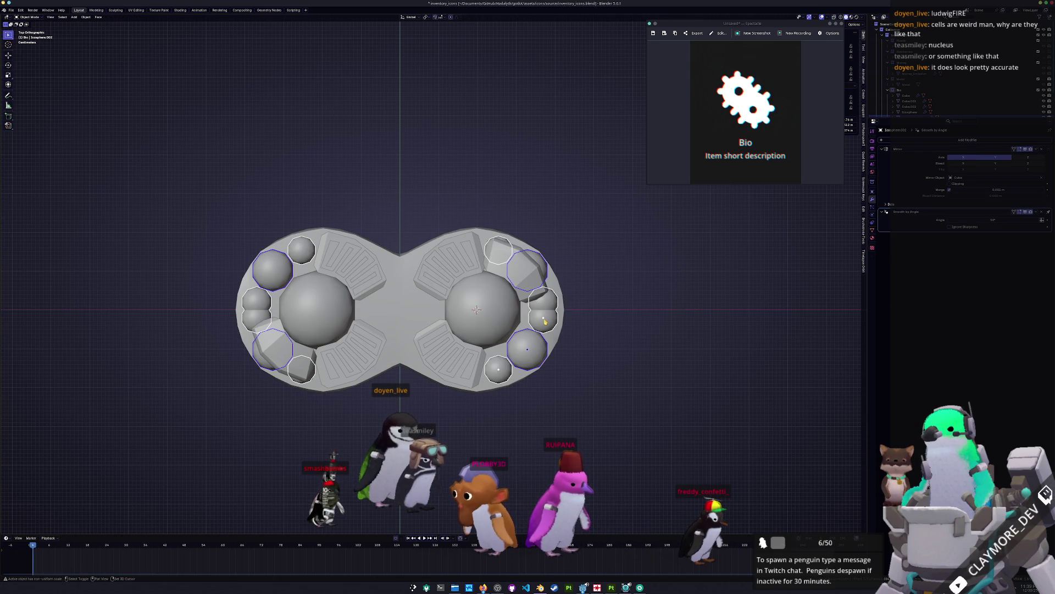
{"action": "left_click", "coordinate": [544, 321], "text": "shift"}
{"action": "key", "text": "Tab"}
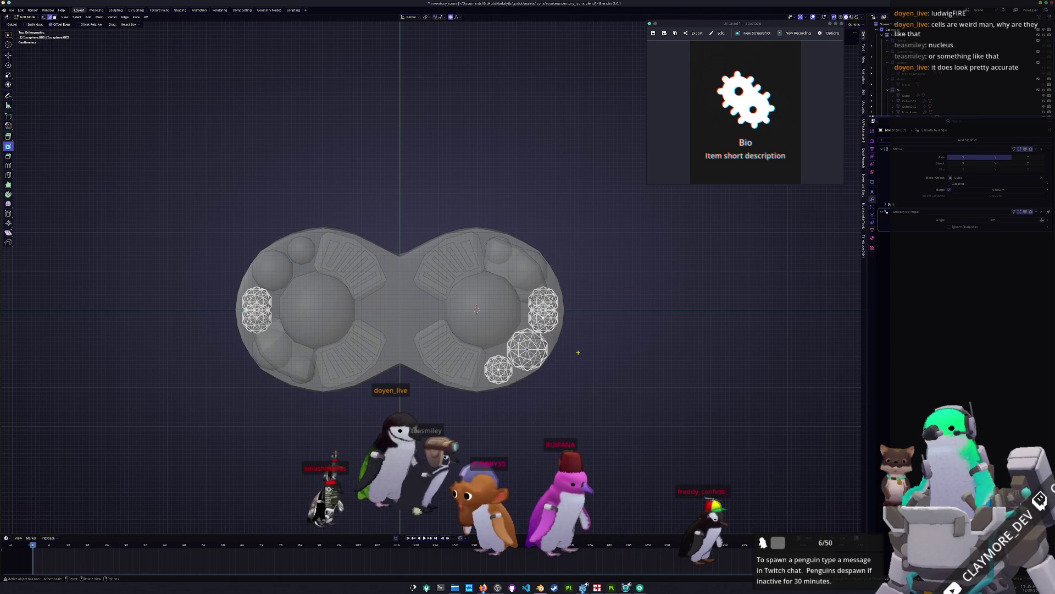
{"action": "key", "text": "Tab"}
{"action": "key", "text": "Tab"}
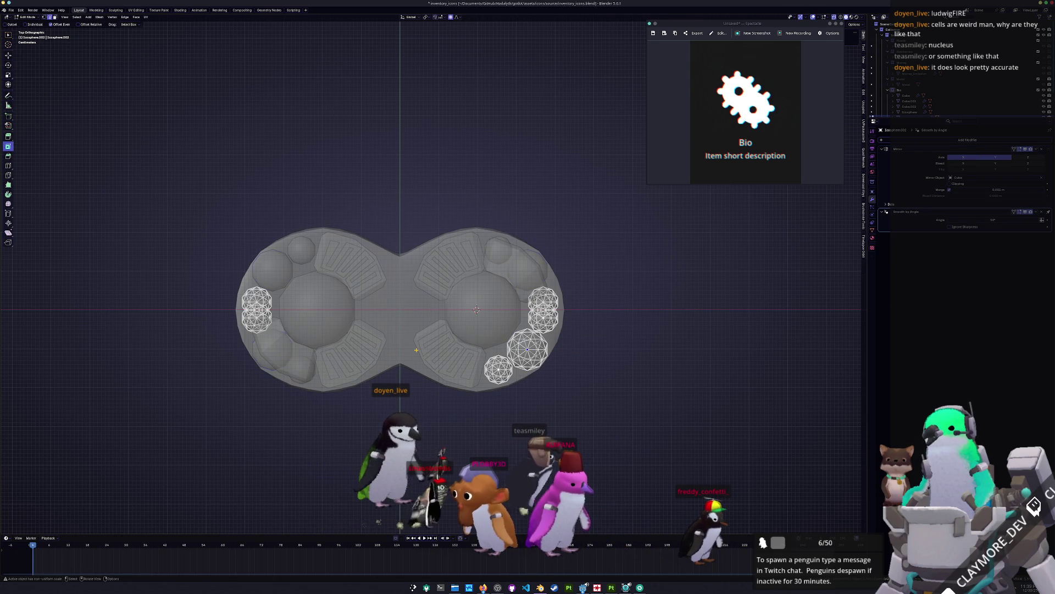
{"action": "key", "text": "Tab"}
{"action": "right_click", "coordinate": [619, 287]}
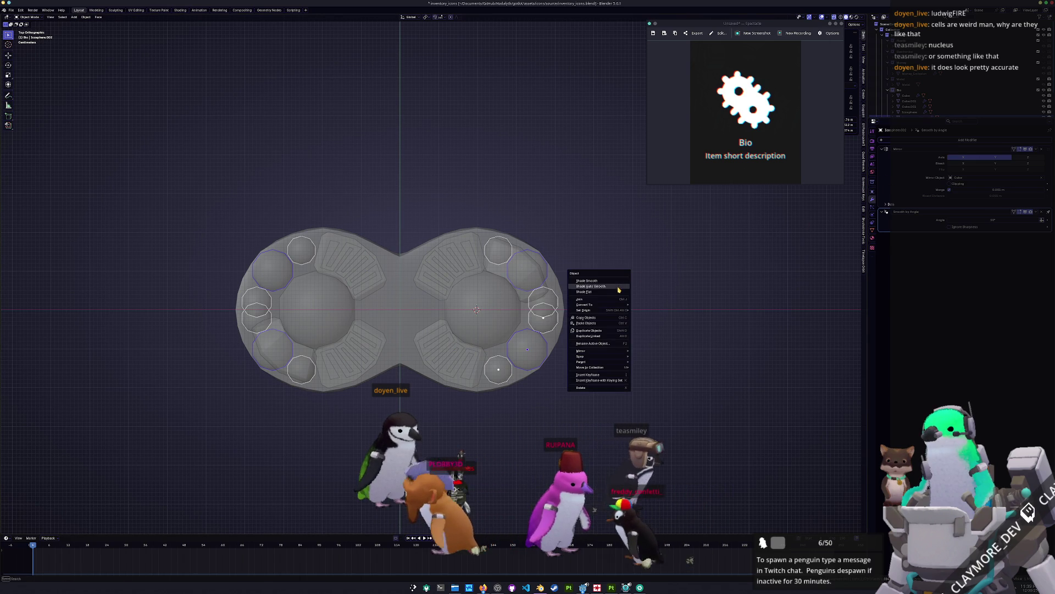
{"action": "key", "text": "Escape"}
{"action": "key", "text": "Tab"}
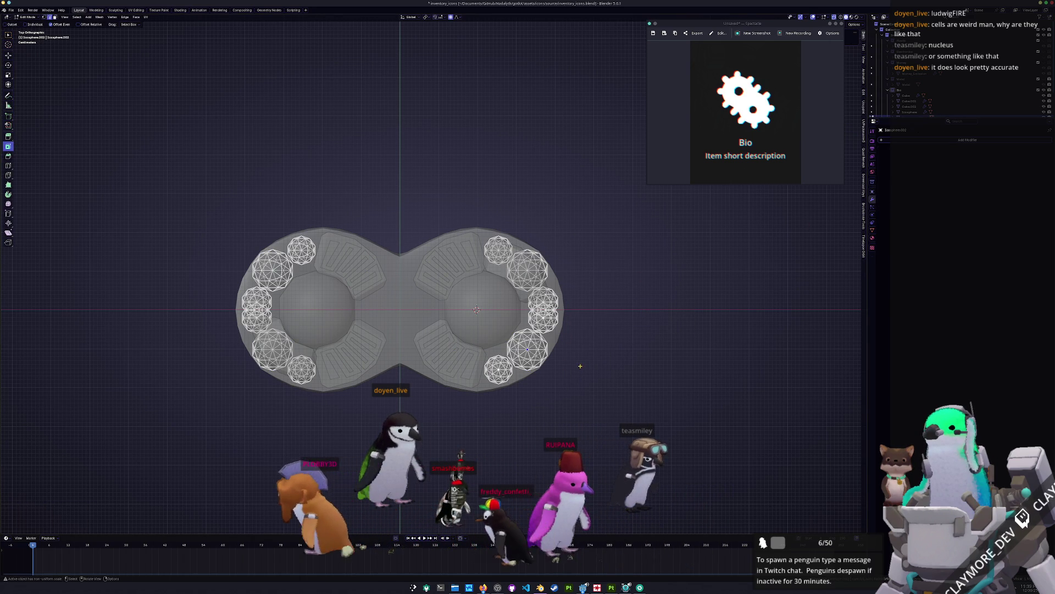
Step: Box-select the right-rim and lower-left icospheres and delete their vertices
{"action": "left_click_drag", "start_coordinate": [574, 304], "coordinate": [440, 212]}
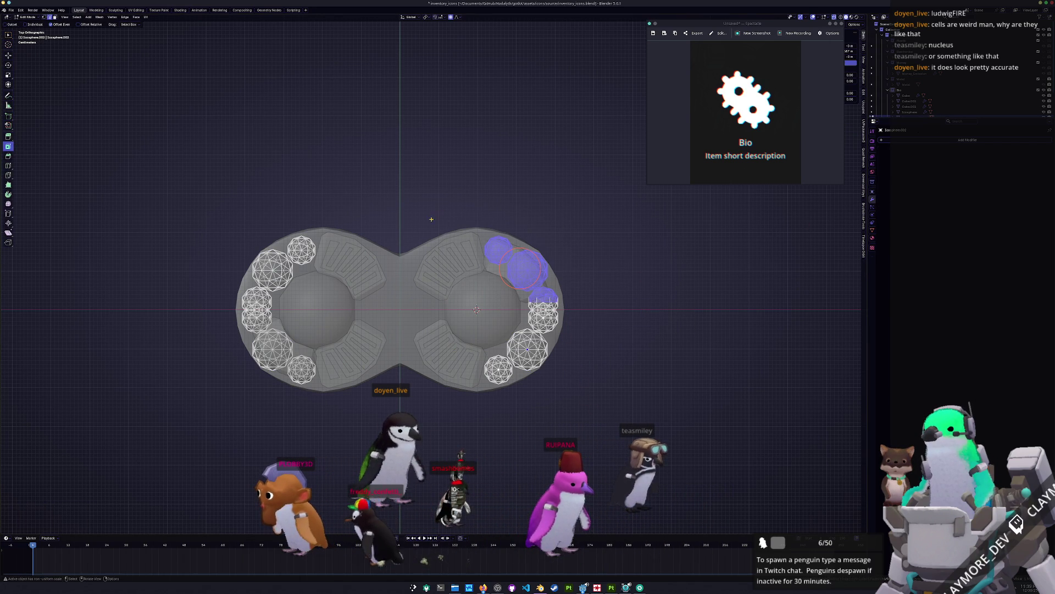
{"action": "left_click_drag", "start_coordinate": [341, 395], "coordinate": [224, 330], "text": "shift"}
{"action": "key", "text": "x"}
{"action": "left_click", "coordinate": [224, 332]}
{"action": "key", "text": "Tab"}
{"action": "mouse_move", "coordinate": [258, 342]}
{"action": "middle_mouse_down"}
{"action": "mouse_move", "coordinate": [233, 388]}
{"action": "mouse_move", "coordinate": [244, 405]}
{"action": "mouse_move", "coordinate": [278, 366]}
{"action": "middle_mouse_up"}
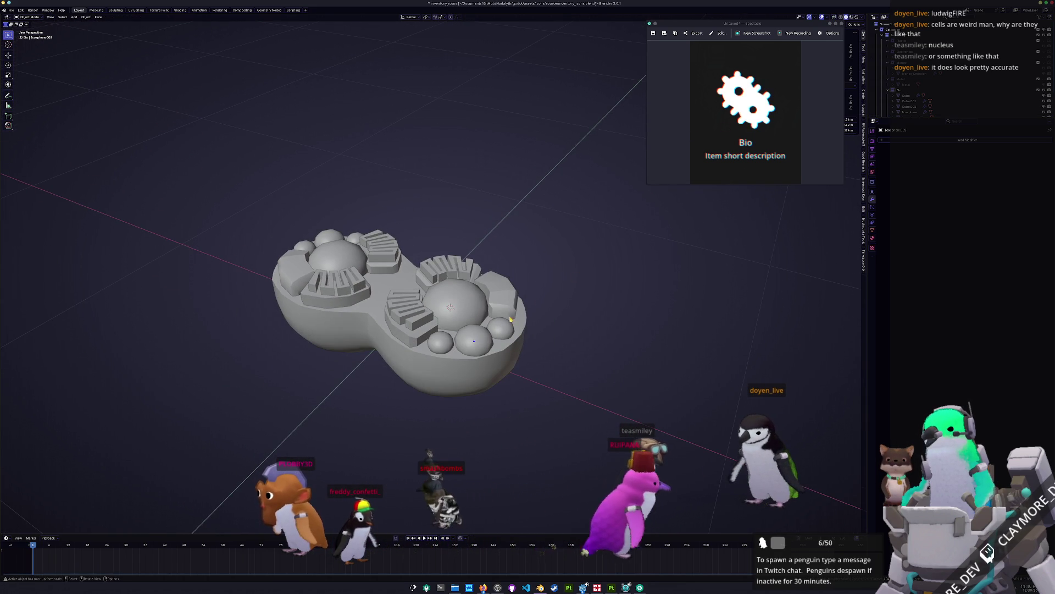
Step: Add a cube, shrink it to 0.107 scale and move it below the model in top view
{"action": "middle_click_drag", "start_coordinate": [494, 330], "coordinate": [495, 305]}
{"action": "key", "text": "shift+a"}
{"action": "mouse_move", "coordinate": [495, 305]}
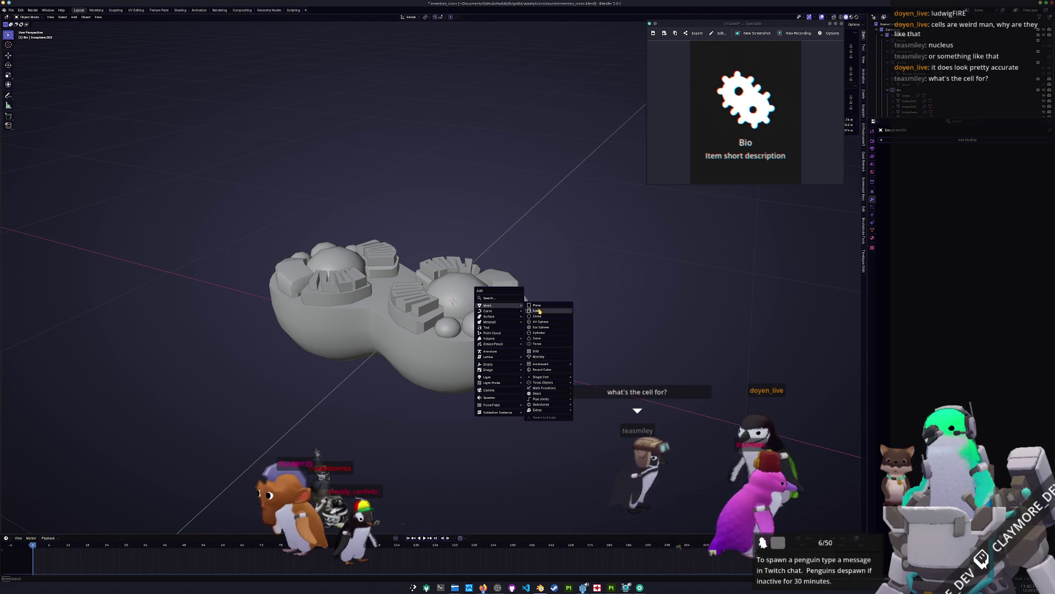
{"action": "left_click", "coordinate": [538, 311]}
{"action": "key", "text": "s"}
{"action": "left_click", "coordinate": [477, 285]}
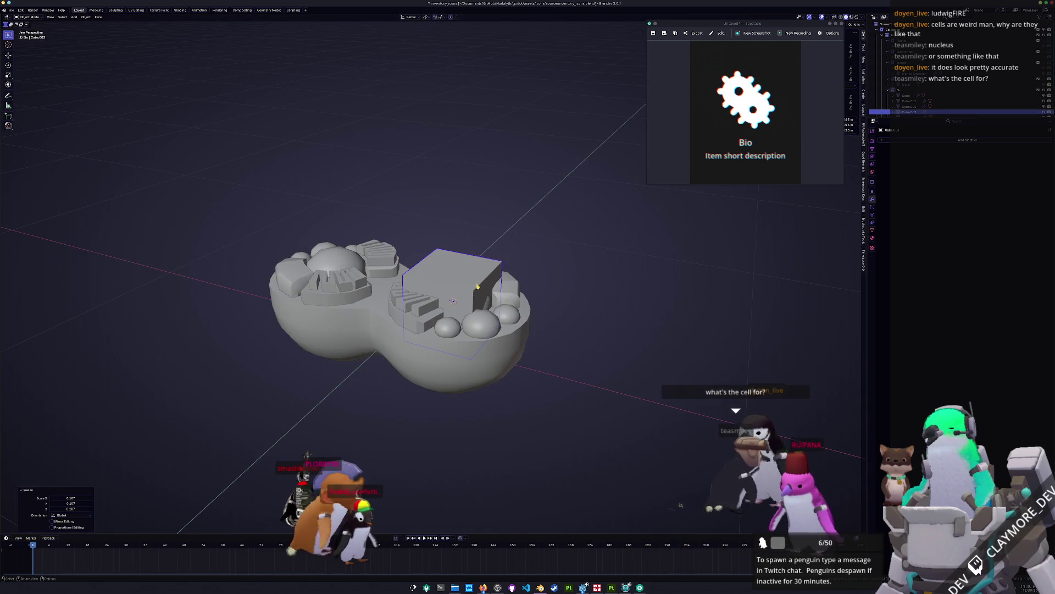
{"action": "key", "text": "KP_7"}
{"action": "key", "text": "g"}
{"action": "left_click", "coordinate": [581, 372]}
Step: Rotate the cube, scale it to 0.628, lower it along Z, then enlarge it to 1.061
{"action": "key", "text": "r"}
{"action": "left_click", "coordinate": [549, 414]}
{"action": "key", "text": "s"}
{"action": "left_click", "coordinate": [508, 402]}
{"action": "key", "text": "g"}
{"action": "key", "text": "KP_1"}
{"action": "key", "text": "z"}
{"action": "left_click", "coordinate": [473, 418]}
{"action": "key", "text": "s"}
{"action": "left_click", "coordinate": [617, 379]}
{"action": "mouse_move", "coordinate": [617, 379]}
{"action": "middle_mouse_down"}
{"action": "mouse_move", "coordinate": [565, 377]}
{"action": "mouse_move", "coordinate": [566, 388]}
{"action": "mouse_move", "coordinate": [454, 400]}
{"action": "mouse_move", "coordinate": [497, 377]}
{"action": "middle_mouse_up"}
{"action": "key", "text": "g"}
{"action": "key", "text": "Escape"}
Step: Add a loop cut to the cube and bevel its lower part with two segments
{"action": "key", "text": "Tab"}
{"action": "key", "text": "ctrl+r"}
{"action": "left_click", "coordinate": [493, 382]}
{"action": "key", "text": "ctrl+b"}
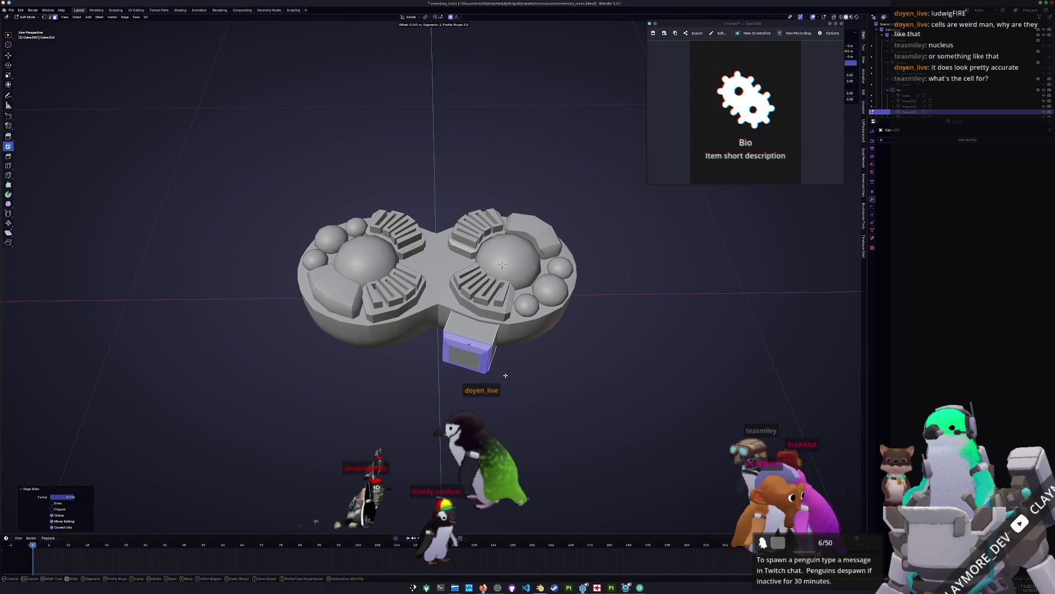
{"action": "left_click", "coordinate": [510, 372]}
{"action": "key", "text": "Tab"}
{"action": "middle_click_drag", "start_coordinate": [484, 375], "coordinate": [469, 377]}
Step: Scale the cube's geometry in see-through mode and slide an edge loop to 0.210
{"action": "key", "text": "Tab"}
{"action": "key", "text": "alt+z"}
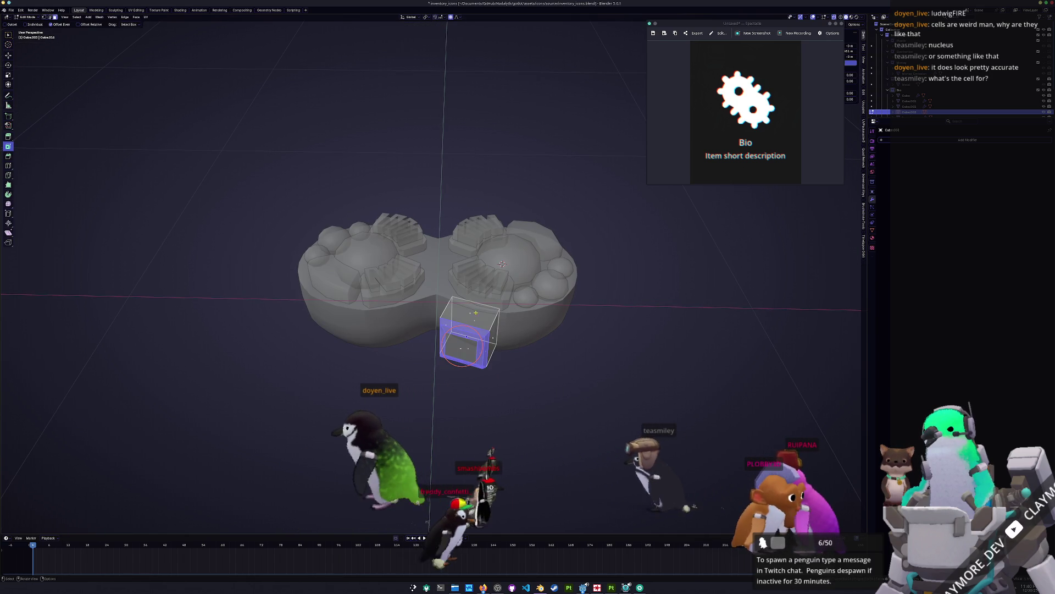
{"action": "key", "text": "s"}
{"action": "left_click", "coordinate": [525, 320]}
{"action": "key", "text": "alt+z"}
{"action": "middle_click_drag", "start_coordinate": [524, 319], "coordinate": [450, 324]}
{"action": "key", "text": "g"}
{"action": "key", "text": "g"}
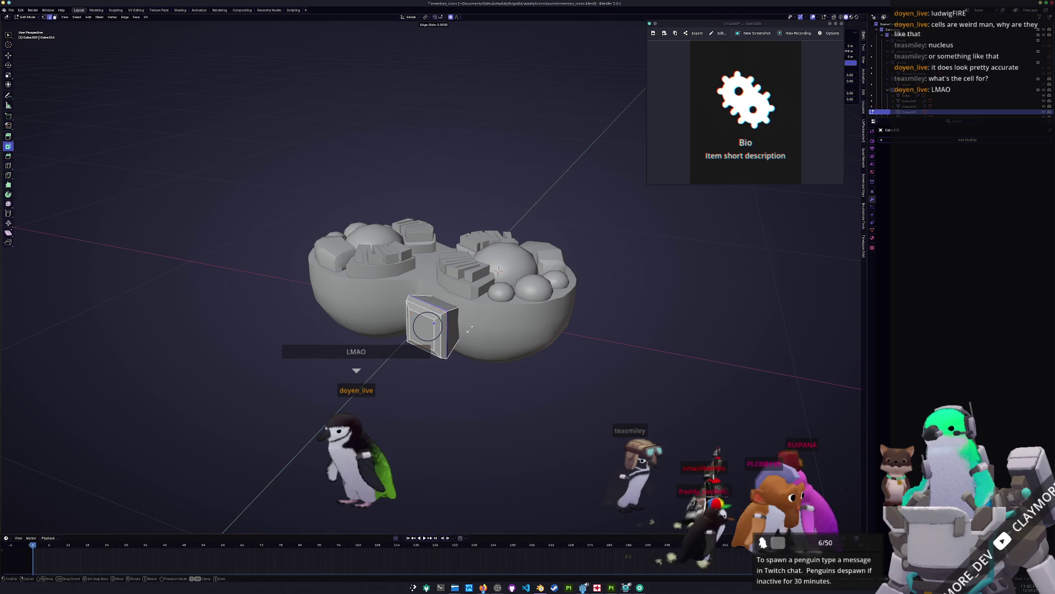
{"action": "left_click", "coordinate": [472, 327]}
{"action": "key", "text": "Tab"}
{"action": "mouse_move", "coordinate": [449, 342]}
{"action": "middle_mouse_down"}
{"action": "mouse_move", "coordinate": [468, 386]}
{"action": "mouse_move", "coordinate": [447, 327]}
{"action": "middle_mouse_up"}
Step: Move the selected geometry along local Y and add one subdivision level
{"action": "key", "text": "Tab"}
{"action": "key", "text": "g"}
{"action": "key", "text": "y"}
{"action": "key", "text": "y"}
{"action": "left_click", "coordinate": [436, 328]}
{"action": "key", "text": "ctrl+1"}
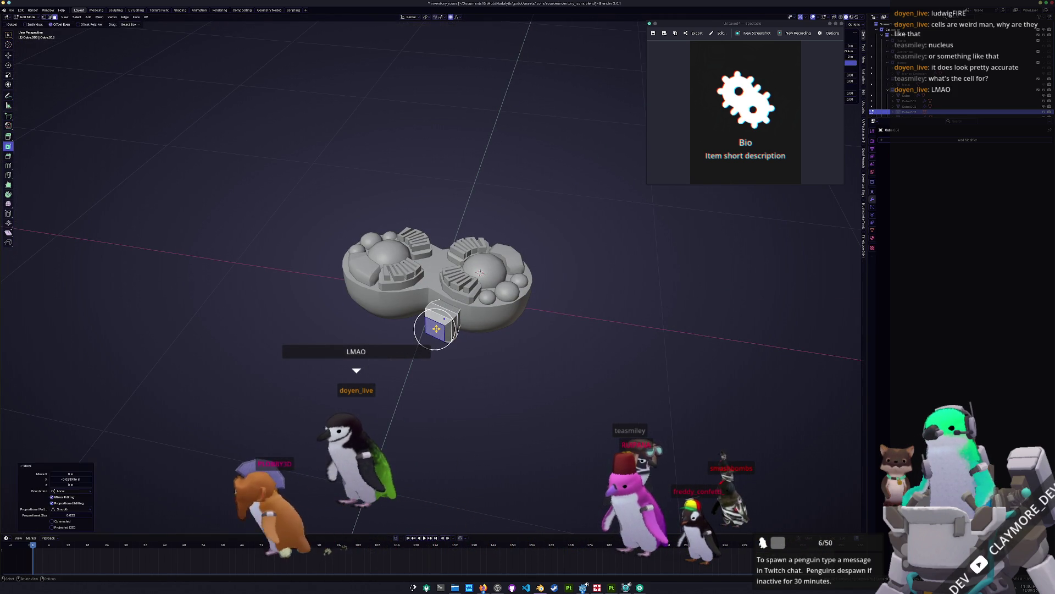
{"action": "key", "text": "Tab"}
{"action": "scroll", "coordinate": [463, 347], "scroll_direction": "up", "scroll_amount": 2}
Step: Push a side face of the small cube outward along local Y
{"action": "key", "text": "Tab"}
{"action": "key", "text": "alt+z"}
{"action": "mouse_move", "coordinate": [464, 347]}
{"action": "middle_mouse_down"}
{"action": "mouse_move", "coordinate": [394, 324]}
{"action": "mouse_move", "coordinate": [424, 325]}
{"action": "middle_mouse_up"}
{"action": "left_click", "coordinate": [426, 327]}
{"action": "key", "text": "g"}
{"action": "key", "text": "y"}
{"action": "key", "text": "y"}
{"action": "left_click", "coordinate": [425, 323]}
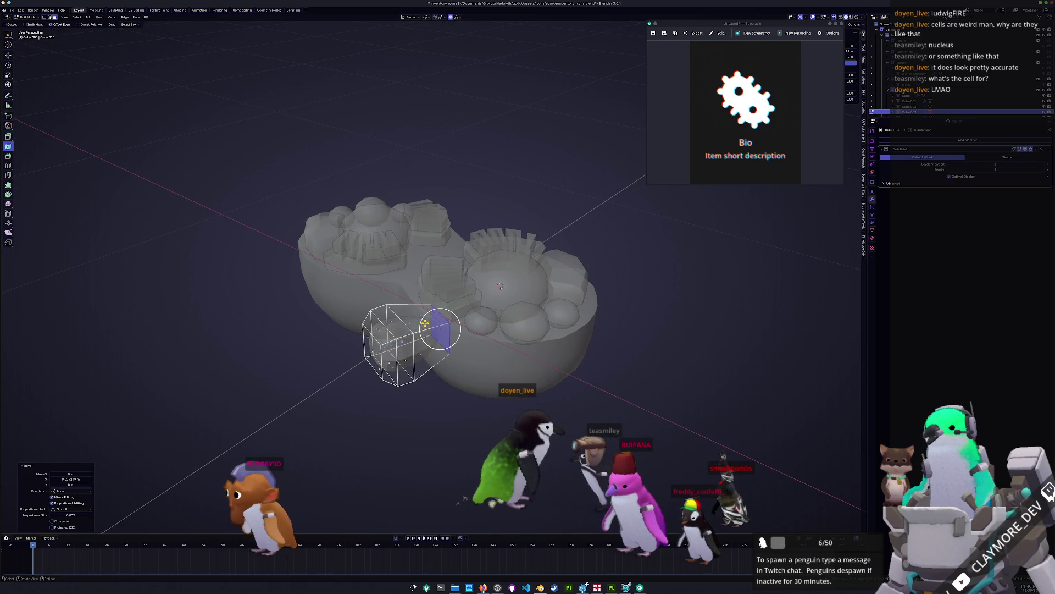
{"action": "key", "text": "Tab"}
{"action": "key", "text": "alt+z"}
{"action": "middle_click_drag", "start_coordinate": [425, 323], "coordinate": [721, 285]}
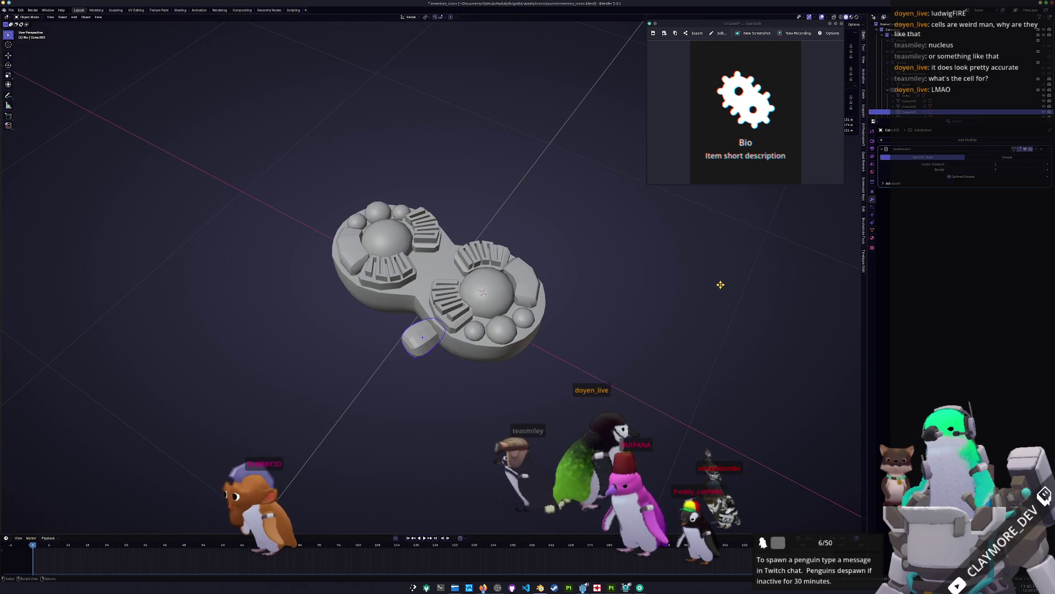
{"action": "left_click", "coordinate": [946, 141]}
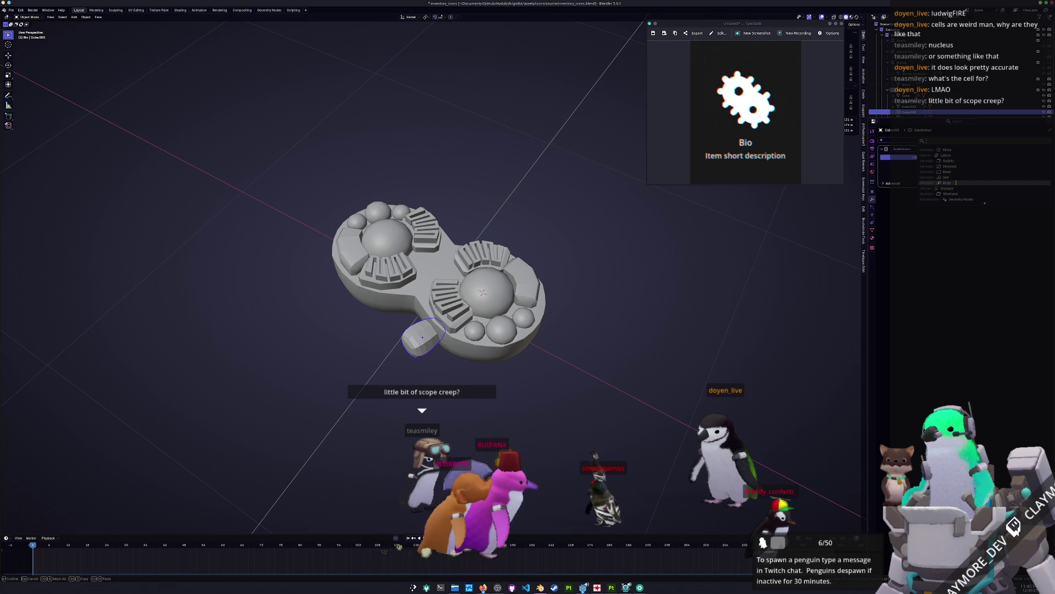
Step: Add an Array modifier to the rock and set its shape to Circle
{"action": "left_click", "coordinate": [962, 183]}
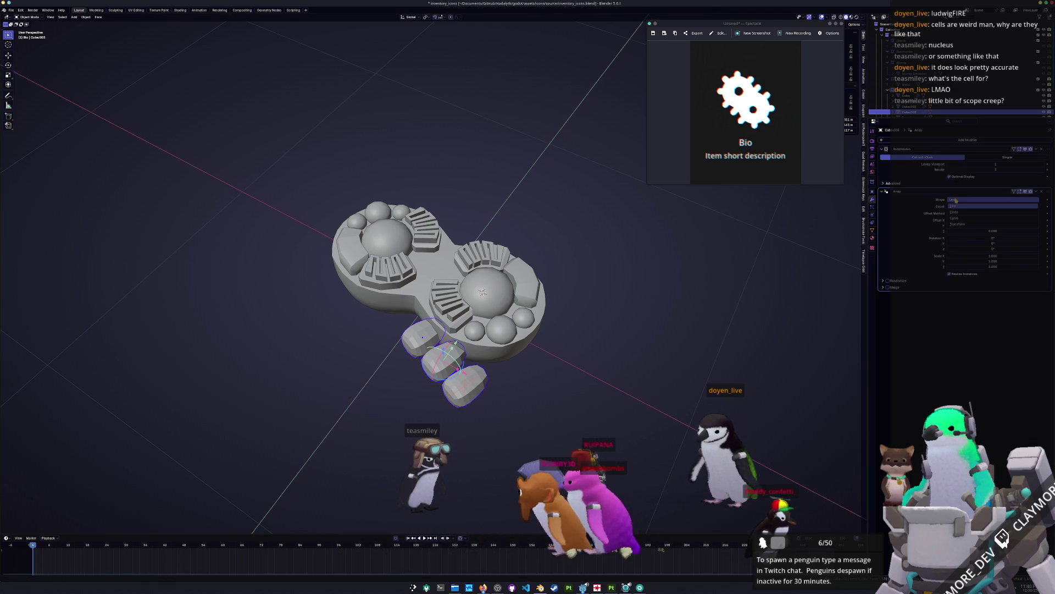
{"action": "left_click", "coordinate": [957, 214]}
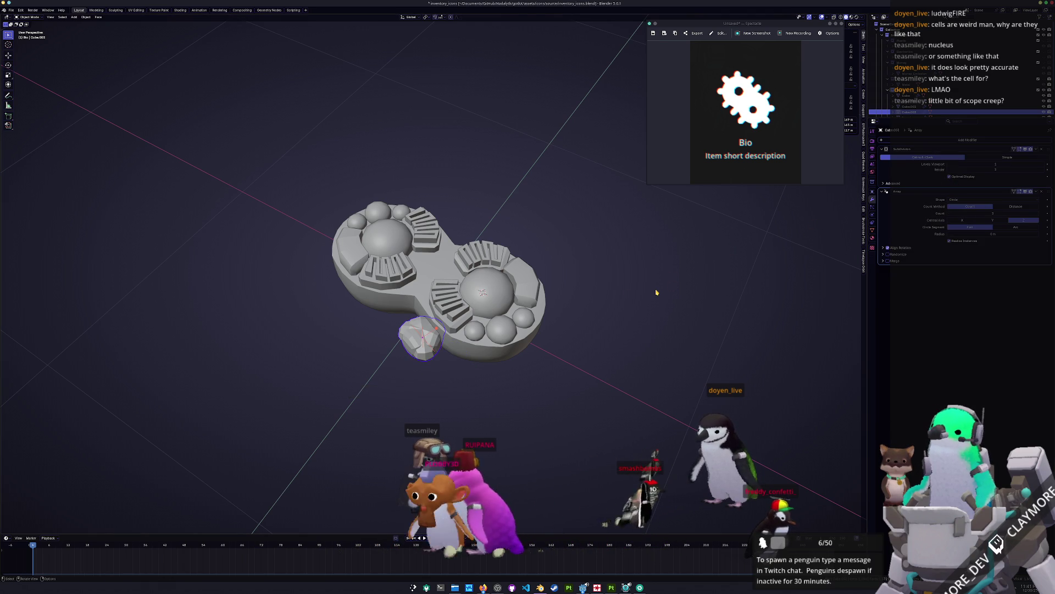
{"action": "key", "text": "KP_7"}
{"action": "scroll", "coordinate": [476, 350], "scroll_direction": "up", "scroll_amount": 3}
{"action": "key", "text": "g"}
{"action": "key", "text": "r"}
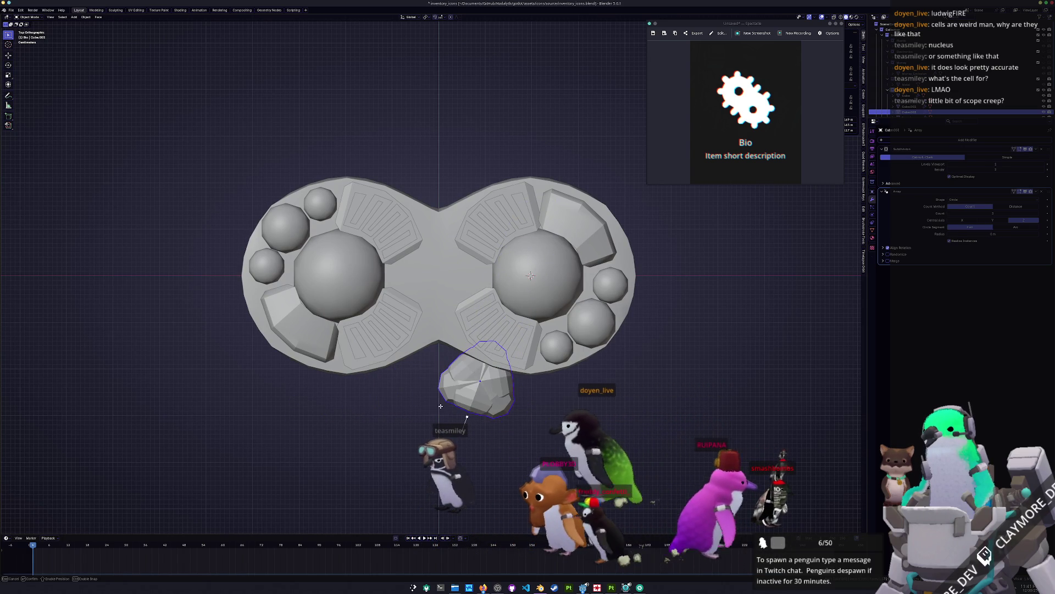
{"action": "key", "text": "g"}
{"action": "key", "text": "Escape"}
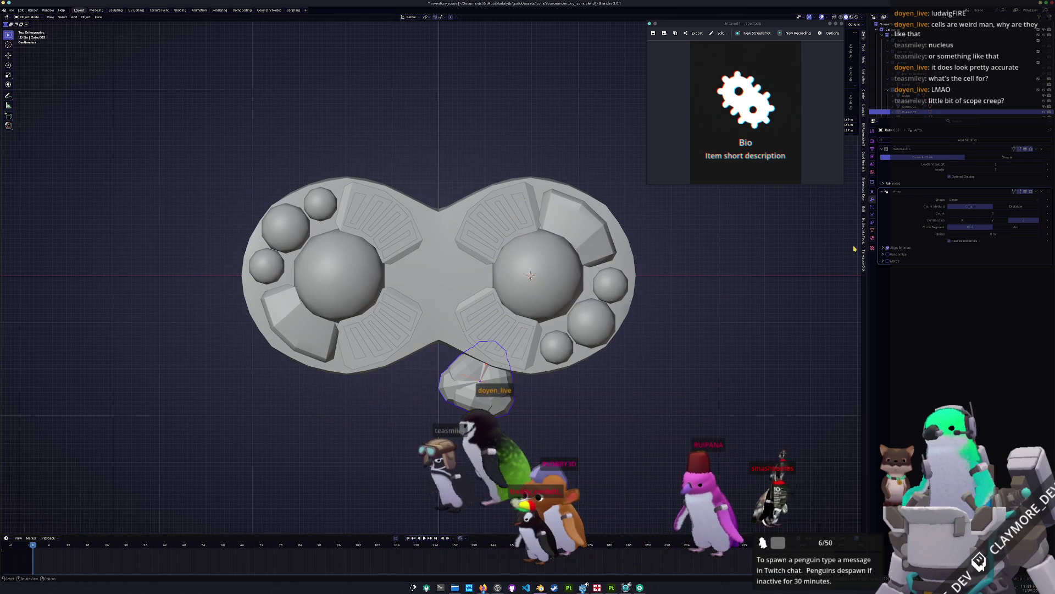
{"action": "scroll", "coordinate": [604, 323], "scroll_direction": "down", "scroll_amount": 2}
Step: Reset the rock to the world origin and move it down along global Y below centre
{"action": "key", "text": "ctrl+a"}
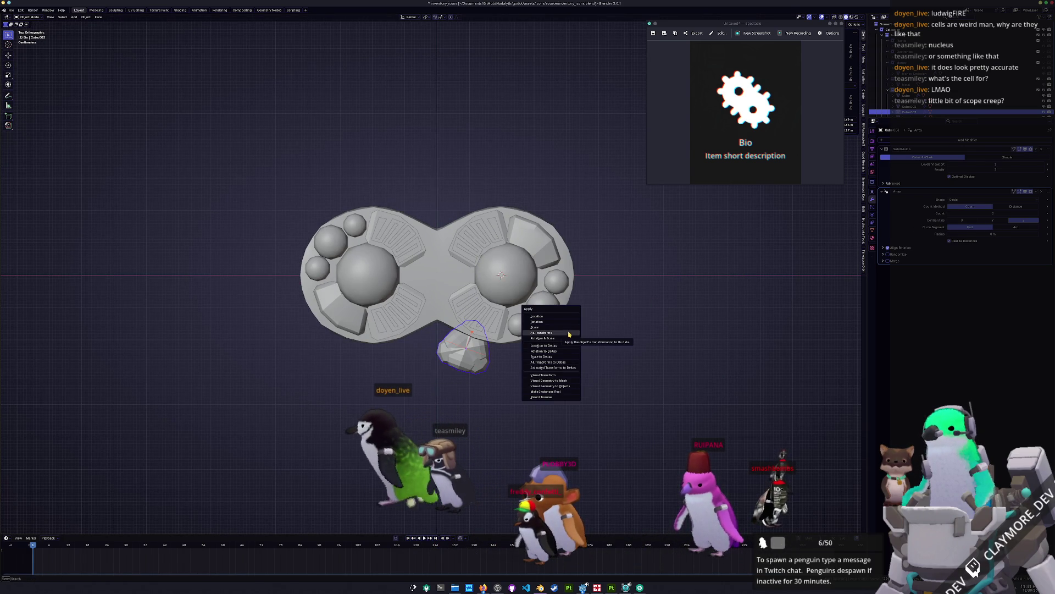
{"action": "left_click", "coordinate": [569, 333]}
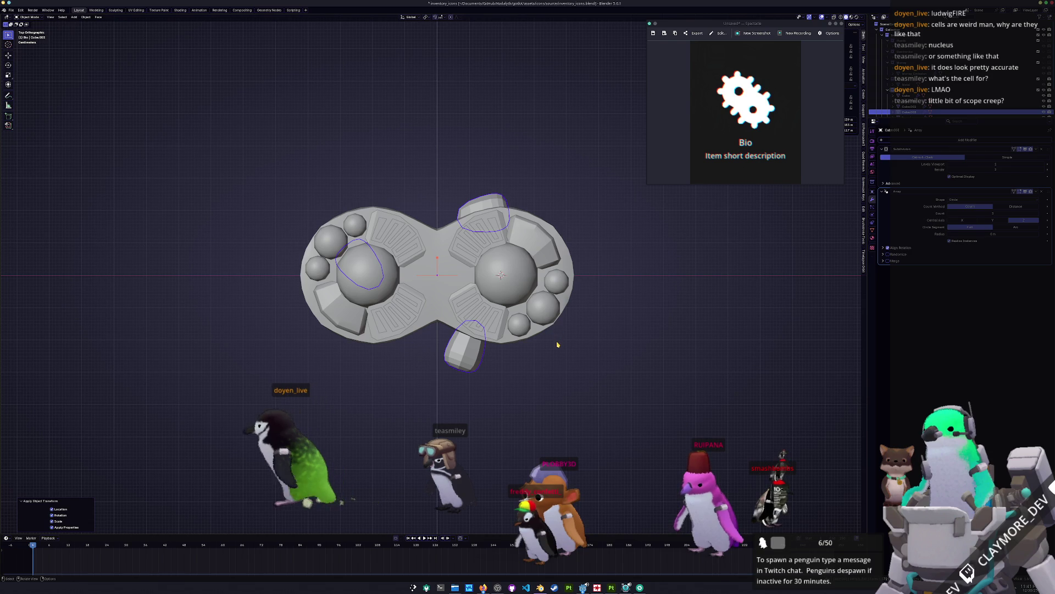
{"action": "key", "text": "g"}
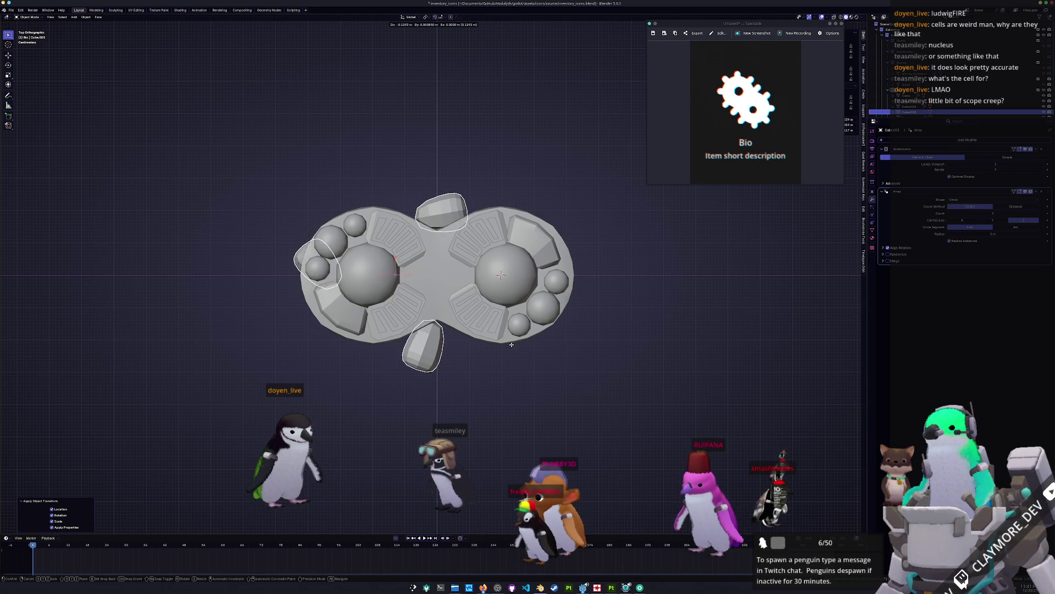
{"action": "key", "text": "Escape"}
{"action": "key", "text": "ctrl+z"}
{"action": "key", "text": "alt+g"}
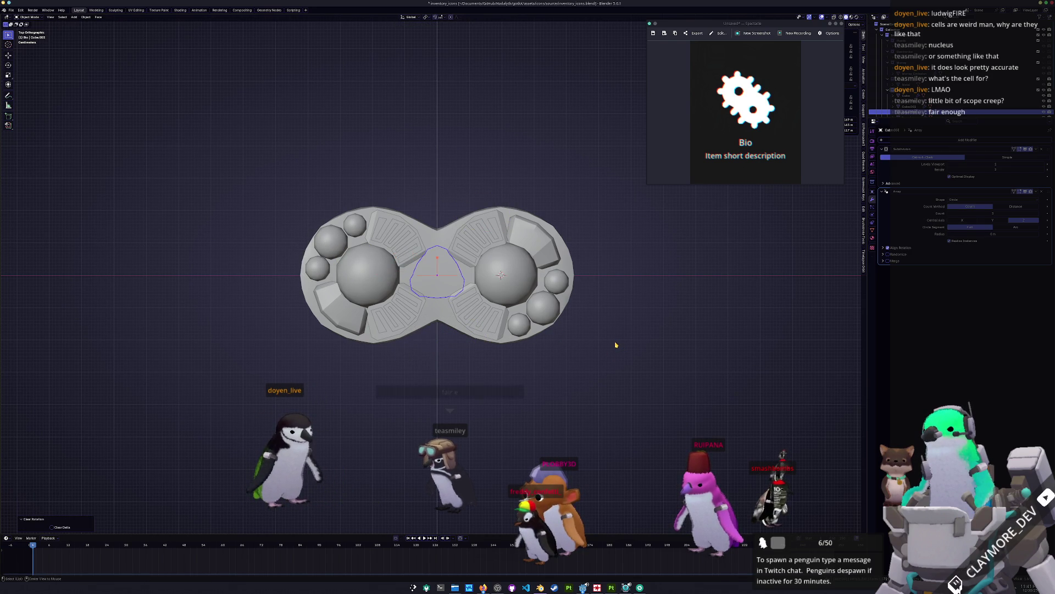
{"action": "key", "text": "g"}
{"action": "key", "text": "y"}
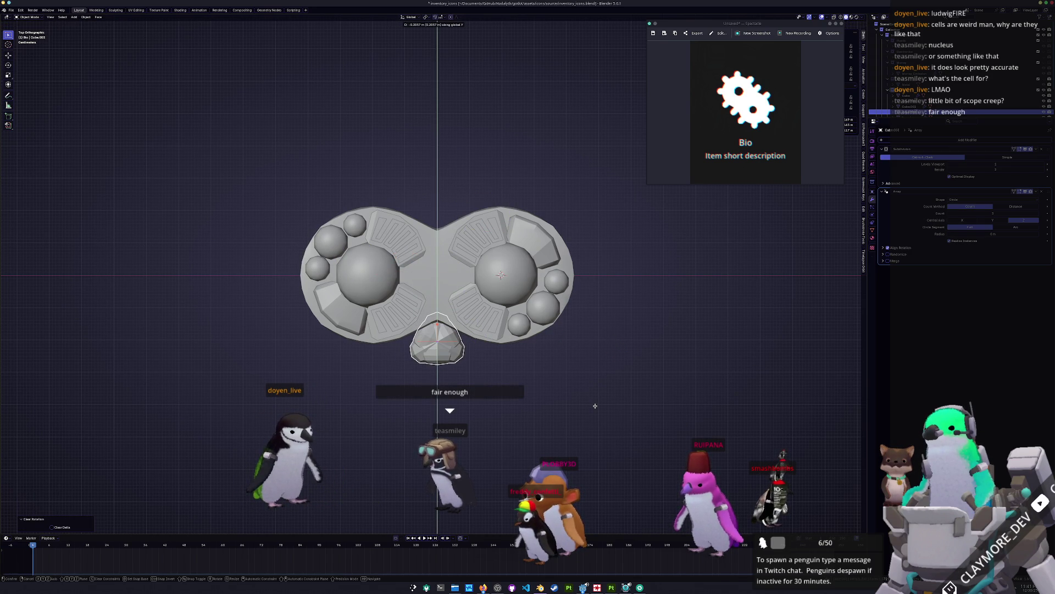
{"action": "left_click", "coordinate": [592, 416]}
{"action": "key", "text": "ctrl+a"}
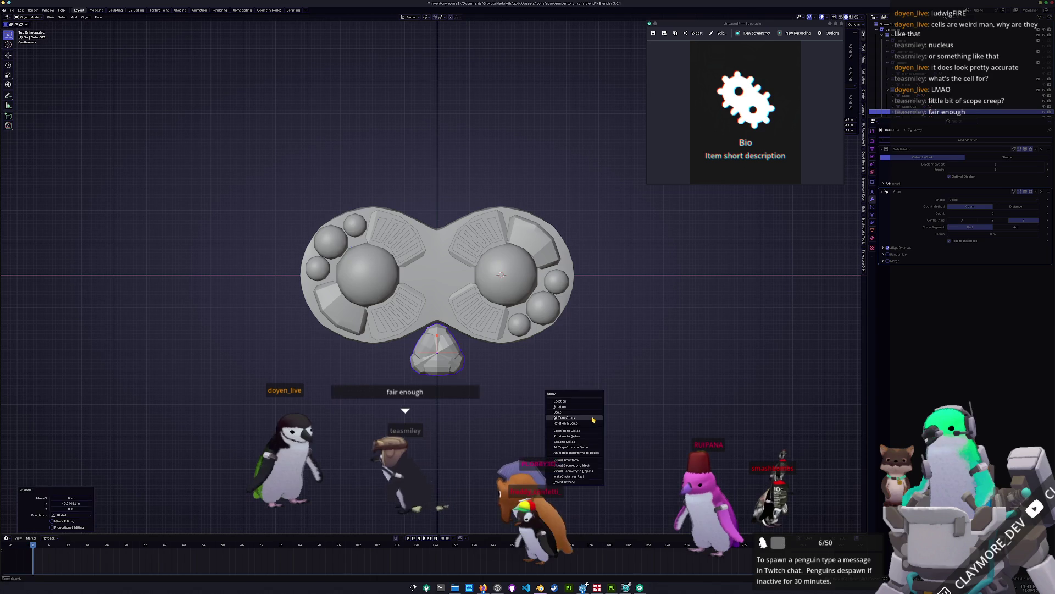
Step: Apply all transforms, raise the array to about 6 rocks, shift them right along X, apply Subdivision
{"action": "left_click", "coordinate": [609, 407]}
{"action": "left_click_drag", "start_coordinate": [982, 213], "coordinate": [1017, 213]}
{"action": "key", "text": "g"}
{"action": "key", "text": "x"}
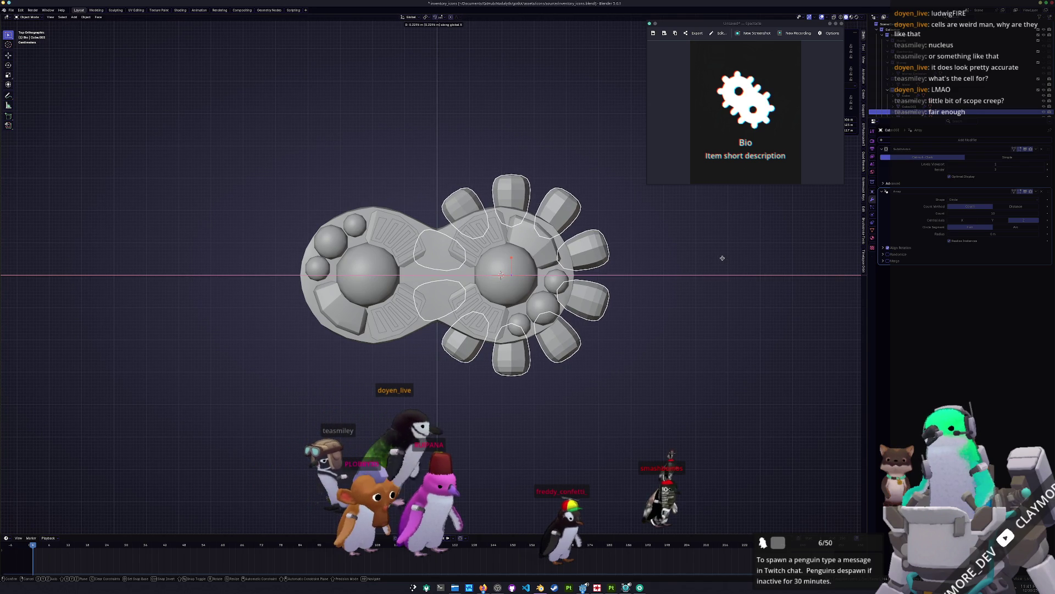
{"action": "left_click", "coordinate": [723, 261]}
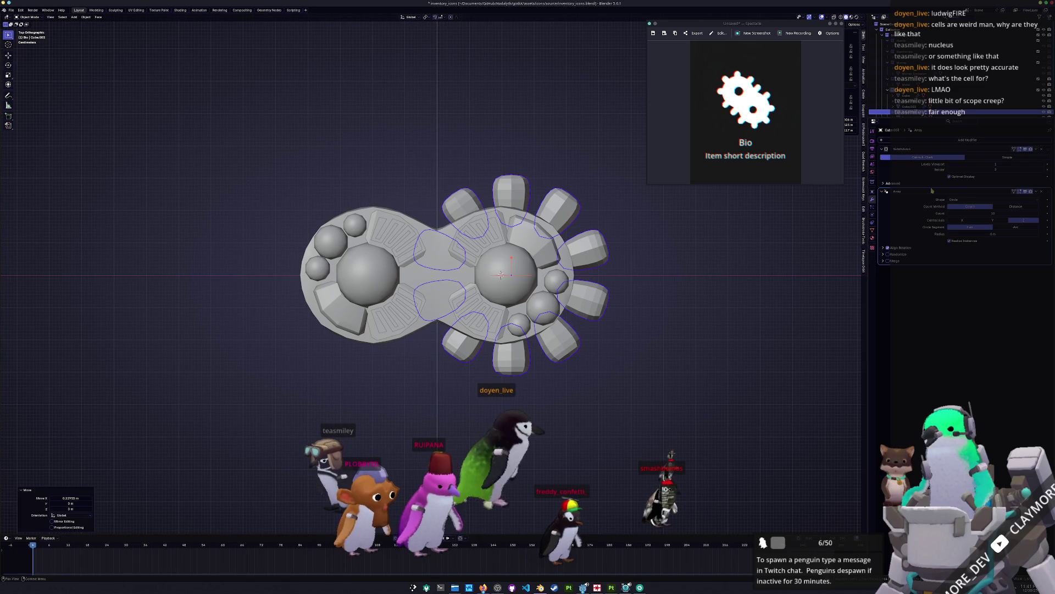
{"action": "key", "text": "ctrl+a"}
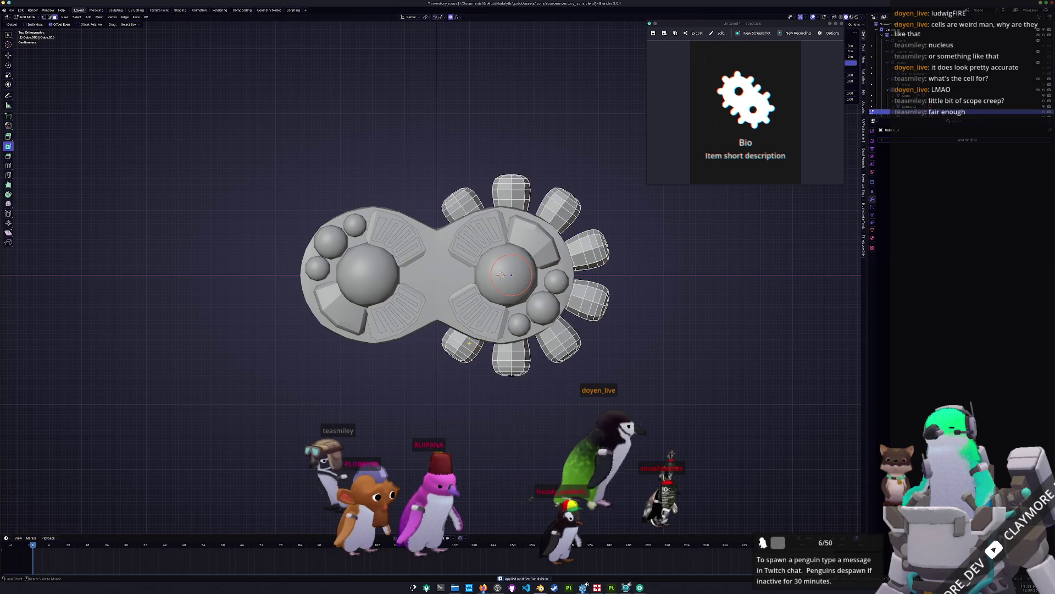
Step: Delete the two left-side petals and add a Mirror modifier using Cube as mirror object
{"action": "key", "text": "Tab"}
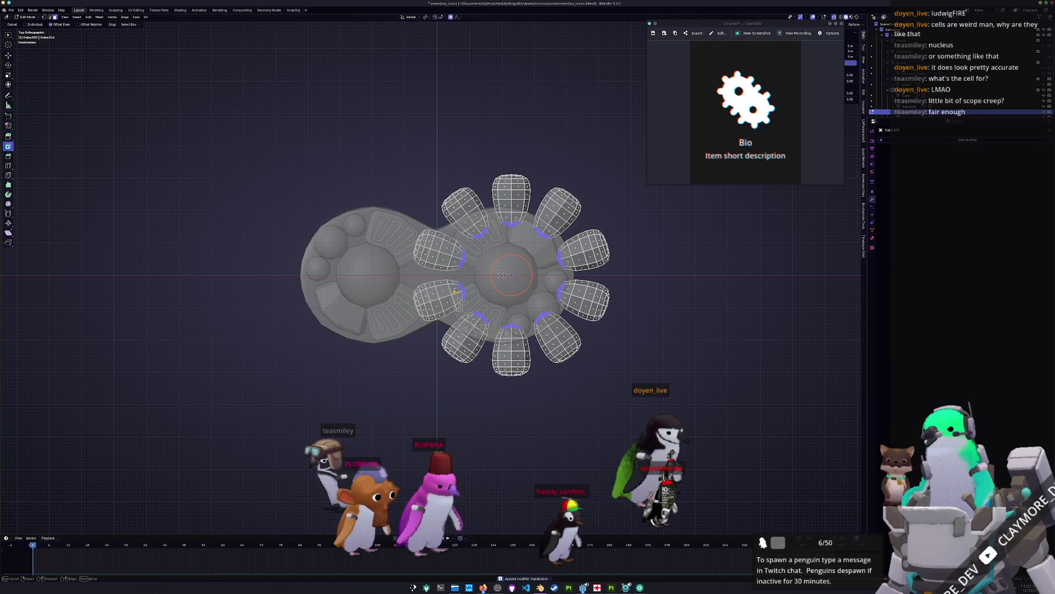
{"action": "left_click_drag", "start_coordinate": [389, 232], "coordinate": [389, 232]}
{"action": "key", "text": "x"}
{"action": "left_click", "coordinate": [395, 239]}
{"action": "key", "text": "Tab"}
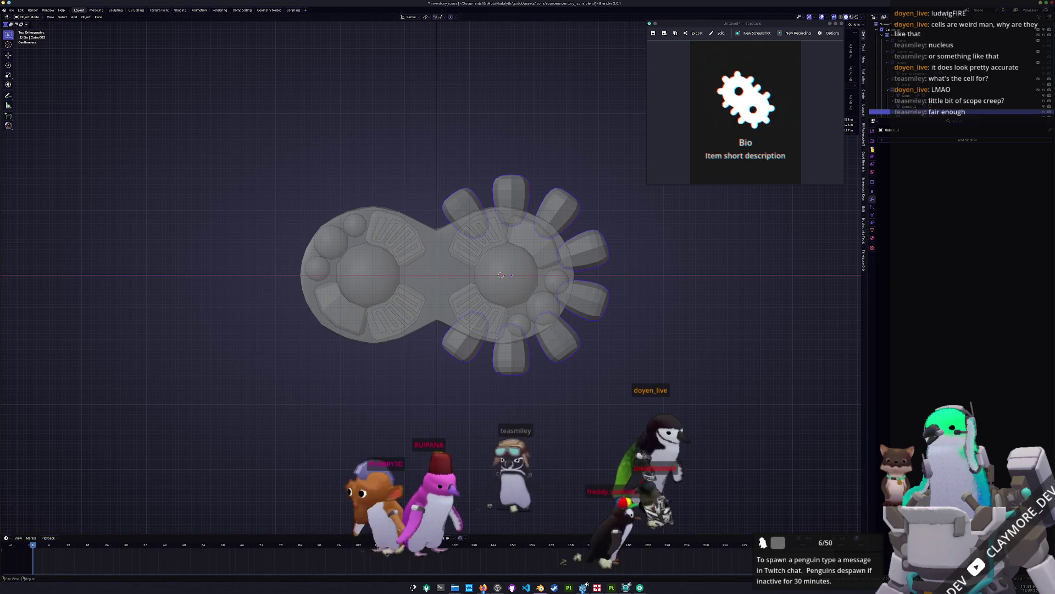
{"action": "left_click", "coordinate": [915, 141]}
{"action": "left_click", "coordinate": [941, 158]}
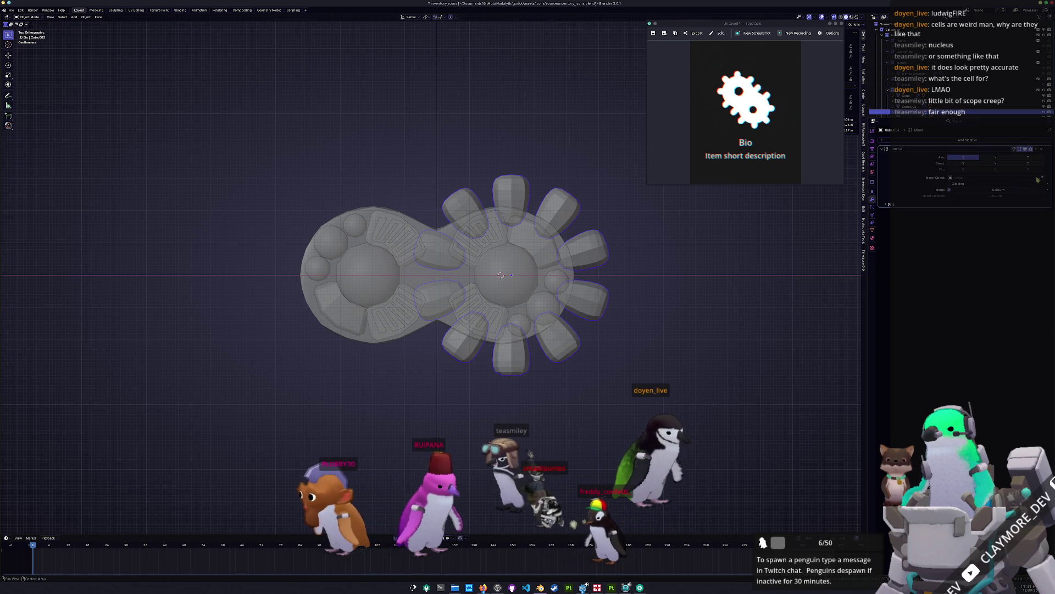
{"action": "left_click", "coordinate": [399, 271]}
Step: Apply auto smooth, then plain smooth shading to the gear model
{"action": "mouse_move", "coordinate": [622, 305]}
{"action": "middle_mouse_down"}
{"action": "mouse_move", "coordinate": [552, 317]}
{"action": "mouse_move", "coordinate": [558, 301]}
{"action": "mouse_move", "coordinate": [566, 334]}
{"action": "middle_mouse_up"}
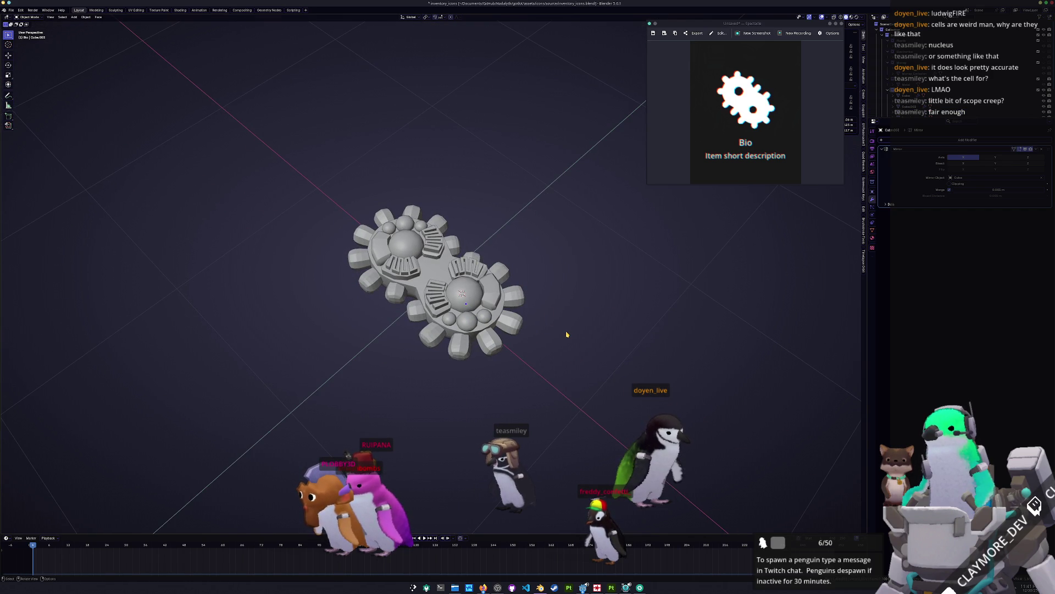
{"action": "left_click_drag", "start_coordinate": [571, 347], "coordinate": [508, 417]}
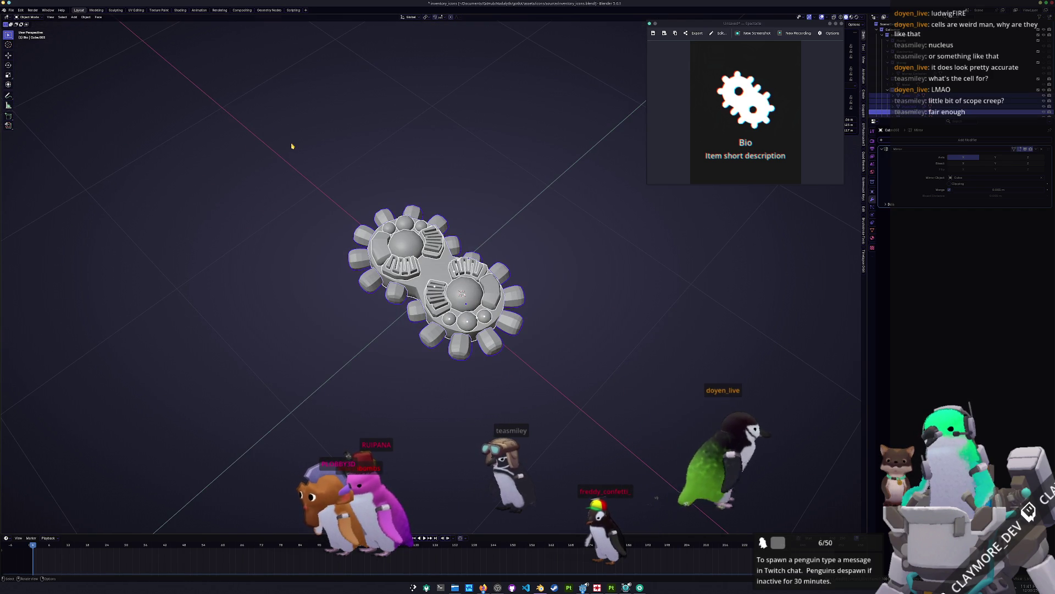
{"action": "right_click", "coordinate": [277, 126]}
{"action": "left_click", "coordinate": [277, 124]}
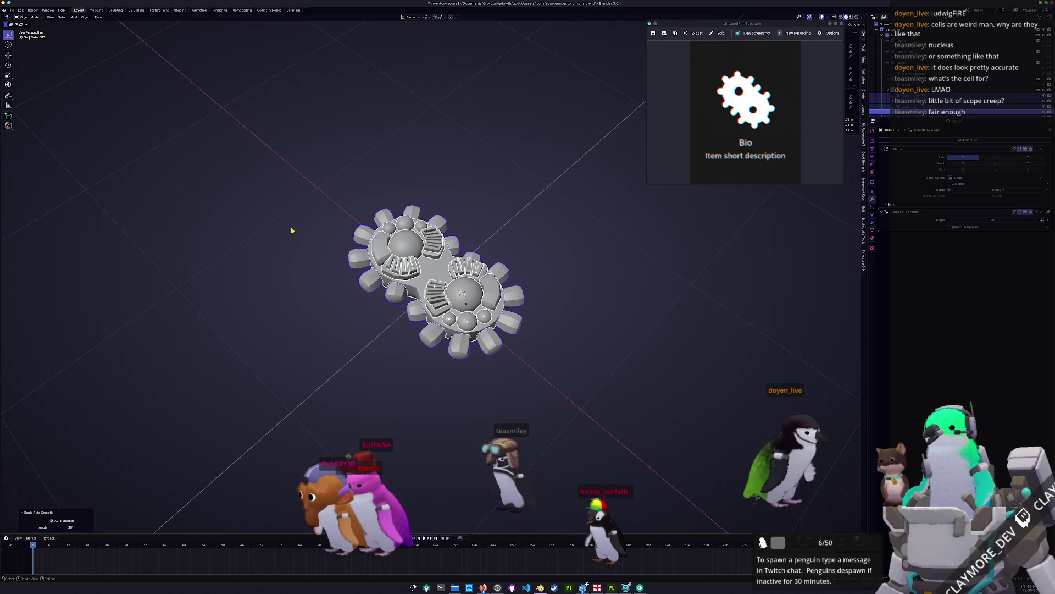
{"action": "right_click", "coordinate": [366, 291]}
{"action": "left_click", "coordinate": [364, 284]}
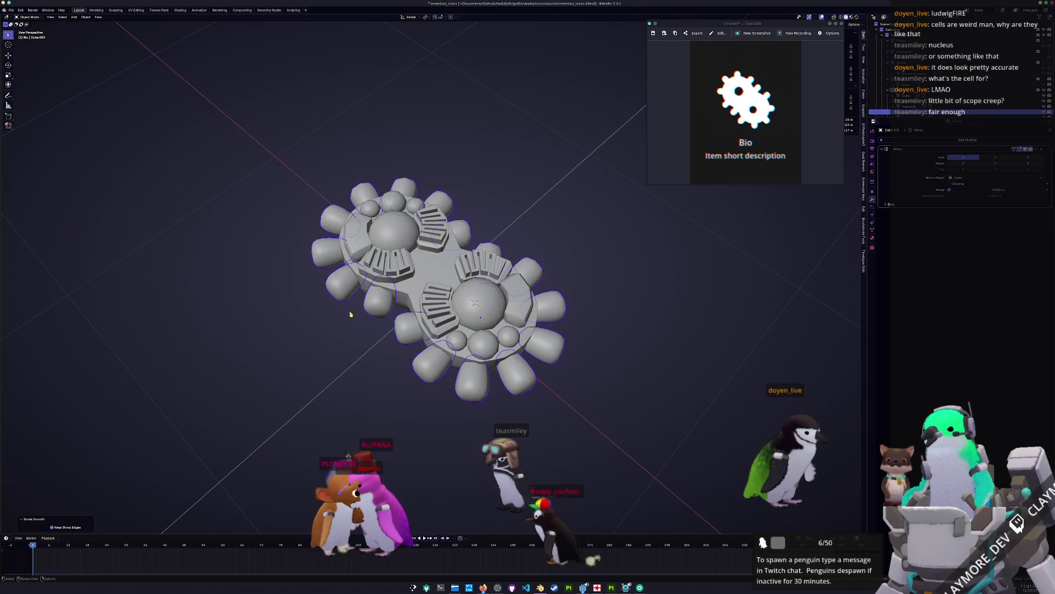
Step: Apply auto smooth shading to the Cube
{"action": "left_click", "coordinate": [411, 293]}
{"action": "right_click", "coordinate": [409, 292]}
{"action": "key", "text": "Escape"}
{"action": "right_click", "coordinate": [407, 292]}
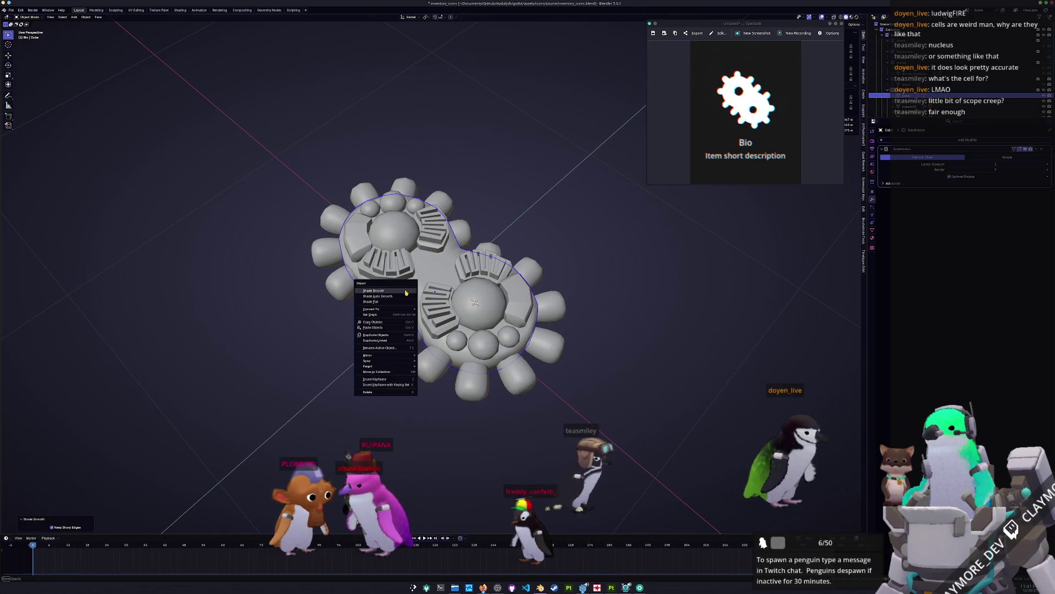
{"action": "left_click", "coordinate": [397, 297]}
Step: Apply smooth shading to the stairs Cube.001 and the bumps Cube.002
{"action": "mouse_move", "coordinate": [396, 297]}
{"action": "middle_mouse_down"}
{"action": "mouse_move", "coordinate": [376, 284]}
{"action": "mouse_move", "coordinate": [459, 310]}
{"action": "middle_mouse_up"}
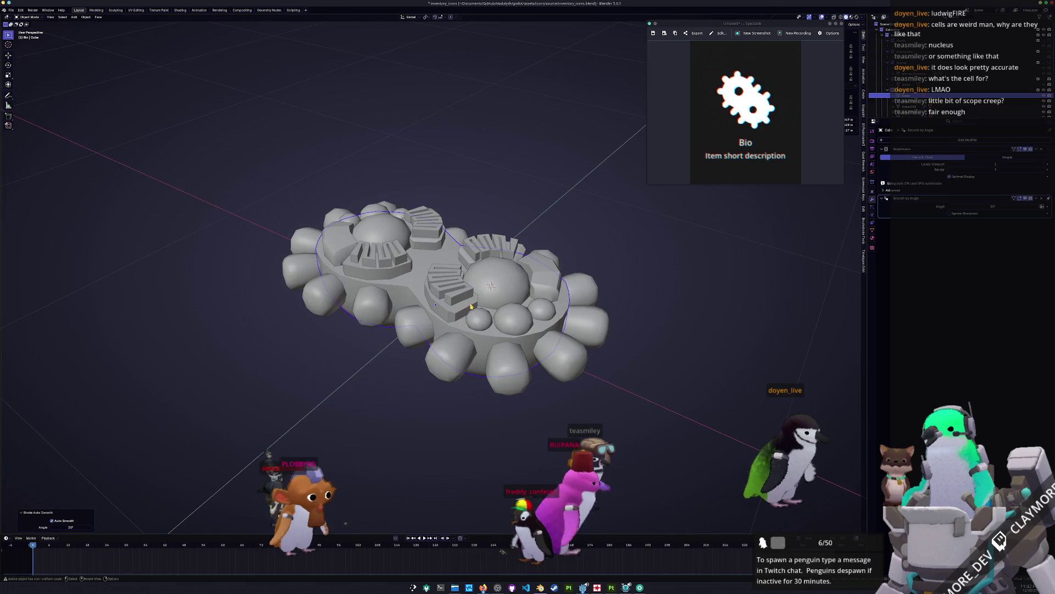
{"action": "left_click", "coordinate": [459, 311]}
{"action": "right_click", "coordinate": [459, 311]}
{"action": "left_click", "coordinate": [451, 302]}
{"action": "left_click", "coordinate": [537, 286]}
{"action": "right_click", "coordinate": [538, 286]}
{"action": "left_click", "coordinate": [538, 286]}
{"action": "mouse_move", "coordinate": [538, 287]}
{"action": "middle_mouse_down"}
{"action": "mouse_move", "coordinate": [494, 291]}
{"action": "mouse_move", "coordinate": [508, 286]}
{"action": "middle_mouse_up"}
Step: Nudge the stair pieces slightly down along Z and apply all their transforms
{"action": "left_click", "coordinate": [482, 296]}
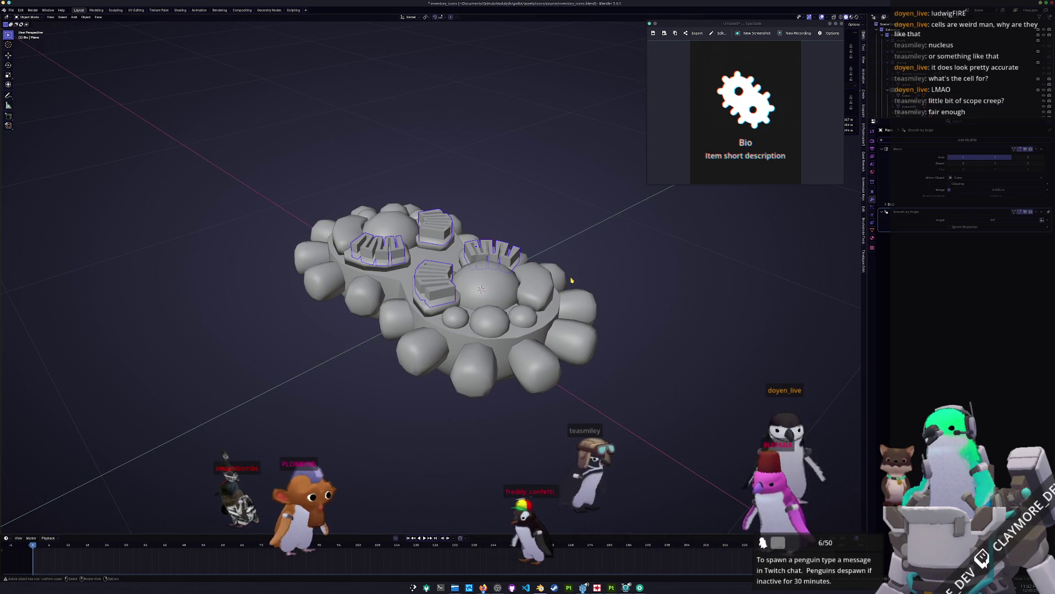
{"action": "scroll", "coordinate": [571, 280], "scroll_direction": "up", "scroll_amount": 1}
{"action": "key", "text": "g"}
{"action": "key", "text": "z"}
{"action": "left_click", "coordinate": [614, 291]}
{"action": "key", "text": "ctrl+a"}
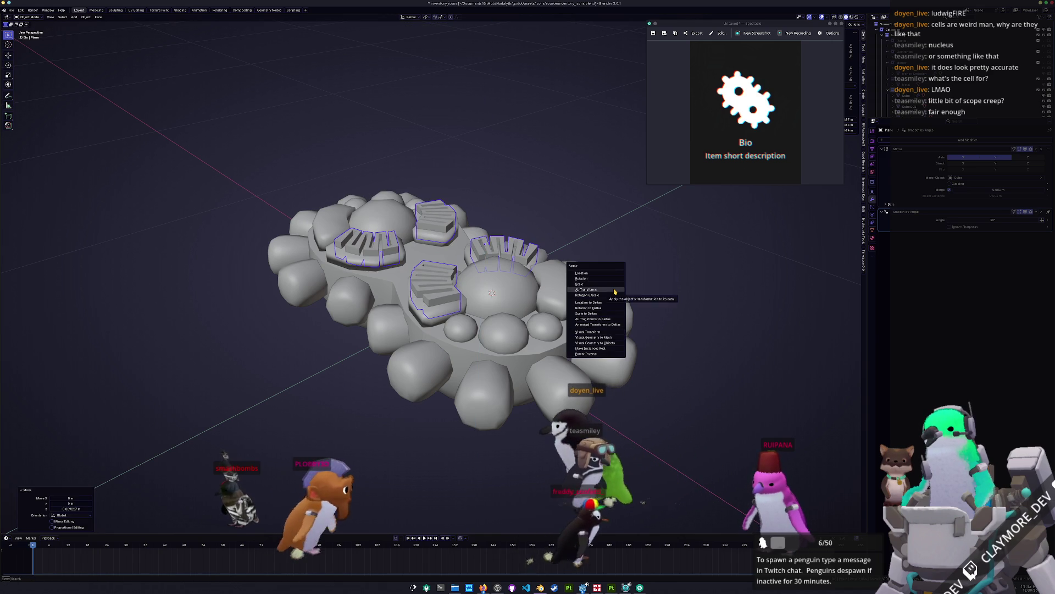
{"action": "left_click", "coordinate": [615, 292]}
Step: Select a connected stair piece in Edit Mode, then box-select every part of the model
{"action": "middle_click_drag", "start_coordinate": [615, 292], "coordinate": [586, 312]}
{"action": "key", "text": "Tab"}
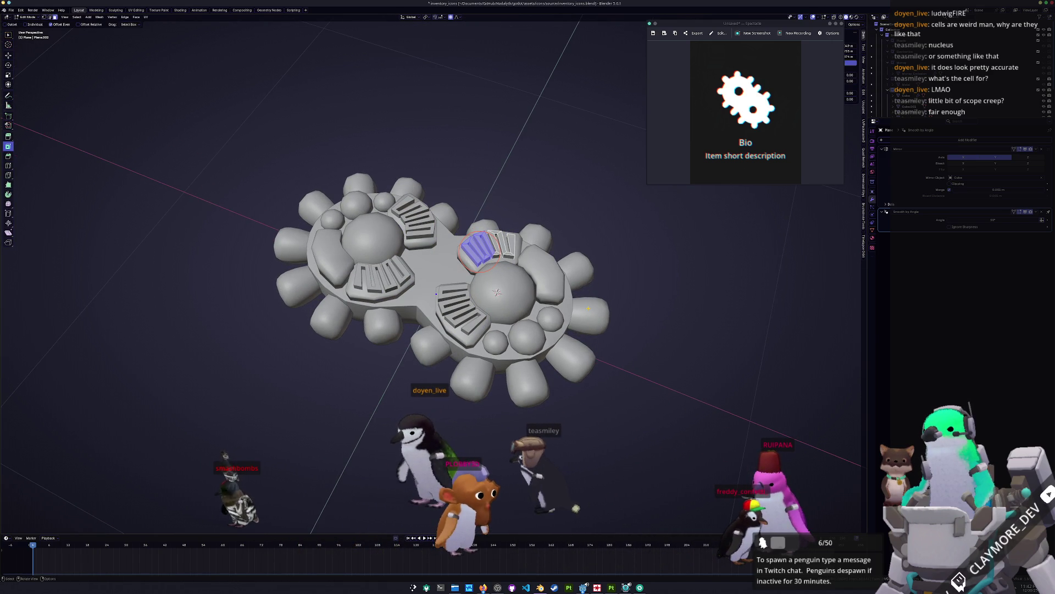
{"action": "scroll", "coordinate": [588, 308], "scroll_direction": "down", "scroll_amount": 3}
{"action": "key", "text": "l"}
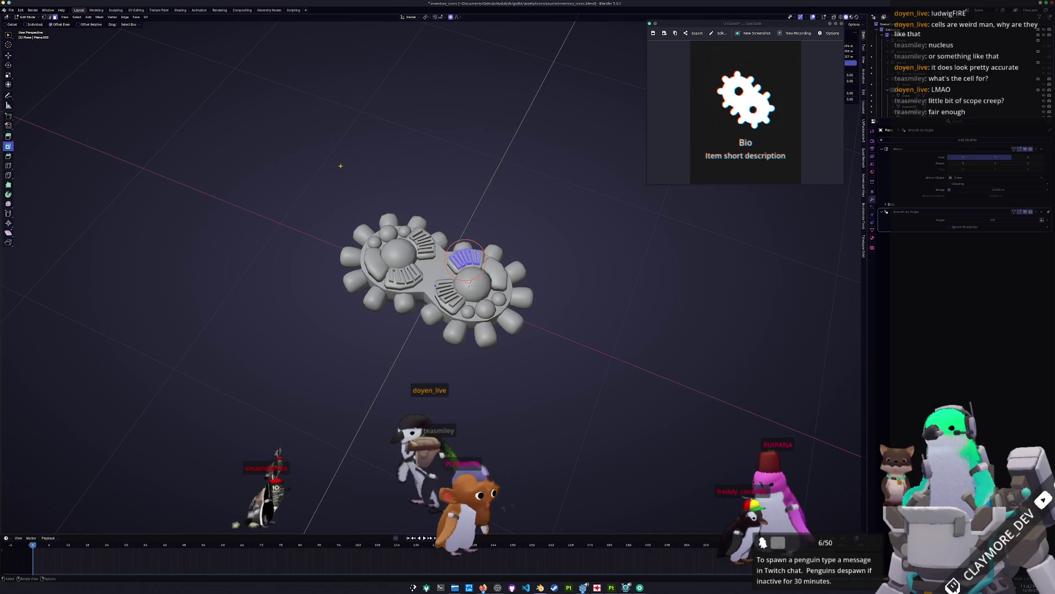
{"action": "scroll", "coordinate": [459, 274], "scroll_direction": "up", "scroll_amount": 2}
{"action": "key", "text": "Tab"}
{"action": "left_click_drag", "start_coordinate": [569, 410], "coordinate": [297, 107]}
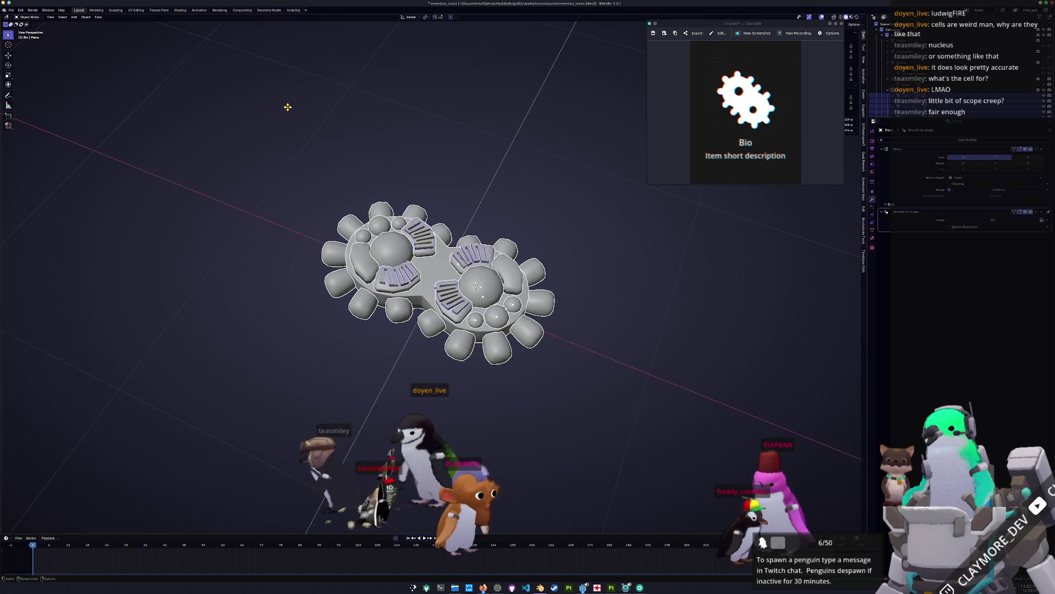
{"action": "right_click", "coordinate": [356, 165]}
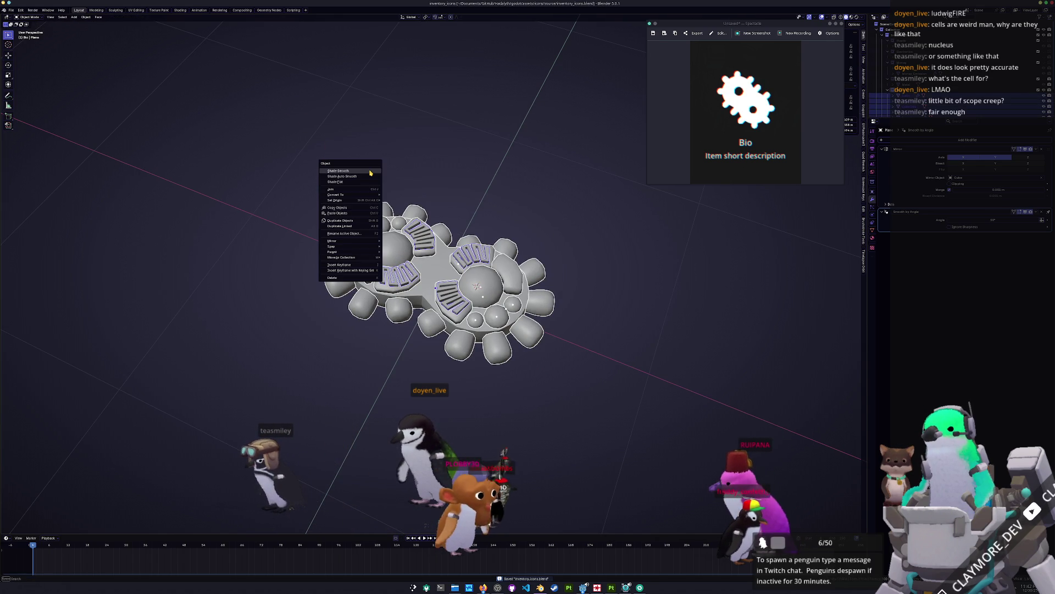
Step: Convert the parts to meshes, join them into one object and rename it Bio
{"action": "left_click", "coordinate": [395, 197]}
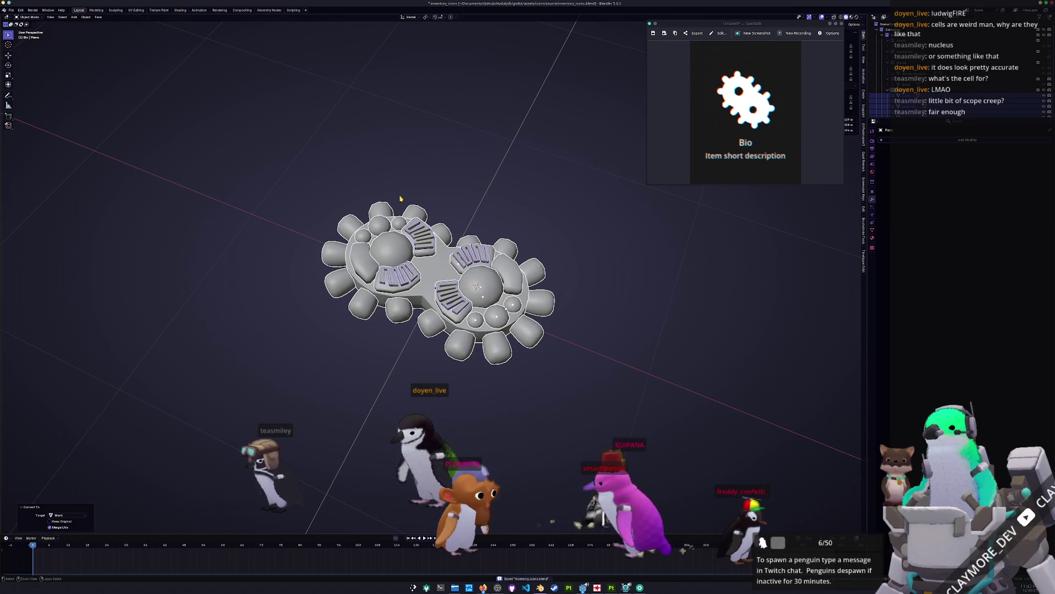
{"action": "key", "text": "ctrl+j"}
{"action": "key", "text": "F2"}
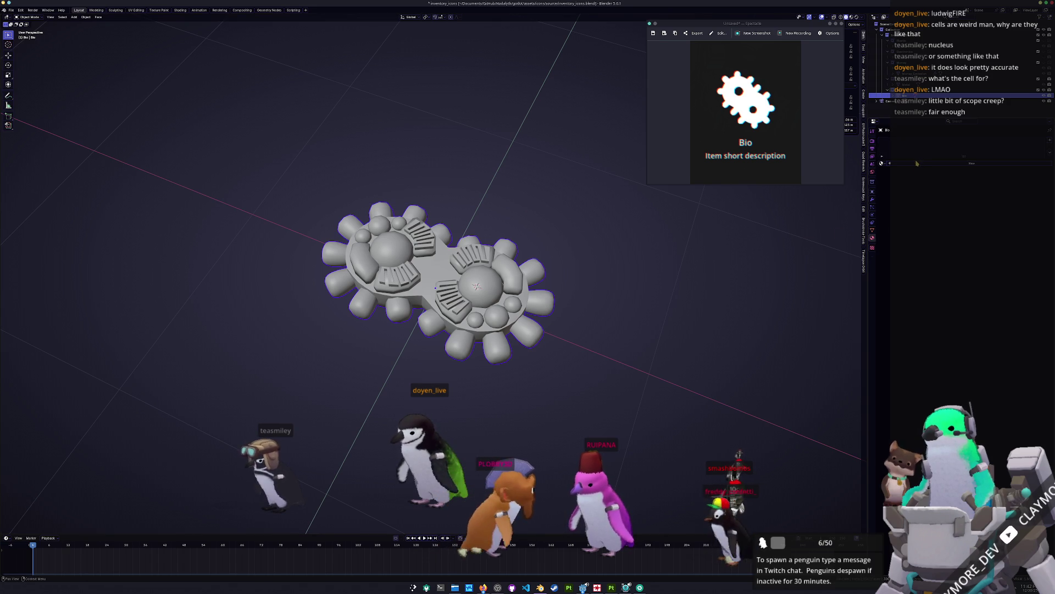
Step: Create a new material for Bio and open its mesh in the UV Editing workspace
{"action": "left_click", "coordinate": [917, 163]}
{"action": "double_click", "coordinate": [917, 164]}
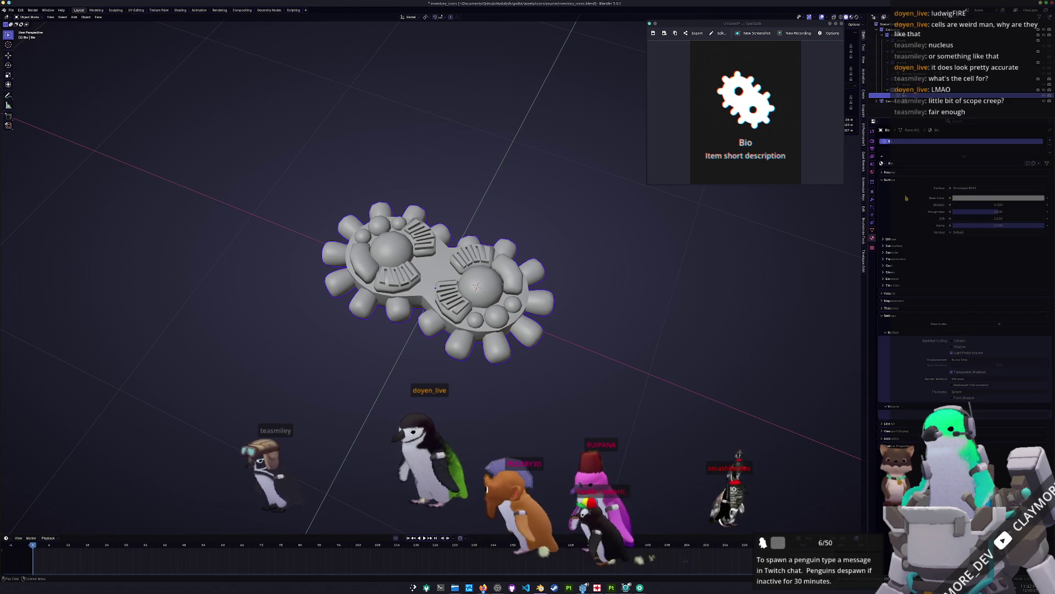
{"action": "key", "text": "Tab"}
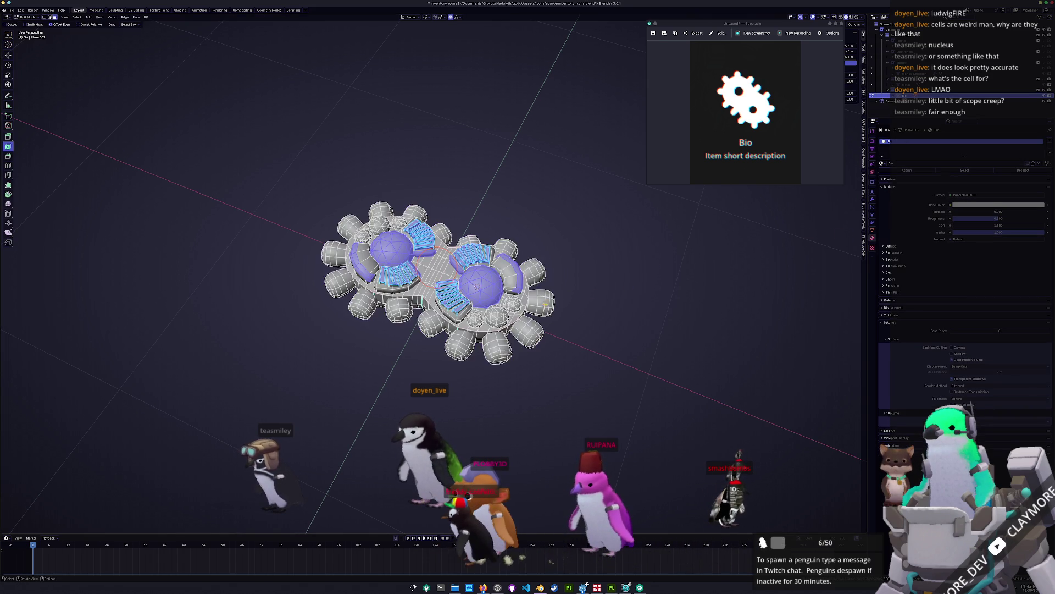
{"action": "left_click", "coordinate": [142, 11]}
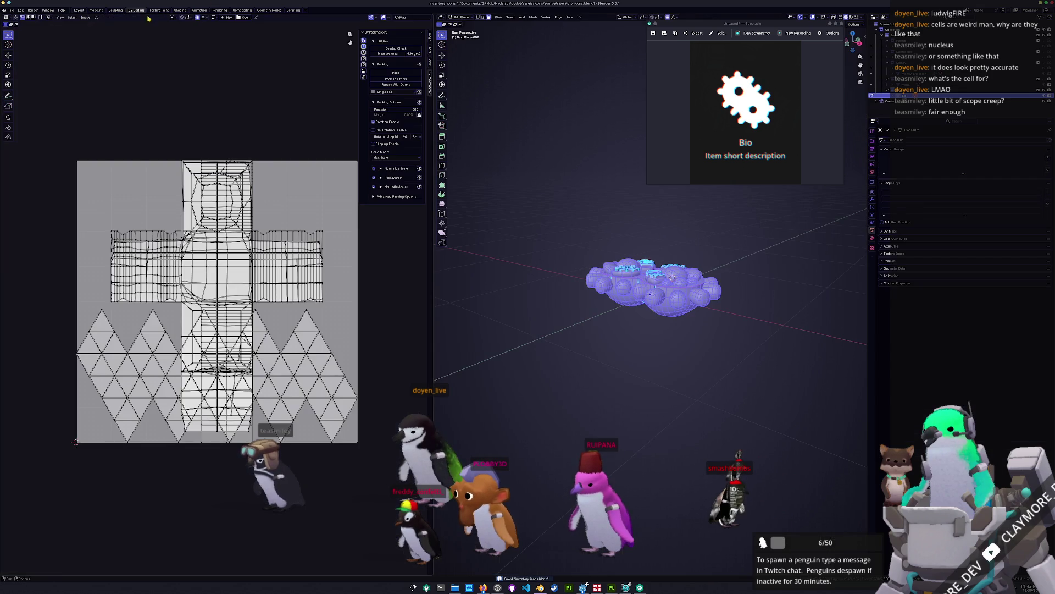
Step: Smart UV project all of the cell's faces, then pack the UV islands to fill the square
{"action": "key", "text": "a"}
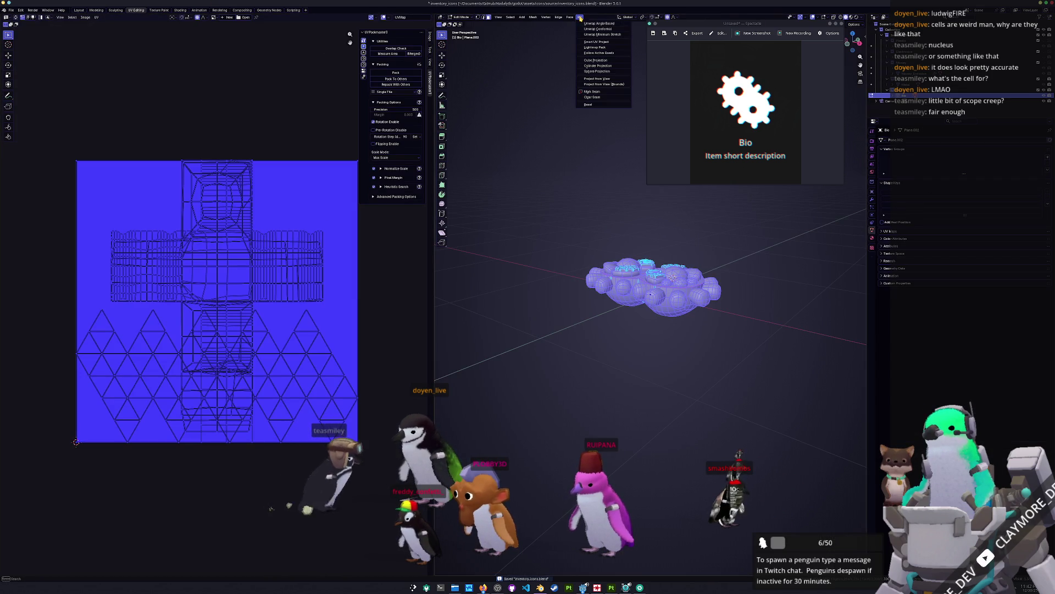
{"action": "left_click", "coordinate": [579, 17]}
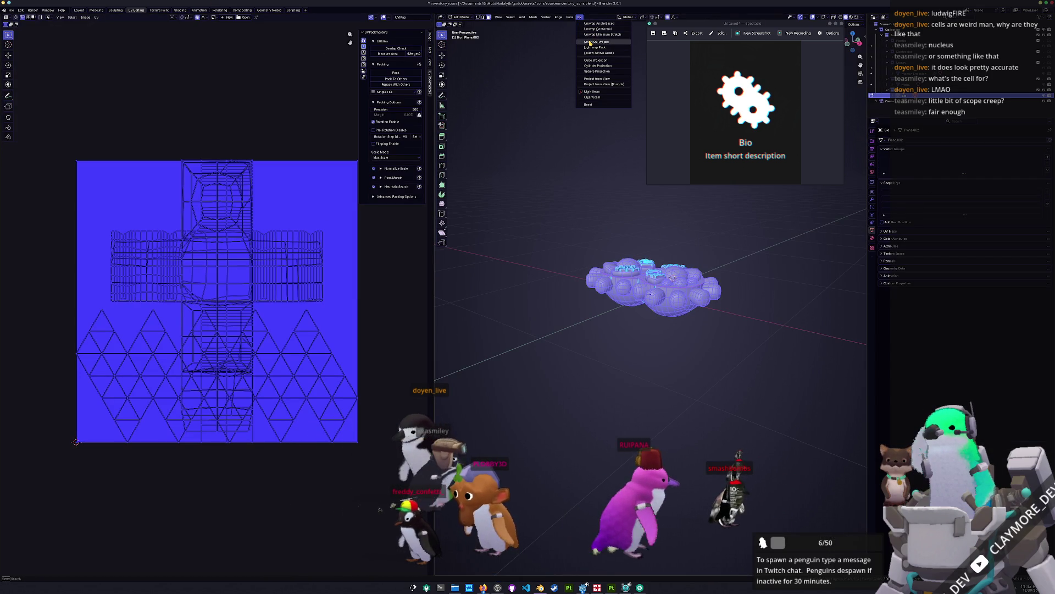
{"action": "left_click", "coordinate": [589, 42]}
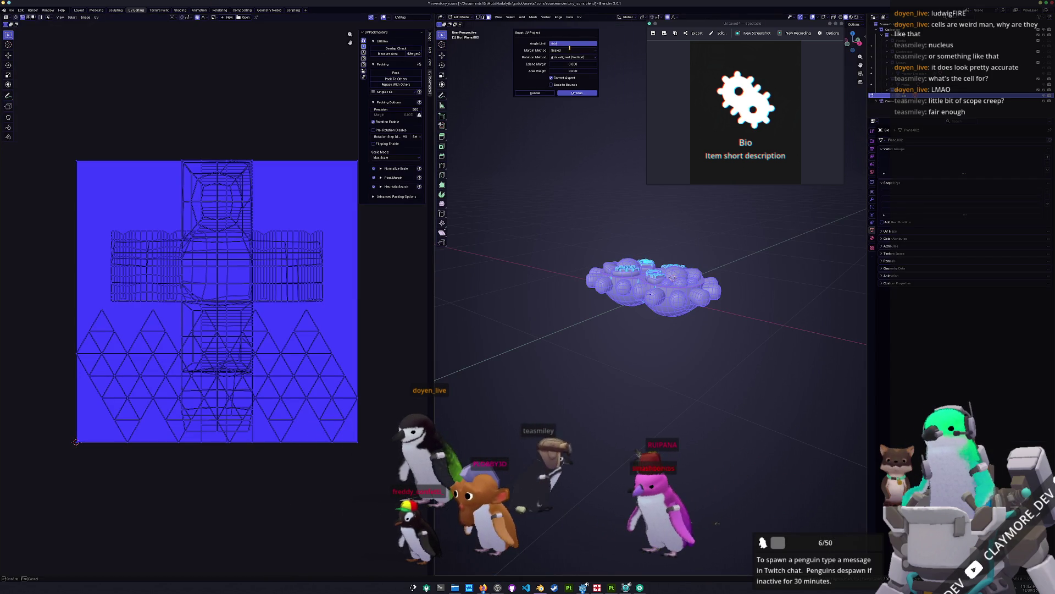
{"action": "key", "text": "Return"}
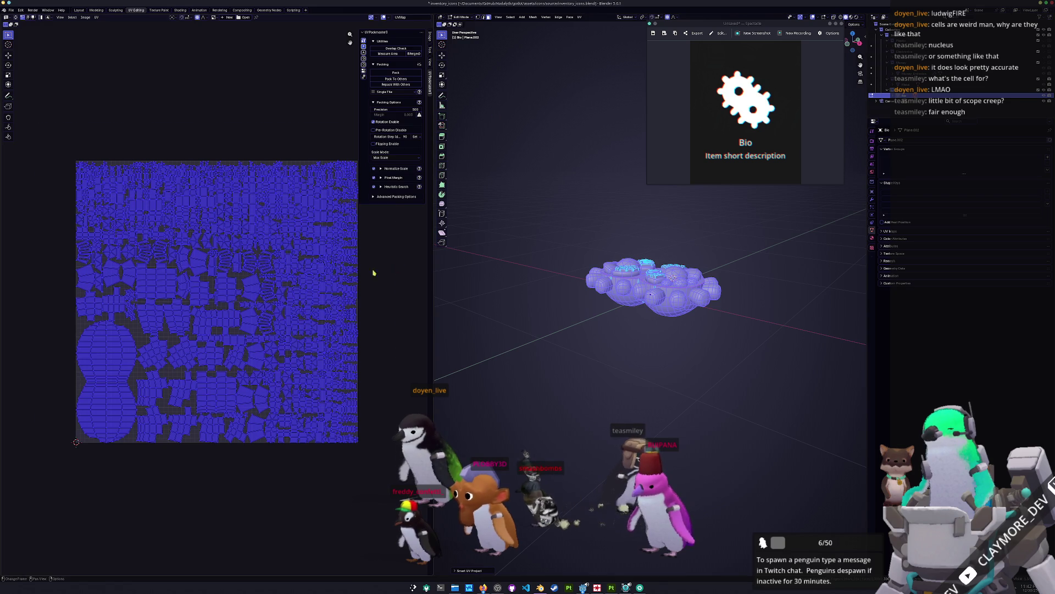
{"action": "scroll", "coordinate": [293, 250], "scroll_direction": "up", "scroll_amount": 1}
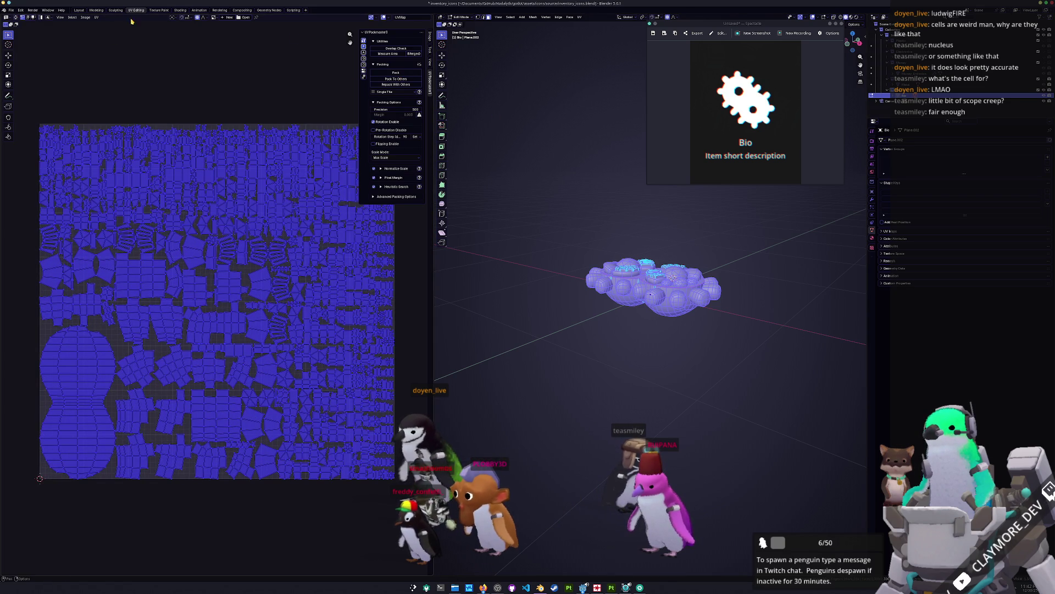
{"action": "left_click", "coordinate": [391, 72]}
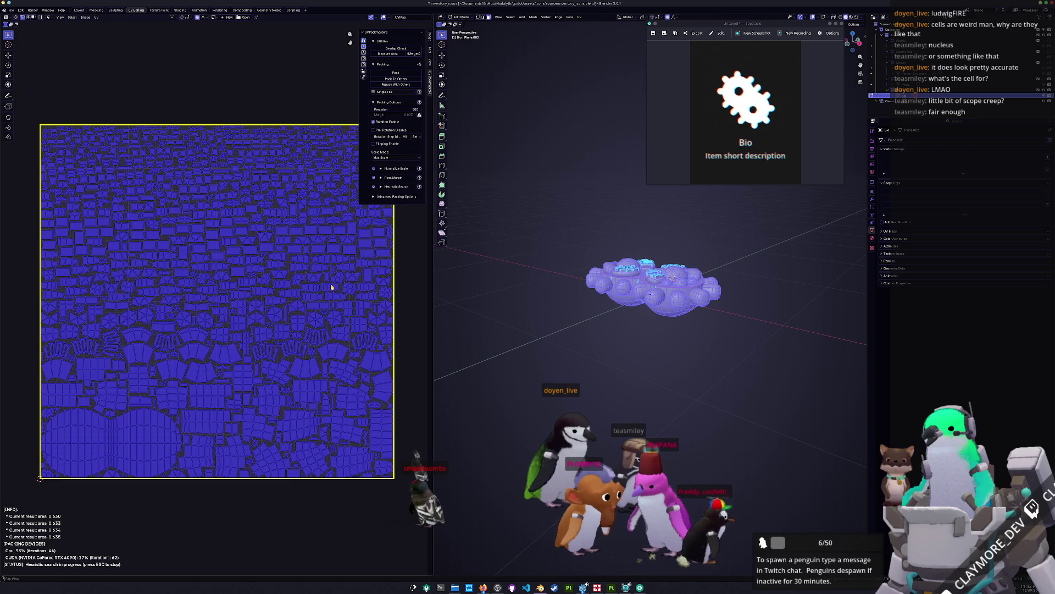
Step: Return the cell model to object mode and save the blend file
{"action": "key", "text": "Tab"}
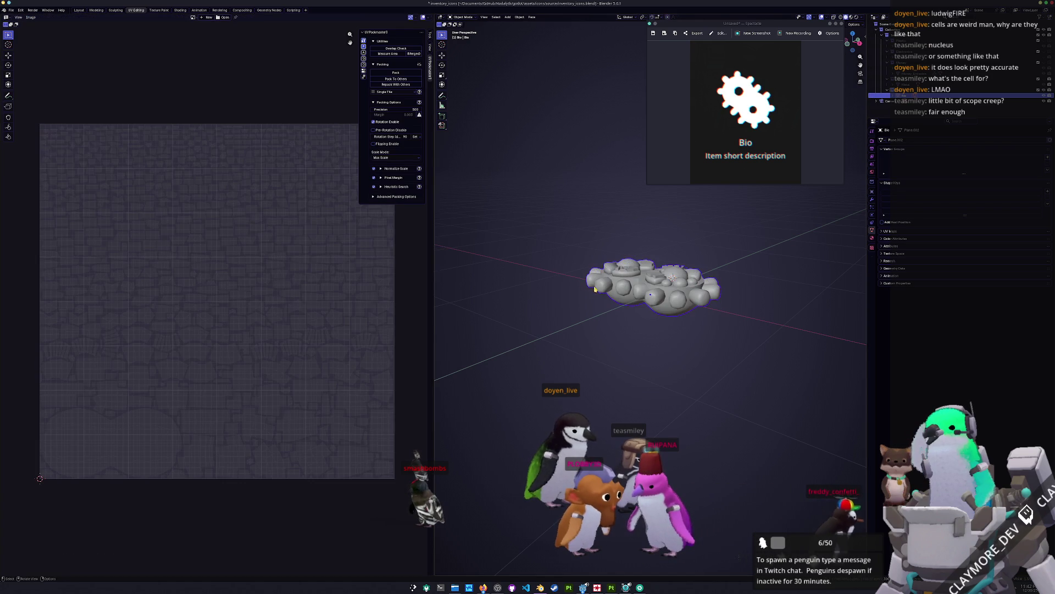
{"action": "mouse_move", "coordinate": [655, 285]}
{"action": "middle_mouse_down"}
{"action": "mouse_move", "coordinate": [657, 308]}
{"action": "mouse_move", "coordinate": [660, 294]}
{"action": "middle_mouse_up"}
{"action": "scroll", "coordinate": [654, 299], "scroll_direction": "up", "scroll_amount": 4}
{"action": "key", "text": "ctrl+s"}
{"action": "key", "text": "ctrl+a"}
Step: Apply Bio's object transforms and export the model as an FBX file
{"action": "left_click", "coordinate": [654, 297]}
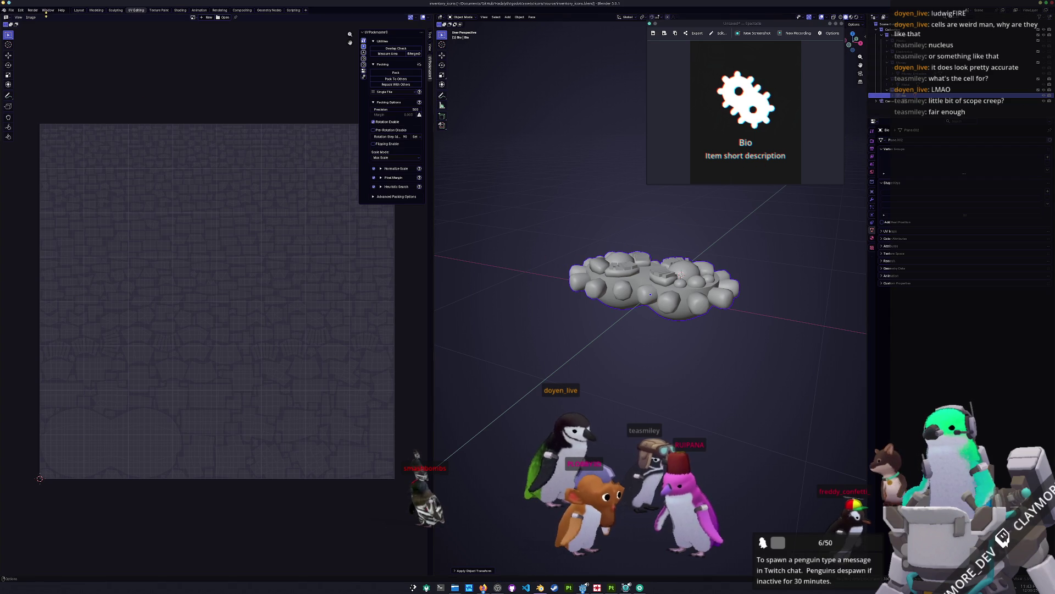
{"action": "left_click", "coordinate": [9, 10]}
{"action": "mouse_move", "coordinate": [27, 99]}
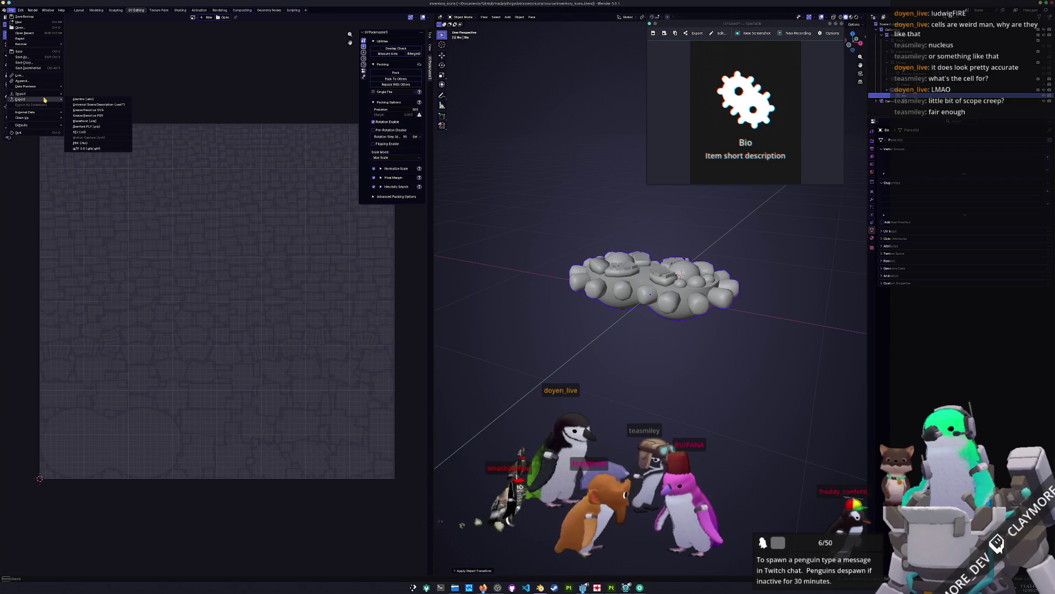
{"action": "left_click", "coordinate": [81, 143]}
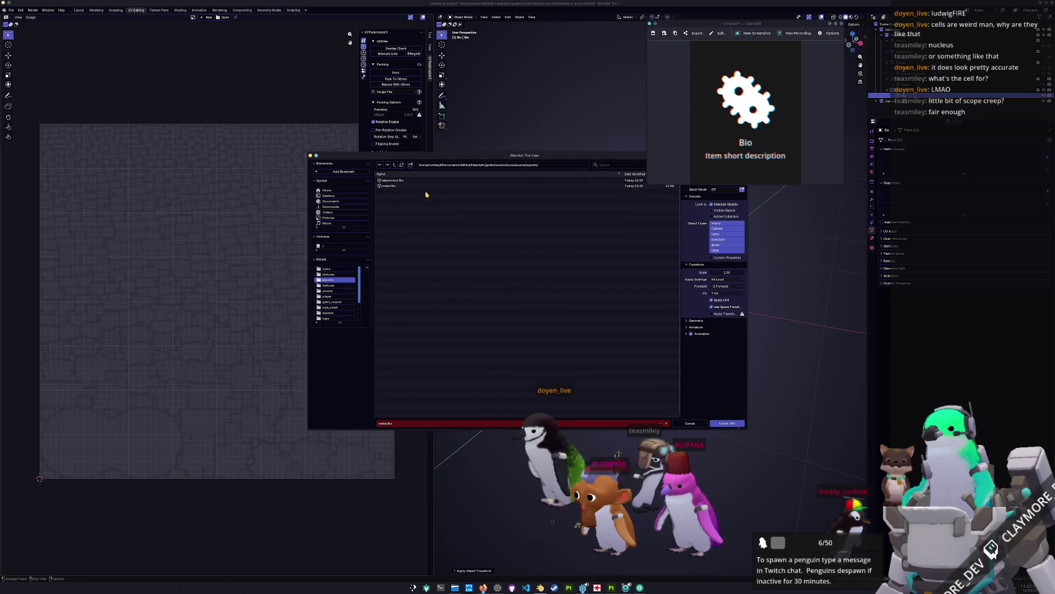
{"action": "left_click", "coordinate": [414, 423]}
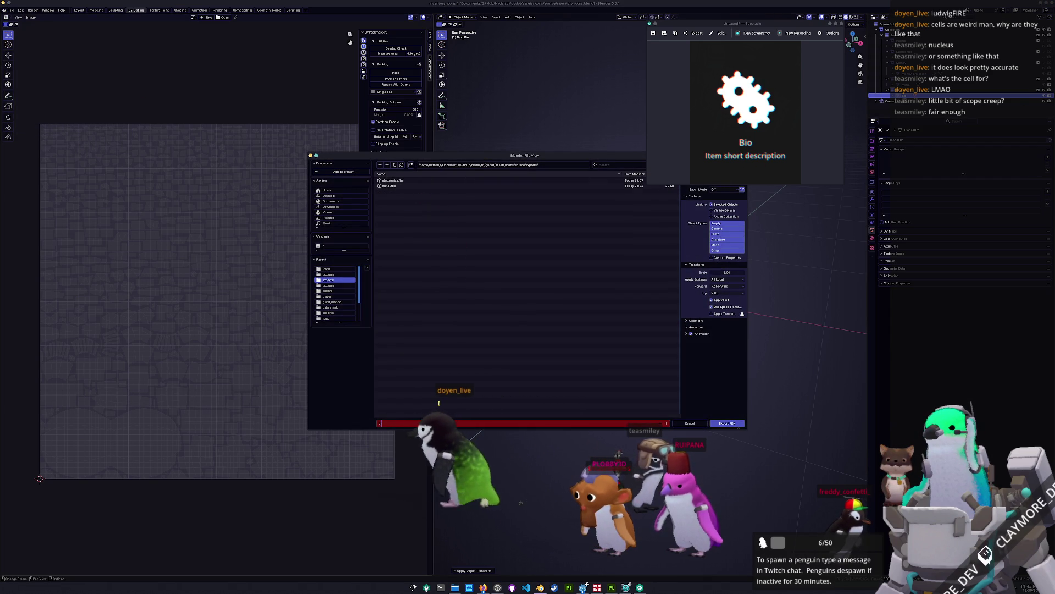
{"action": "key", "text": "Return"}
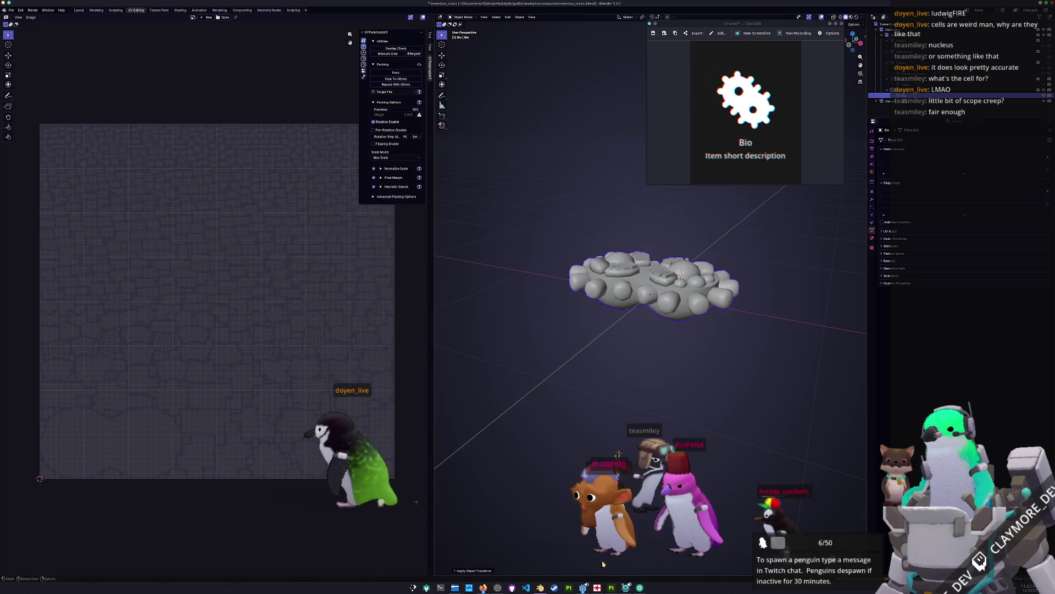
{"action": "key", "text": "alt+Tab"}
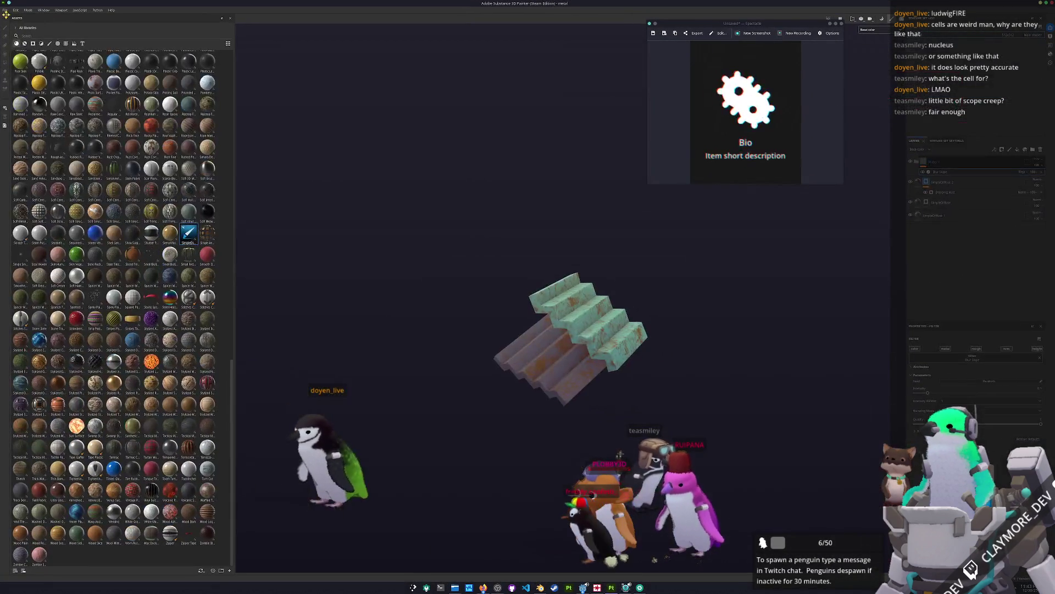
Step: Create a new Substance Painter project using bio.fbx with a 2048 document resolution
{"action": "left_click", "coordinate": [5, 9]}
{"action": "left_click", "coordinate": [15, 17]}
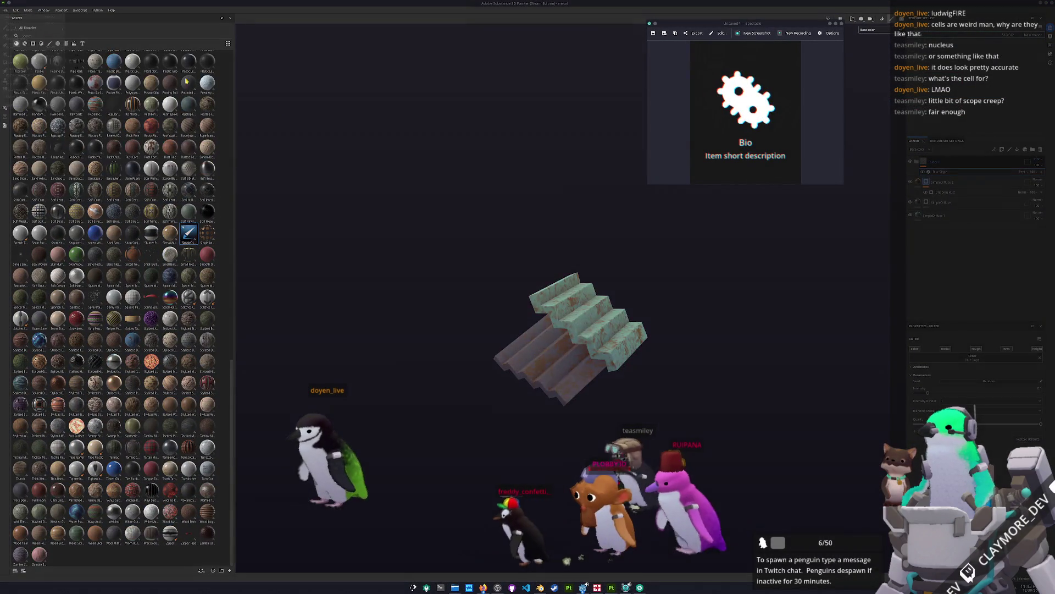
{"action": "left_click", "coordinate": [573, 222]}
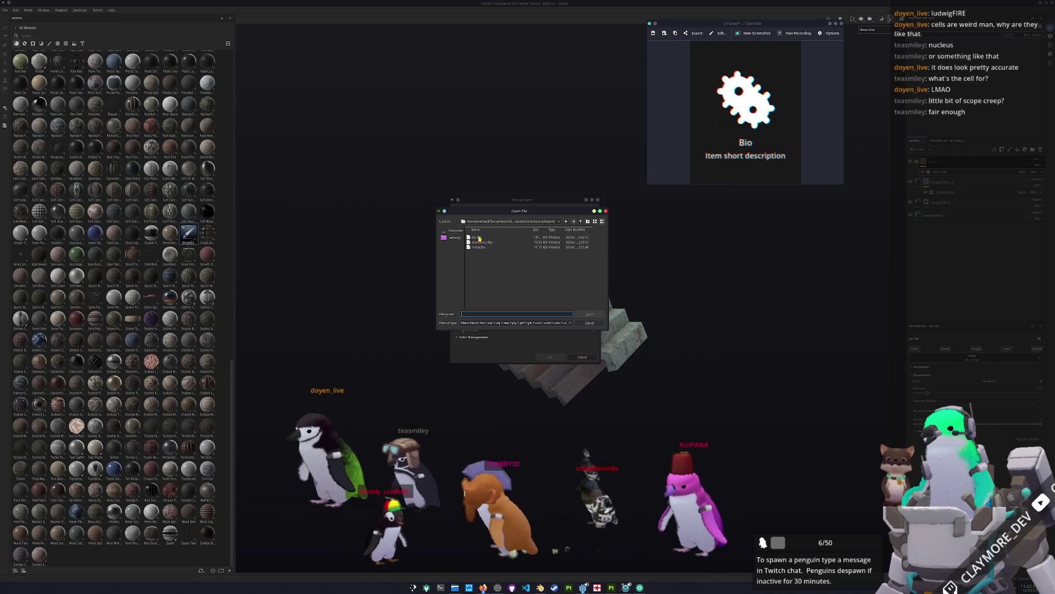
{"action": "left_click", "coordinate": [480, 237]}
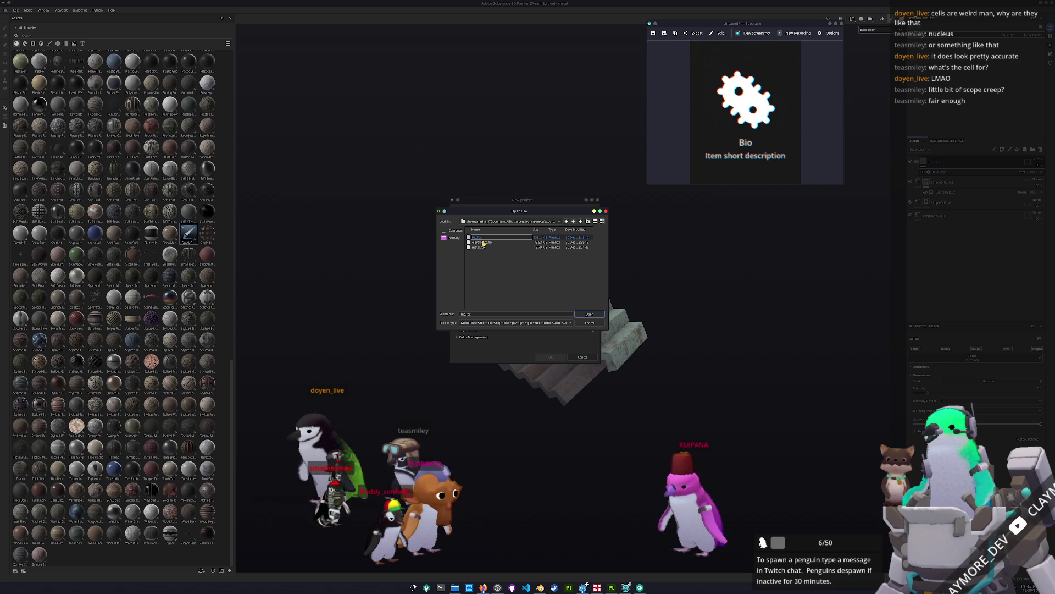
{"action": "double_click", "coordinate": [487, 238]}
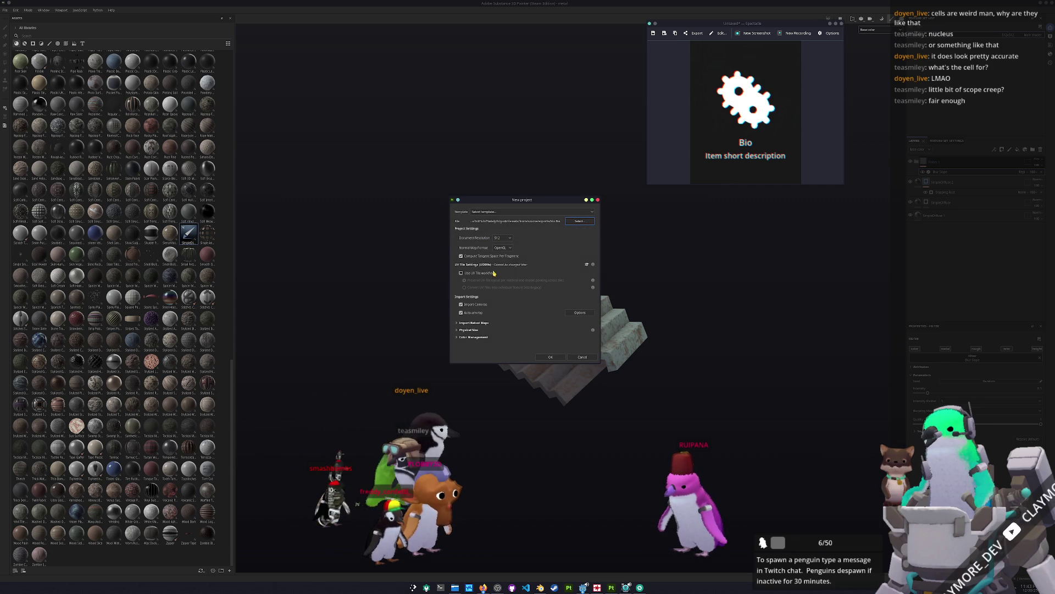
{"action": "left_click", "coordinate": [505, 240]}
{"action": "left_click", "coordinate": [501, 257]}
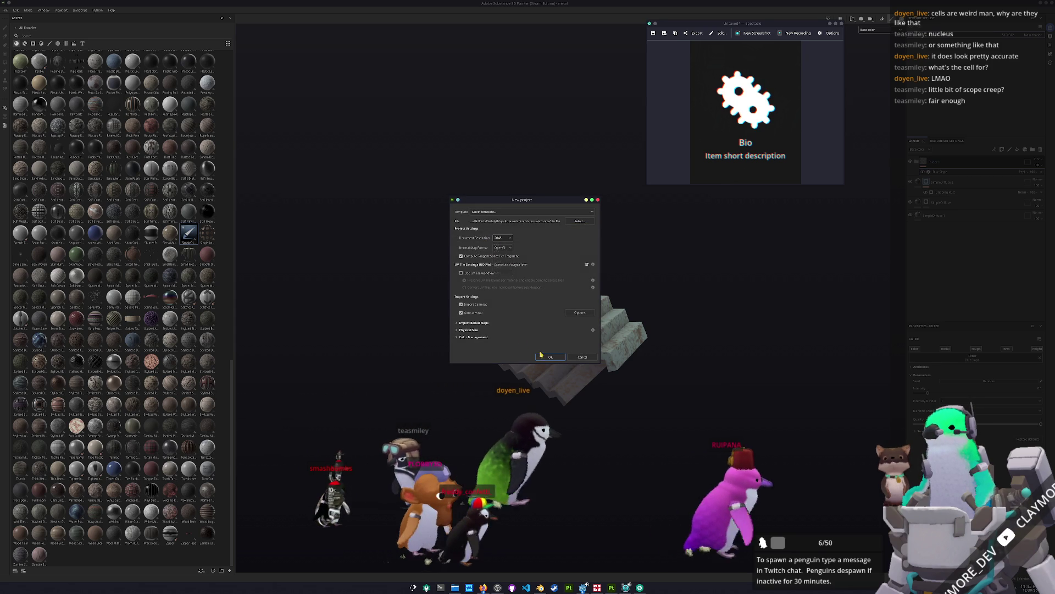
{"action": "left_click", "coordinate": [549, 358]}
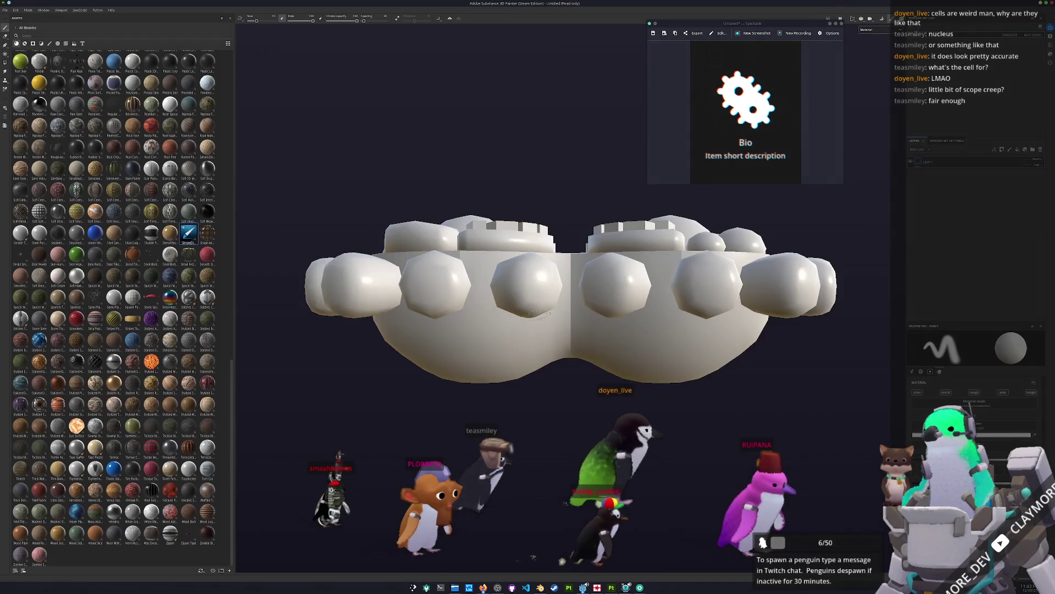
{"action": "mouse_move", "coordinate": [593, 360]}
{"action": "left_mouse_down", "text": "alt"}
{"action": "mouse_move", "coordinate": [608, 358]}
{"action": "mouse_move", "coordinate": [632, 385]}
{"action": "left_mouse_up", "text": "alt"}
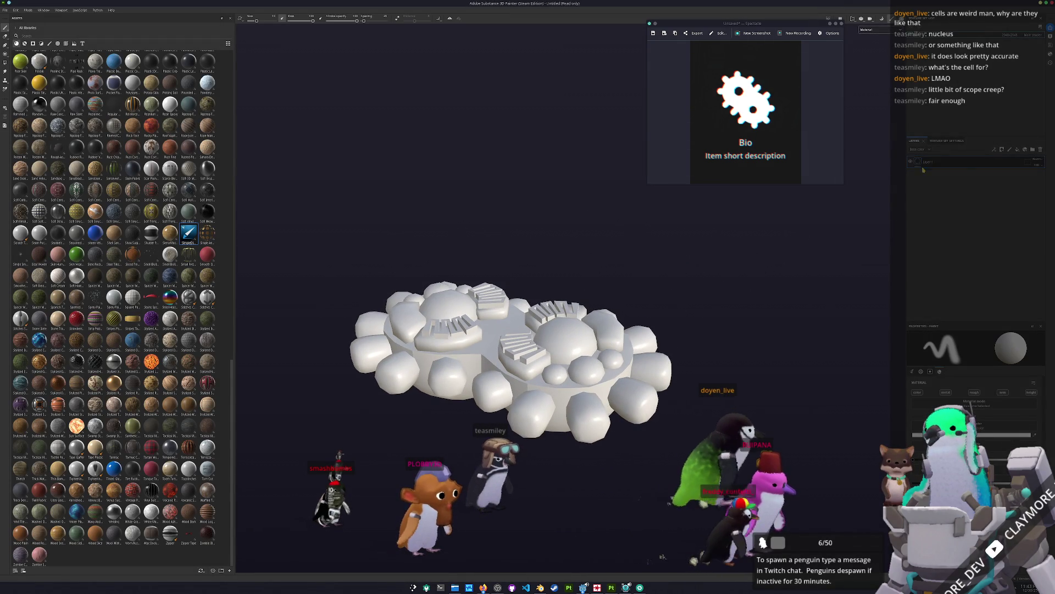
{"action": "left_click", "coordinate": [1041, 151]}
{"action": "mouse_move", "coordinate": [175, 238]}
{"action": "left_mouse_down"}
{"action": "mouse_move", "coordinate": [271, 252]}
{"action": "mouse_move", "coordinate": [417, 330]}
{"action": "left_mouse_up"}
{"action": "mouse_move", "coordinate": [658, 280]}
{"action": "left_mouse_down", "text": "alt"}
{"action": "mouse_move", "coordinate": [637, 273]}
{"action": "mouse_move", "coordinate": [644, 308]}
{"action": "mouse_move", "coordinate": [635, 311]}
{"action": "left_mouse_up", "text": "alt"}
{"action": "left_click", "coordinate": [874, 30]}
{"action": "left_click", "coordinate": [875, 53]}
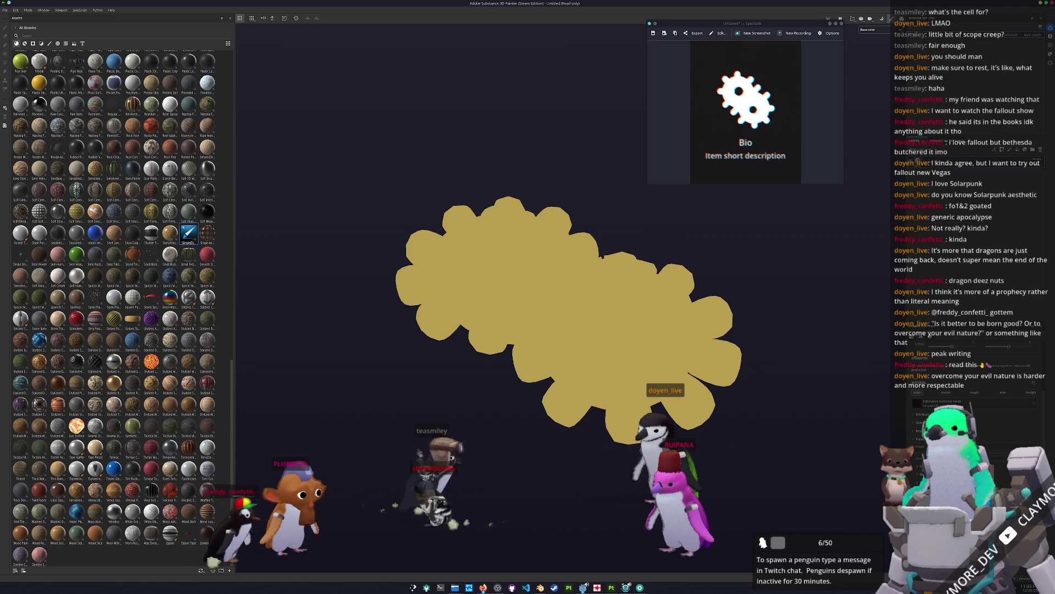
{"action": "key", "text": "super+n"}
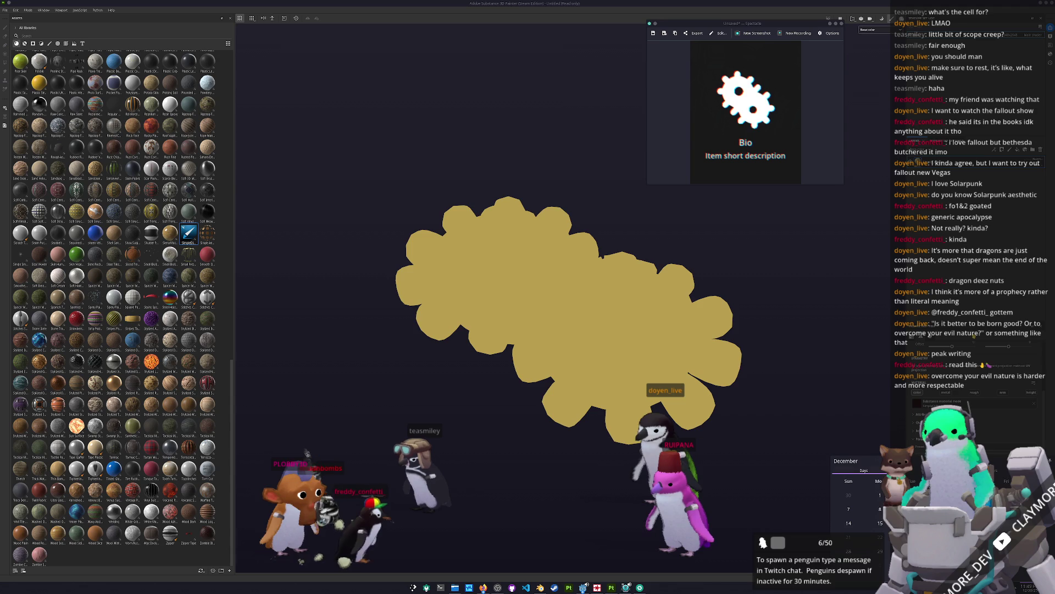
Step: Dismiss the calendar flyout and bring up the game window's Inventory panel
{"action": "key", "text": "Escape"}
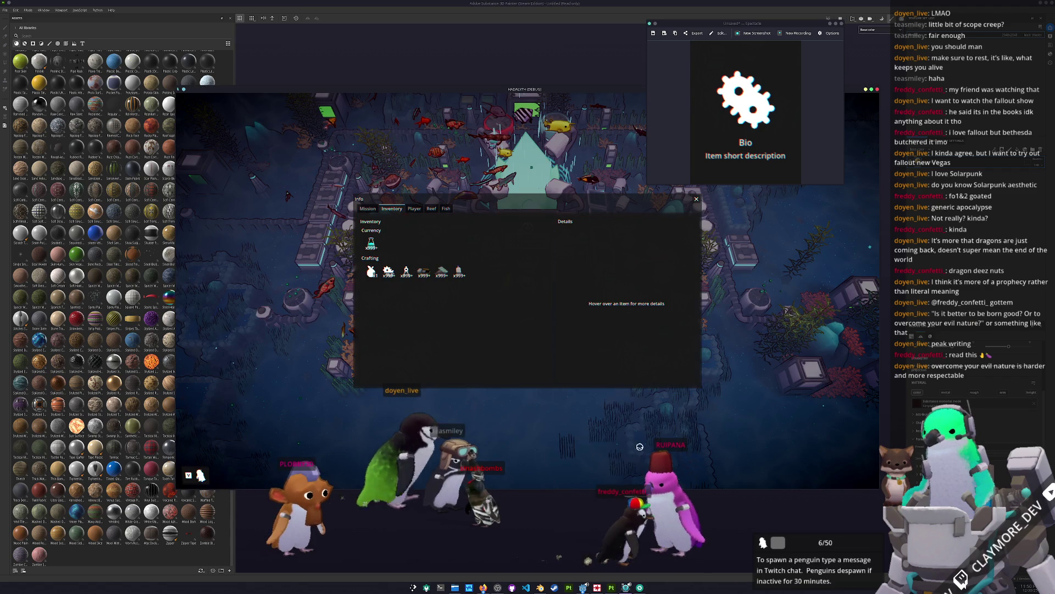
{"action": "left_click", "coordinate": [696, 199]}
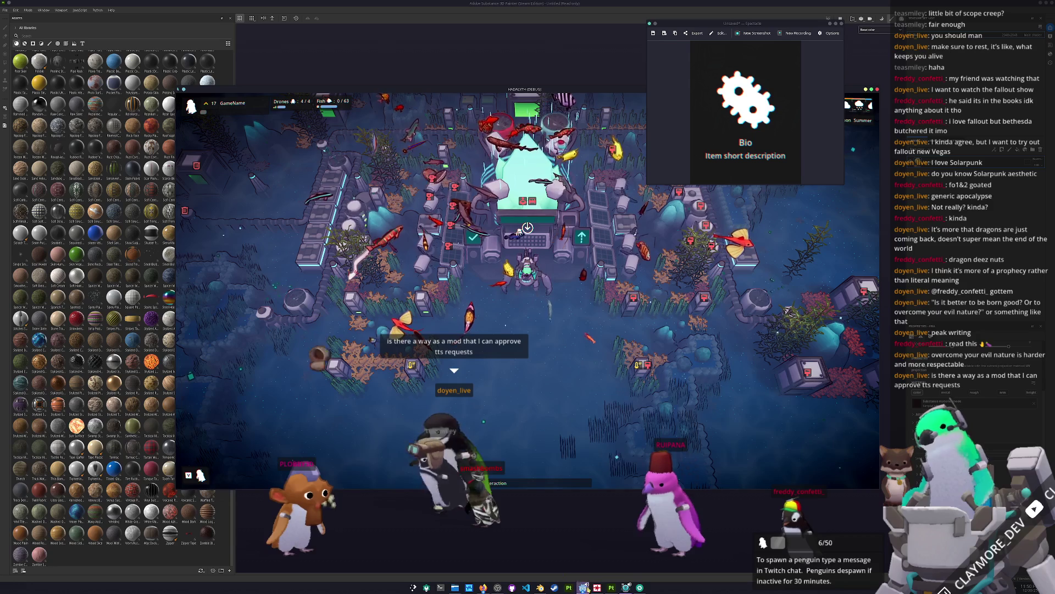
Step: Open the TTS Queue and play the queued 'read this' message
{"action": "mouse_move", "coordinate": [585, 587]}
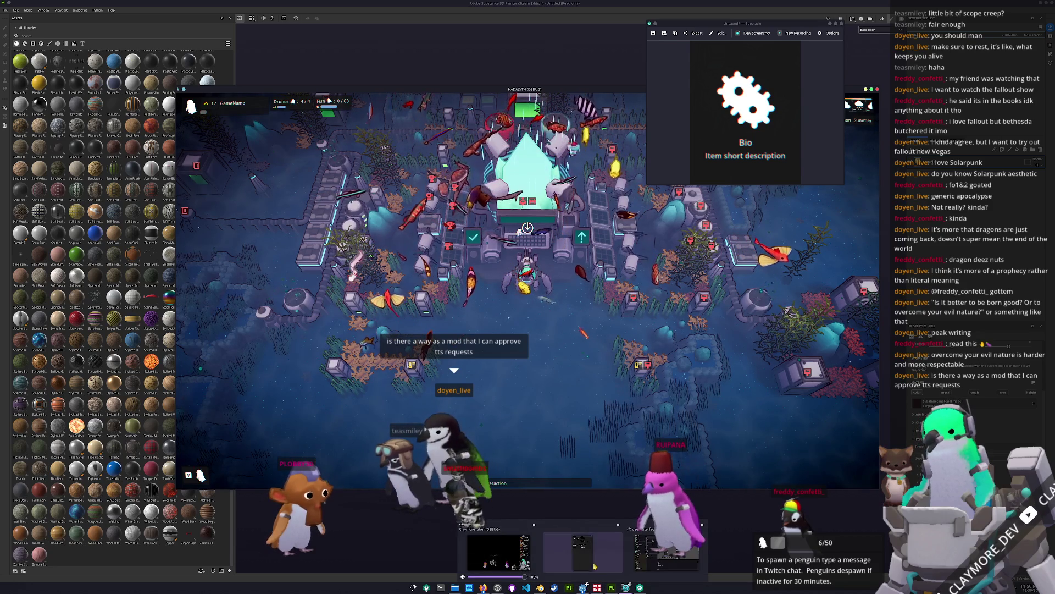
{"action": "left_click", "coordinate": [591, 562]}
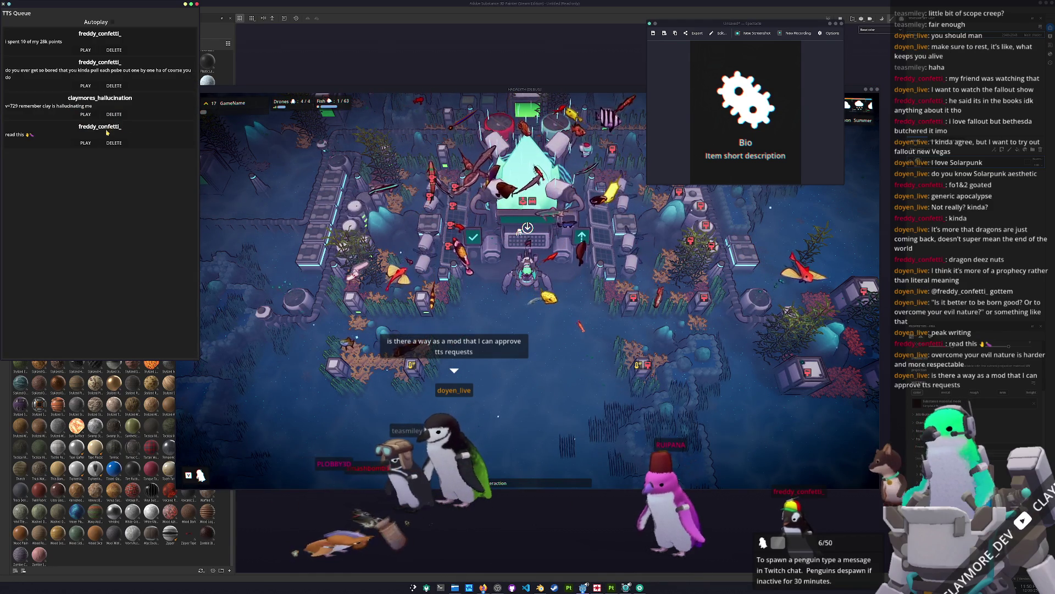
{"action": "left_click", "coordinate": [86, 143]}
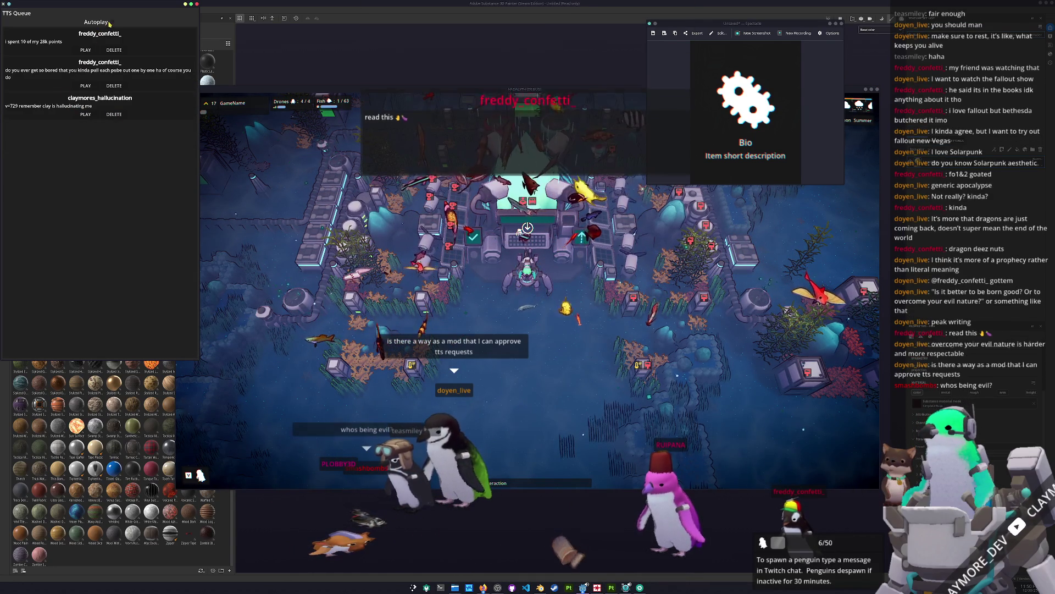